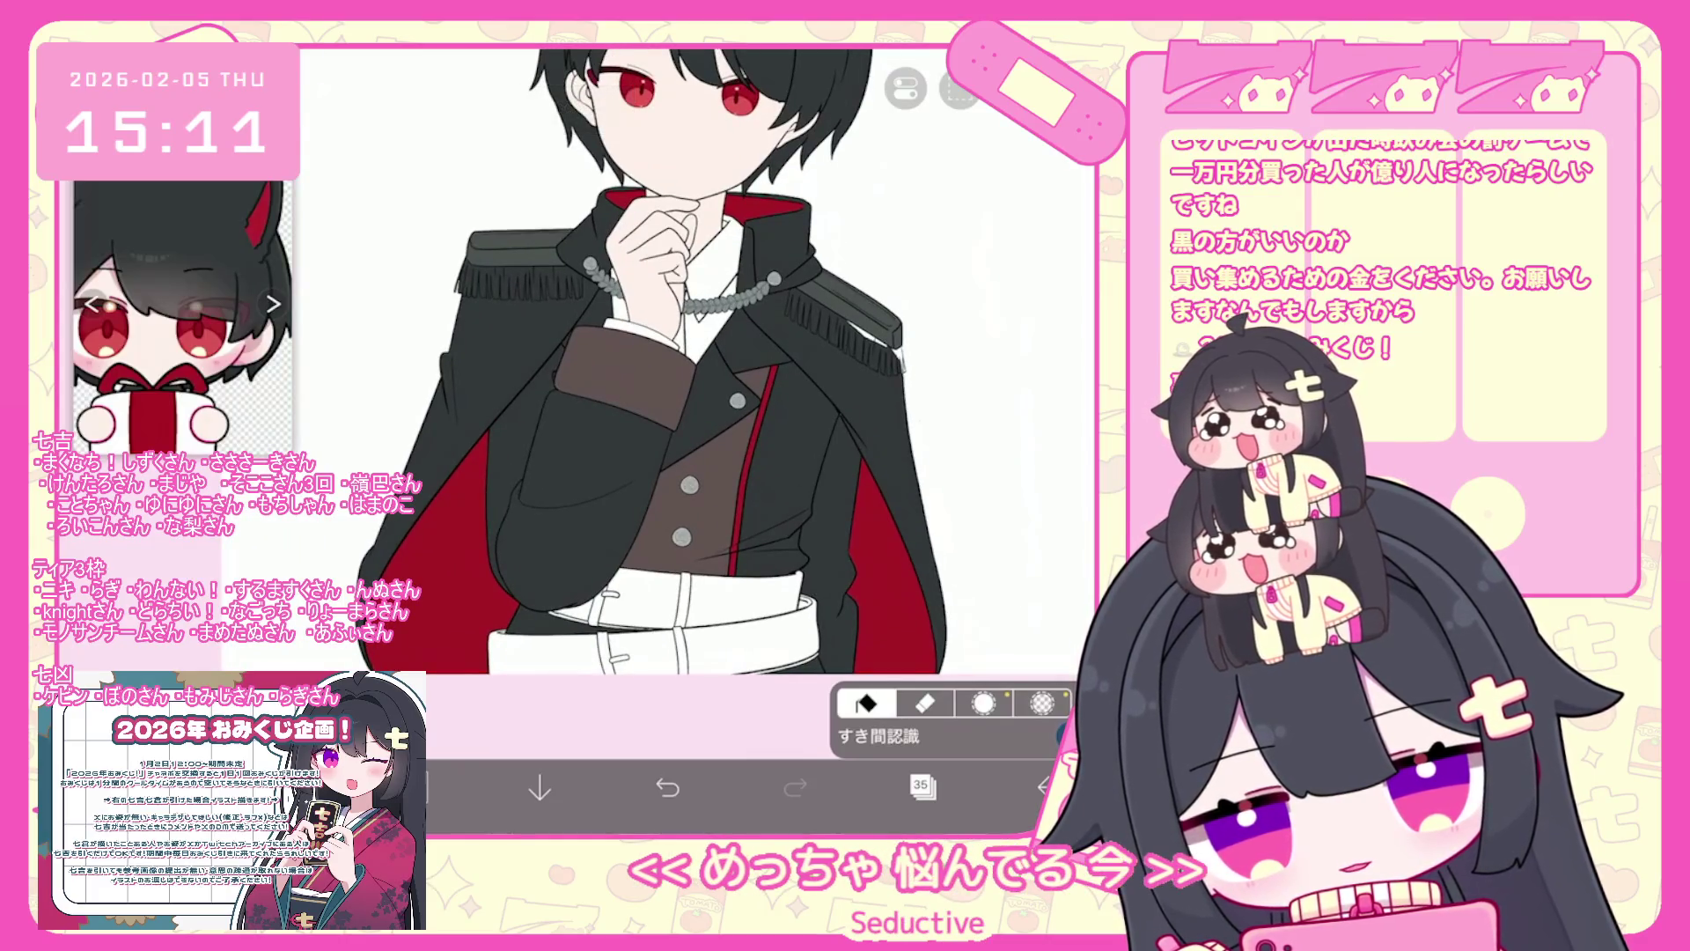
- On layer 36, fill the two white gaps just below the belt with black
left_click(921, 786)
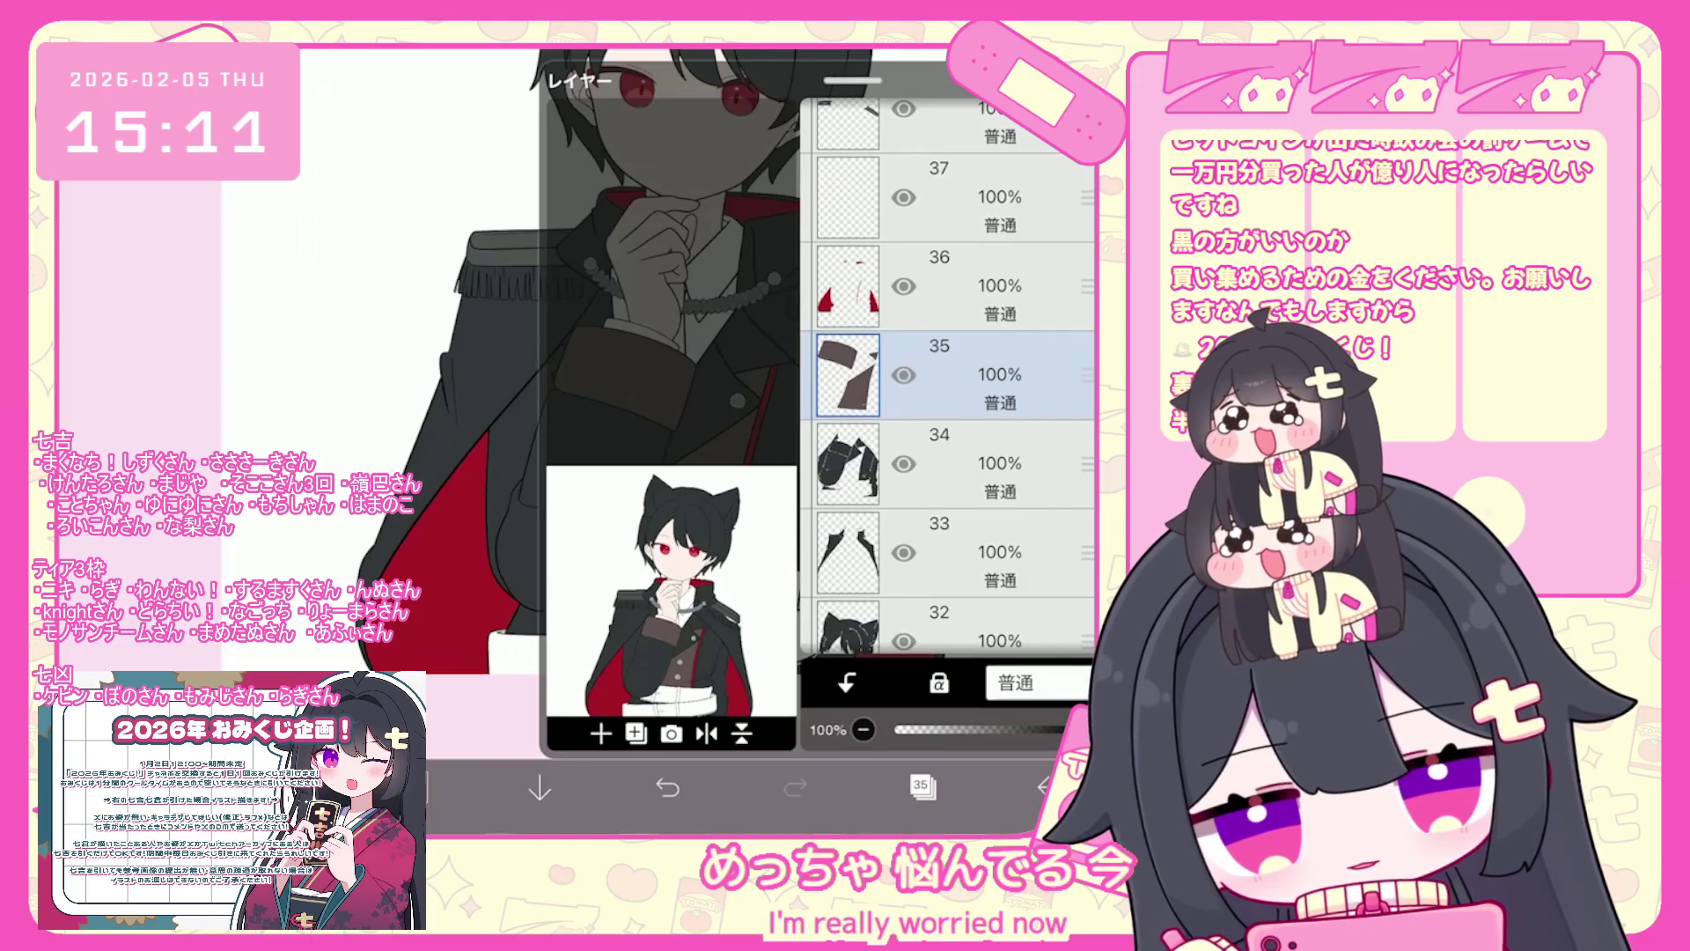
left_click(939, 286)
left_click(921, 786)
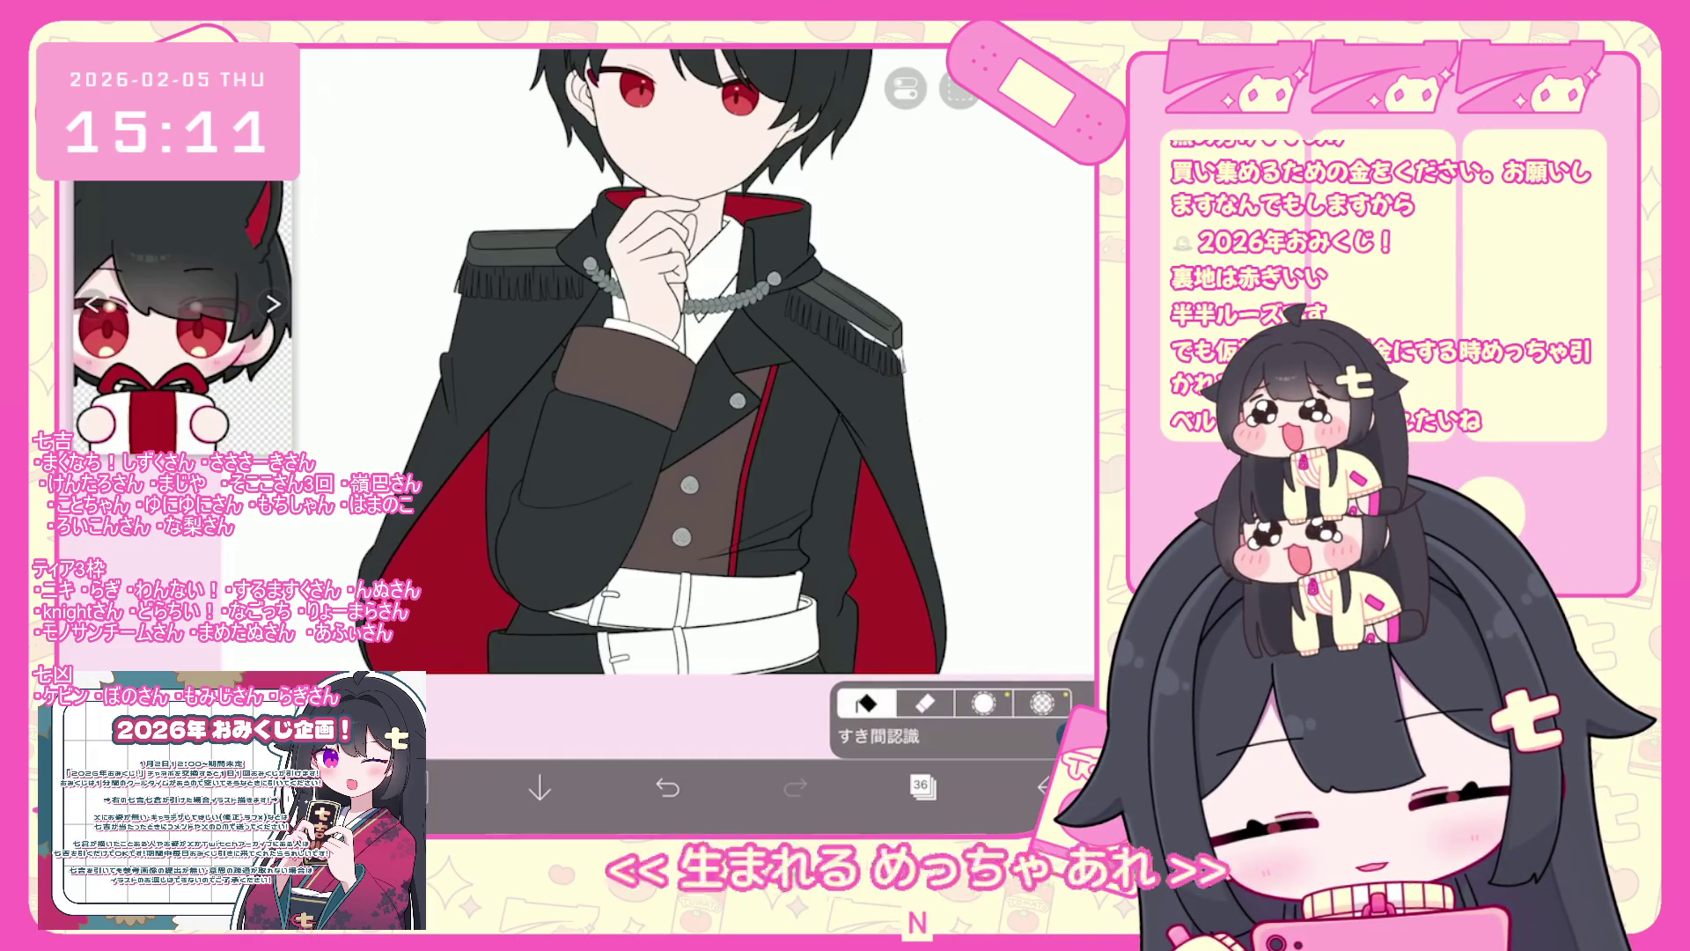
left_click(642, 653)
left_click(748, 652)
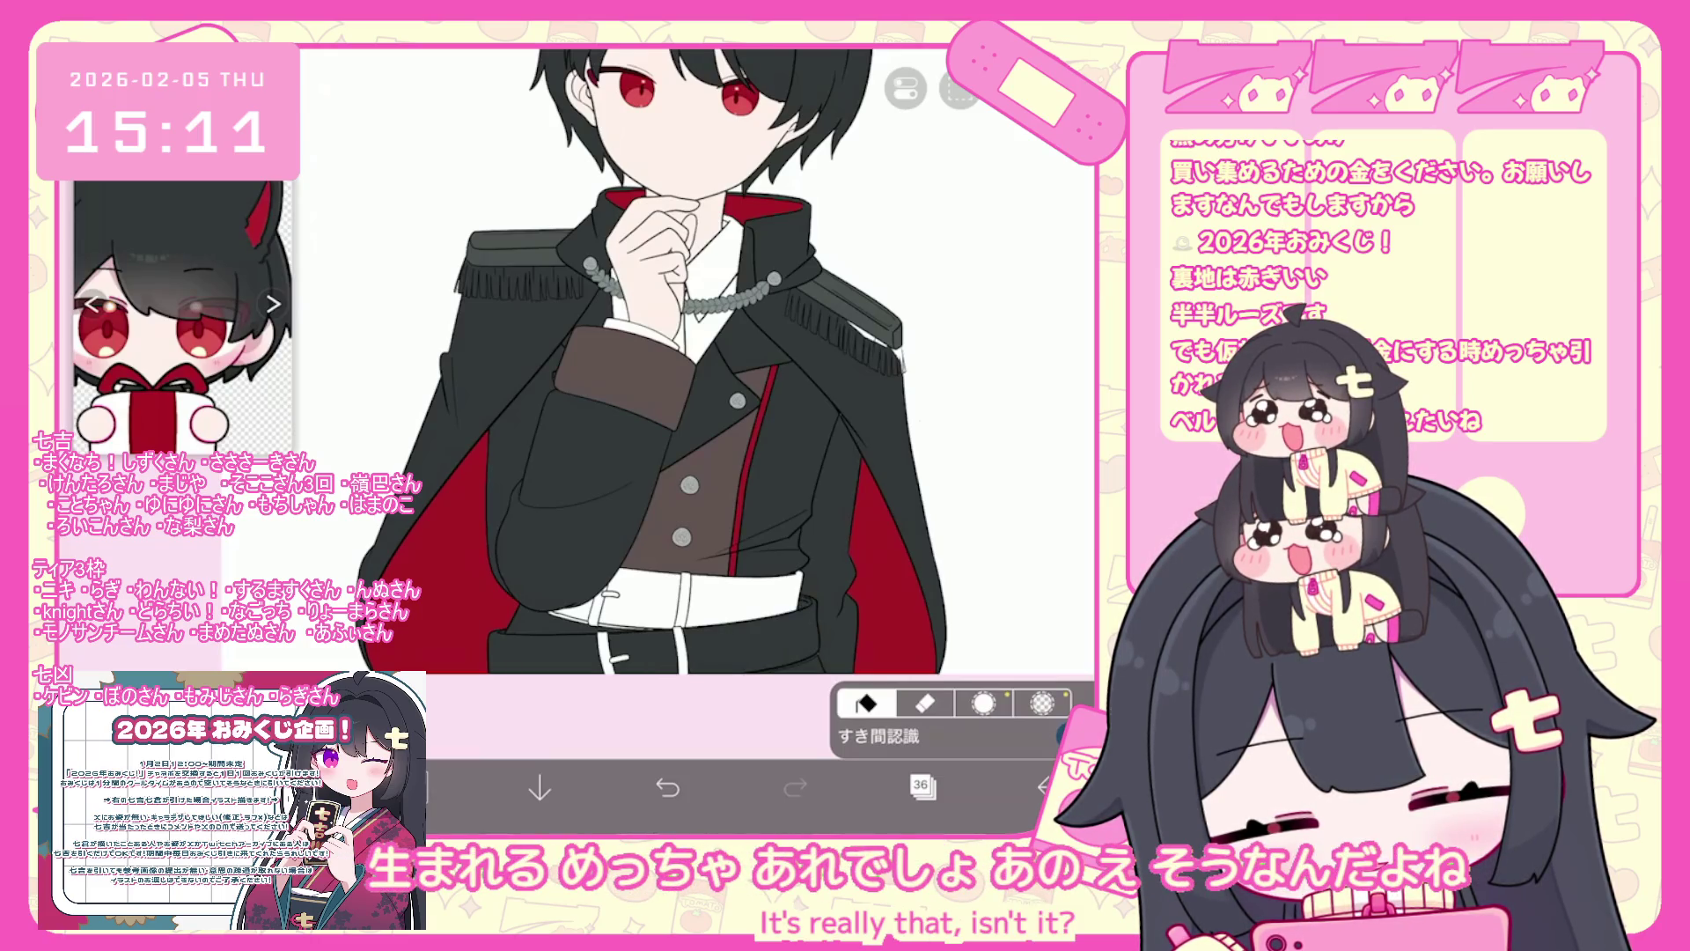
scroll(616, 396, "up", 5)
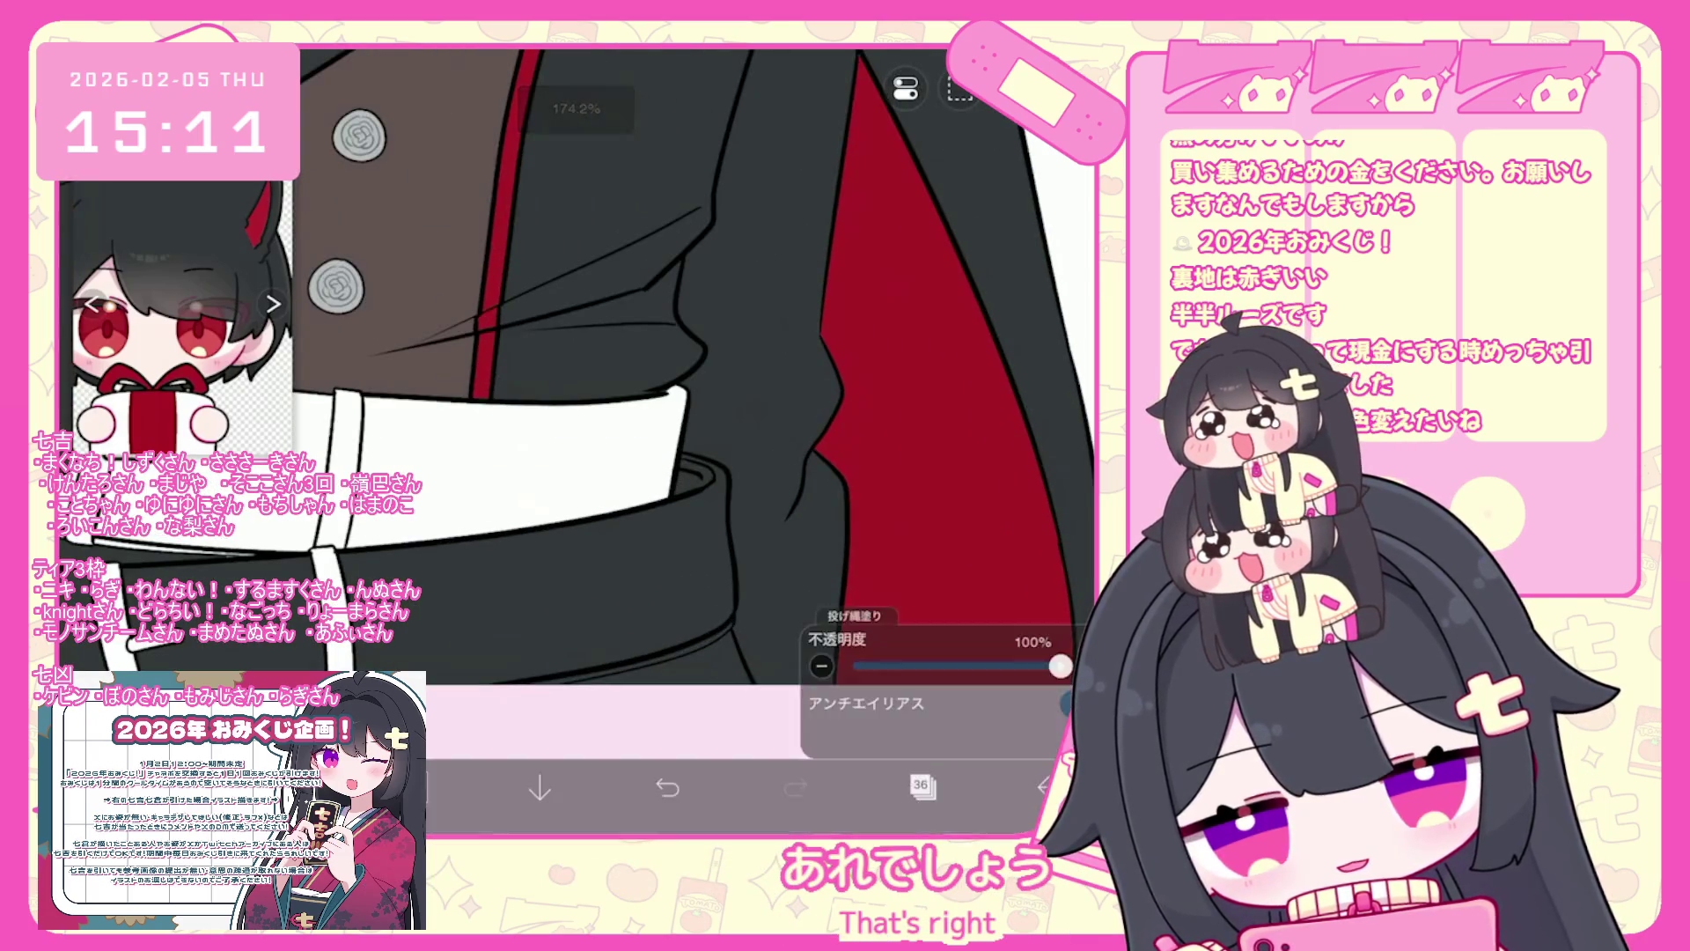
- Fill the three remaining white belt areas dark
scroll(572, 397, "down", 3)
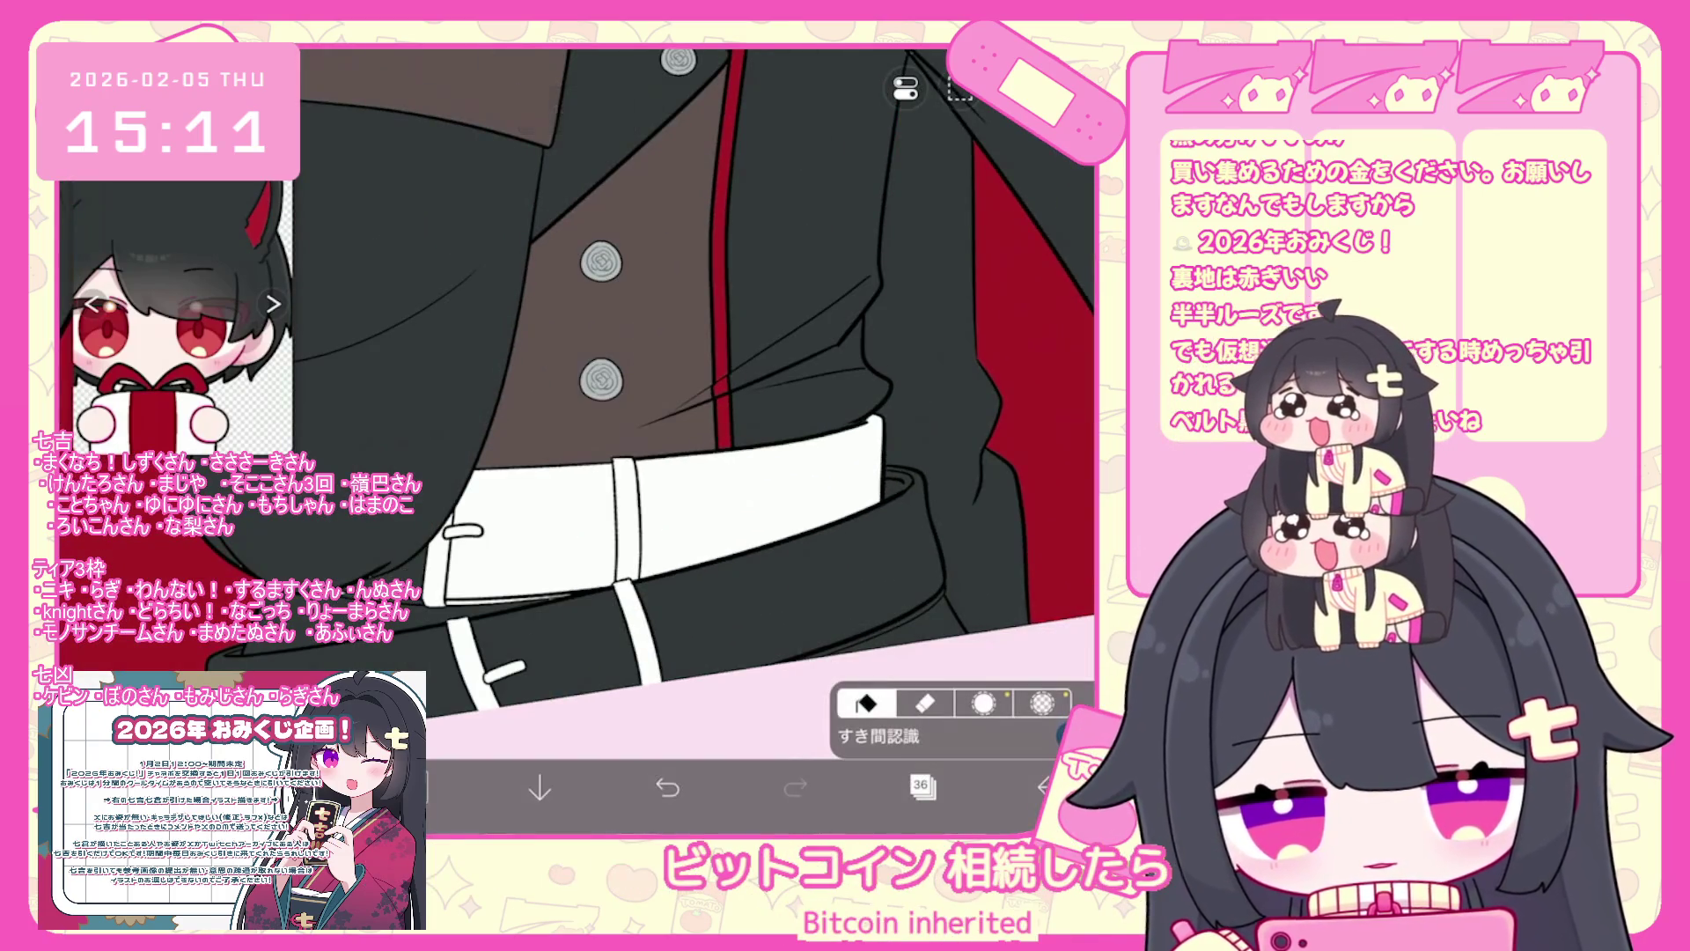
left_click(528, 528)
left_click(501, 600)
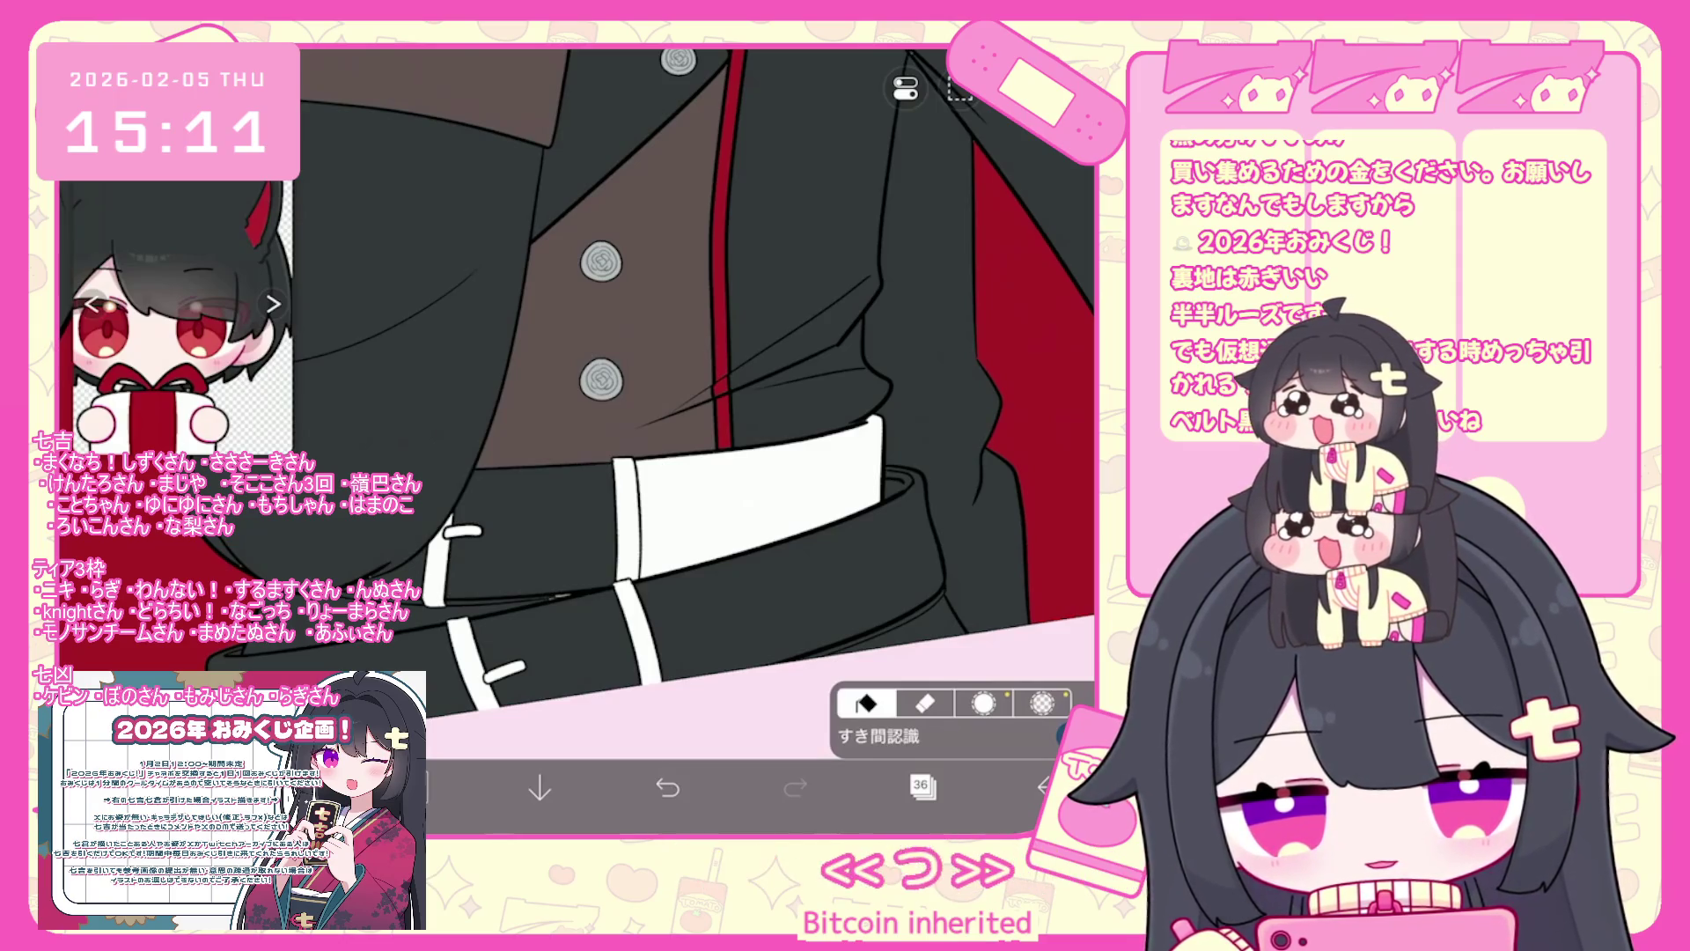
left_click(757, 476)
scroll(695, 441, "up", 2)
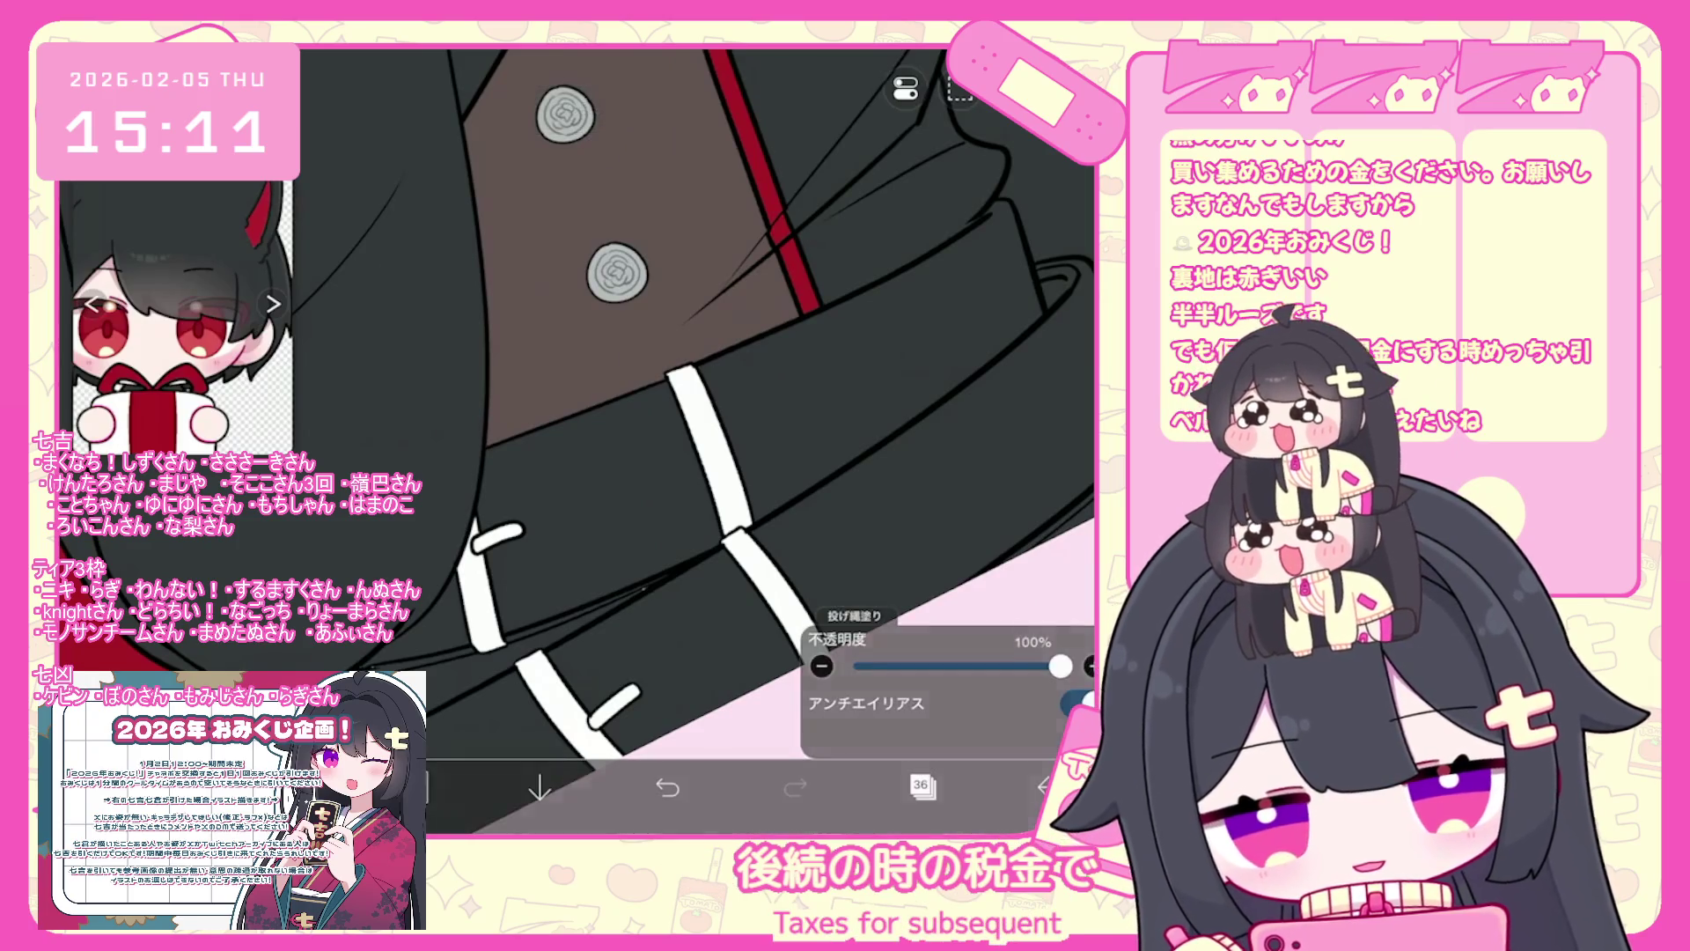
scroll(576, 396, "down", 2)
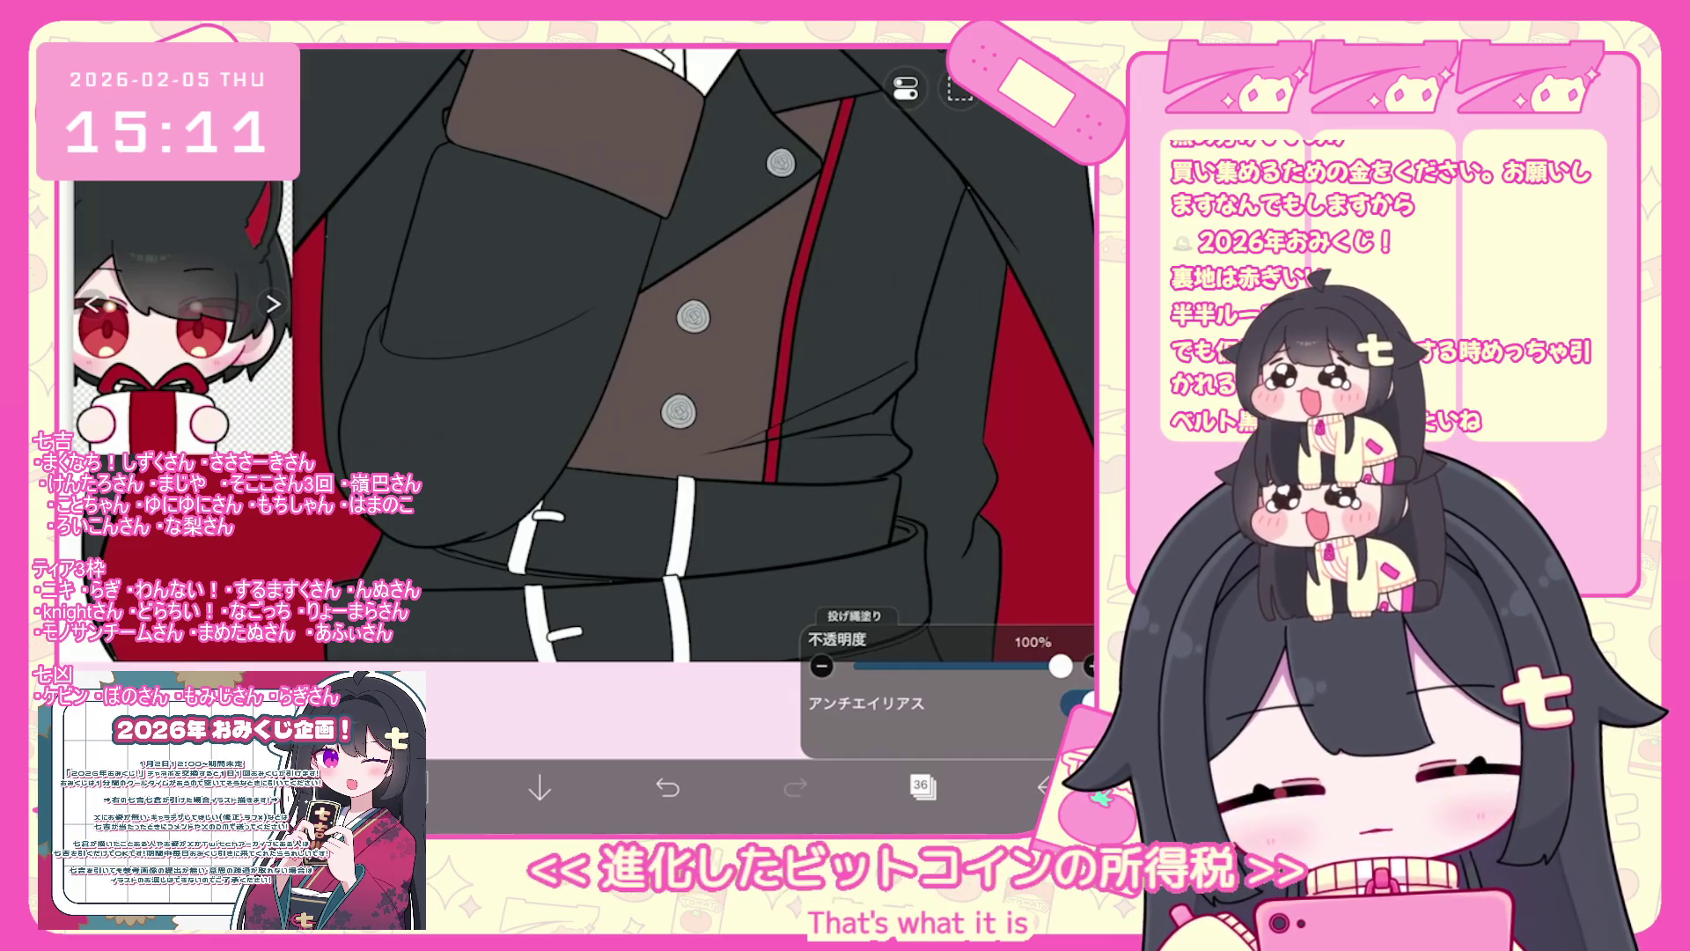
scroll(577, 353, "down", 3)
- Select layer 34 and lasso-fill the jacket body brown
left_click(921, 785)
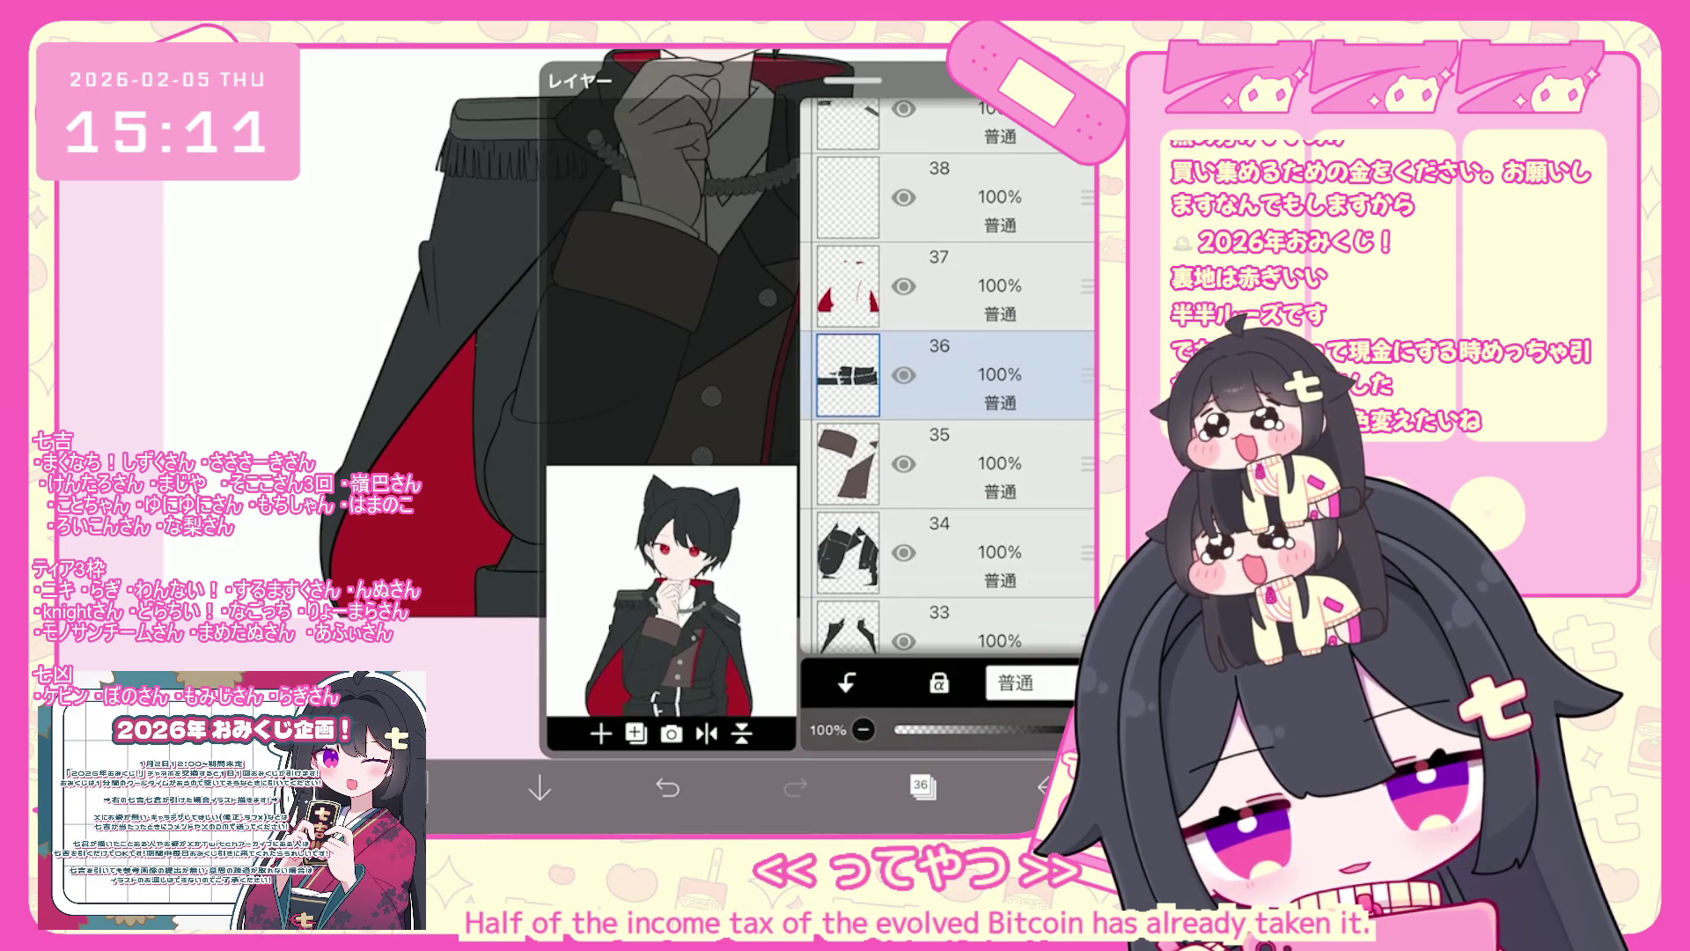
left_click(968, 464)
left_click(968, 553)
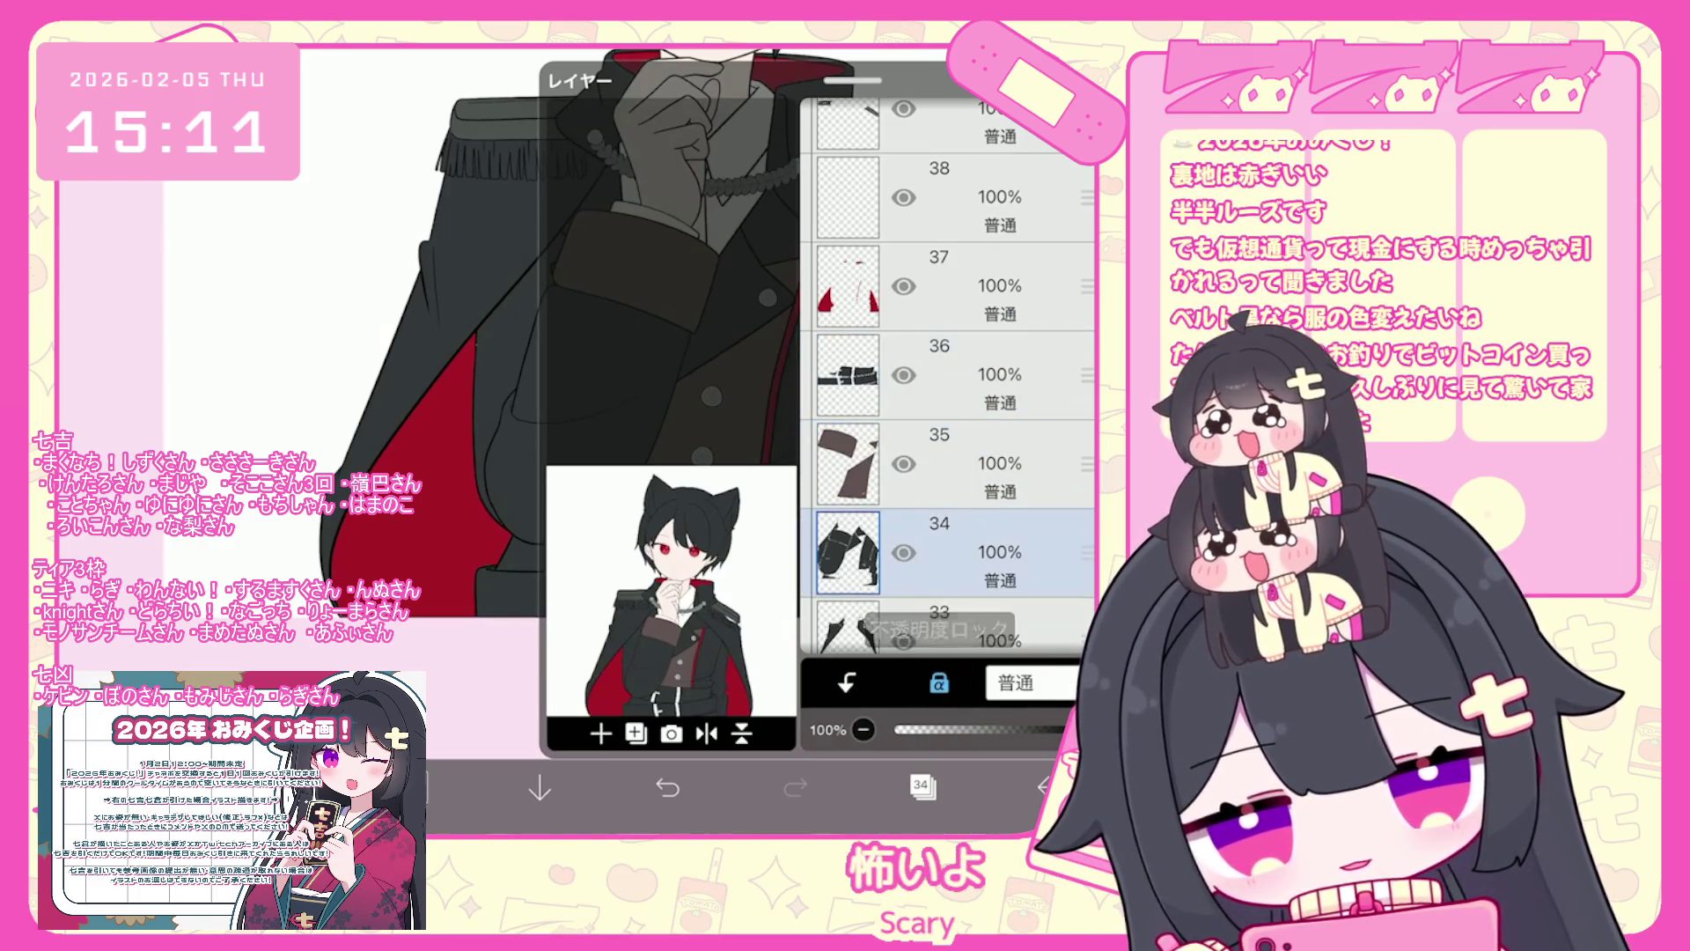
left_click(922, 784)
scroll(669, 334, "down", 3)
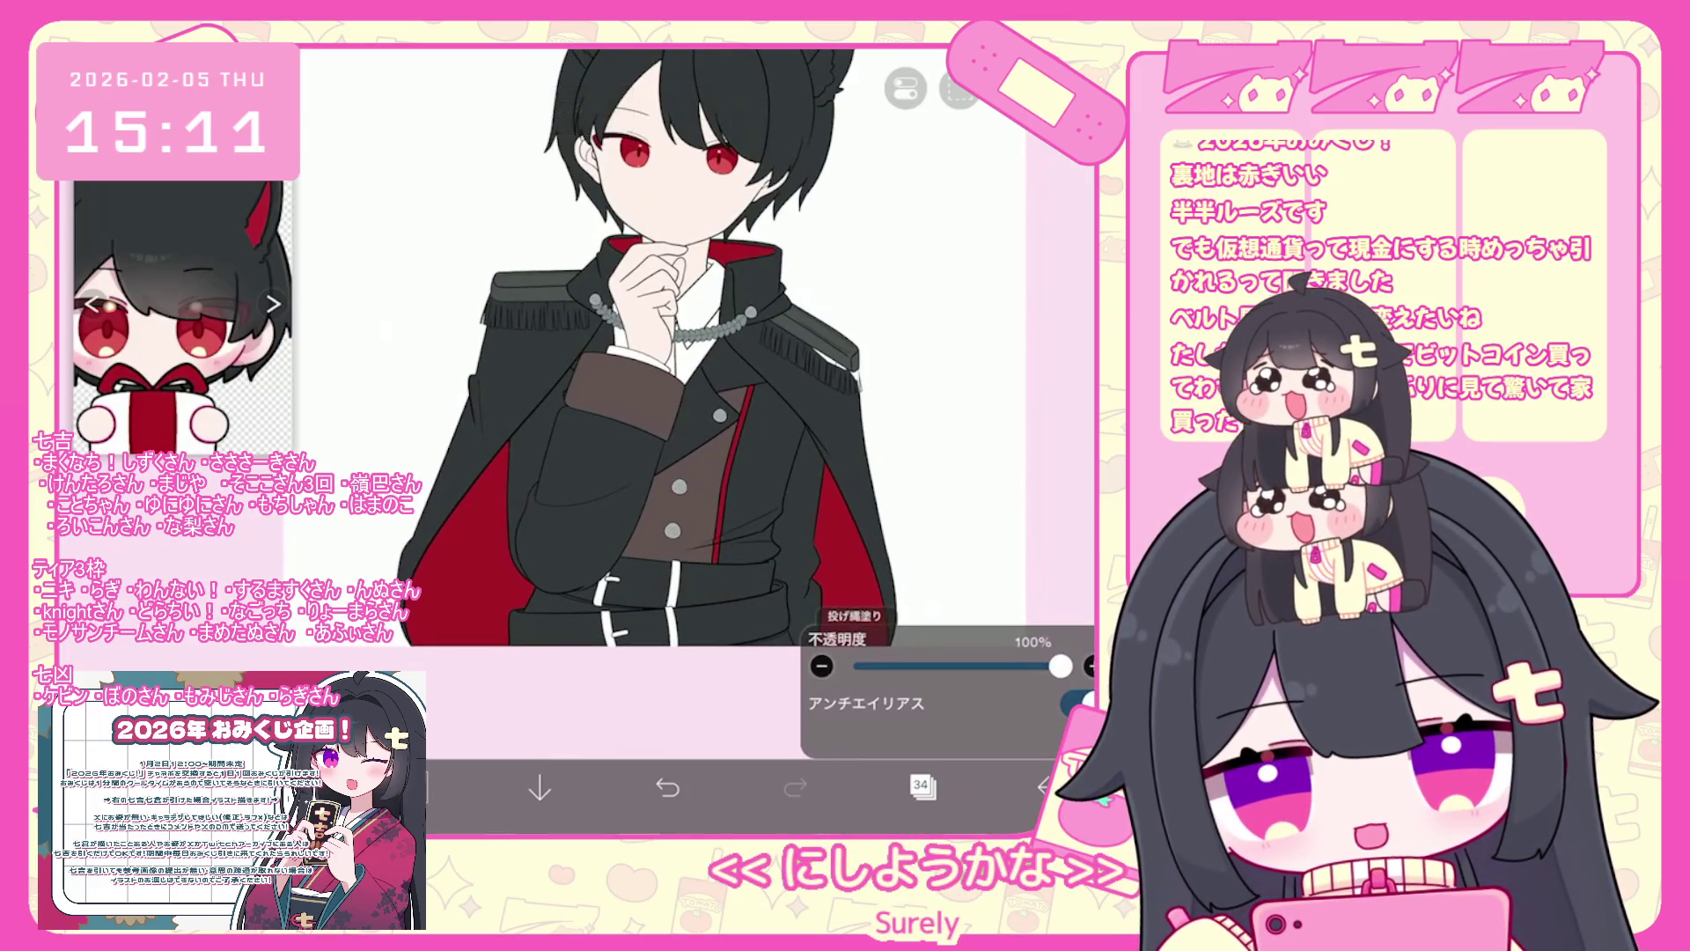
scroll(704, 352, "down", 3)
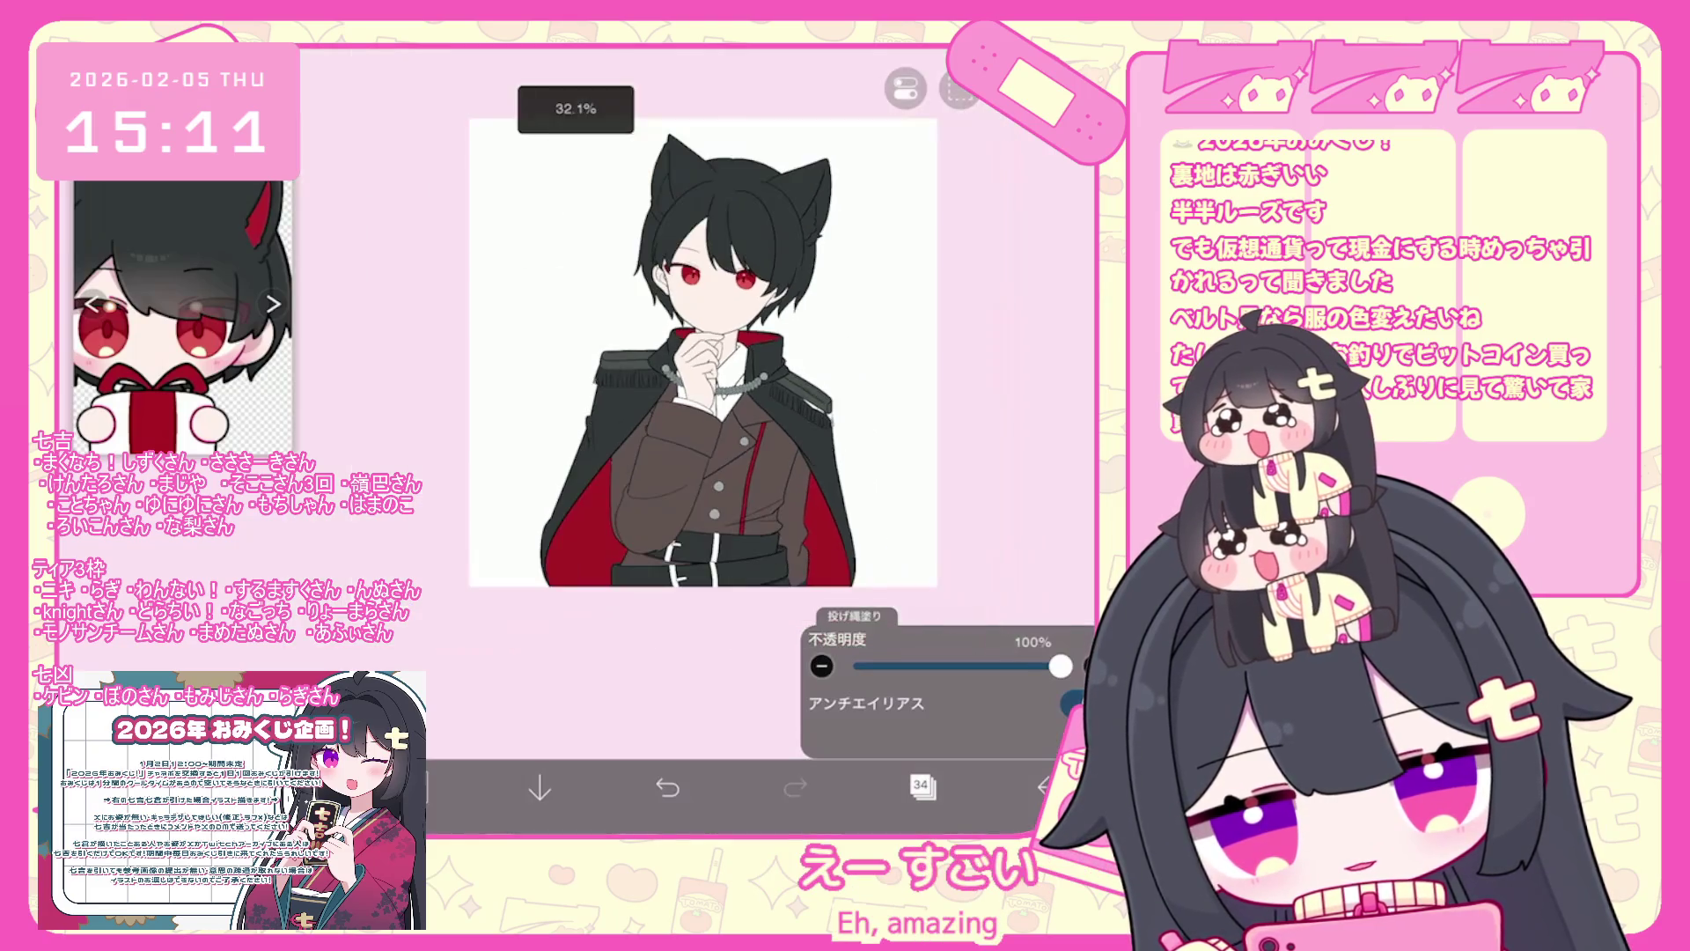
- Lock transparency on layer 35 and fill the waistcoat black, undoing the red try
scroll(682, 344, "up", 2)
left_click(414, 786)
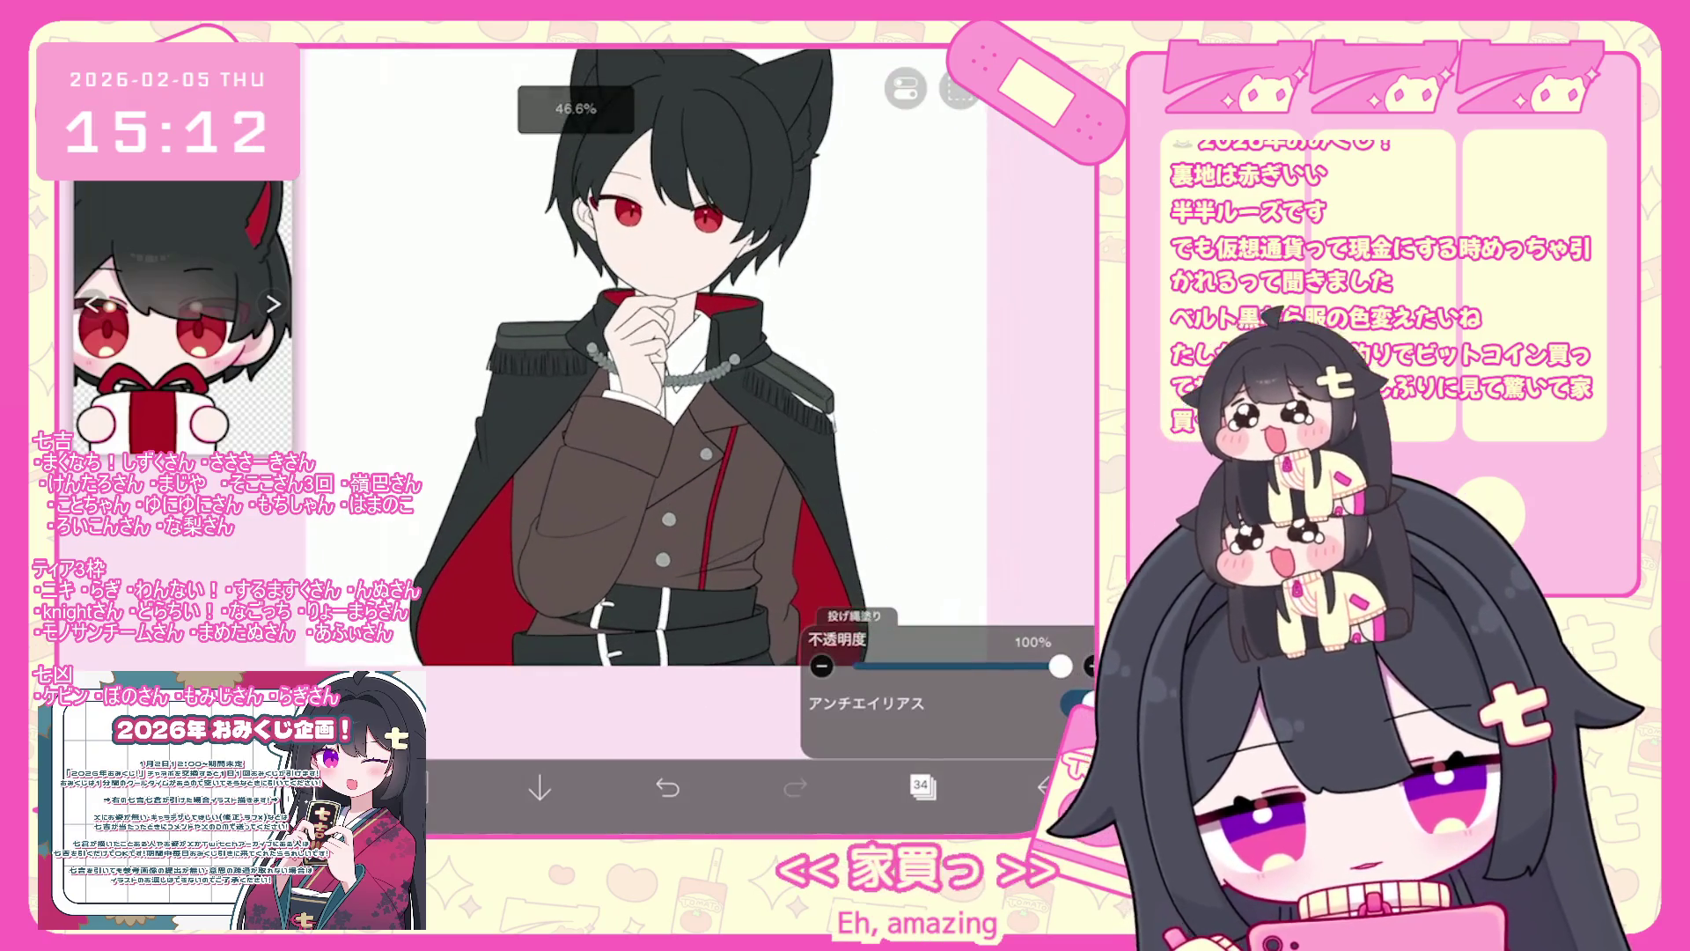
left_click(414, 786)
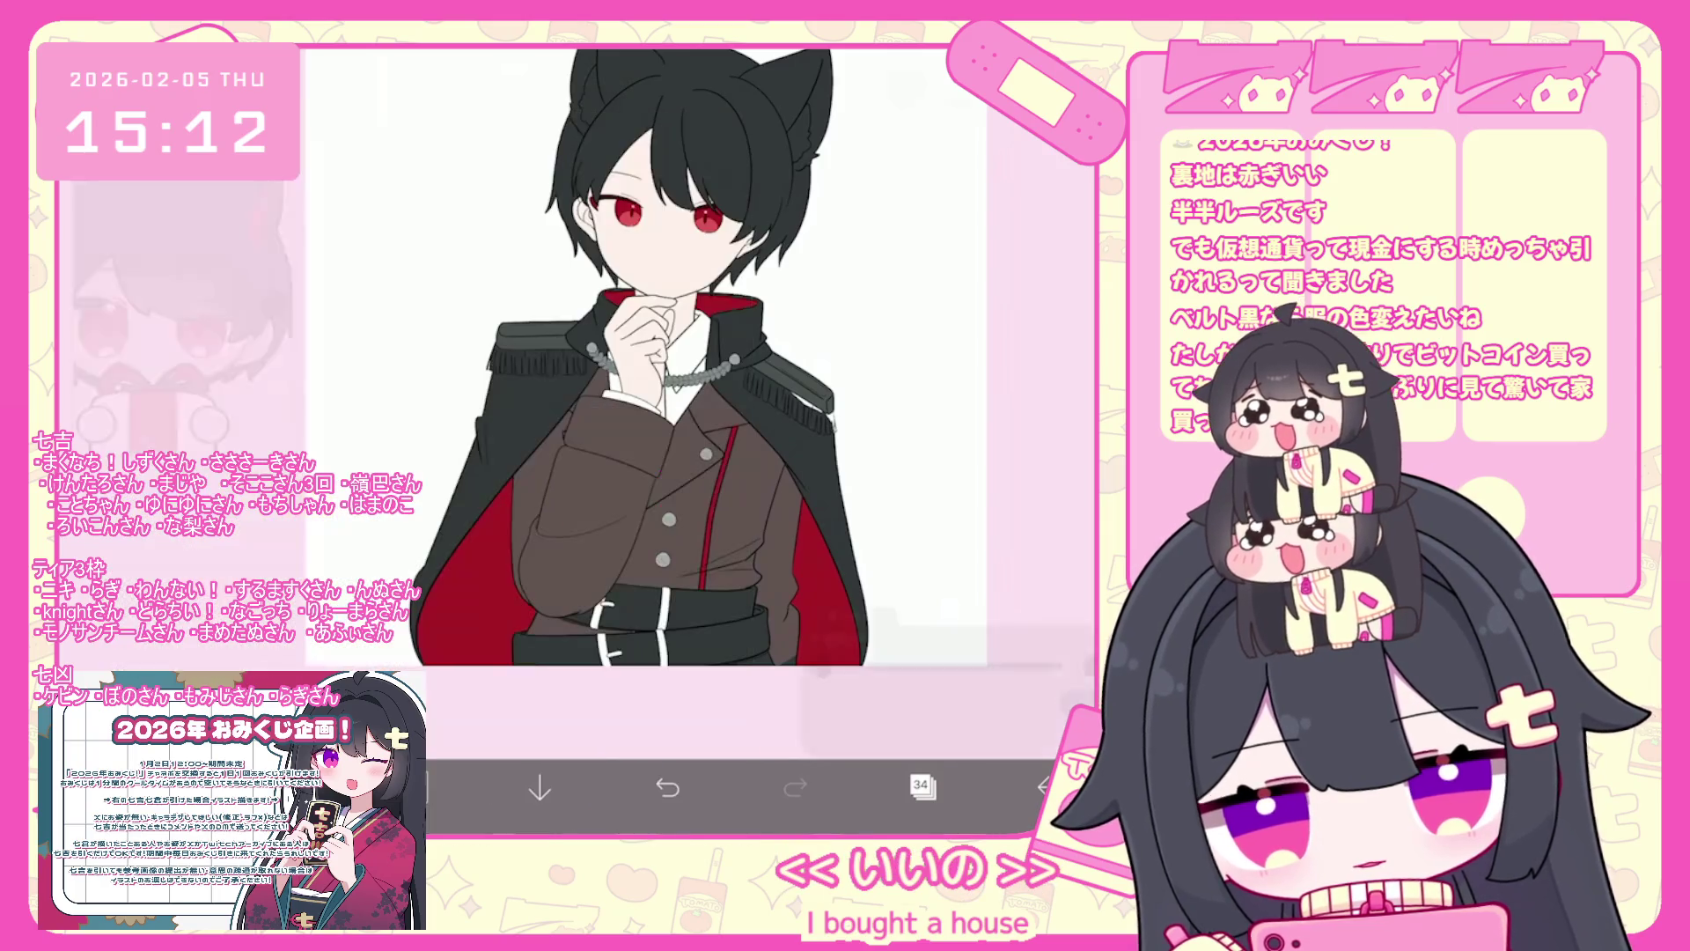
left_click(922, 783)
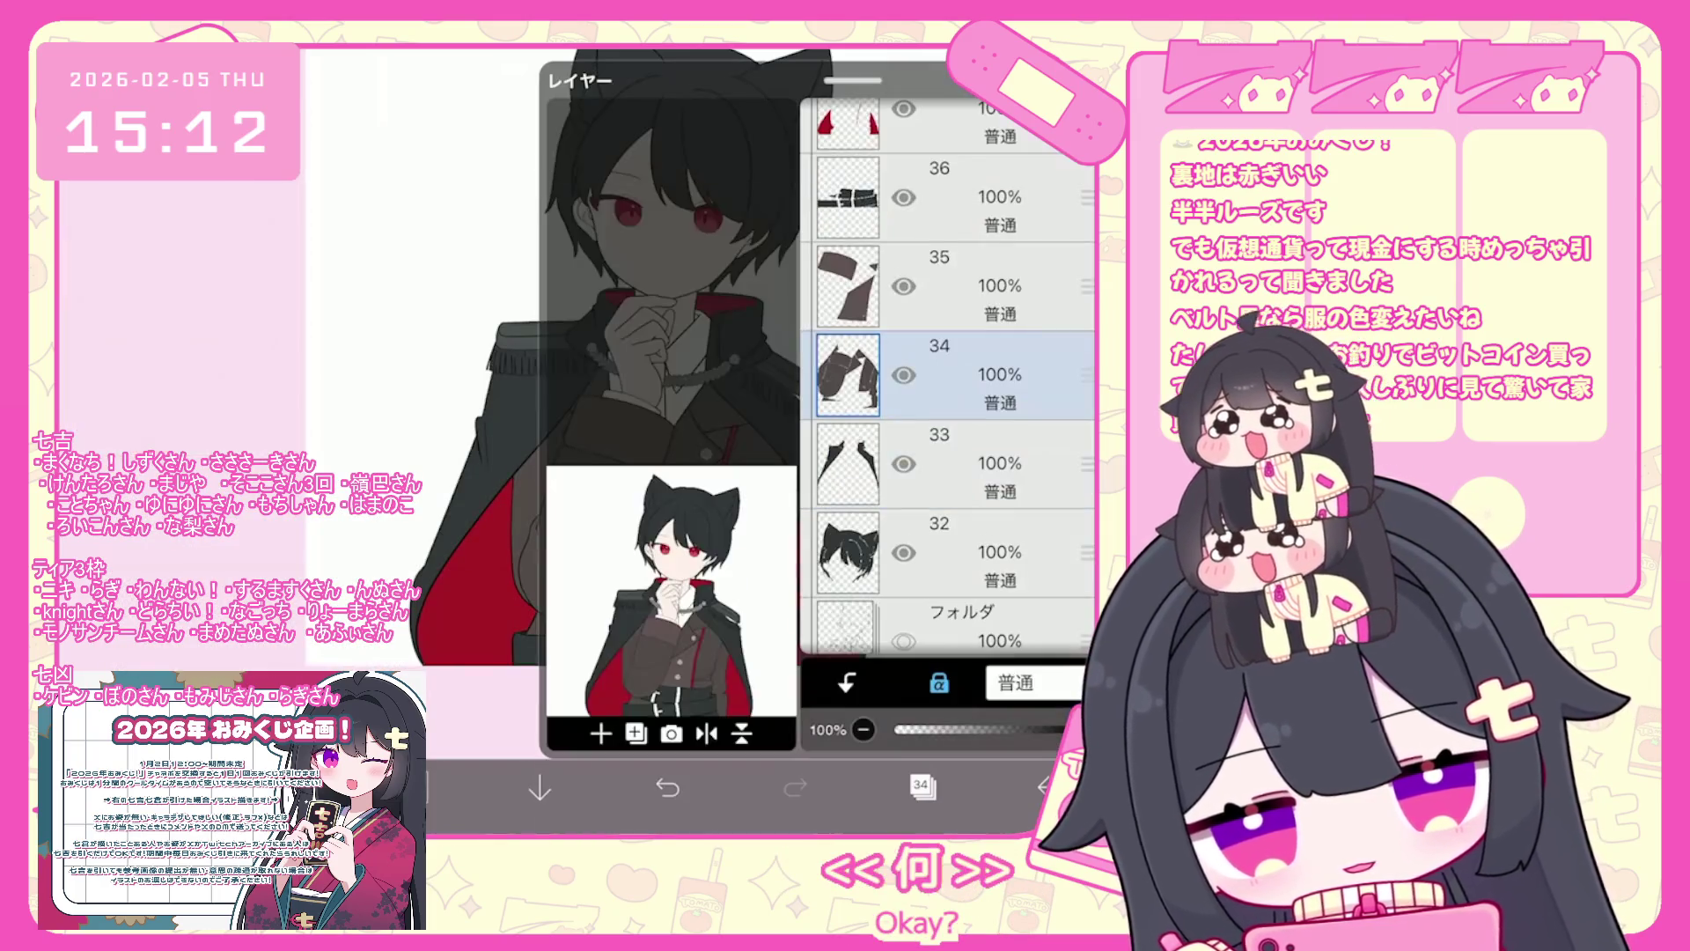
left_click(939, 286)
left_click(939, 682)
left_click(922, 783)
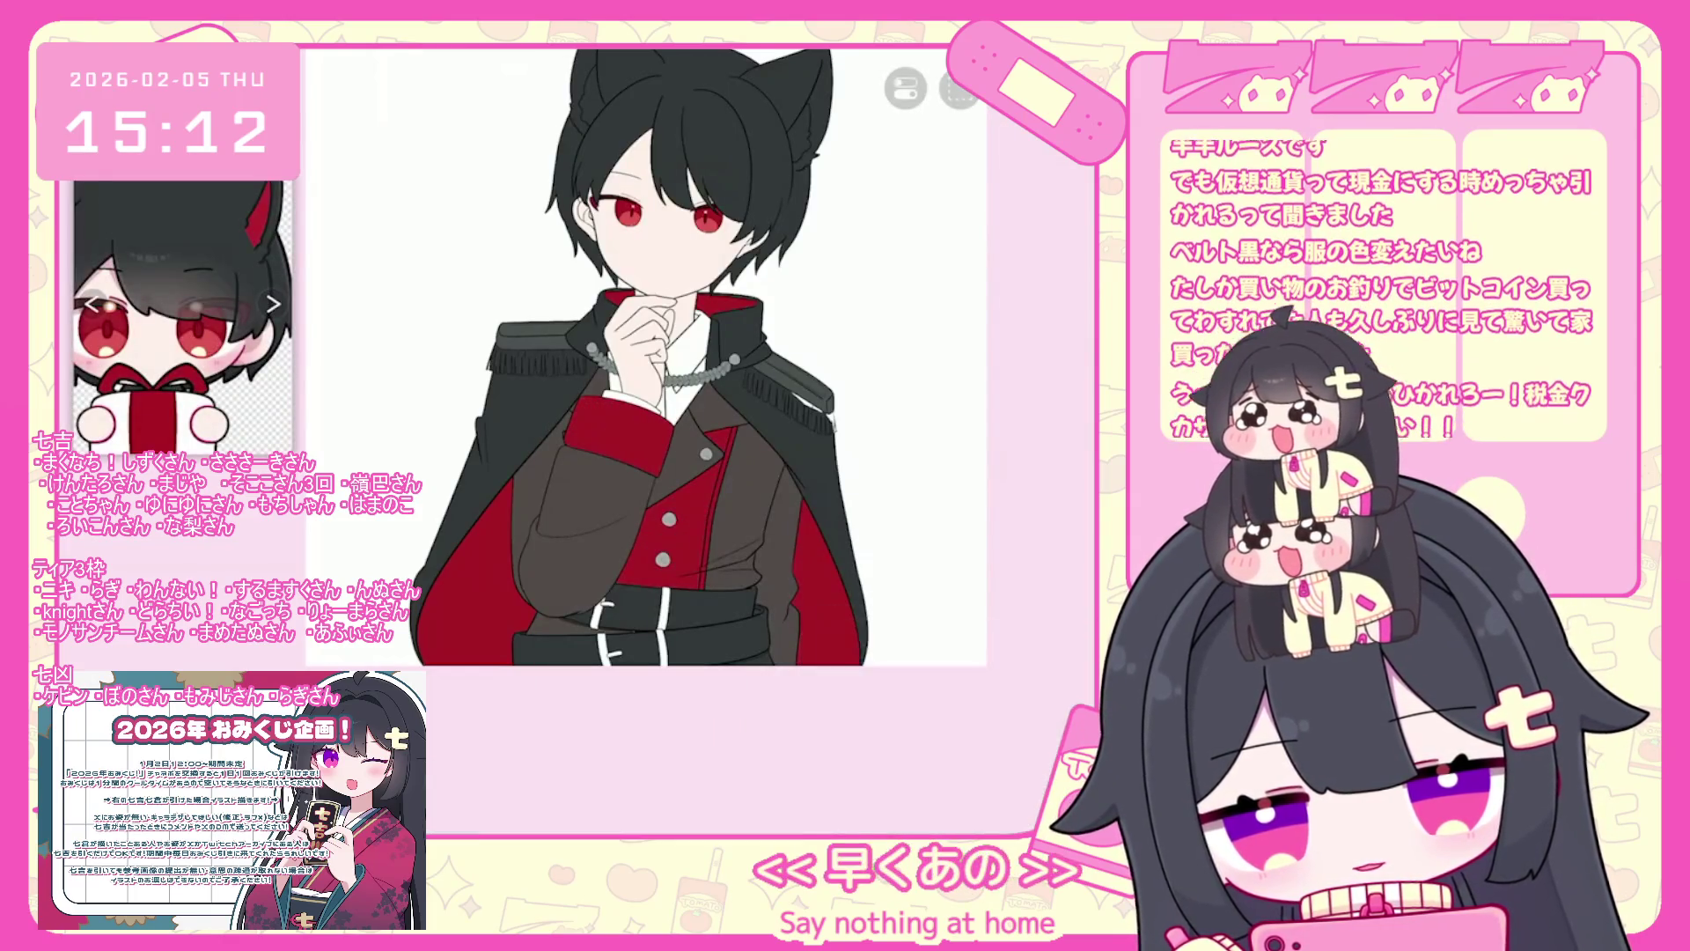
key("ctrl+z")
key("ctrl+z")
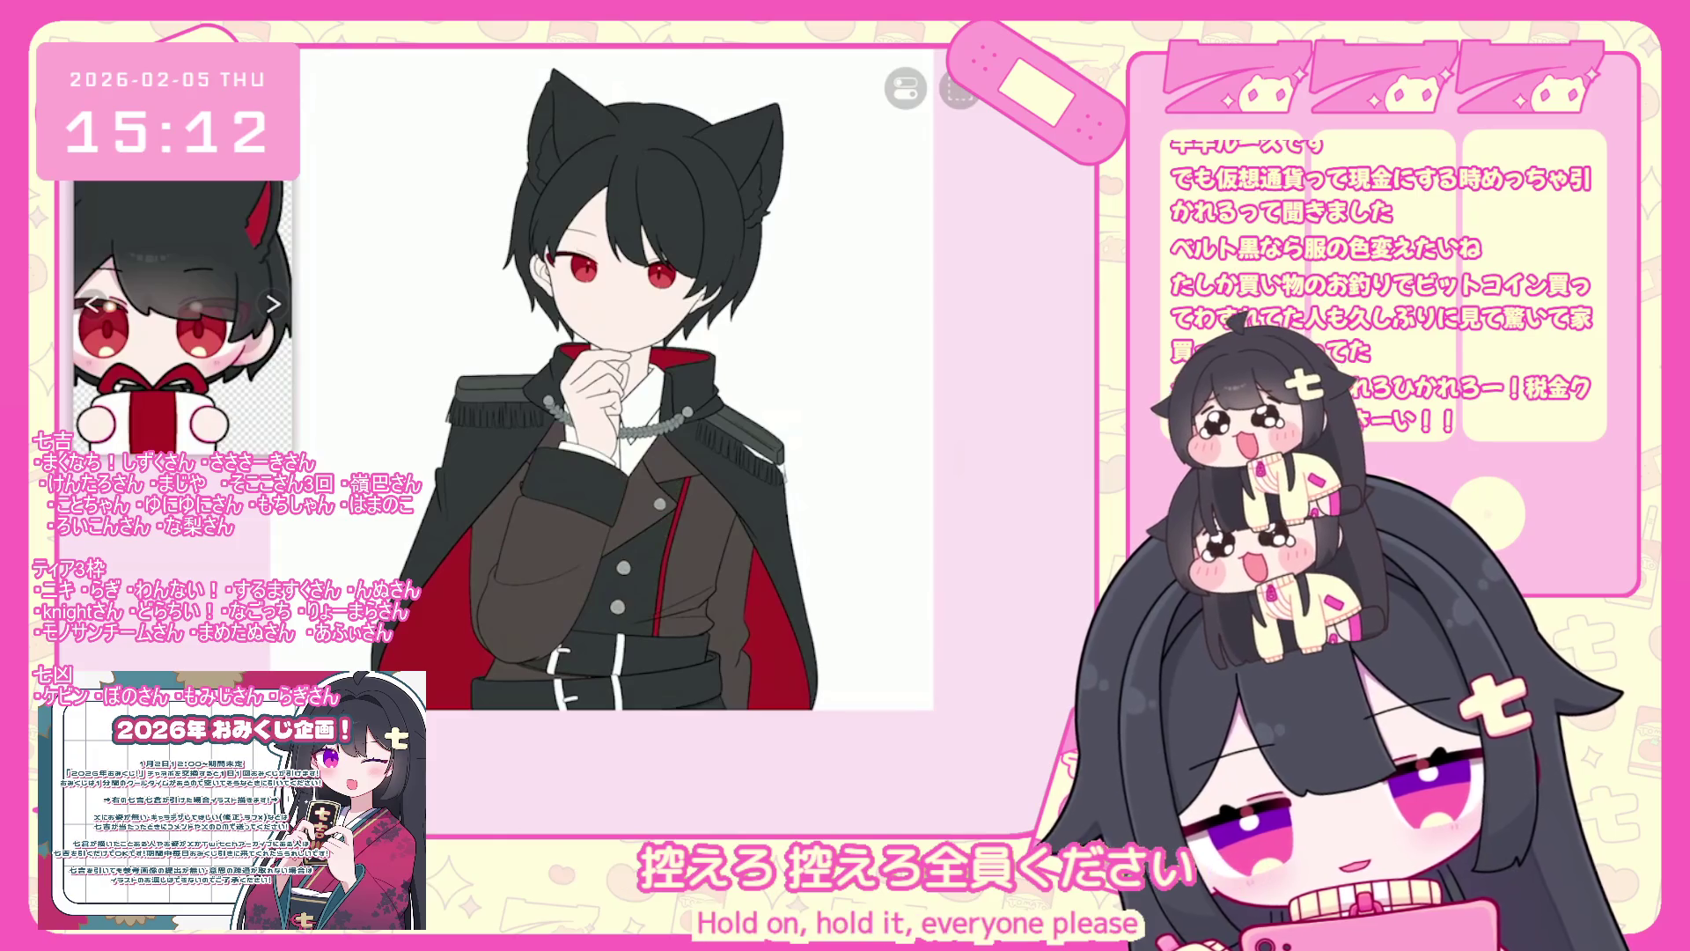
scroll(628, 413, "down", 2)
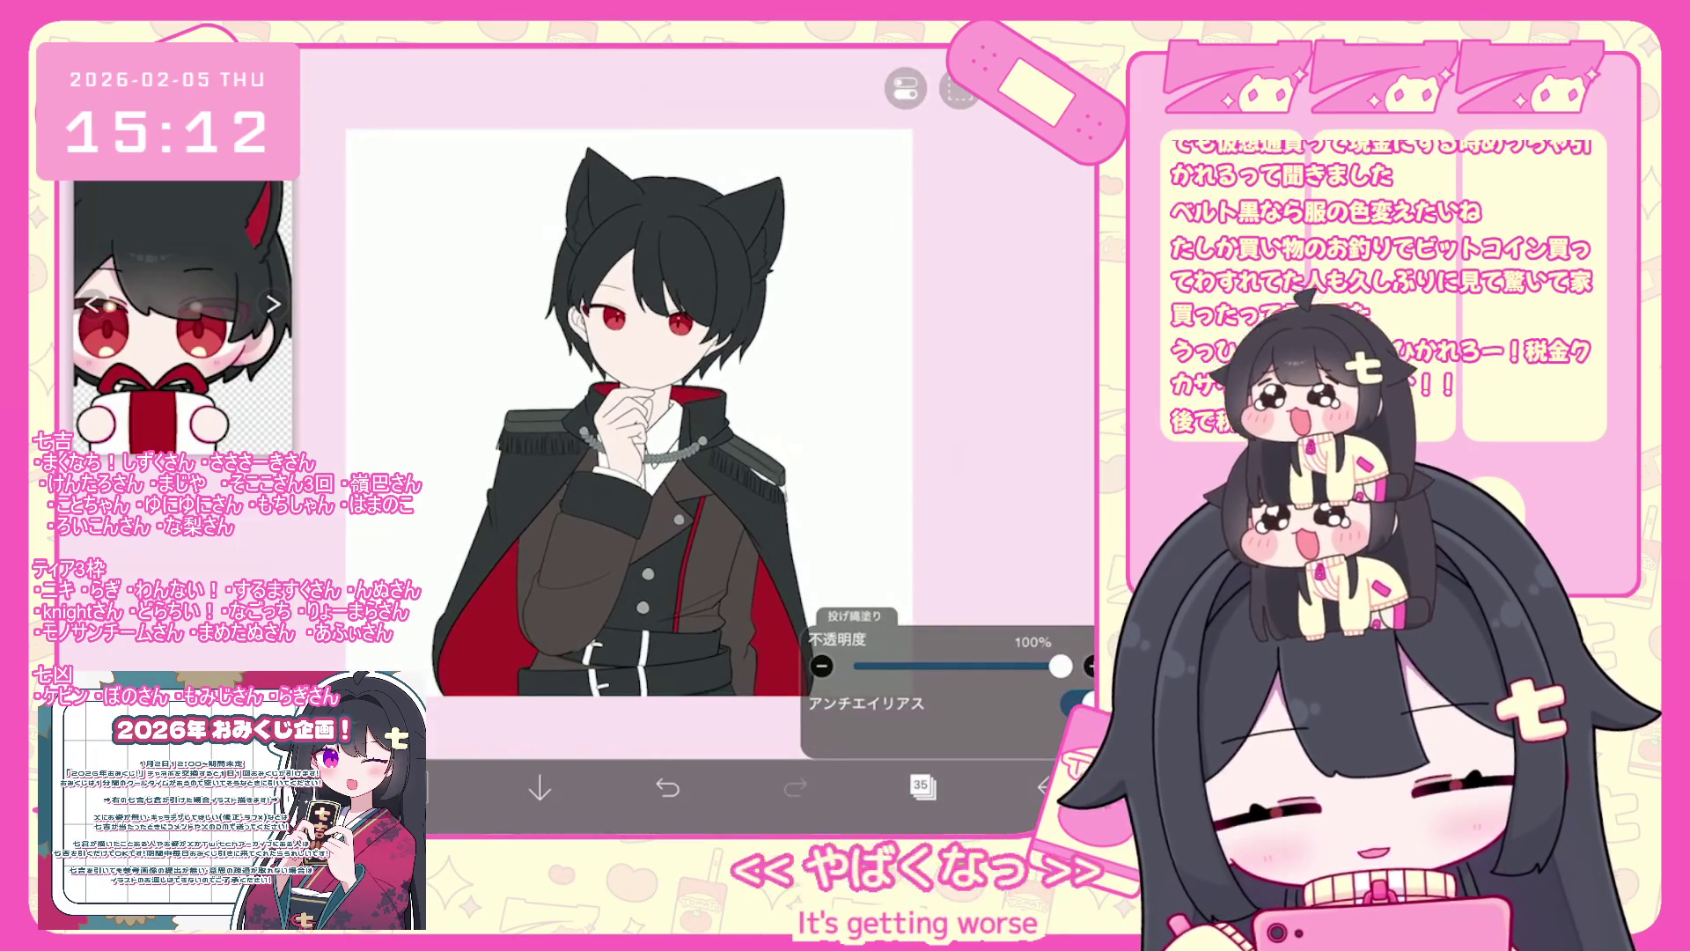
- Add a new empty layer above layer 37
left_click(922, 786)
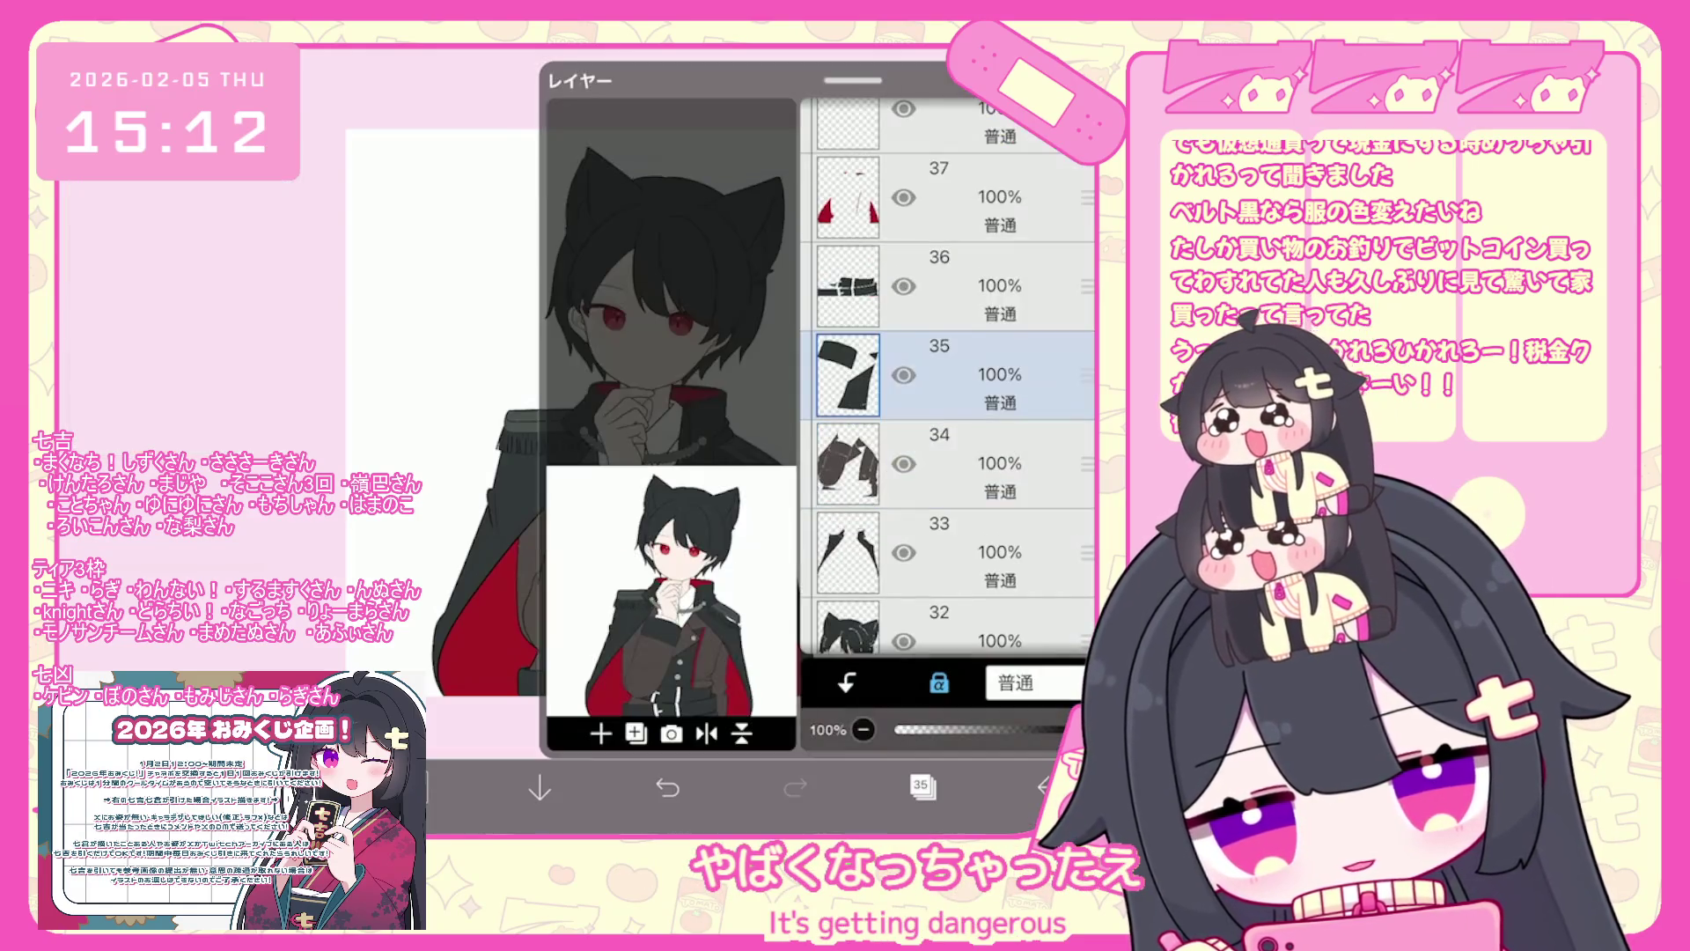
scroll(946, 378, "up", 3)
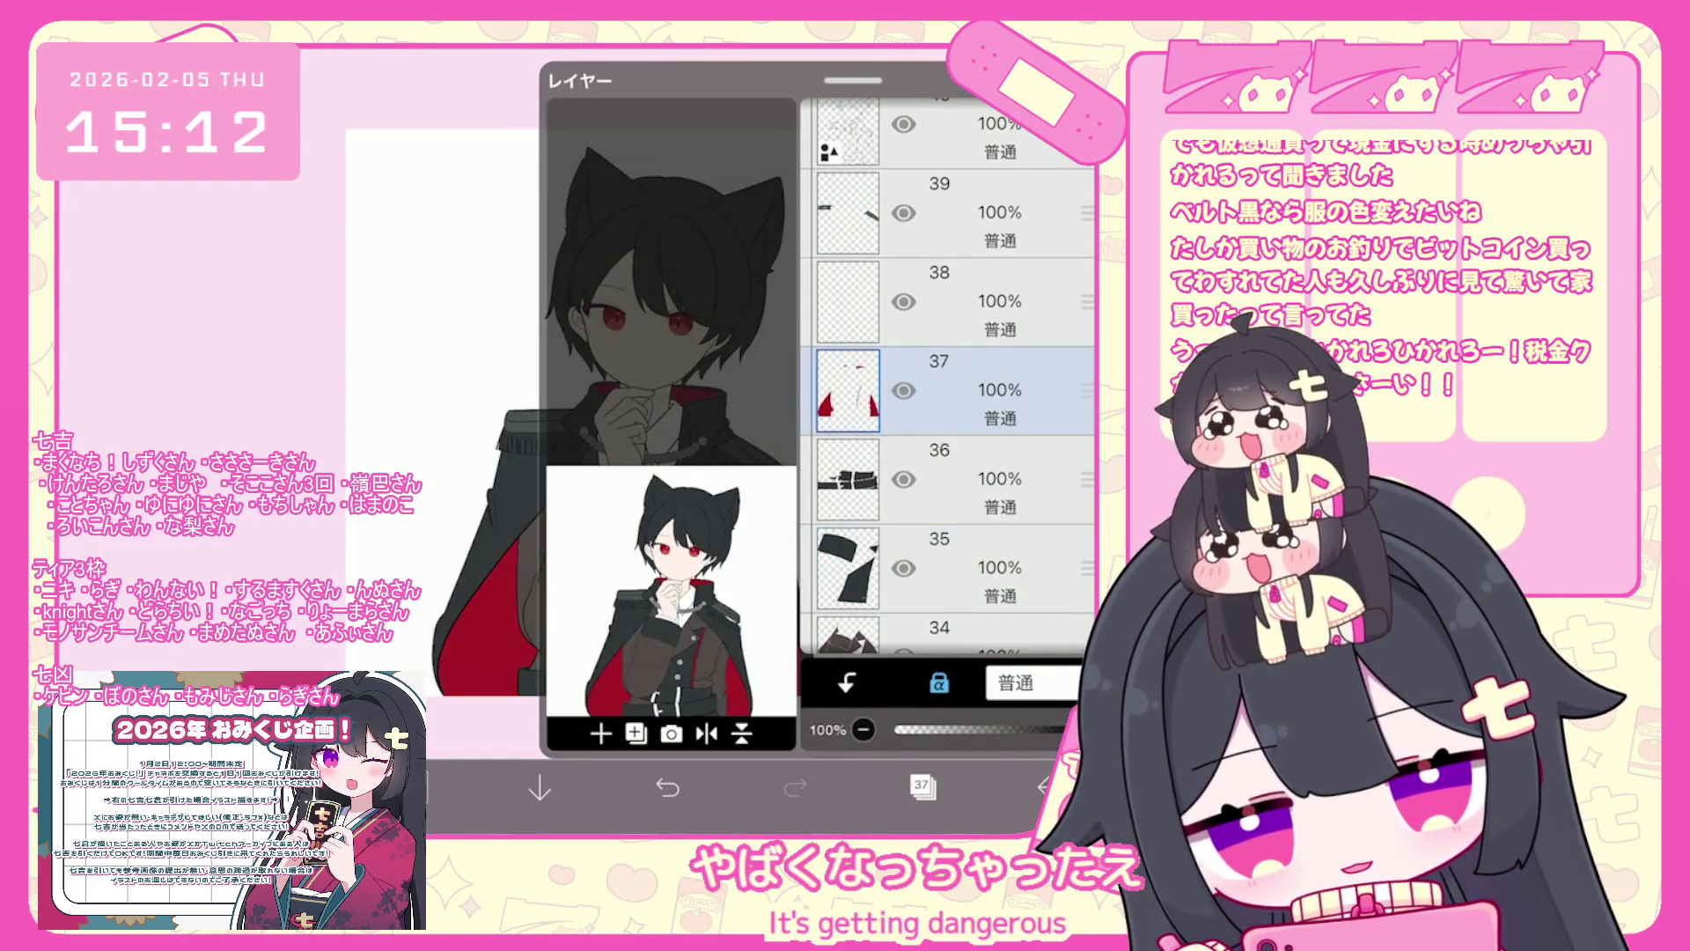
left_click(922, 786)
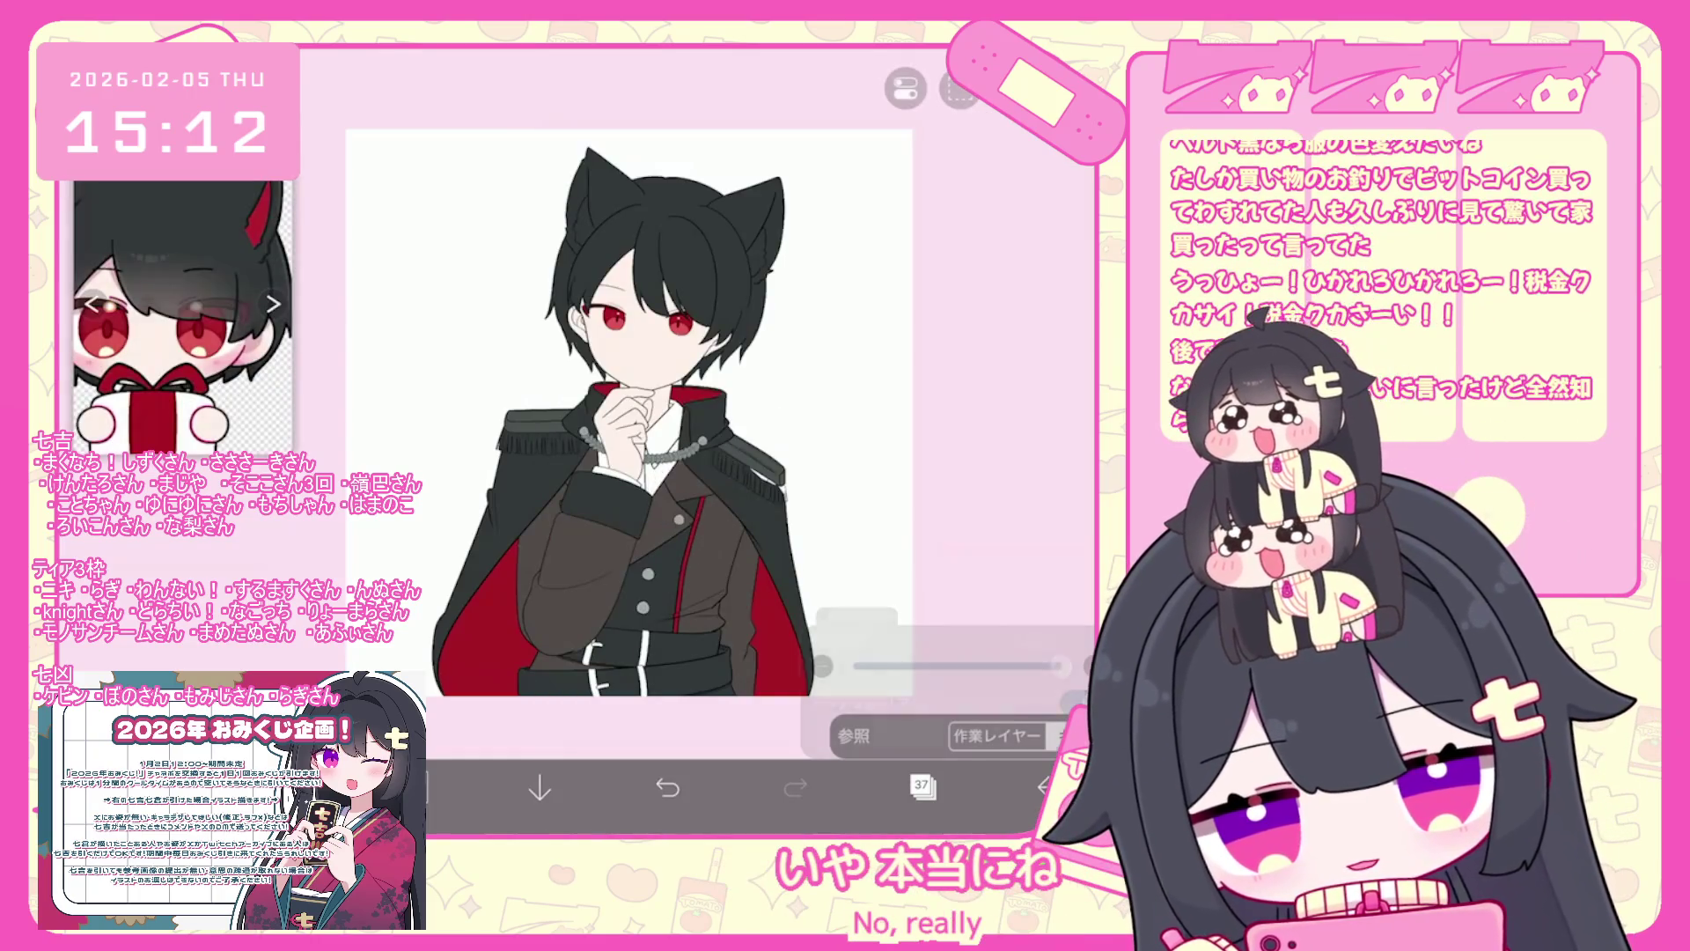
scroll(673, 616, "up", 5)
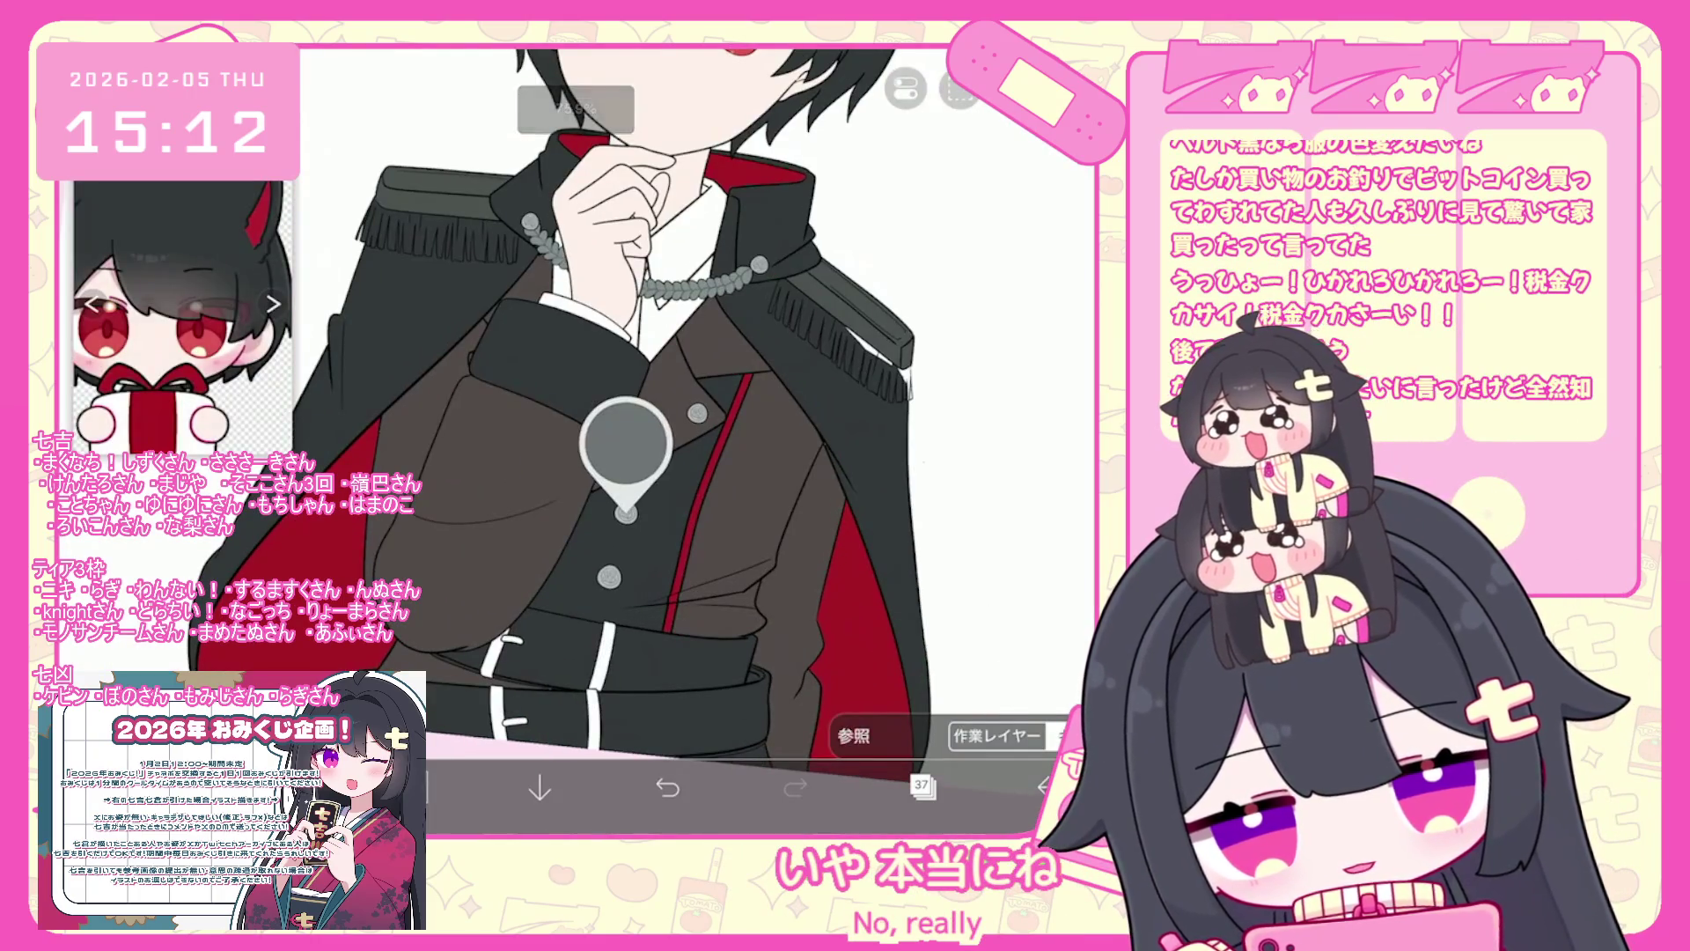
scroll(672, 440, "down", 1)
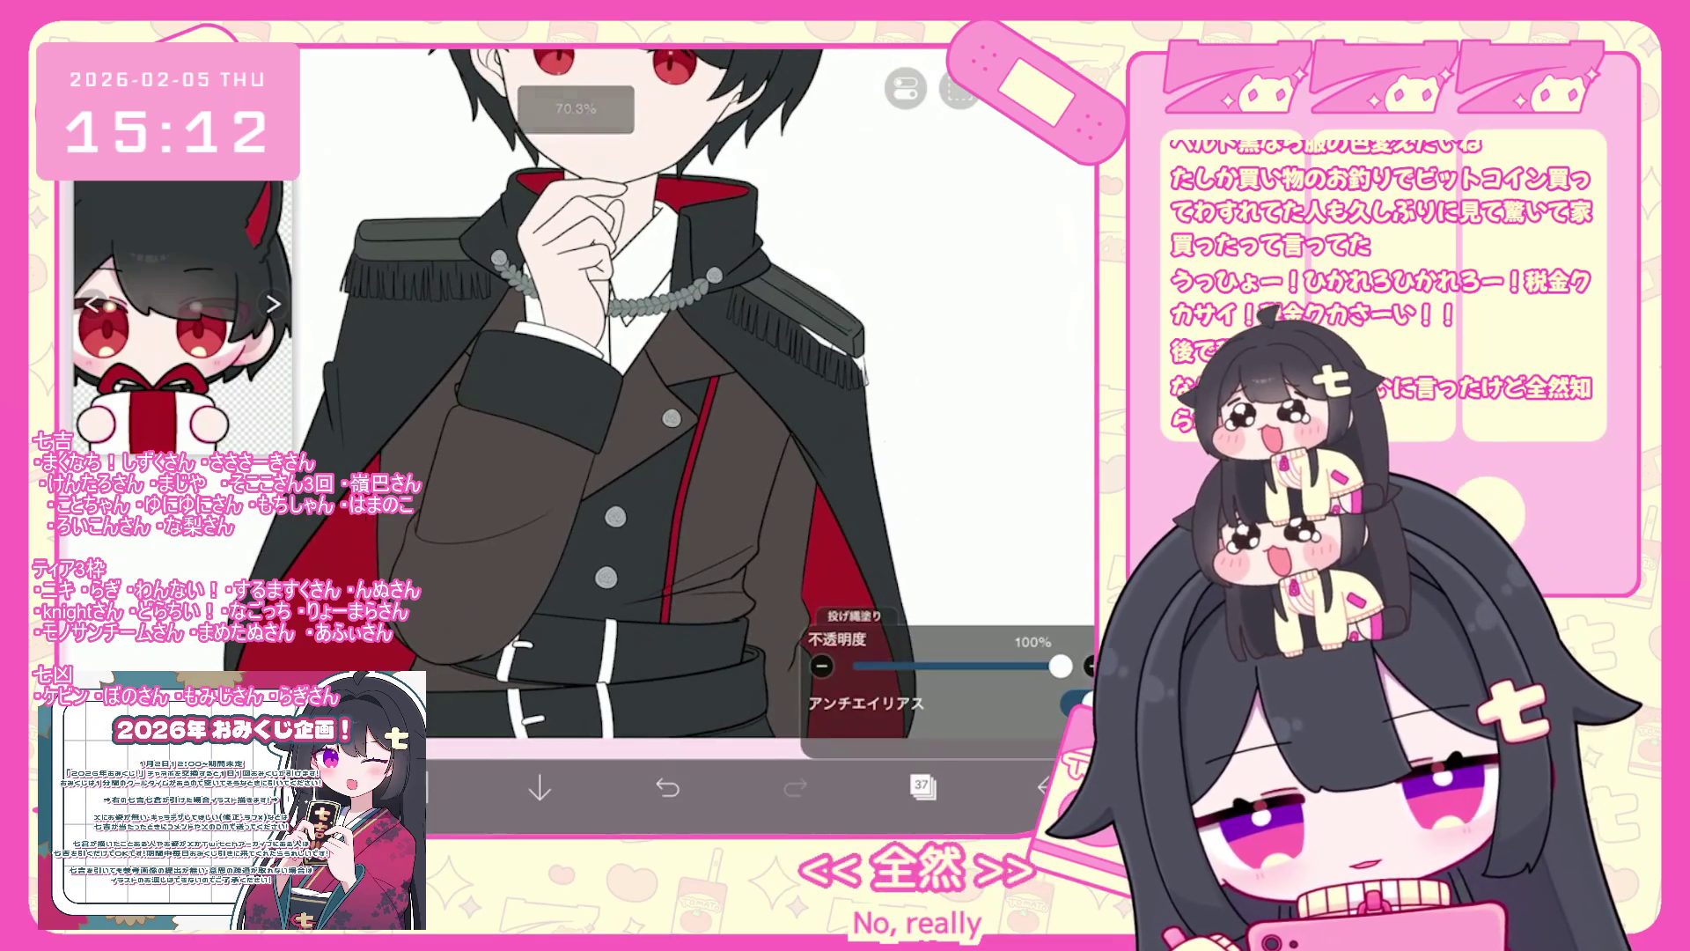
scroll(616, 396, "down", 3)
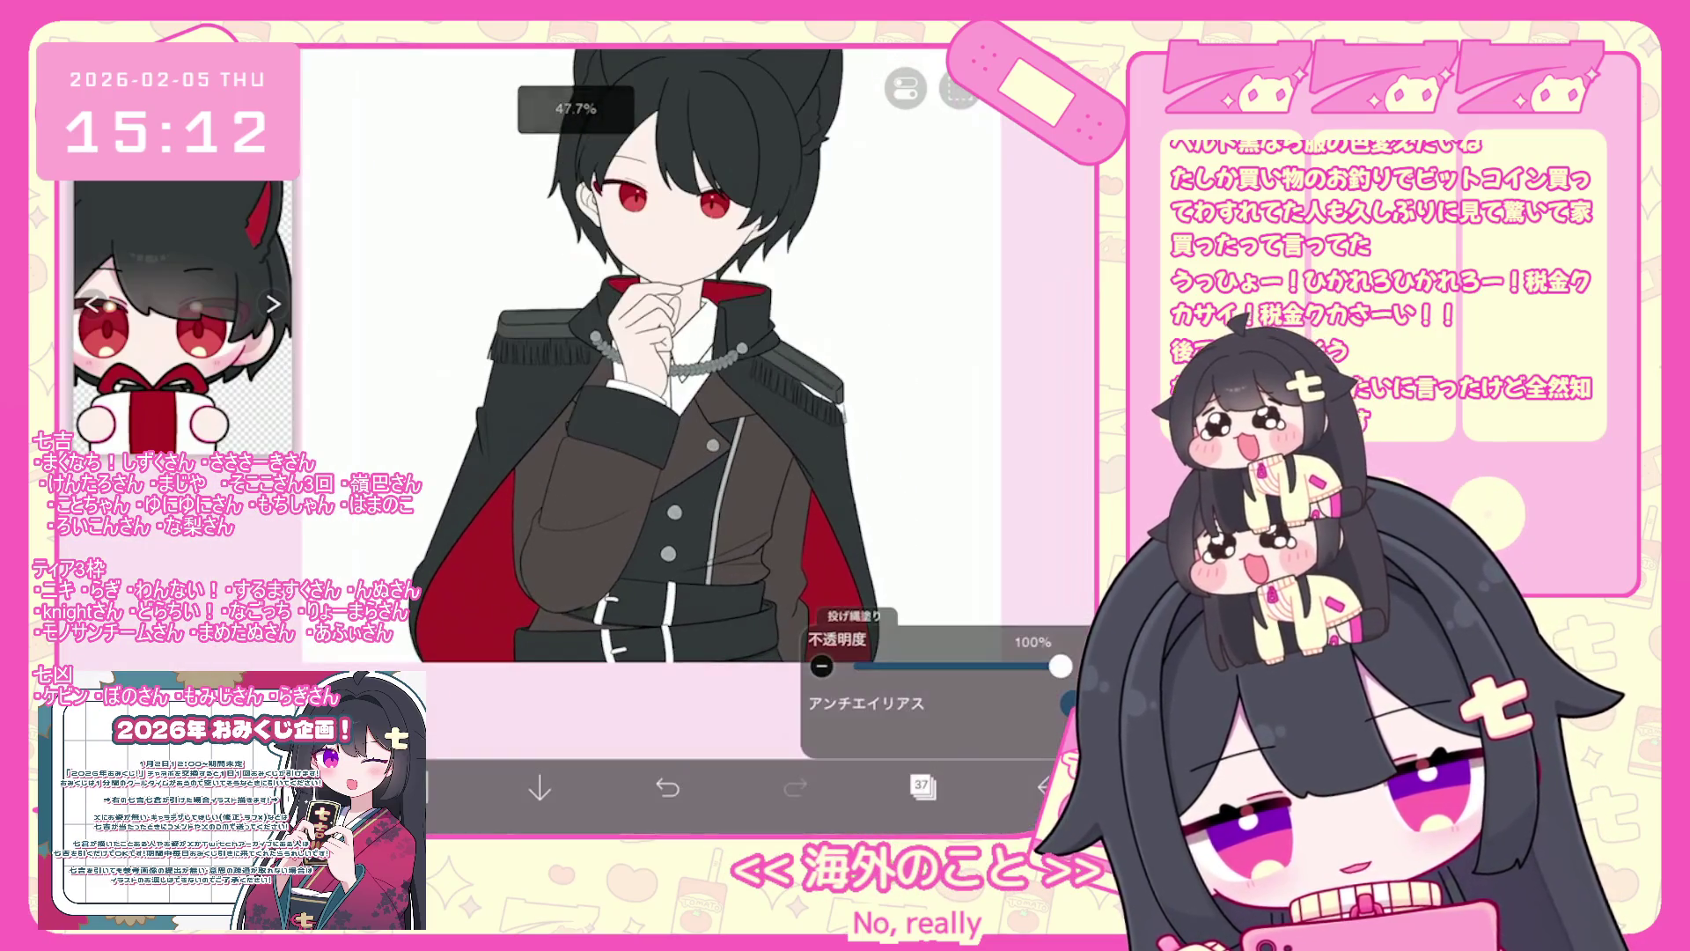
left_click(922, 785)
left_click(600, 733)
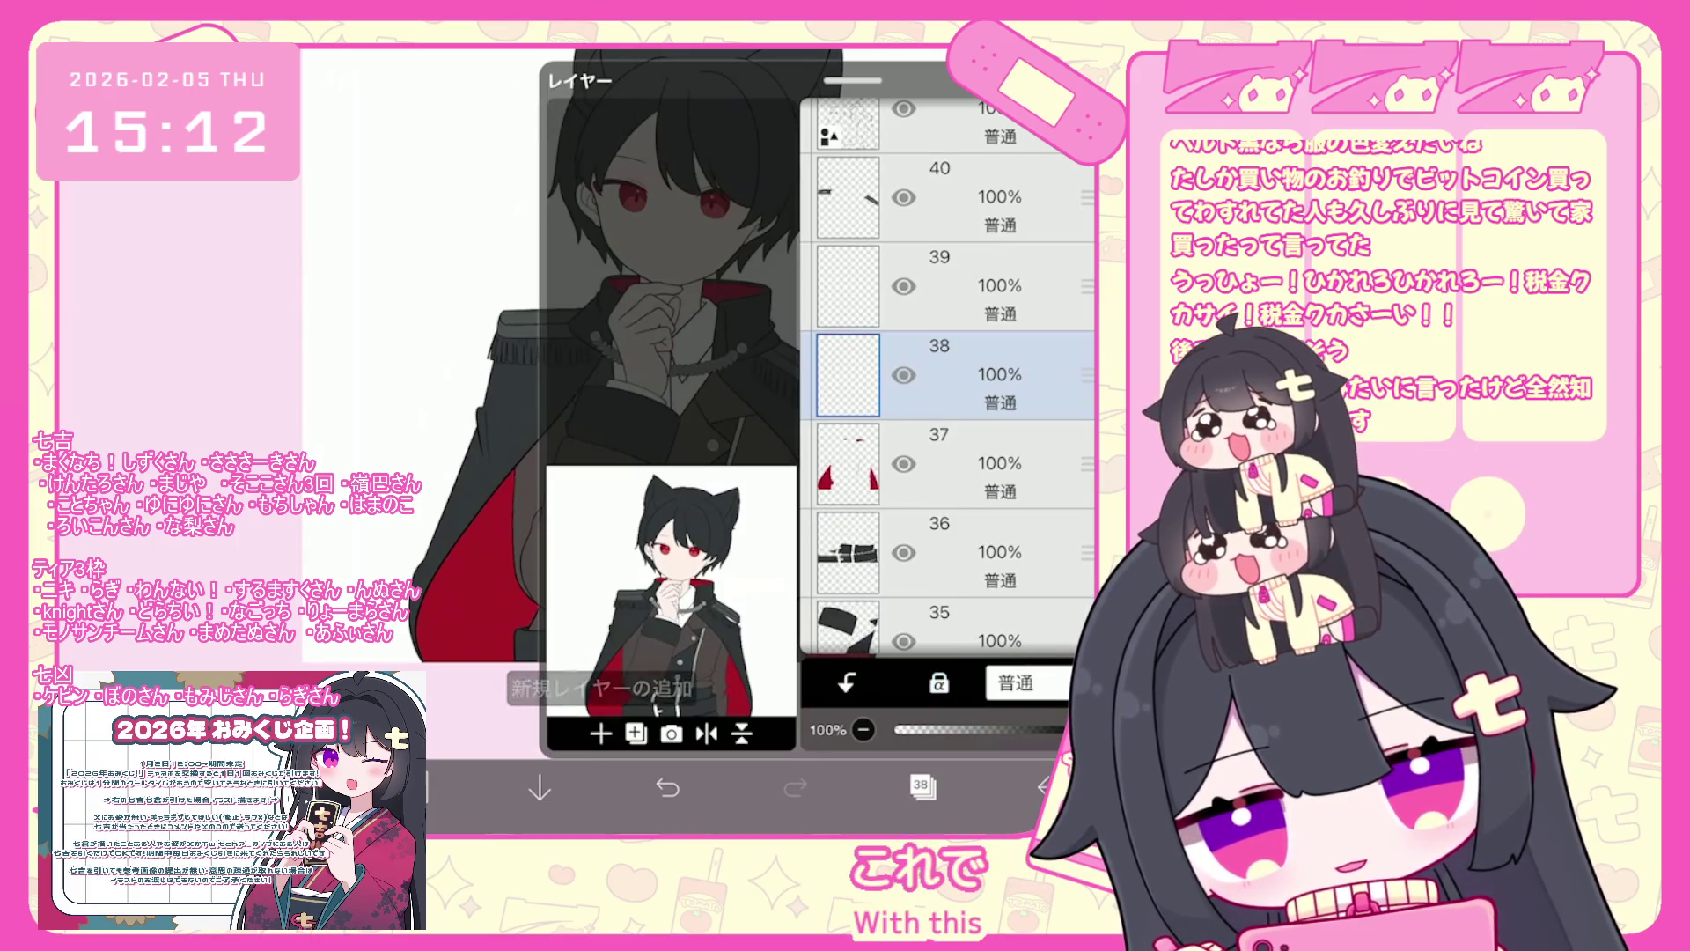
- Select layer 40 and sample the coat colour from the canvas
left_click(921, 786)
scroll(616, 353, "up", 5)
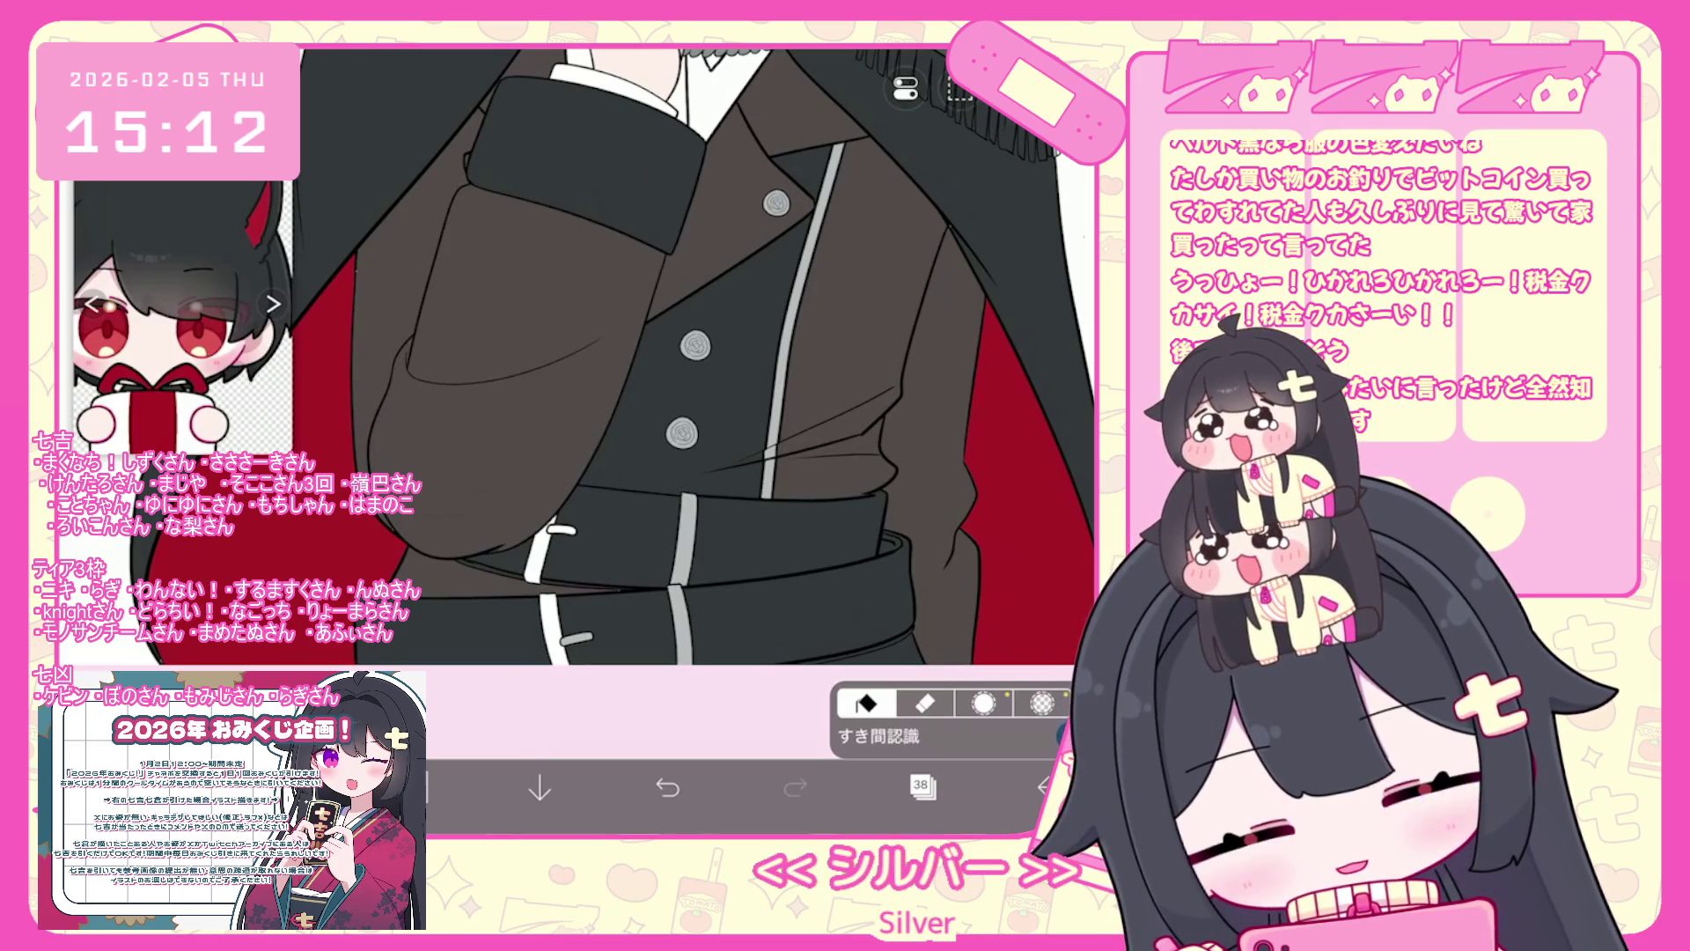
scroll(616, 352, "down", 5)
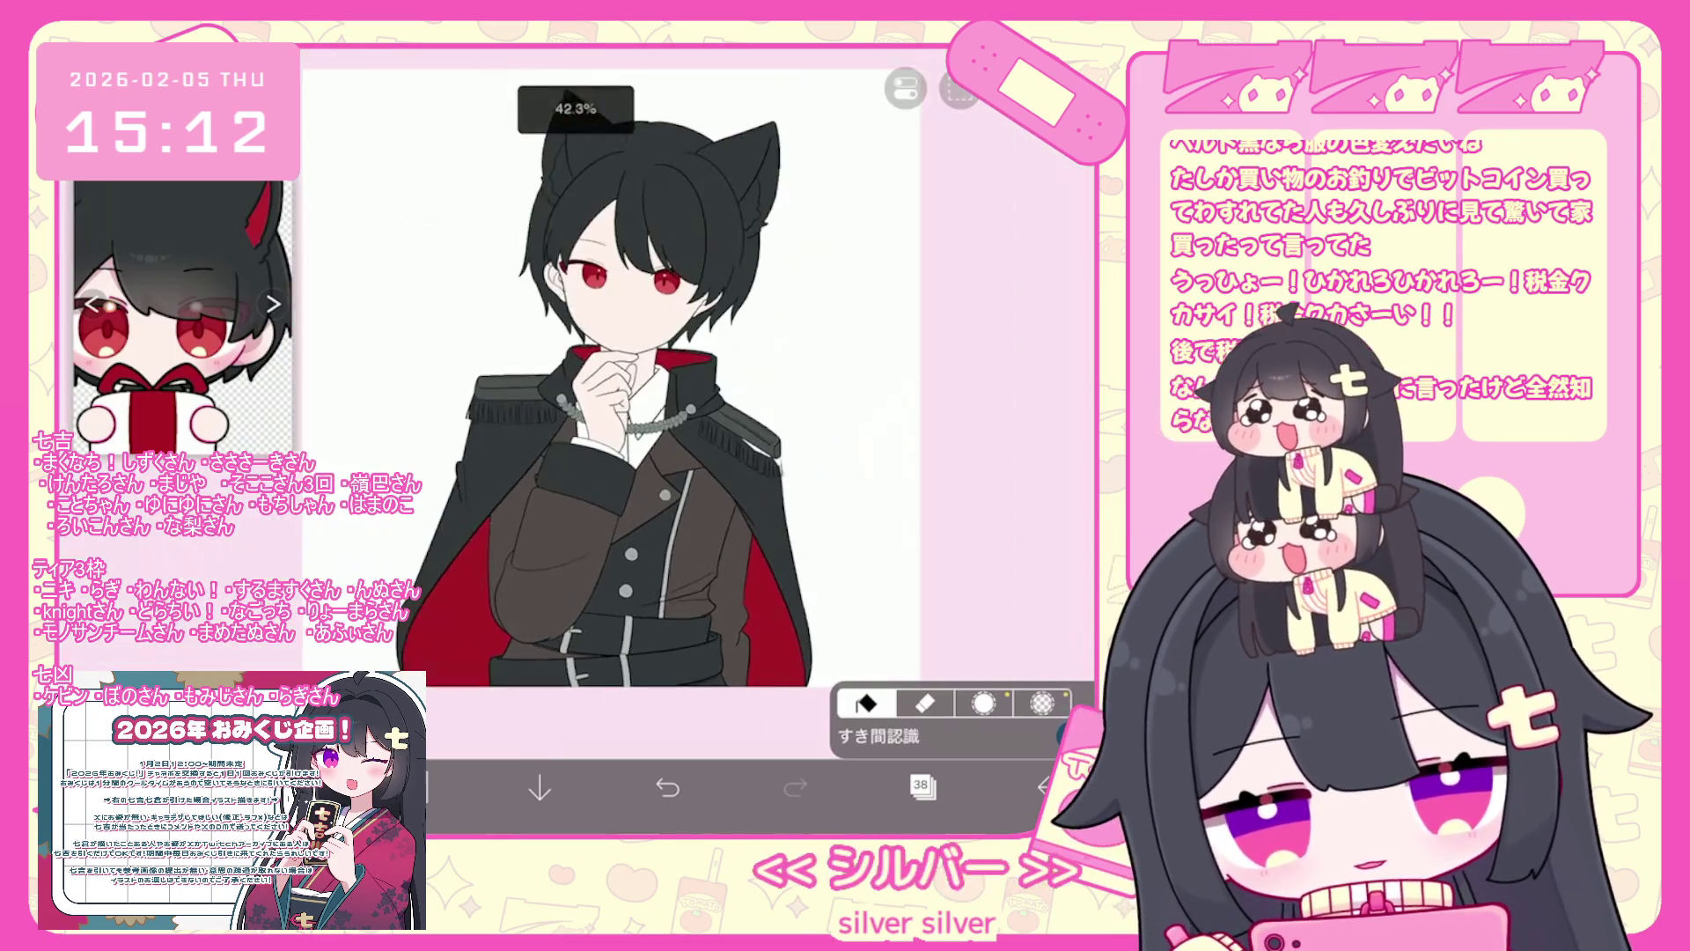
left_click(923, 786)
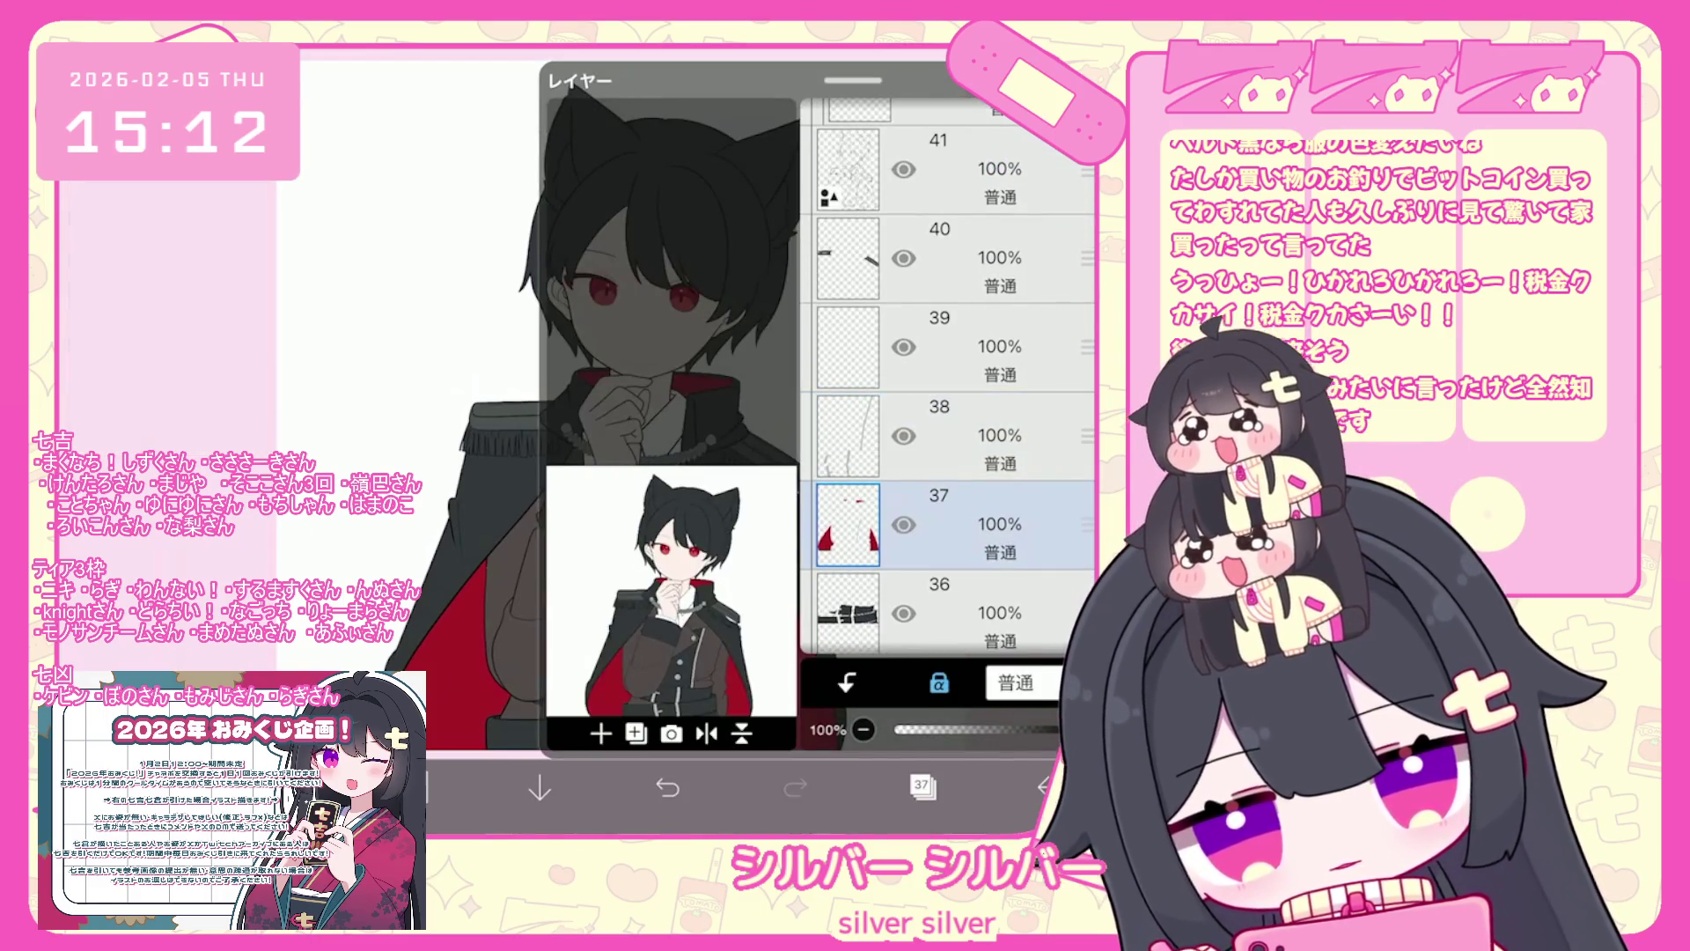
scroll(947, 379, "up", 2)
left_click(968, 387)
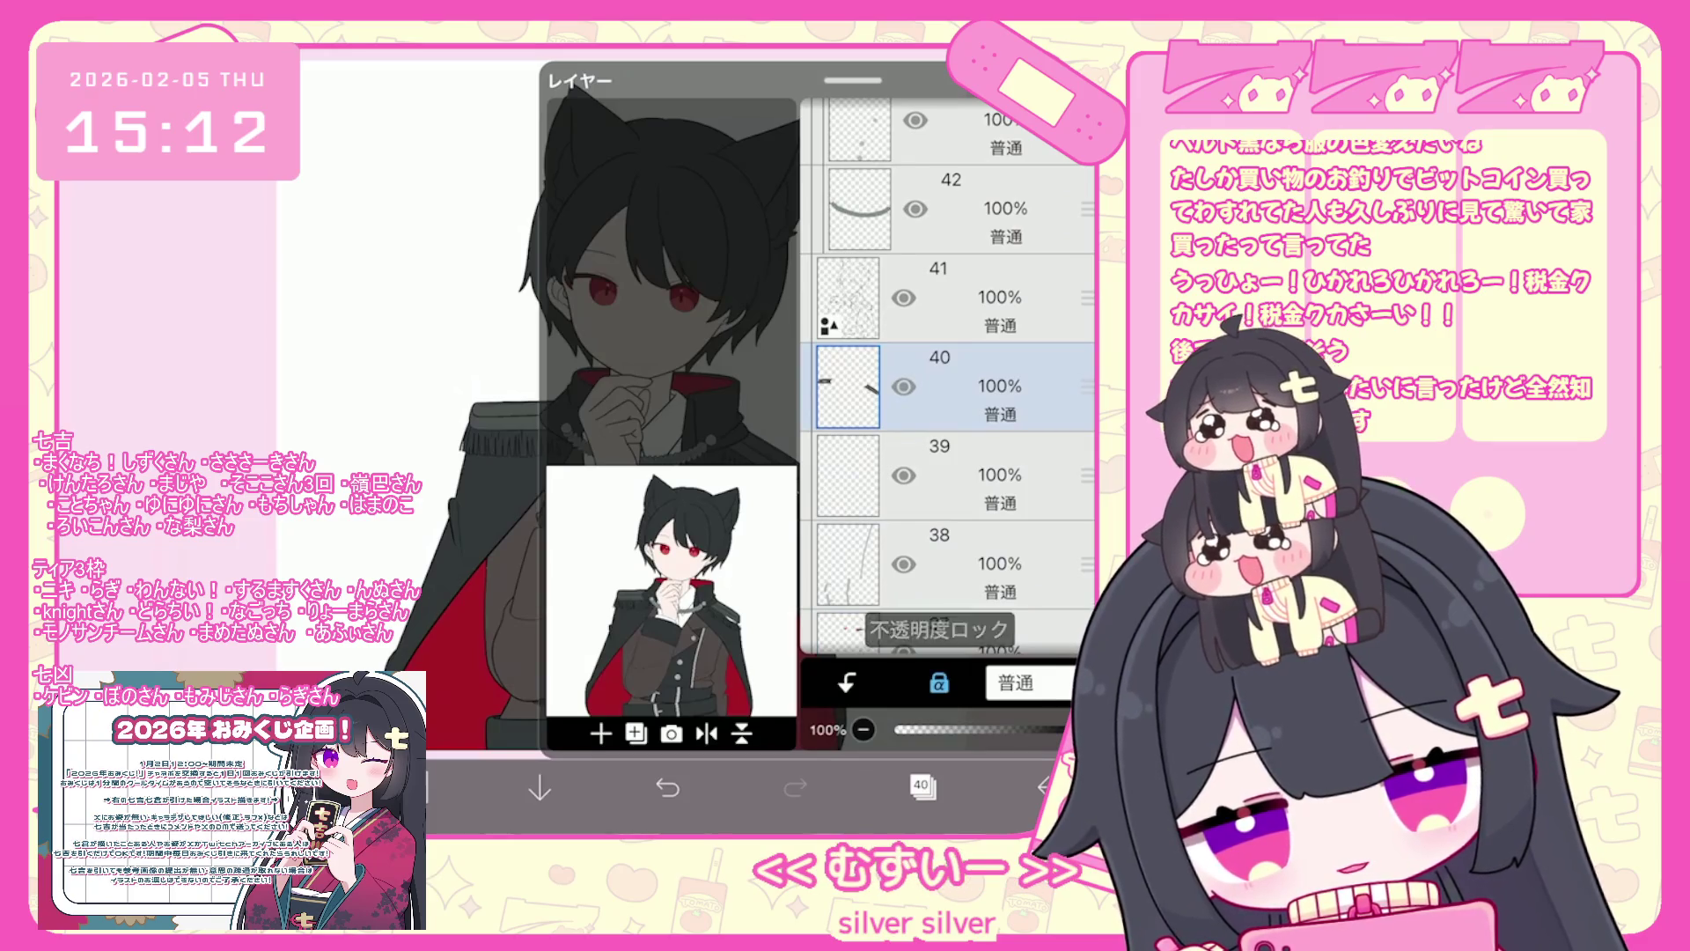
left_click(922, 786)
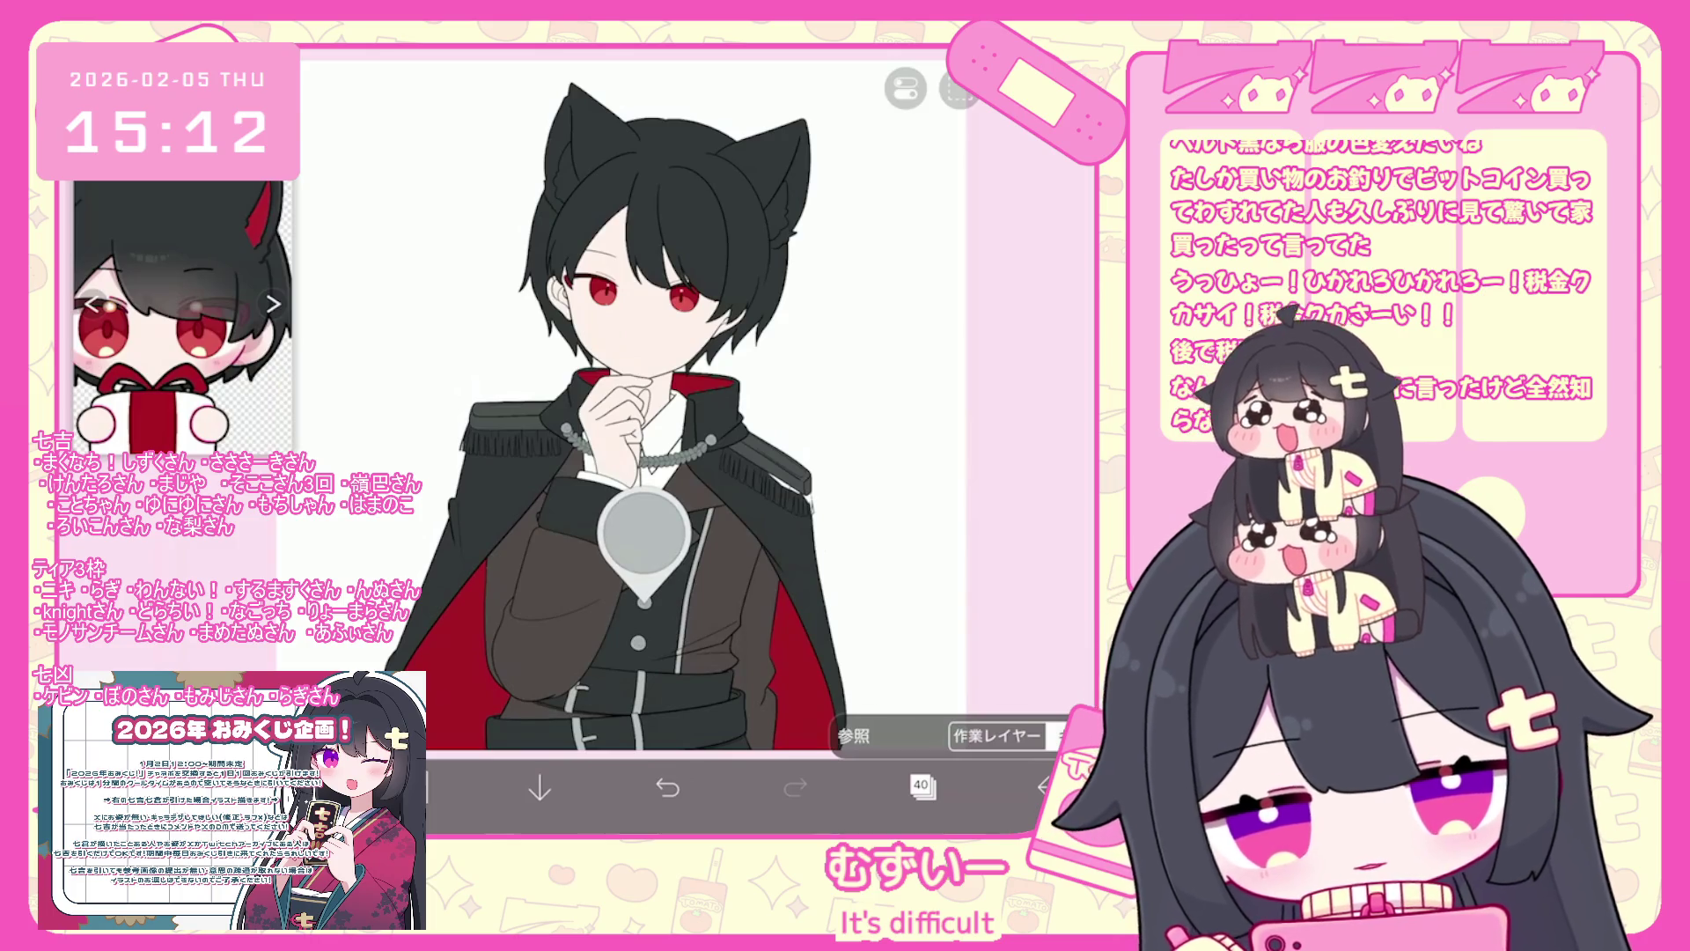
left_click(644, 602)
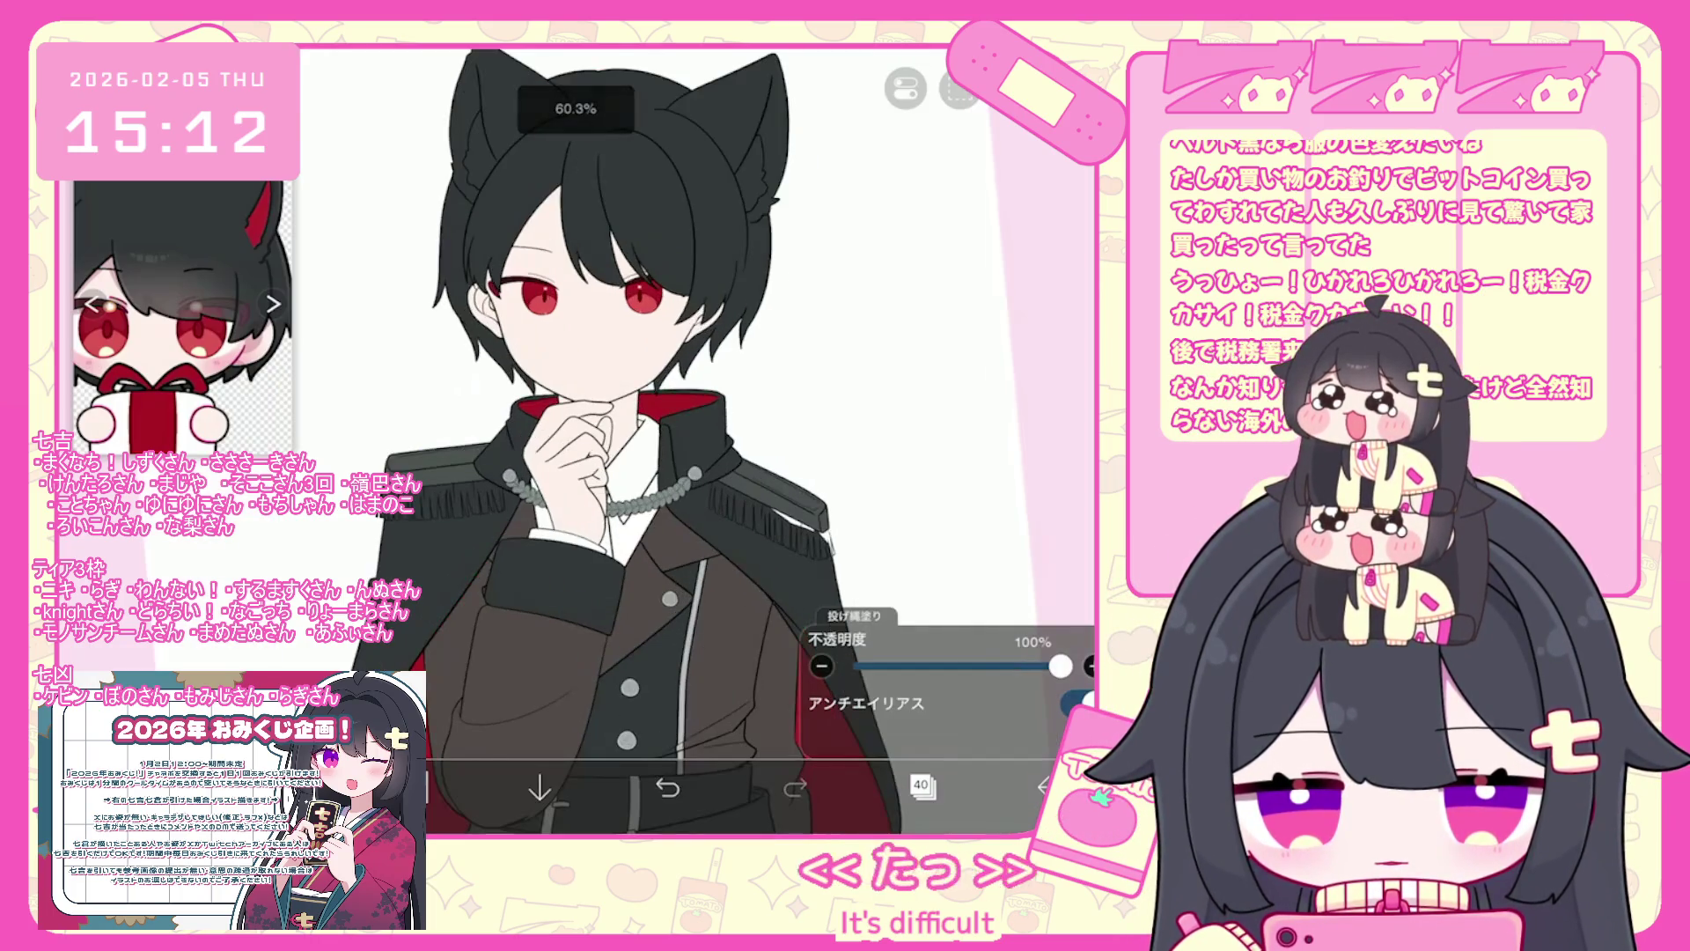
- Switch painting to layer 41
left_click(923, 786)
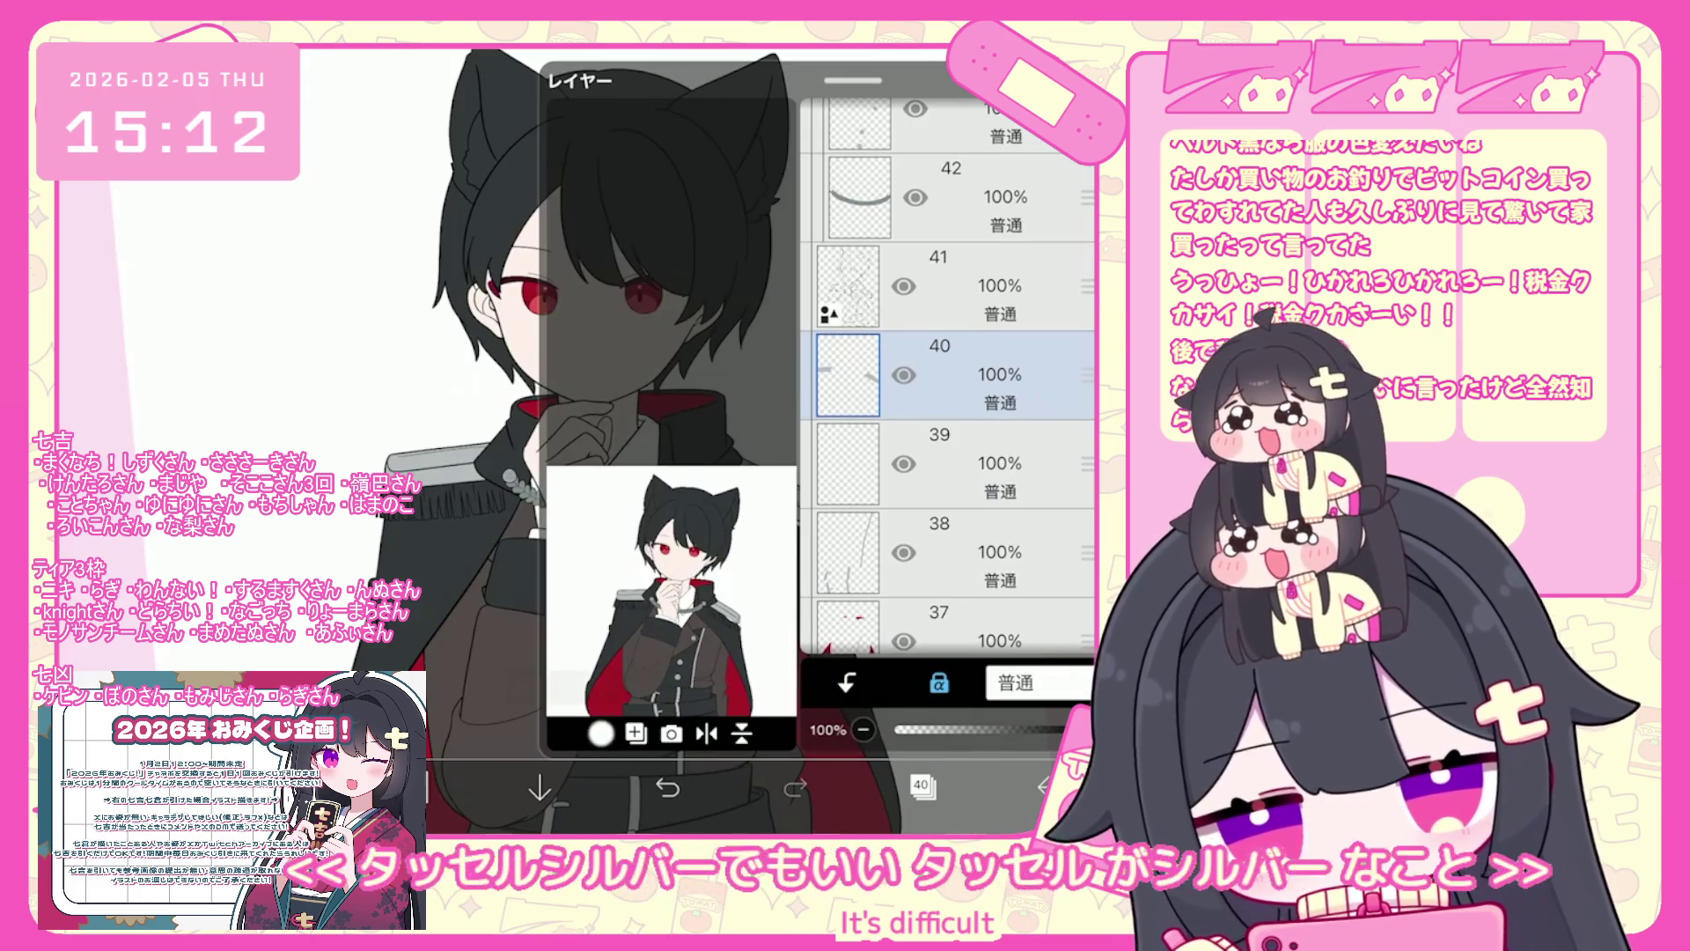
left_click(968, 286)
left_click(922, 786)
- Fill the left part of the epaulette fringe cyan, undoing fills that overflowed
scroll(757, 440, "up", 5)
scroll(757, 440, "down", 3)
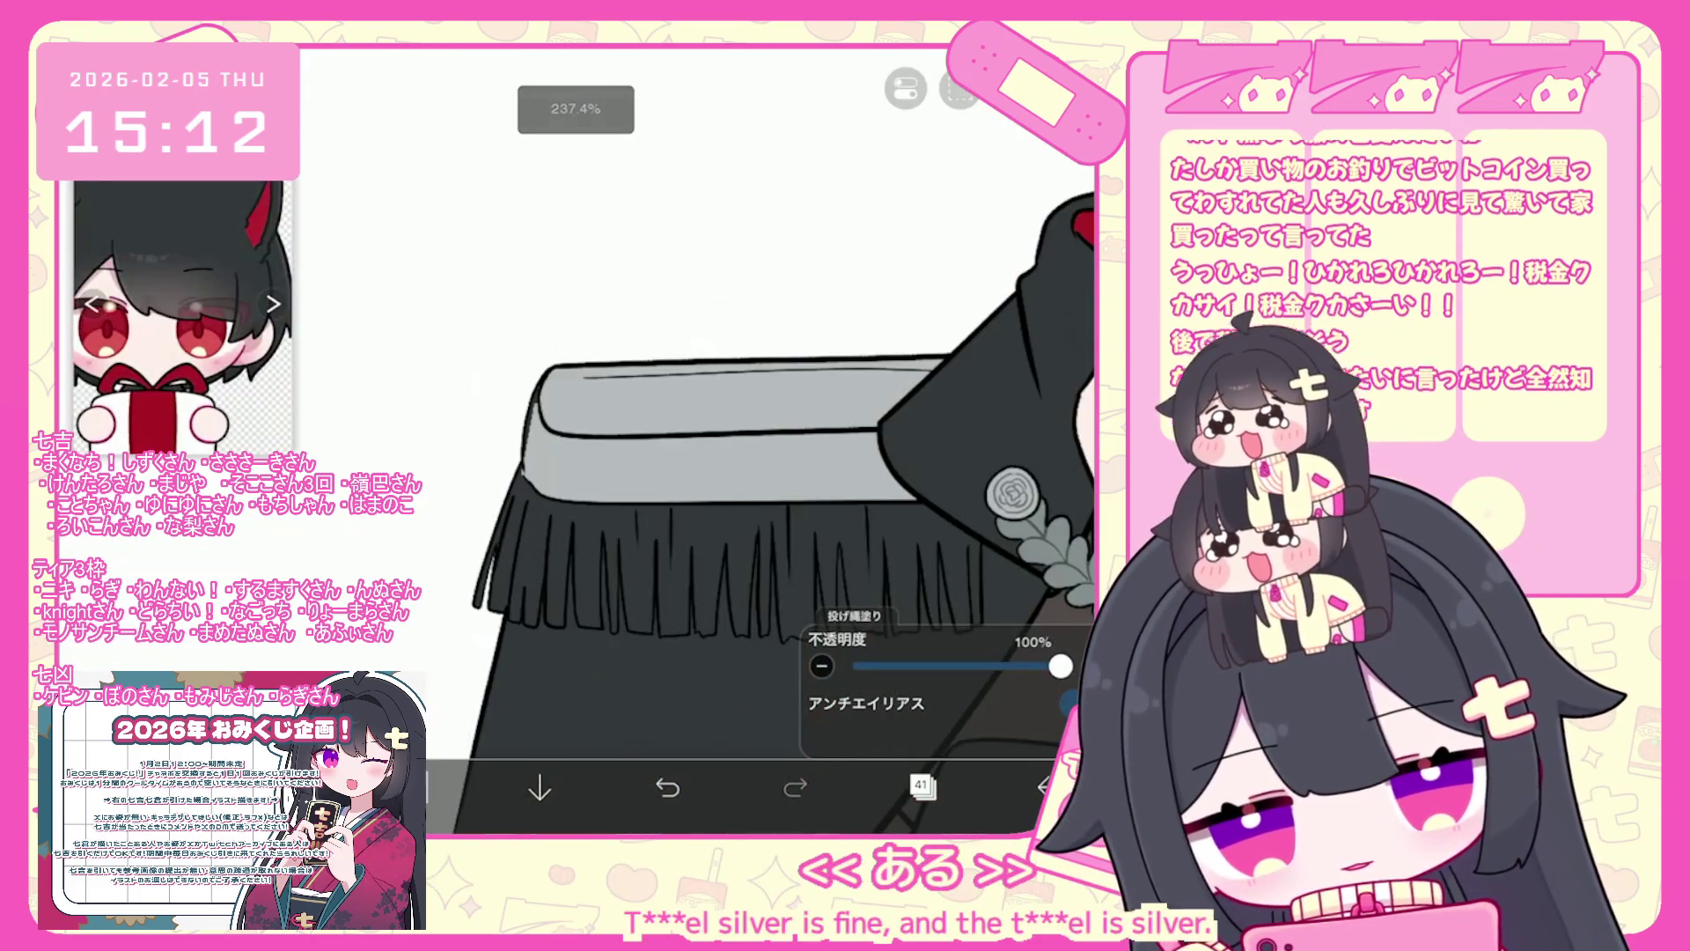
left_click(922, 786)
left_click(923, 786)
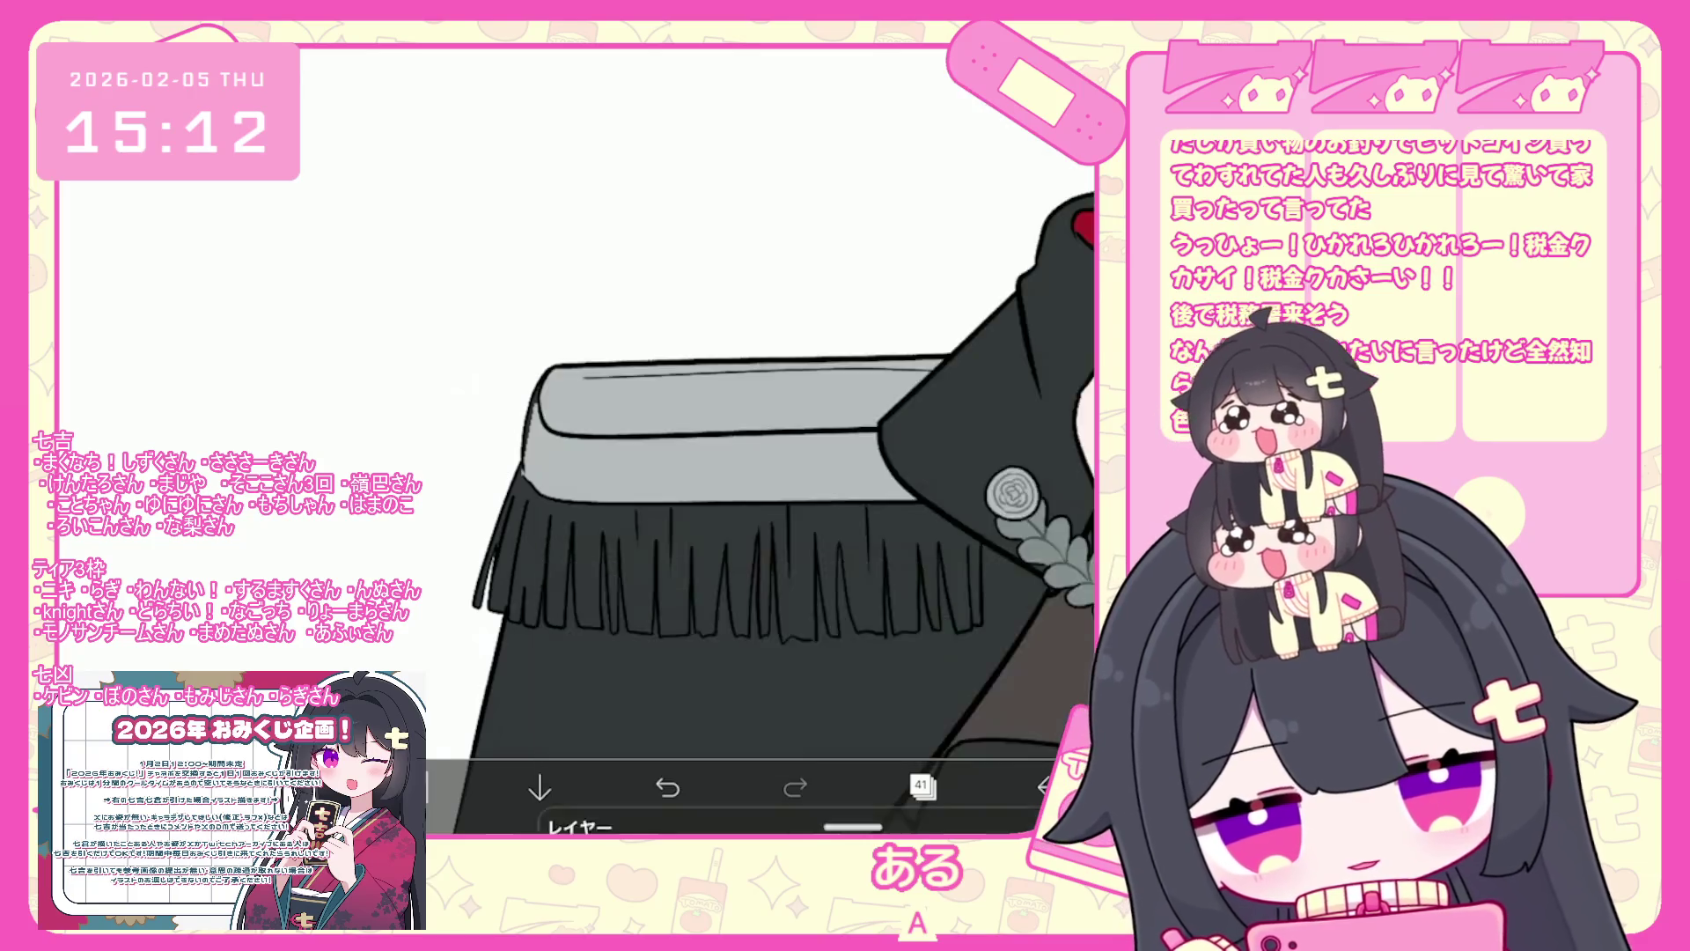
scroll(757, 440, "up", 3)
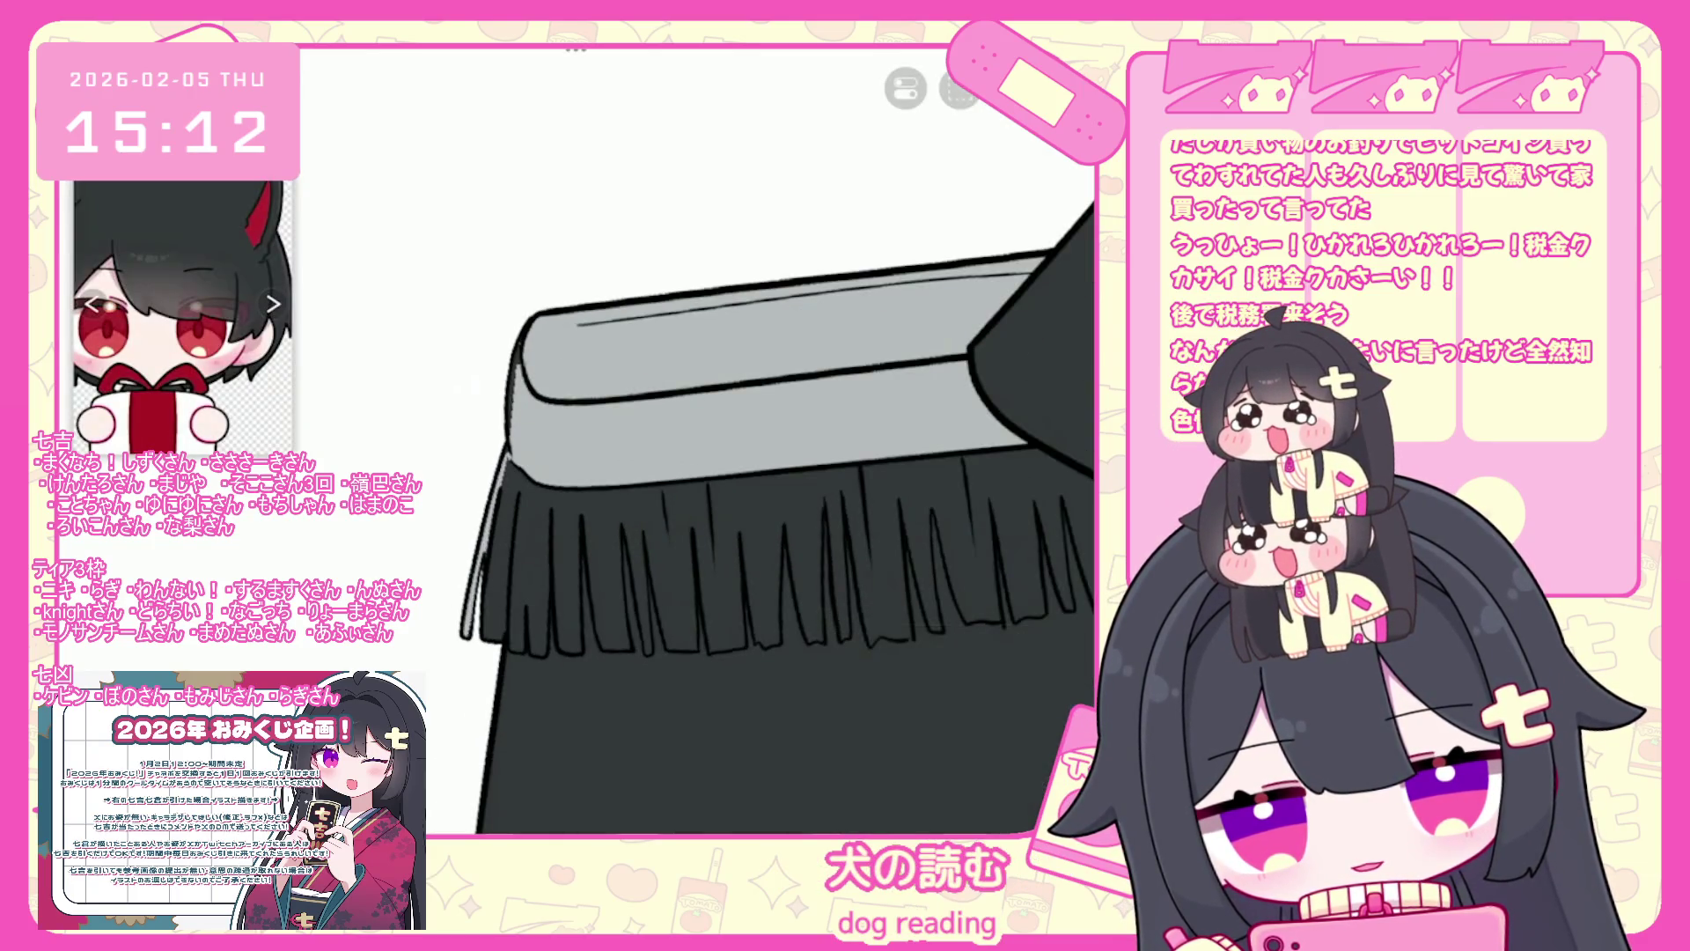
key("ctrl+z")
left_click_drag(506, 450, 466, 634)
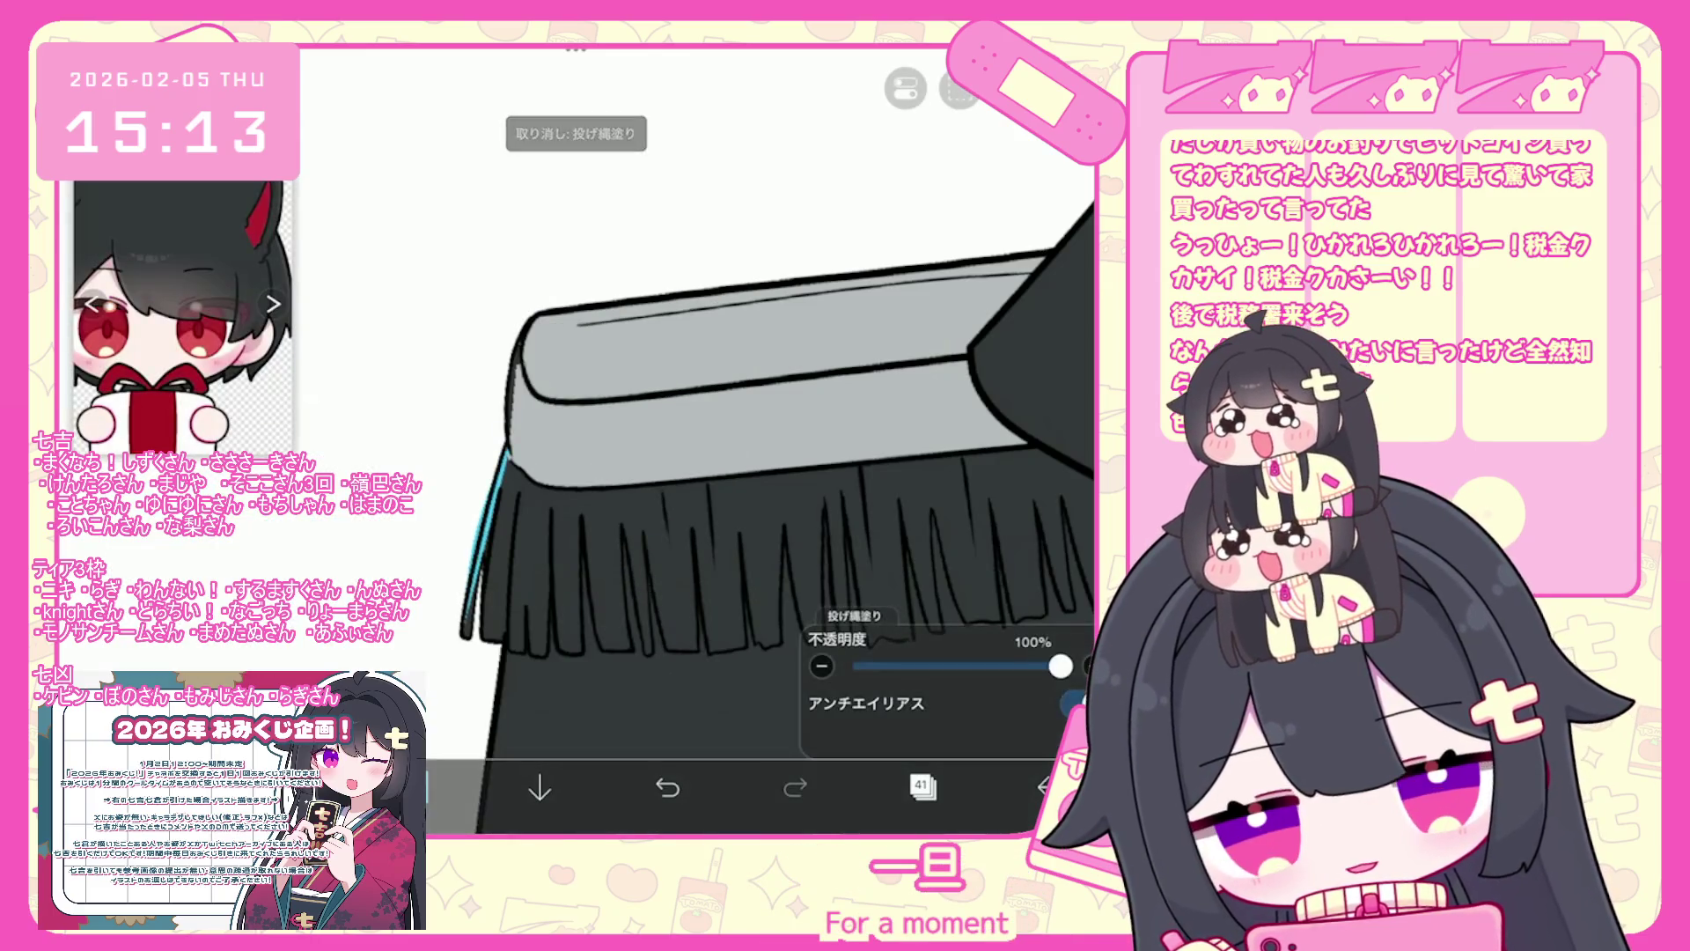
key("ctrl+z")
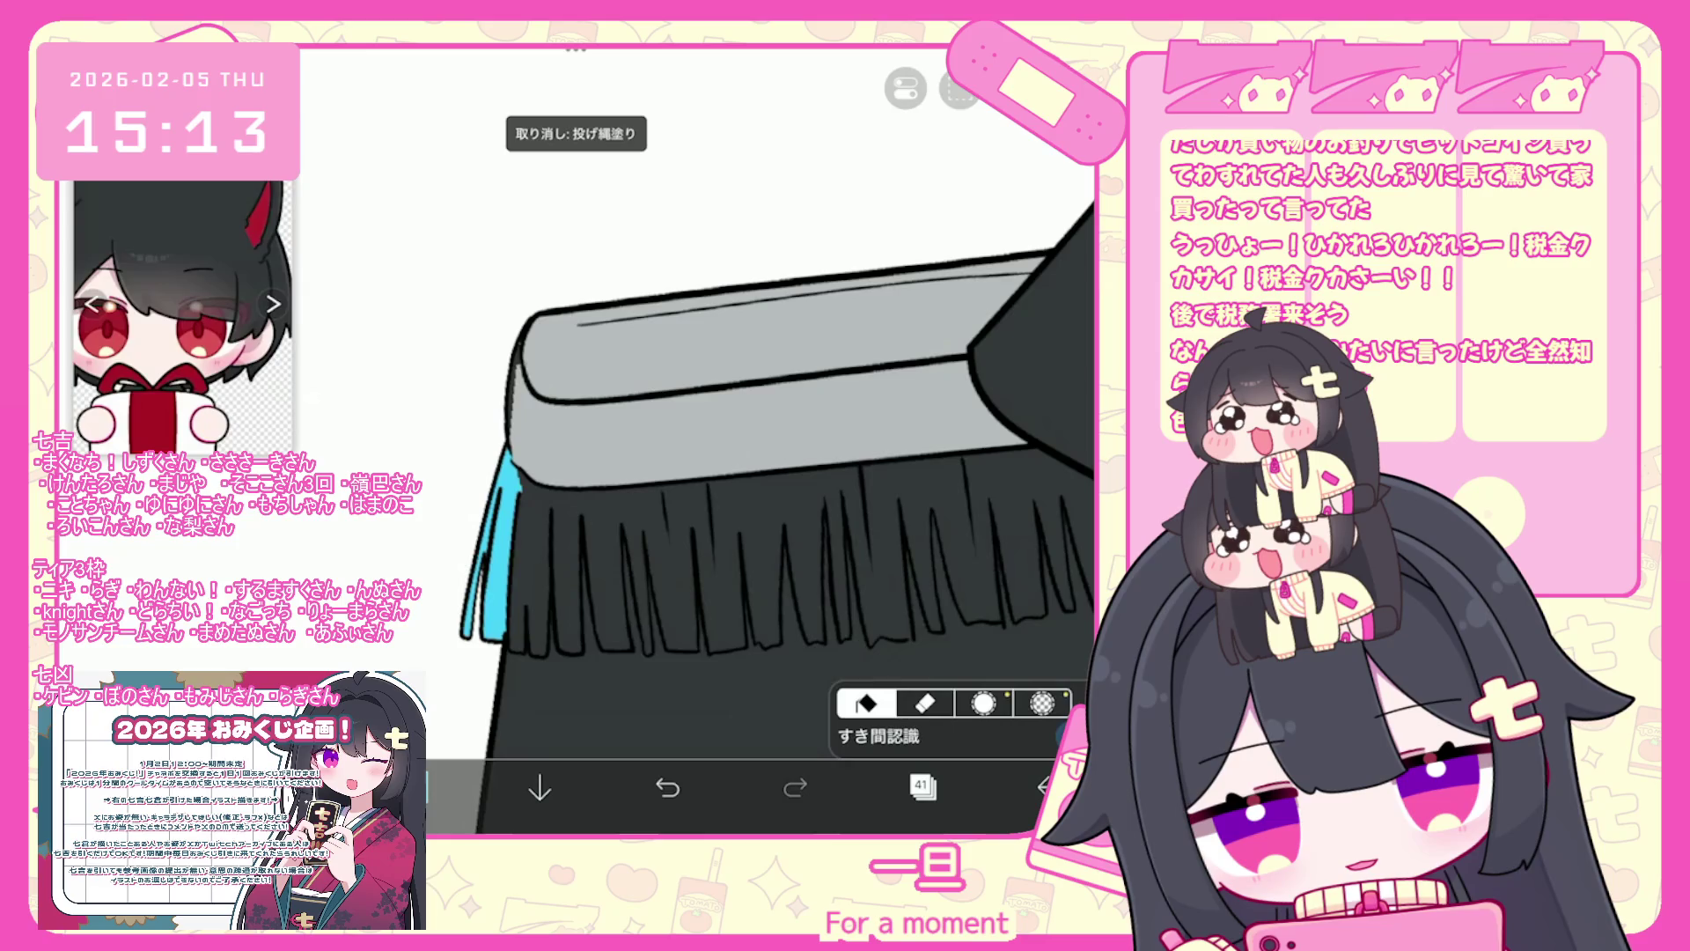
mouse_move(585, 651)
left_mouse_down()
mouse_move(631, 652)
mouse_move(695, 537)
mouse_move(744, 627)
left_mouse_up()
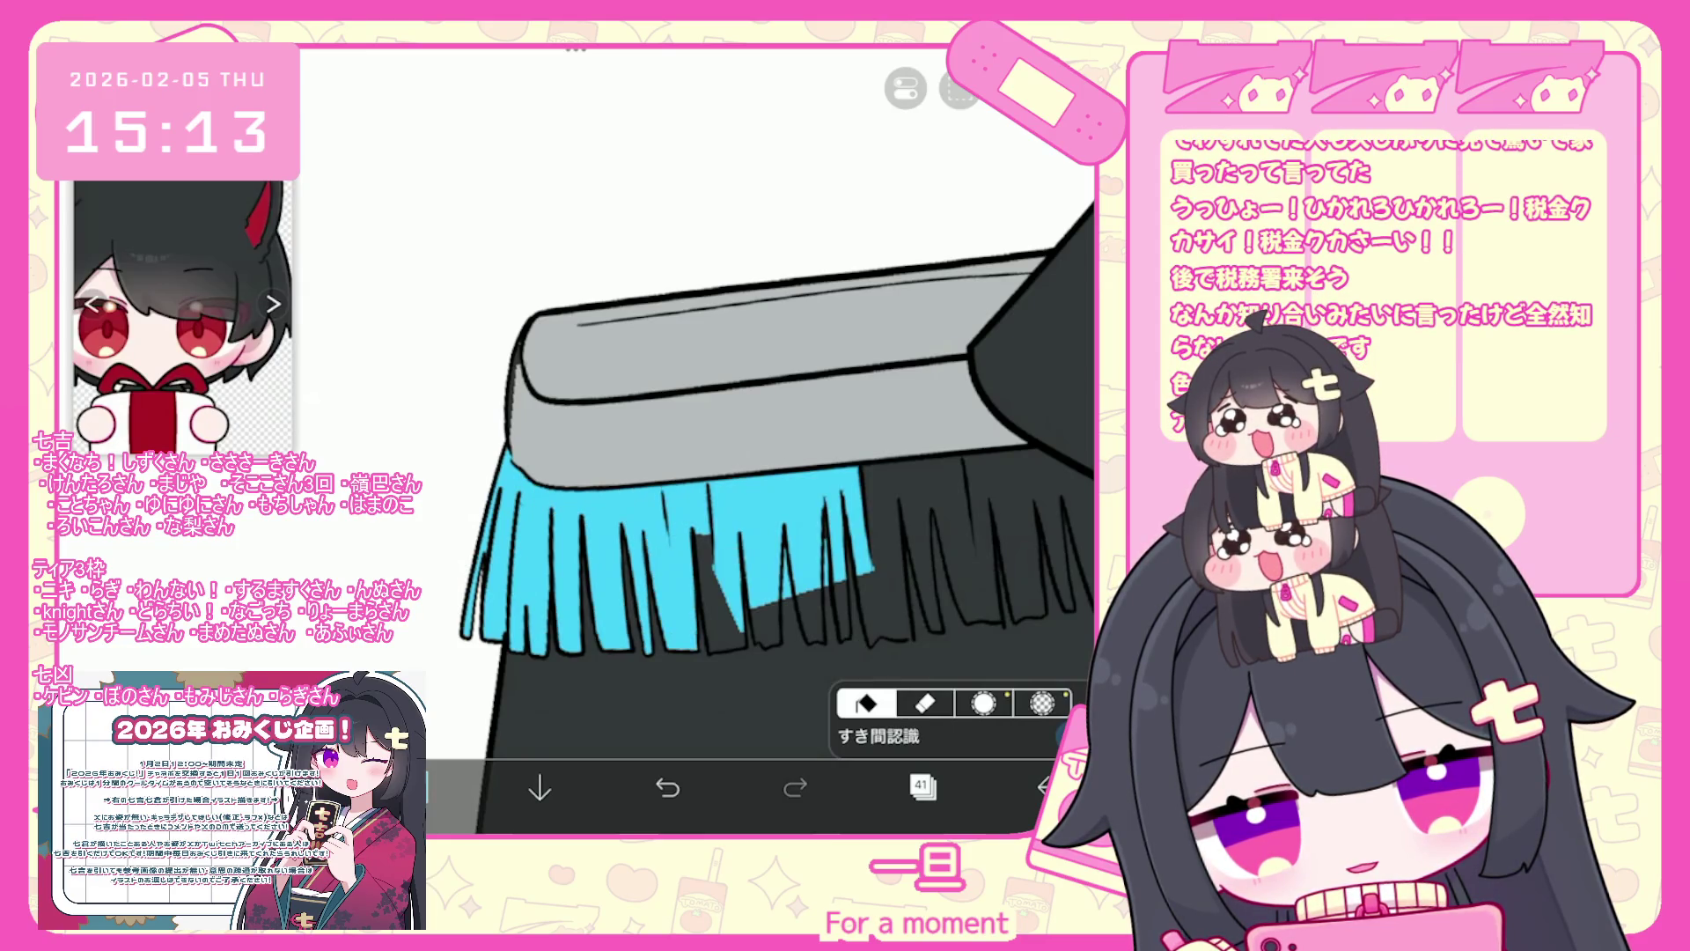
left_click(668, 787)
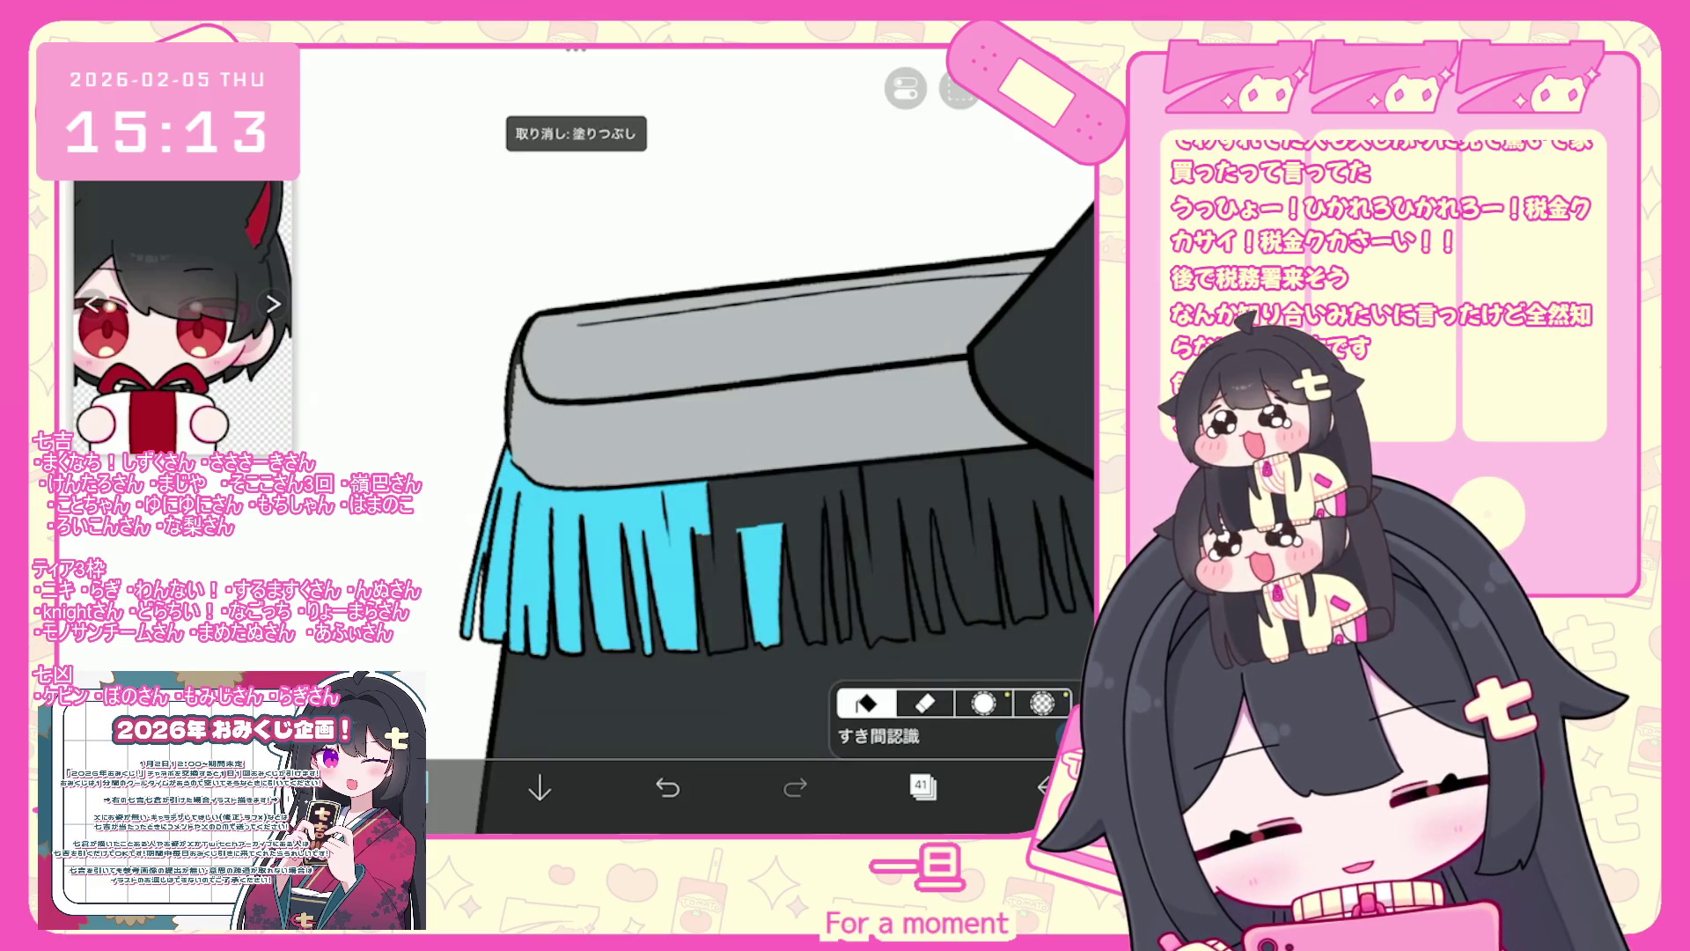
left_click(669, 696)
left_click(668, 787)
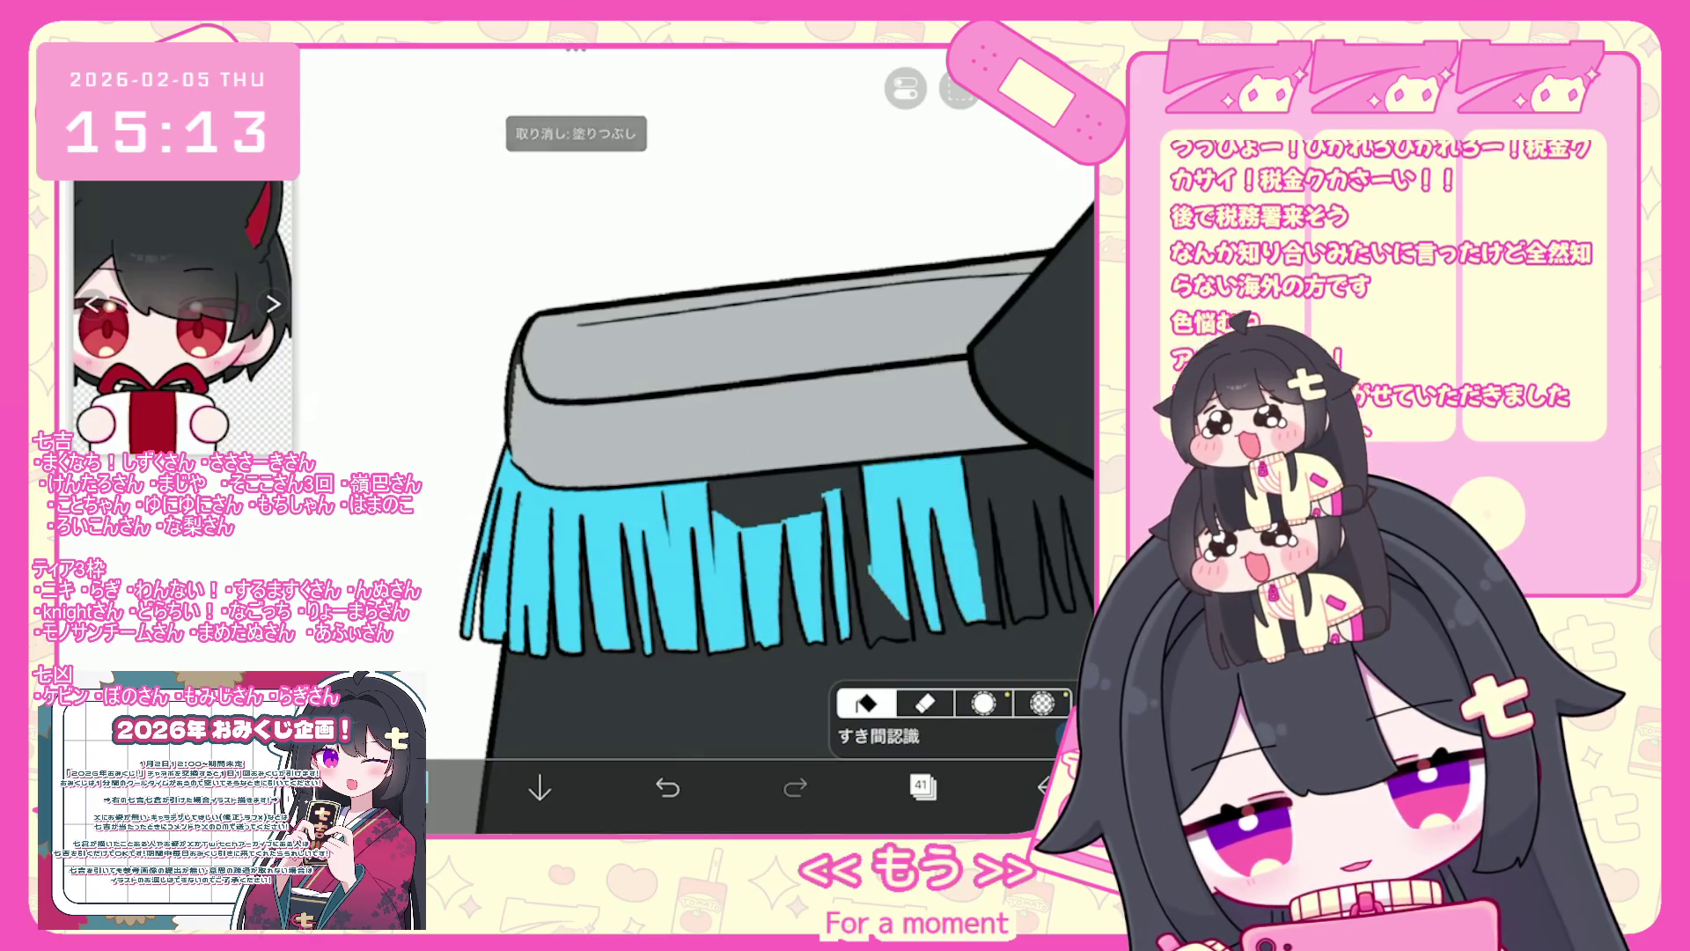
- Fill the right part of the fringe and the remaining strands cyan
left_click_drag(704, 440, 546, 493)
left_click(669, 695)
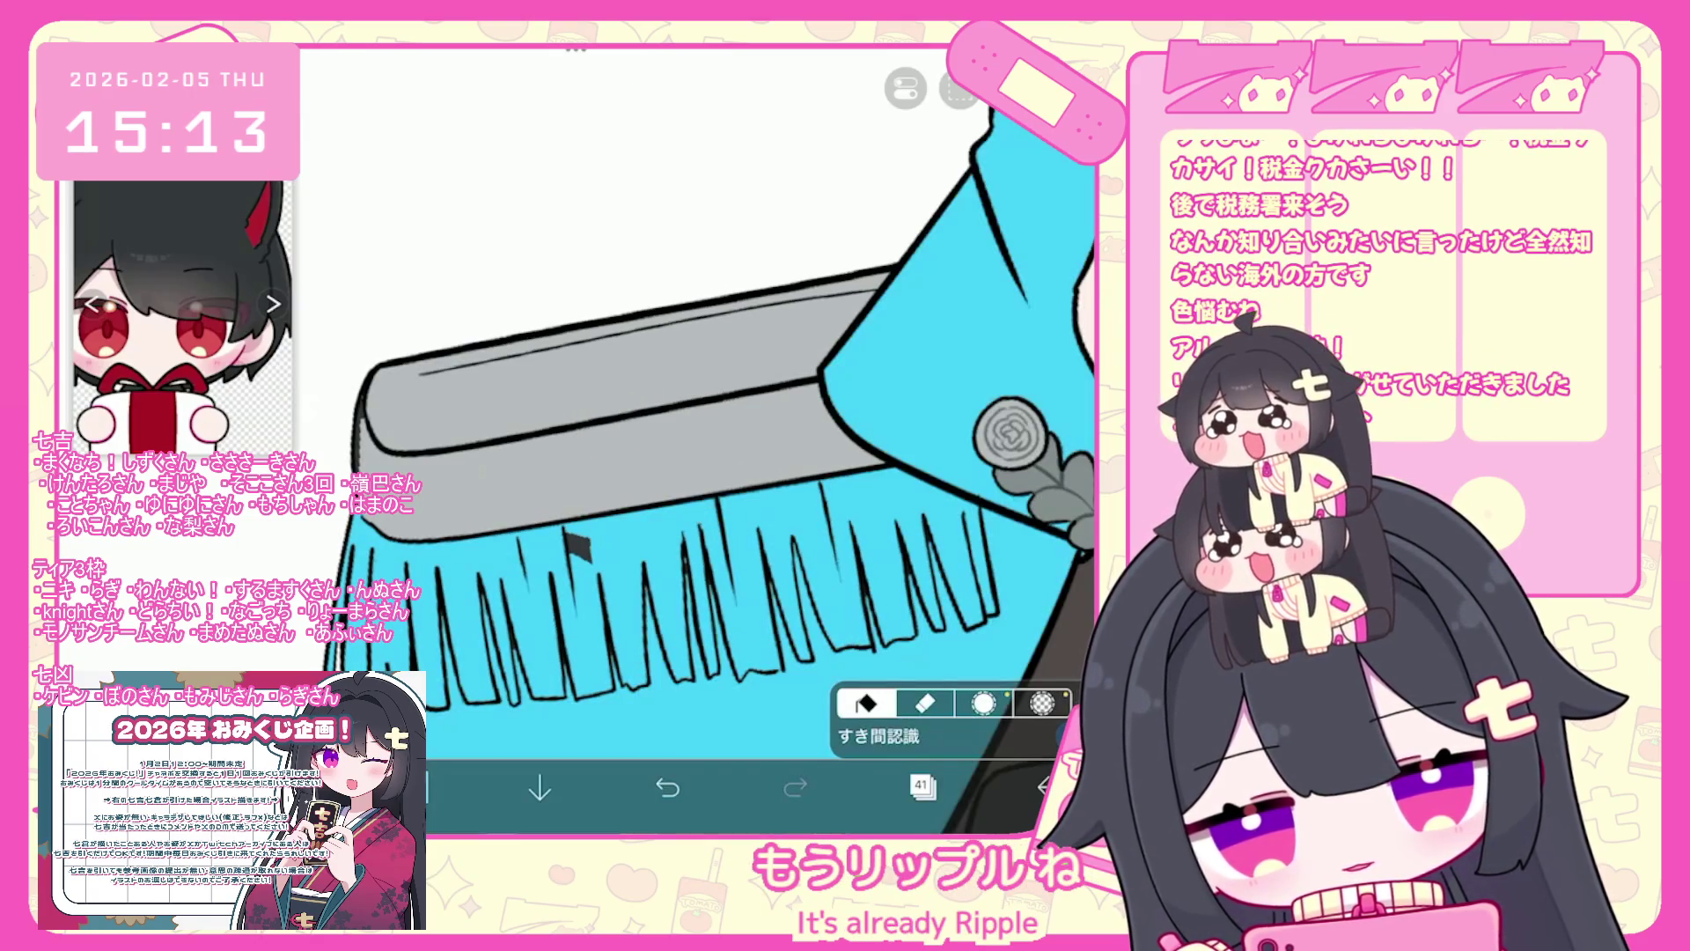
left_click(668, 787)
left_click(669, 787)
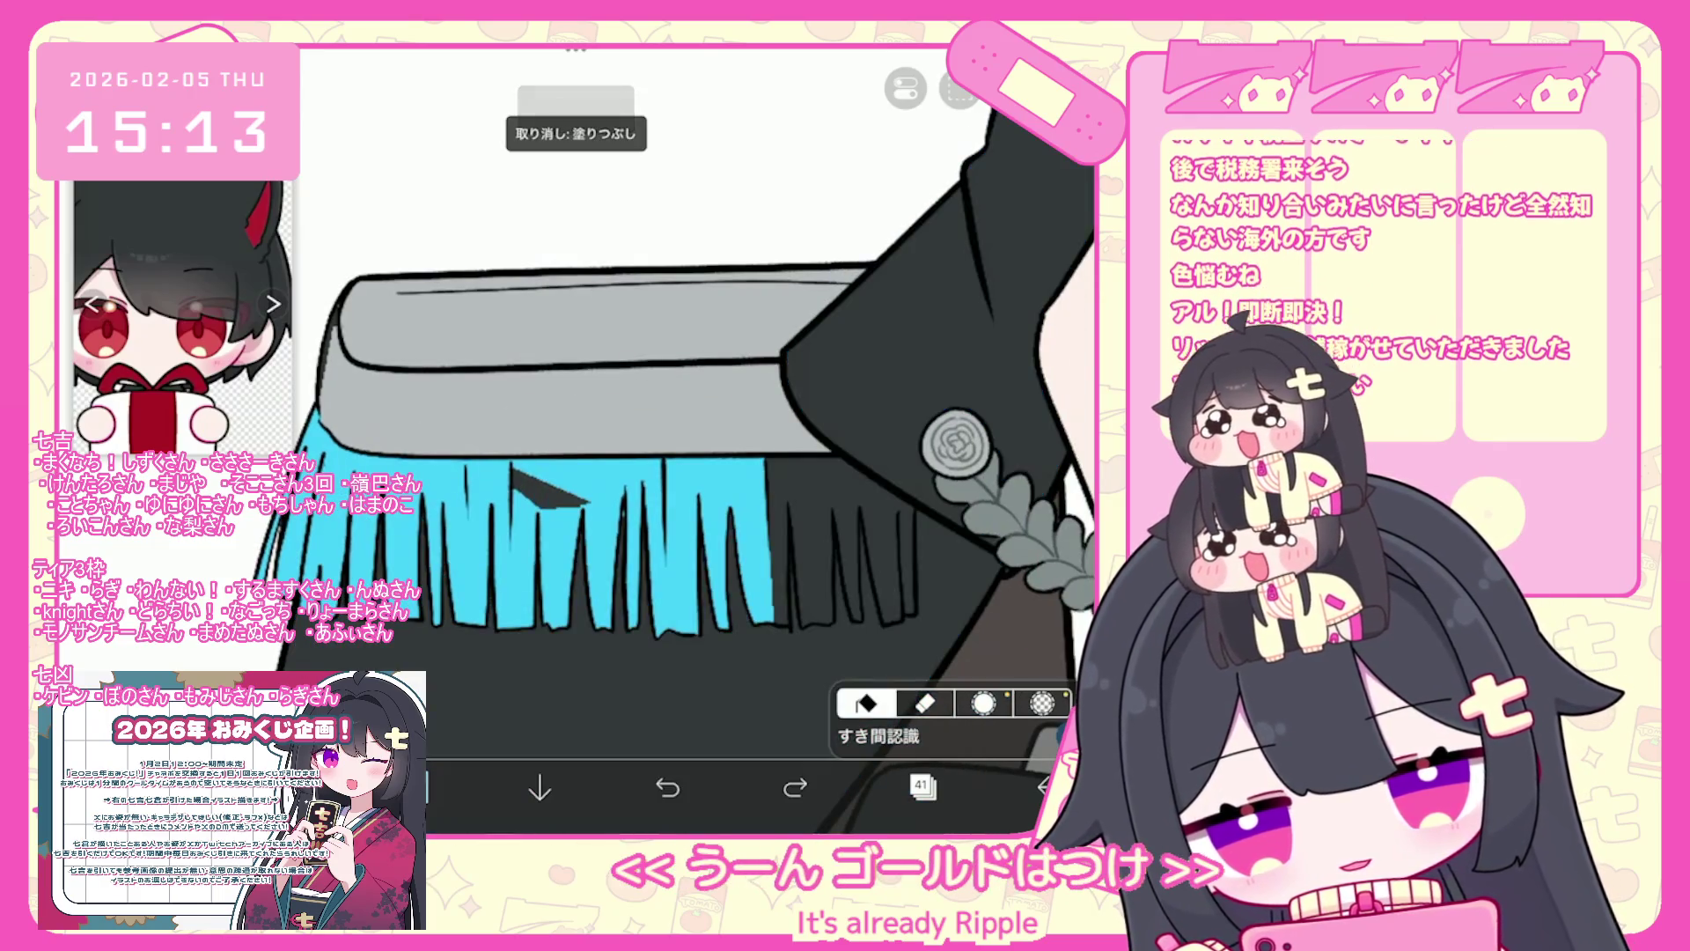
left_click(810, 564)
left_click(863, 546)
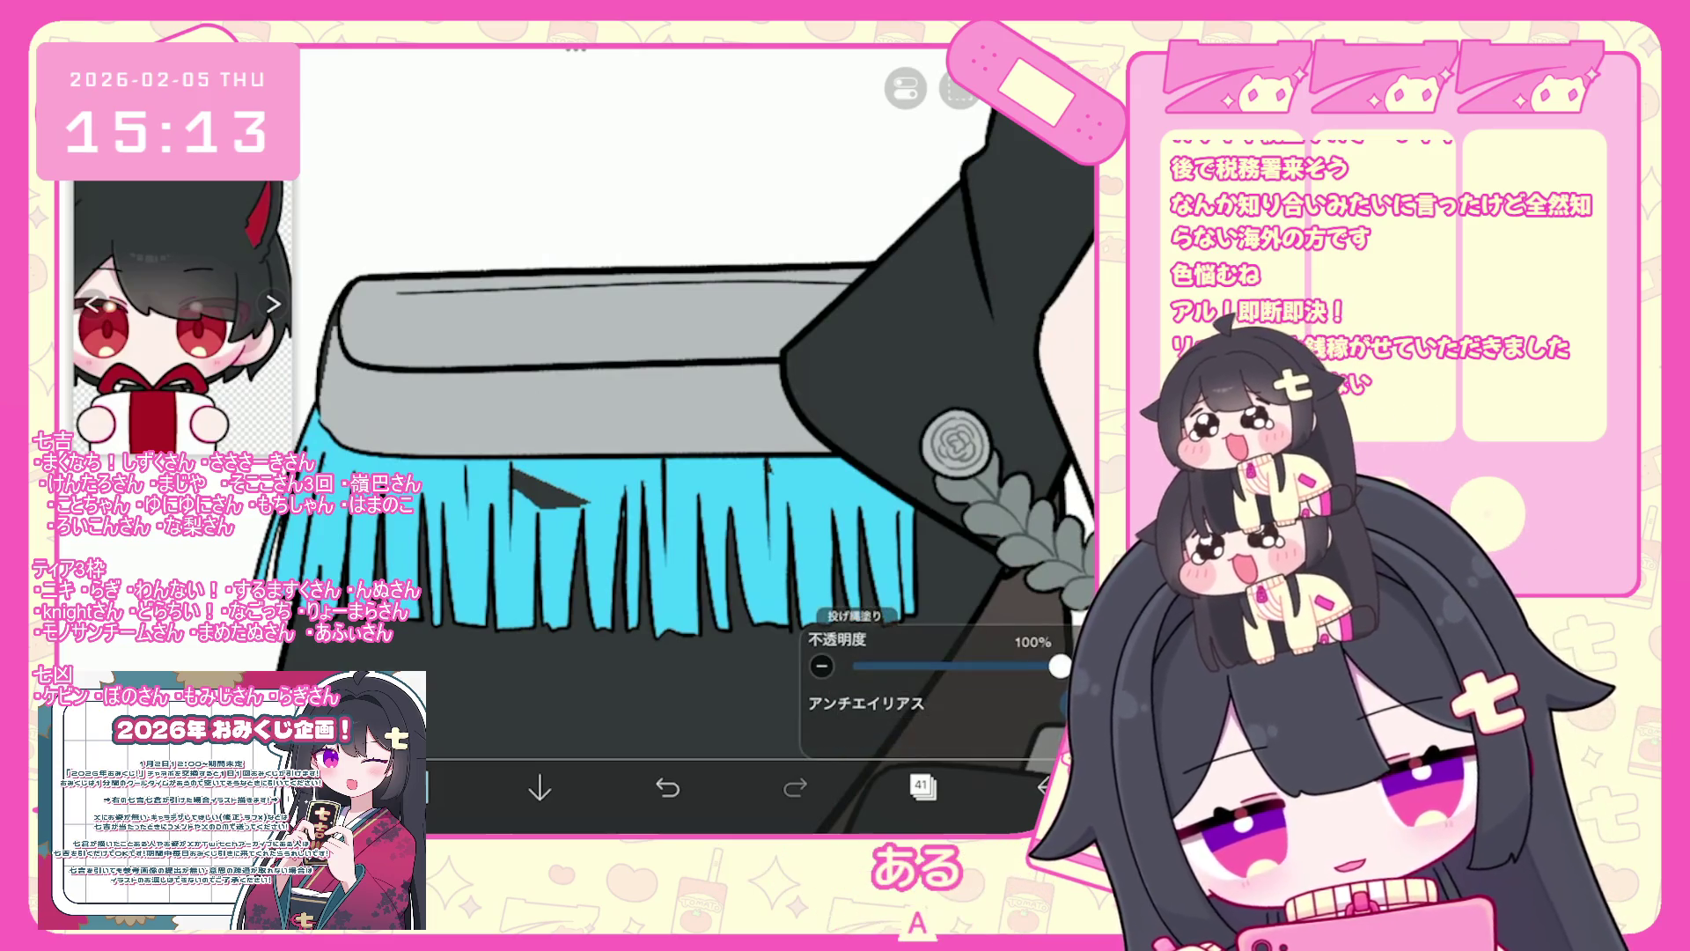
scroll(576, 441, "down", 3)
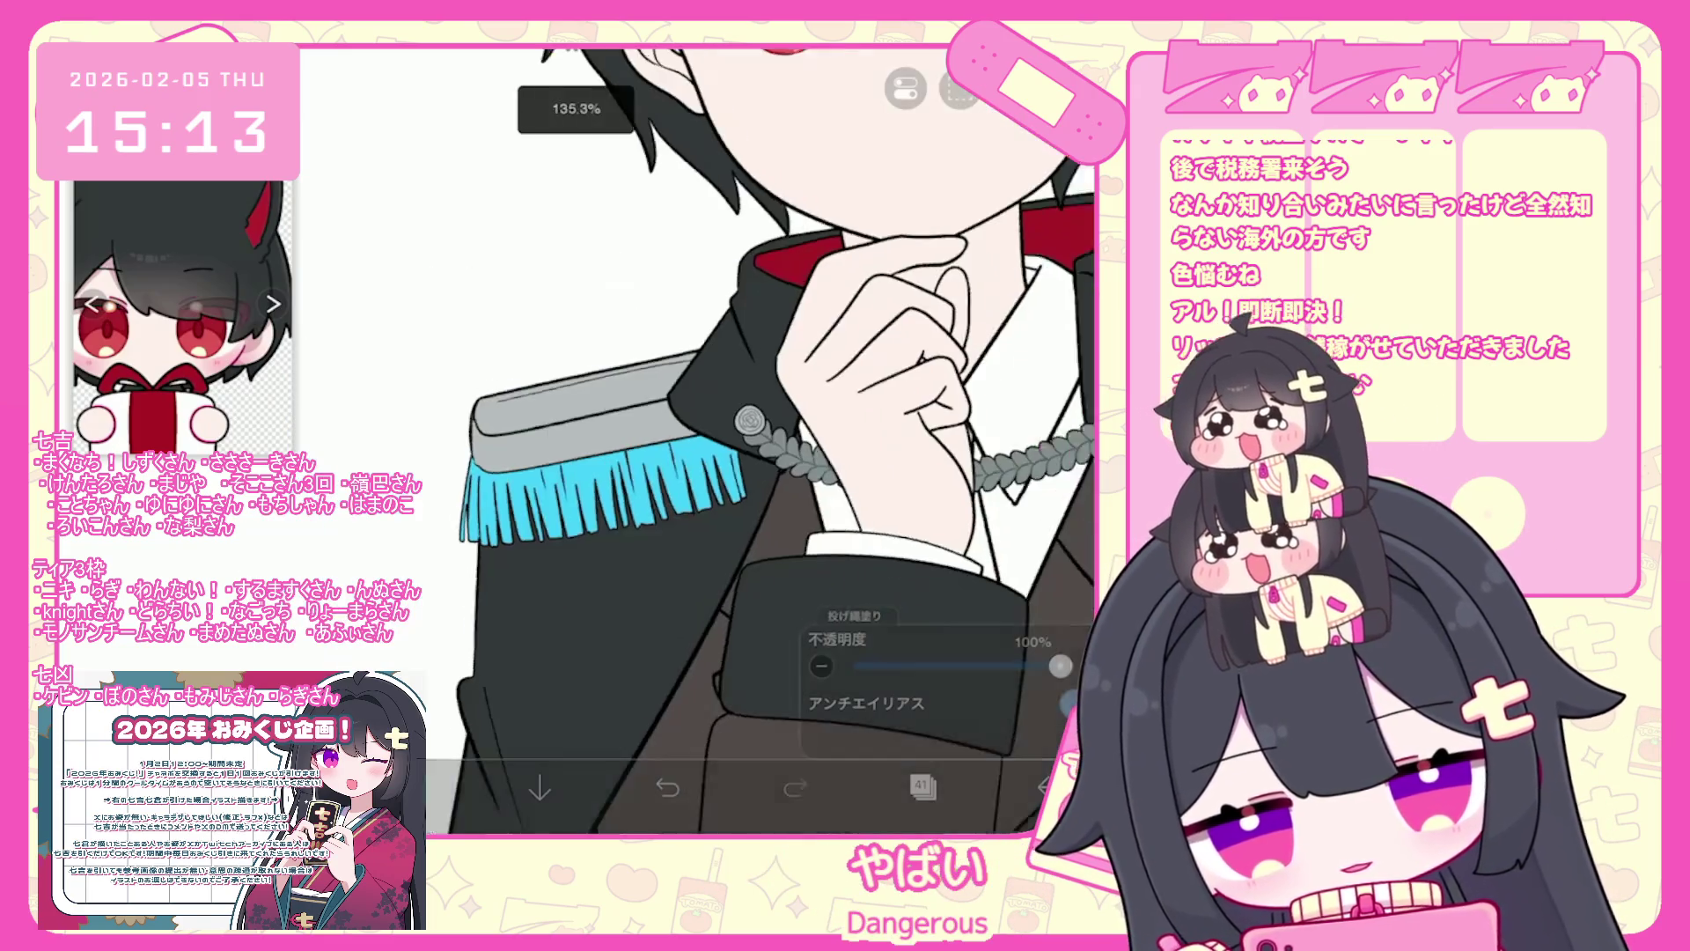
scroll(661, 484, "up", 3)
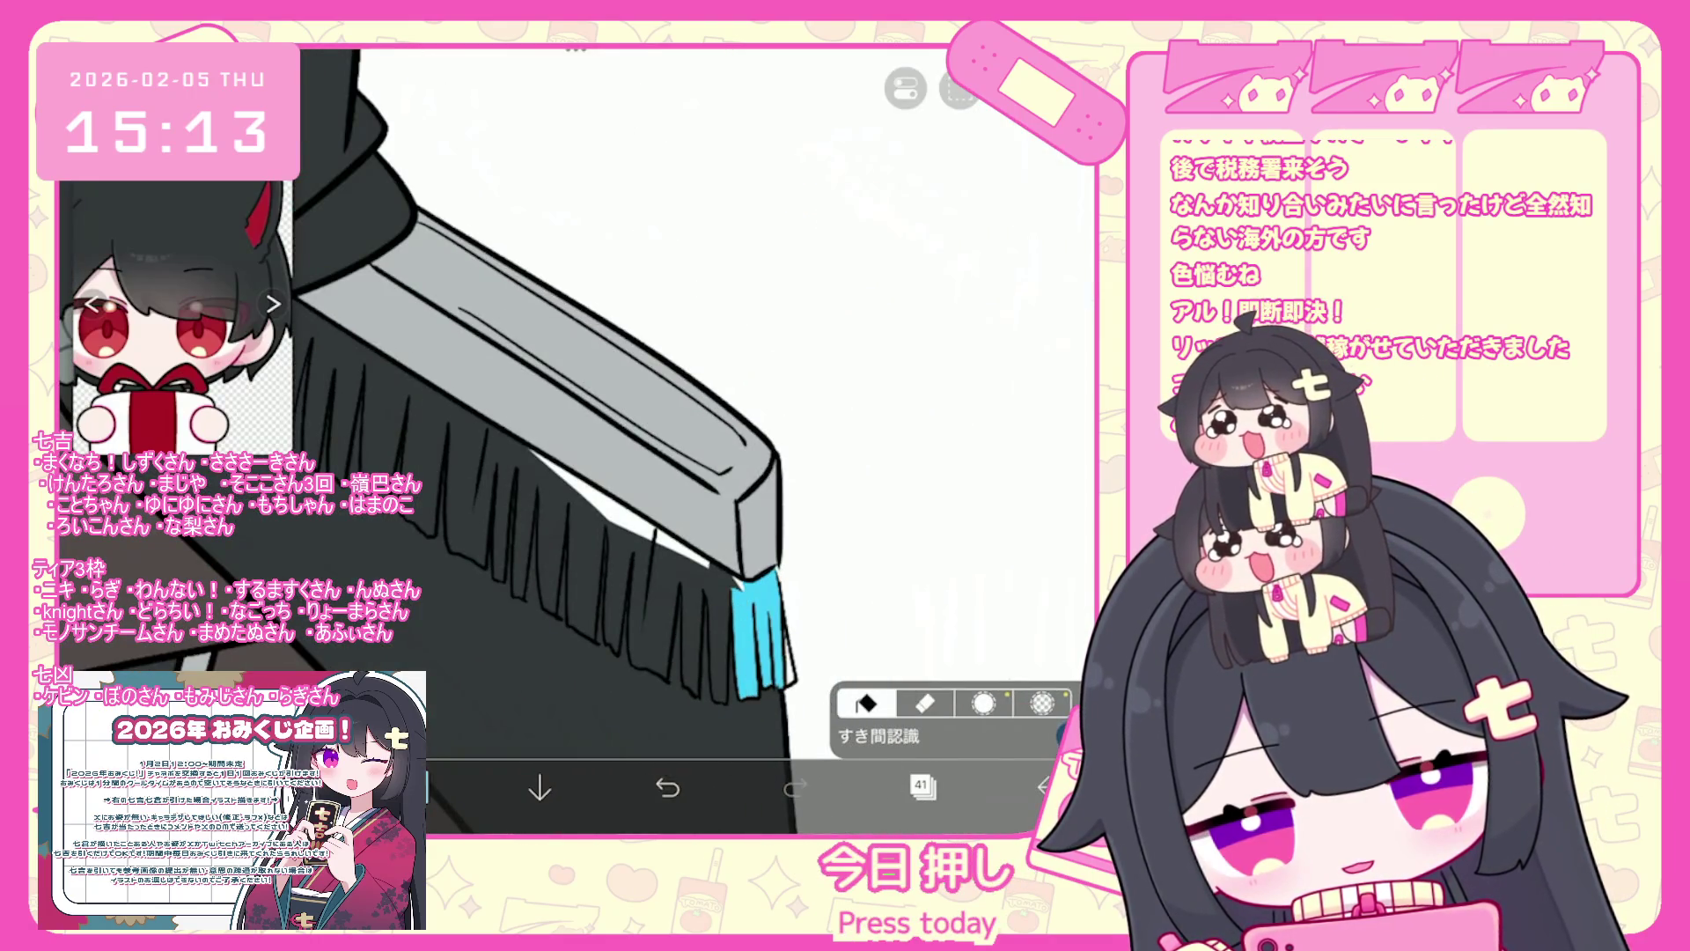
mouse_move(652, 563)
left_mouse_down()
mouse_move(515, 528)
mouse_move(370, 396)
left_mouse_up()
scroll(616, 441, "down", 1)
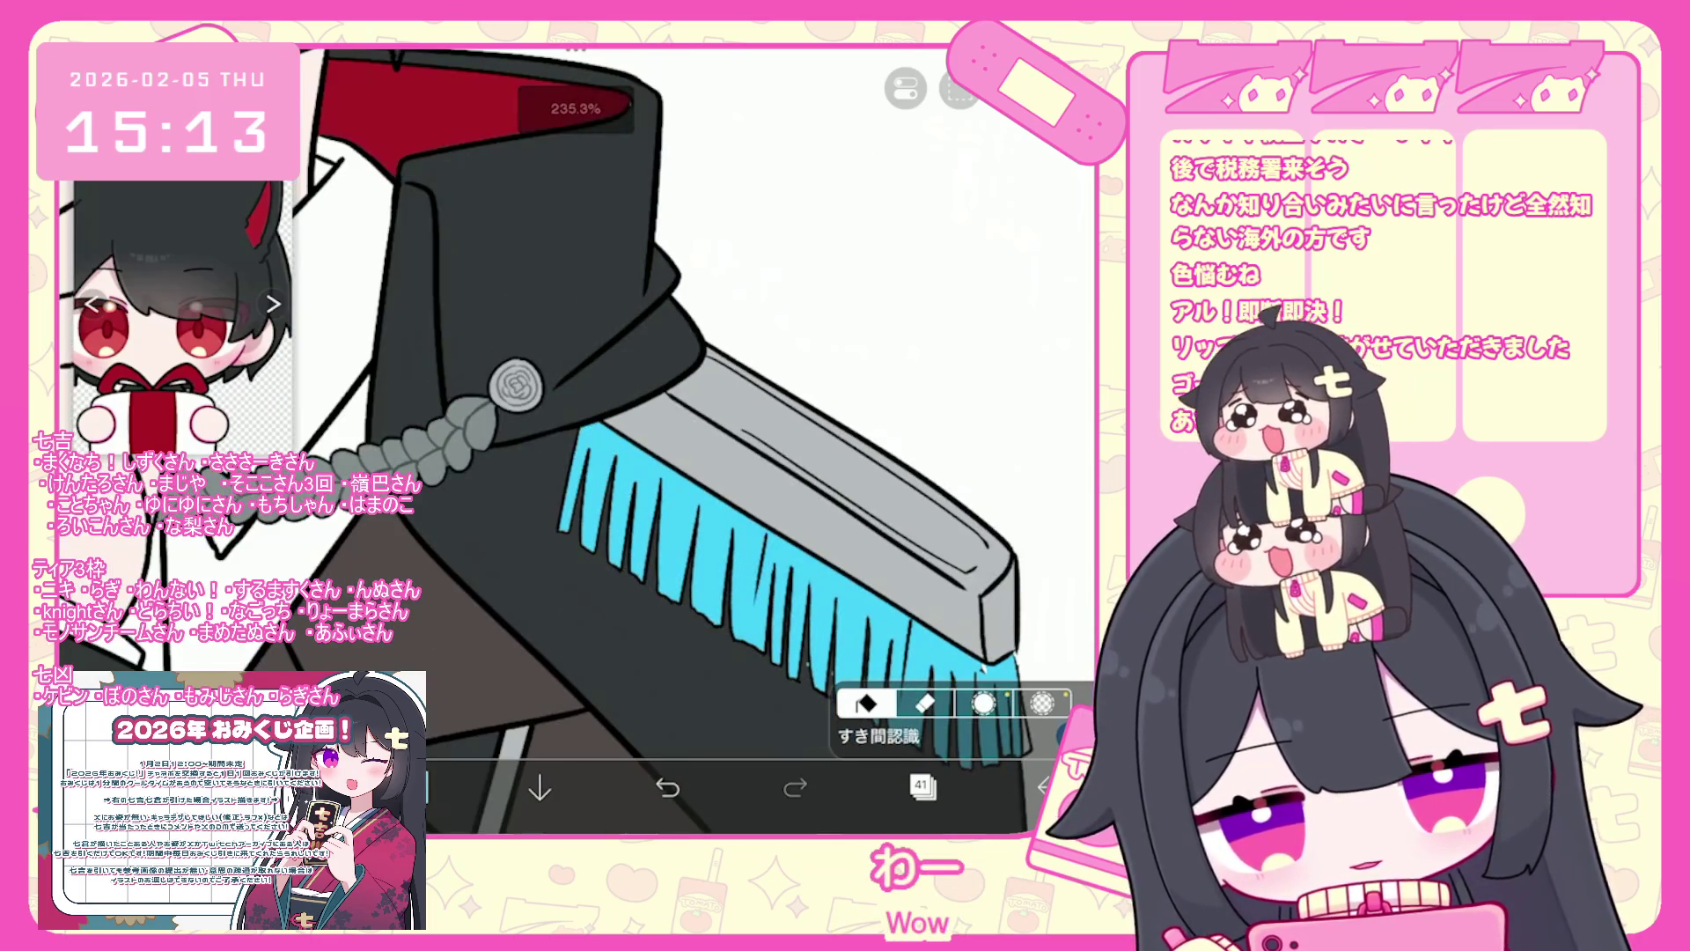
scroll(617, 440, "down", 3)
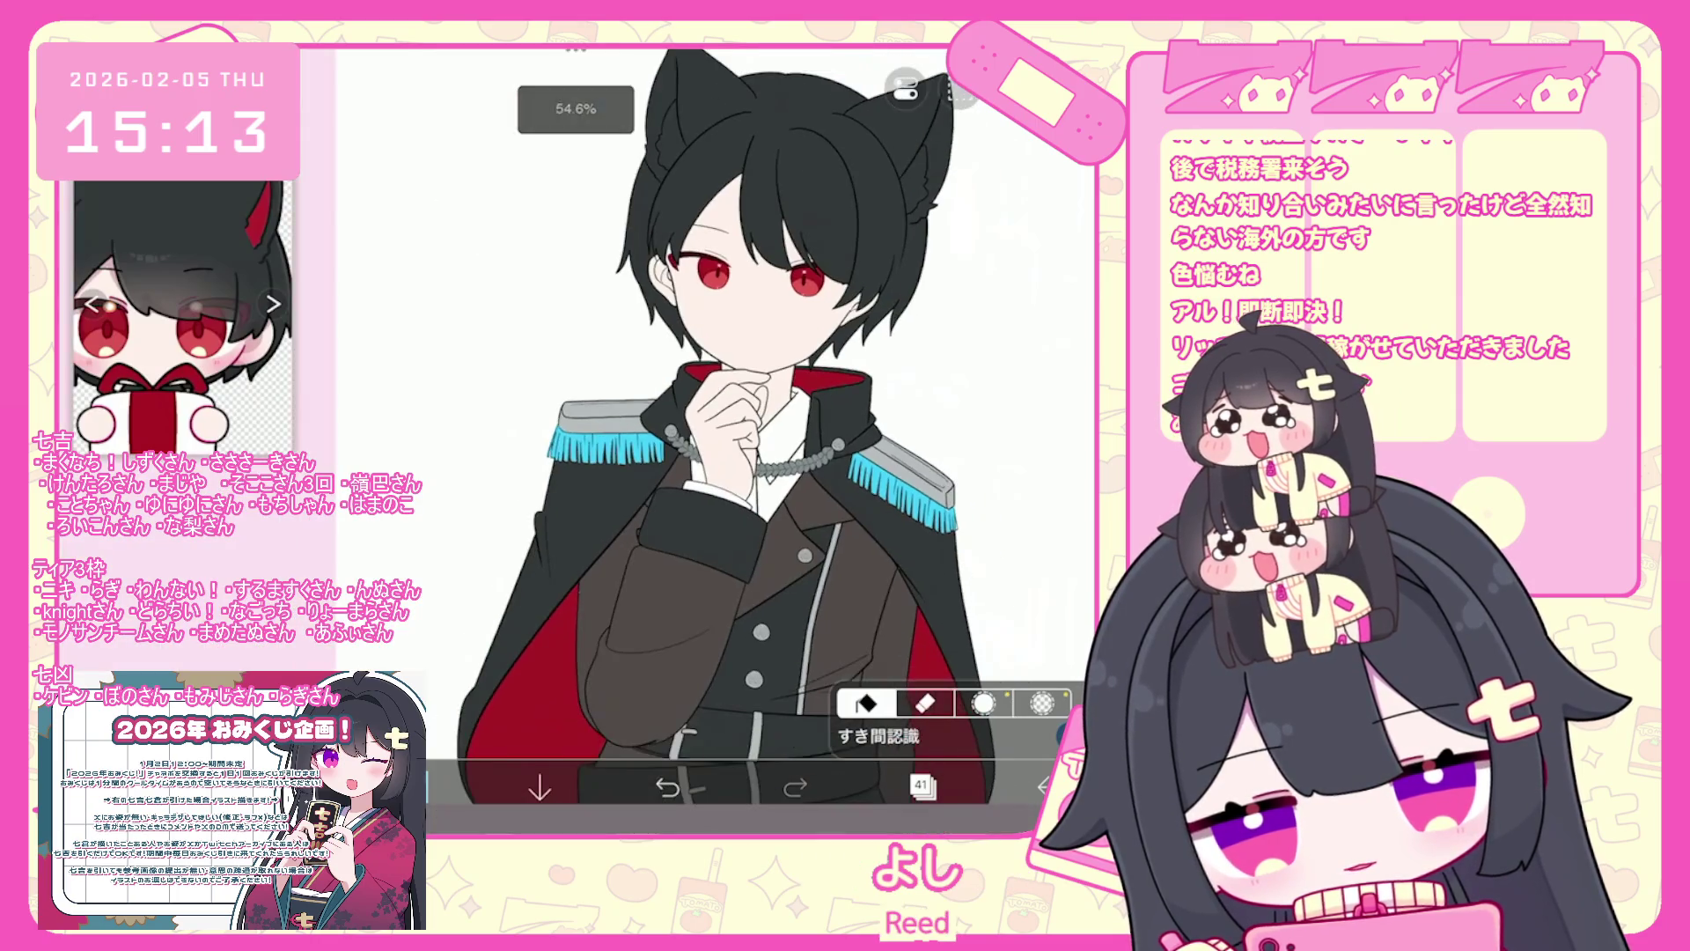
- Recolour the epaulette fringes from cyan to silvery grey #B4B9BB
left_click(922, 786)
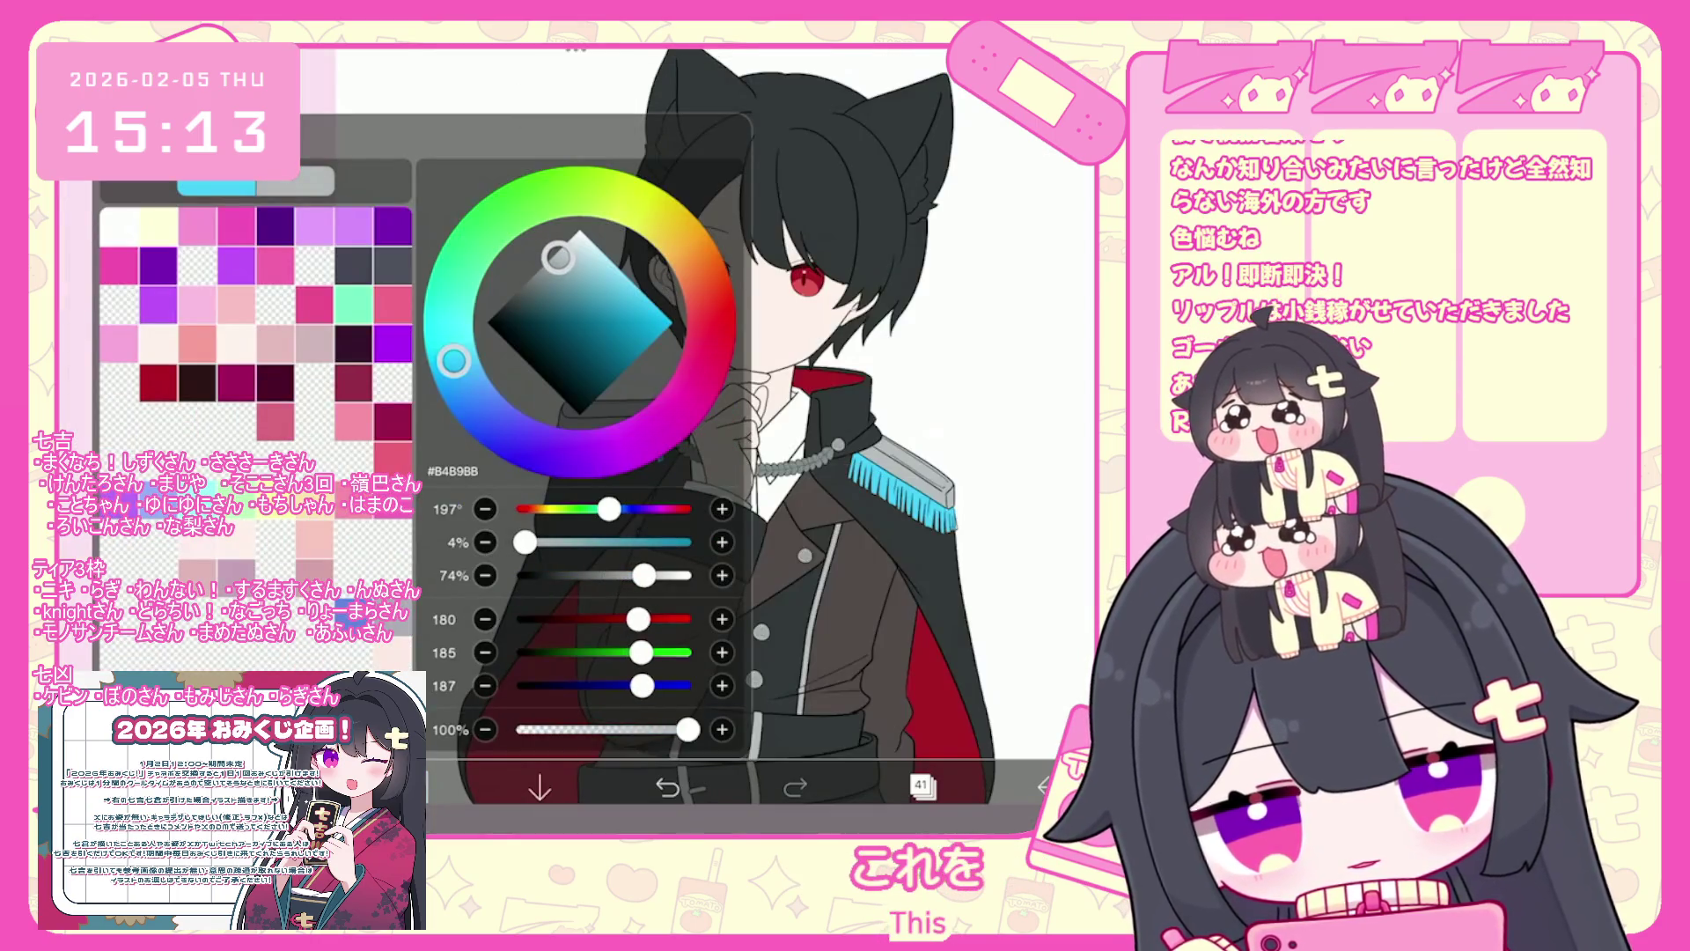
left_click_drag(550, 405, 665, 462)
scroll(716, 423, "down", 3)
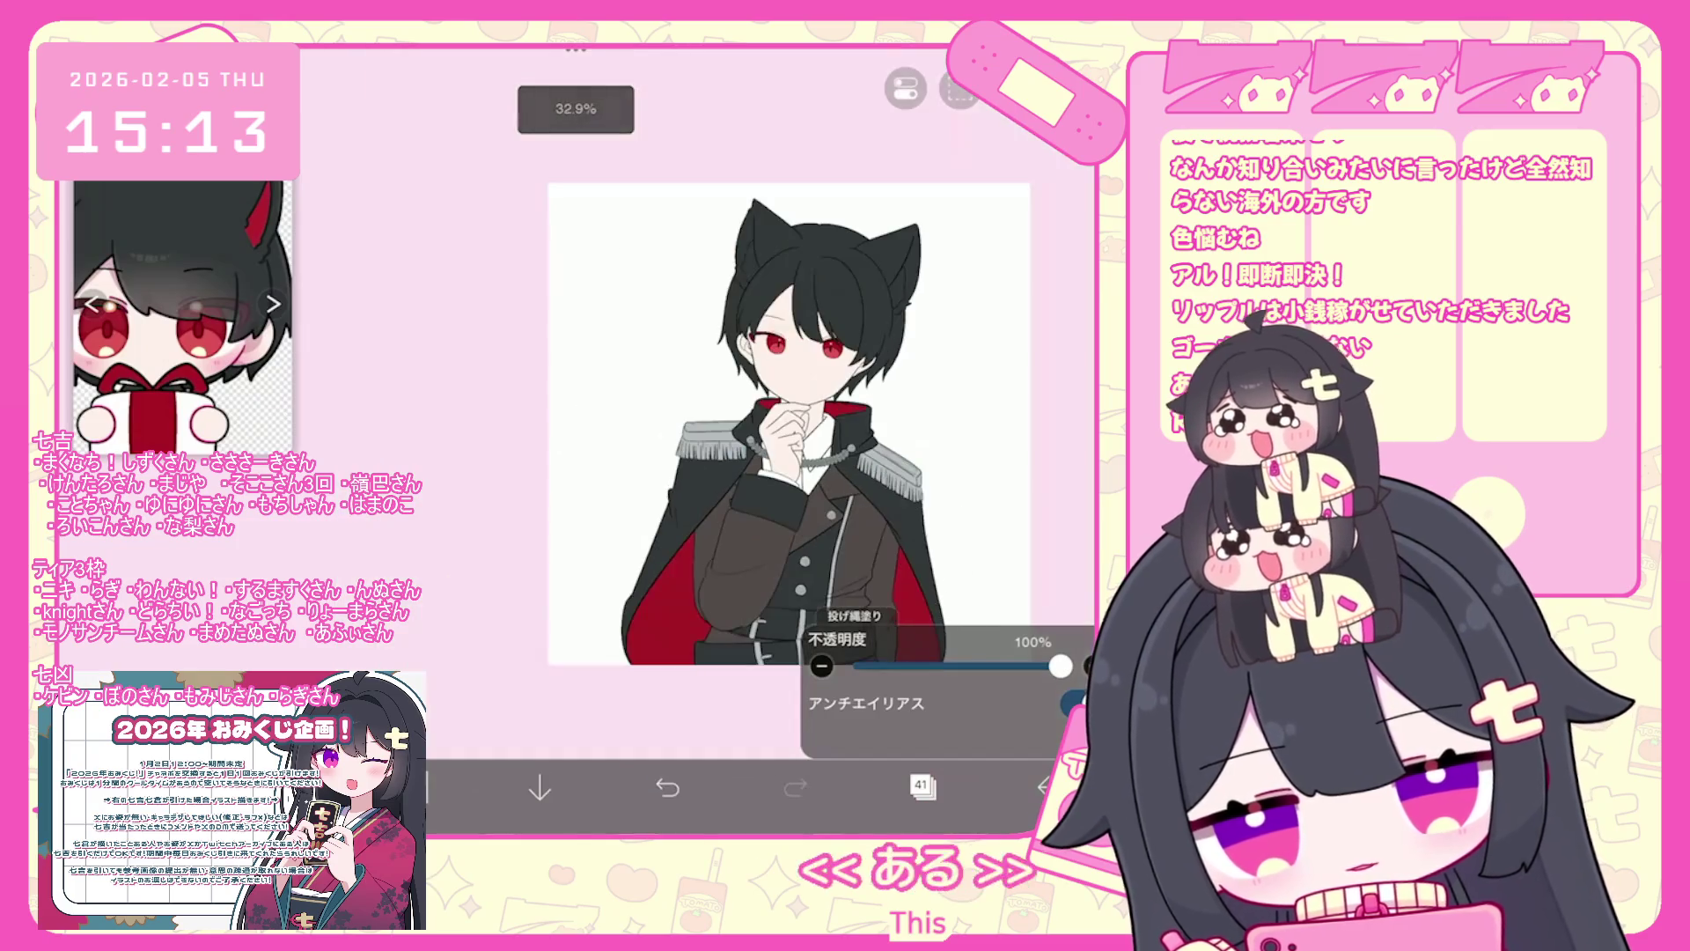
scroll(737, 388, "up", 3)
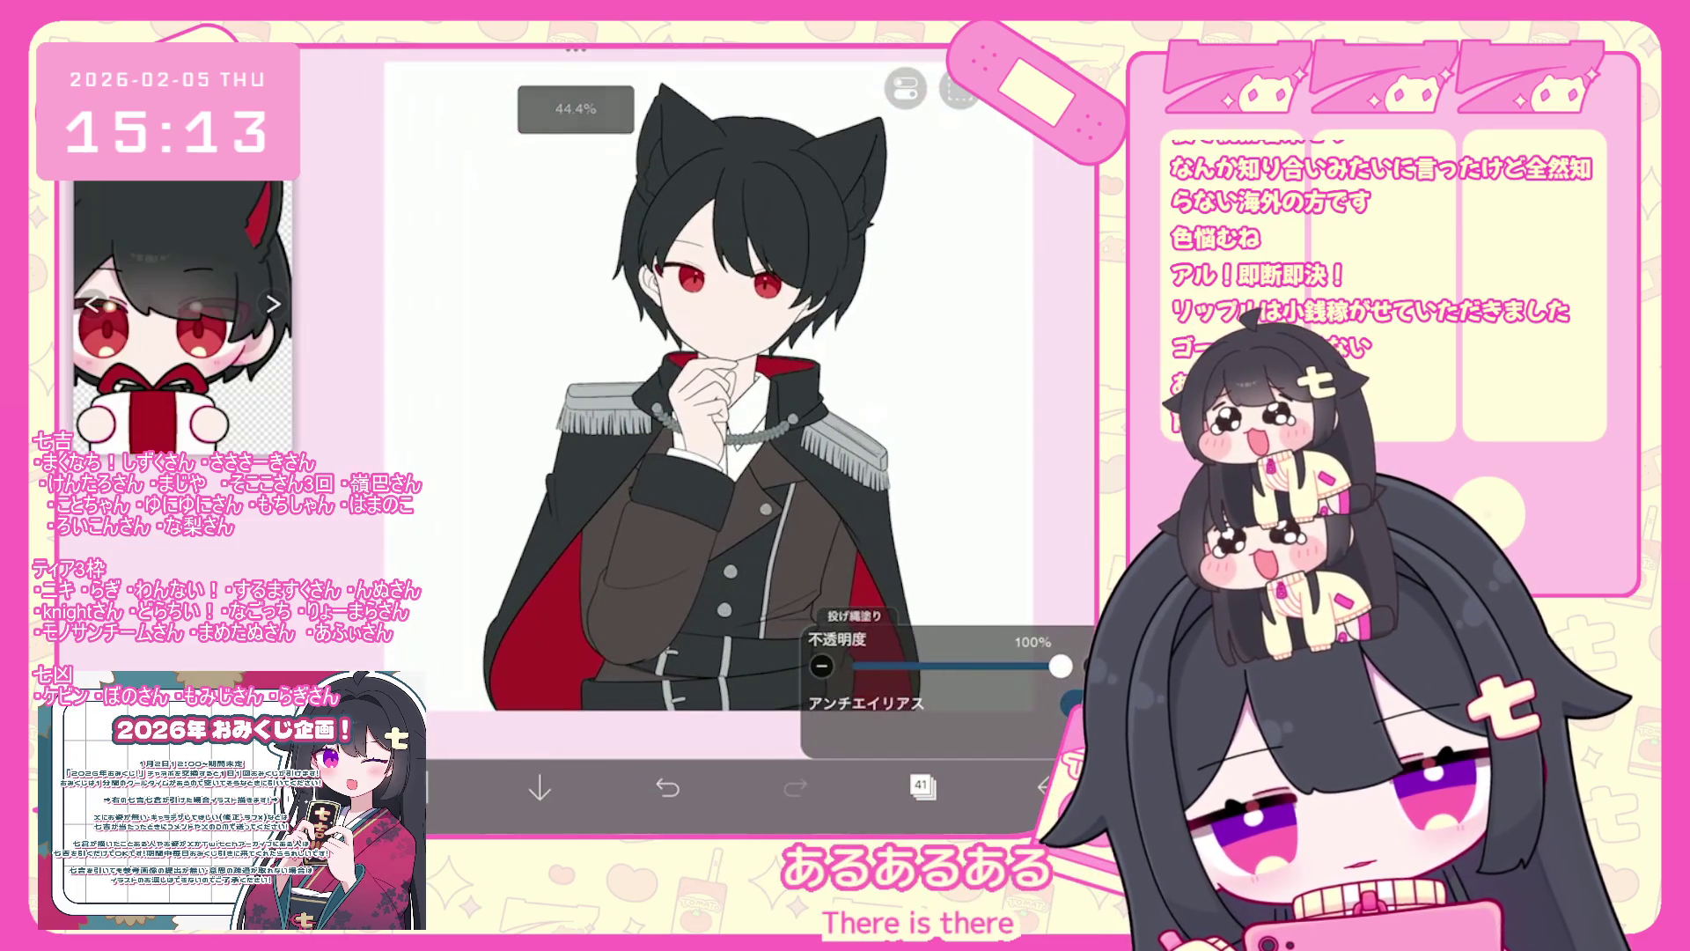
- Make layer 37 the active layer
left_click(922, 786)
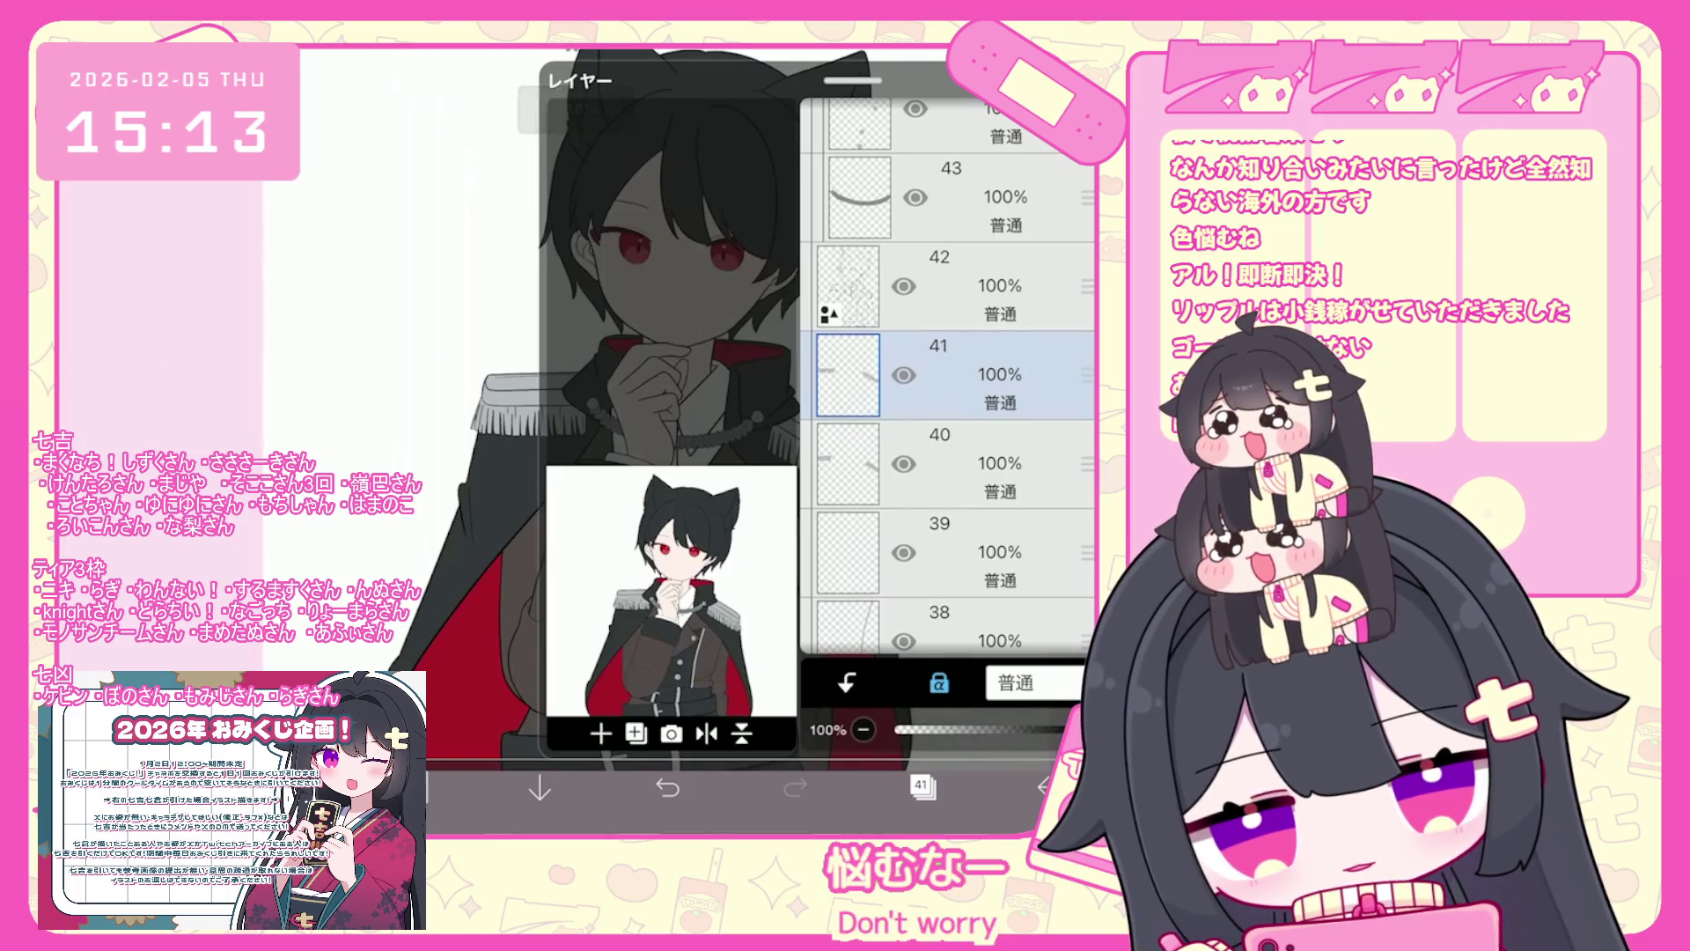
scroll(948, 378, "down", 2)
left_click(951, 476)
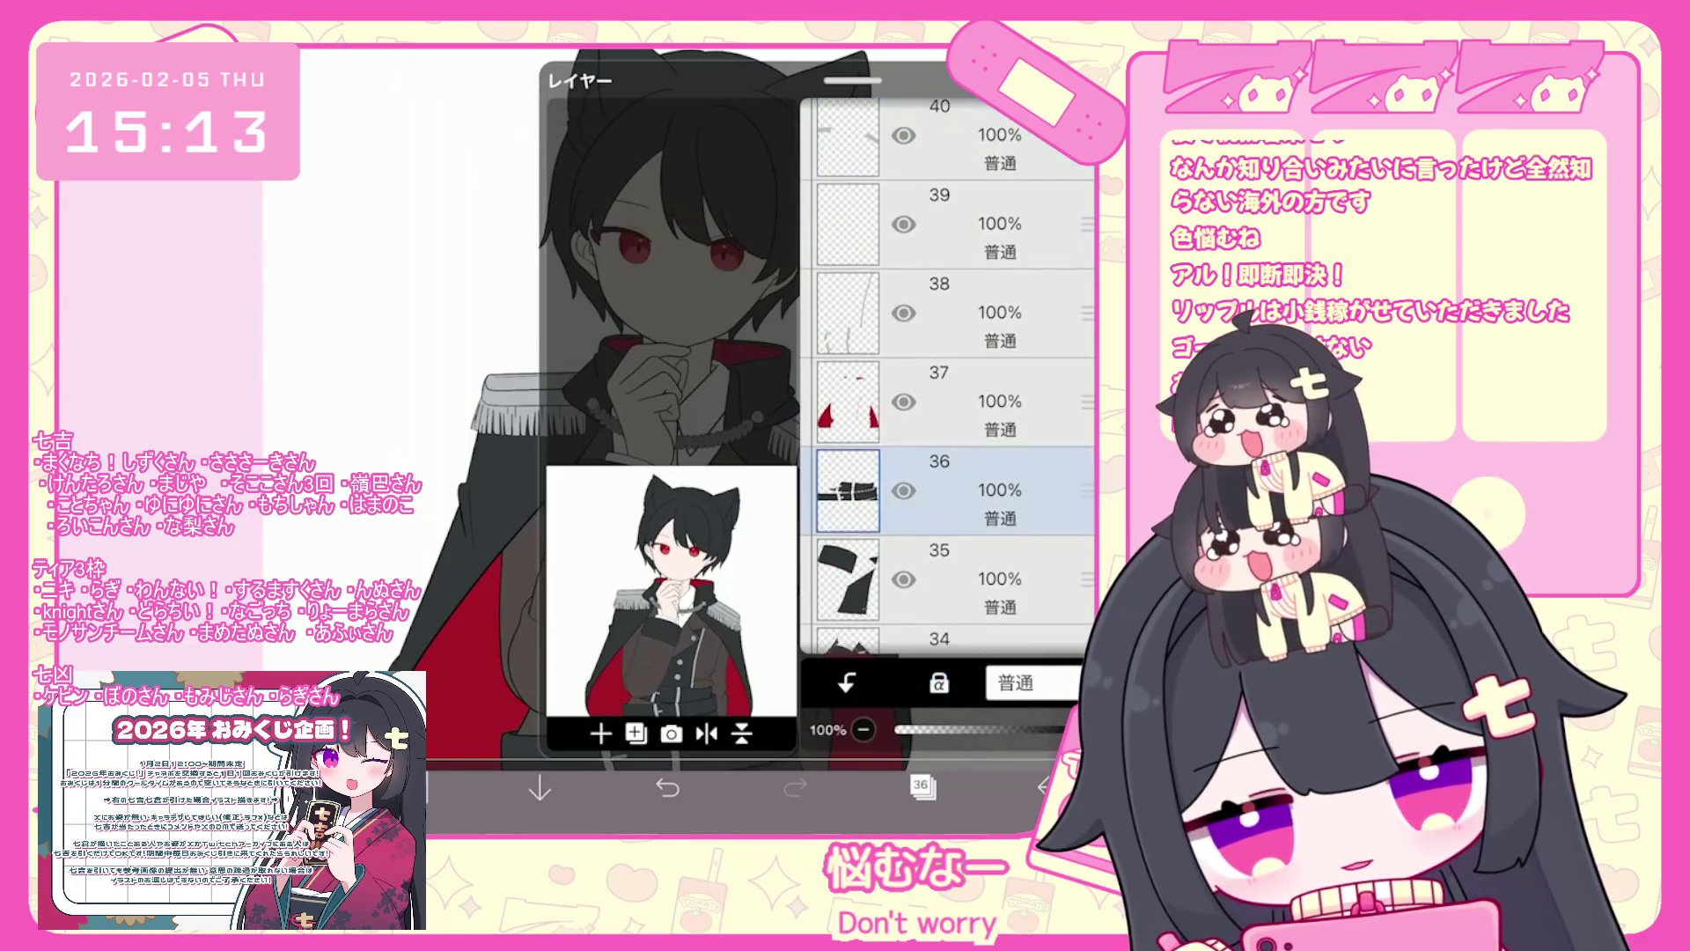
left_click(950, 392)
left_click(922, 786)
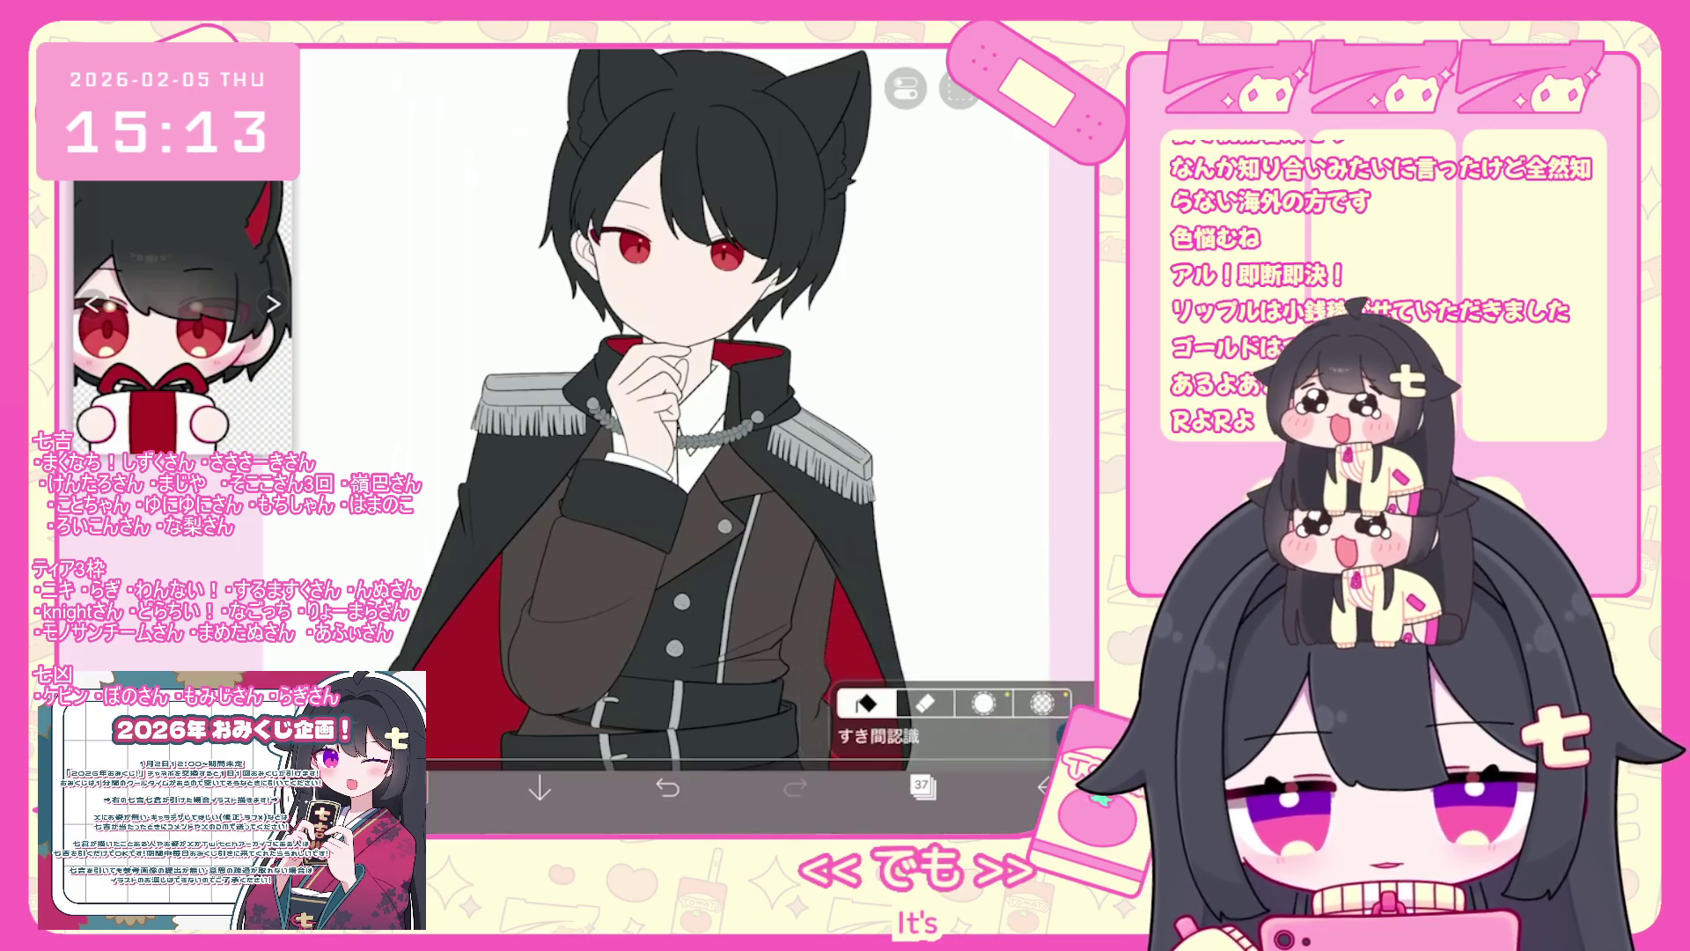
- On layer 38, lasso-fill the narrow tie under the collar red
scroll(669, 396, "up", 3)
left_click(921, 787)
left_click(951, 287)
left_click(922, 786)
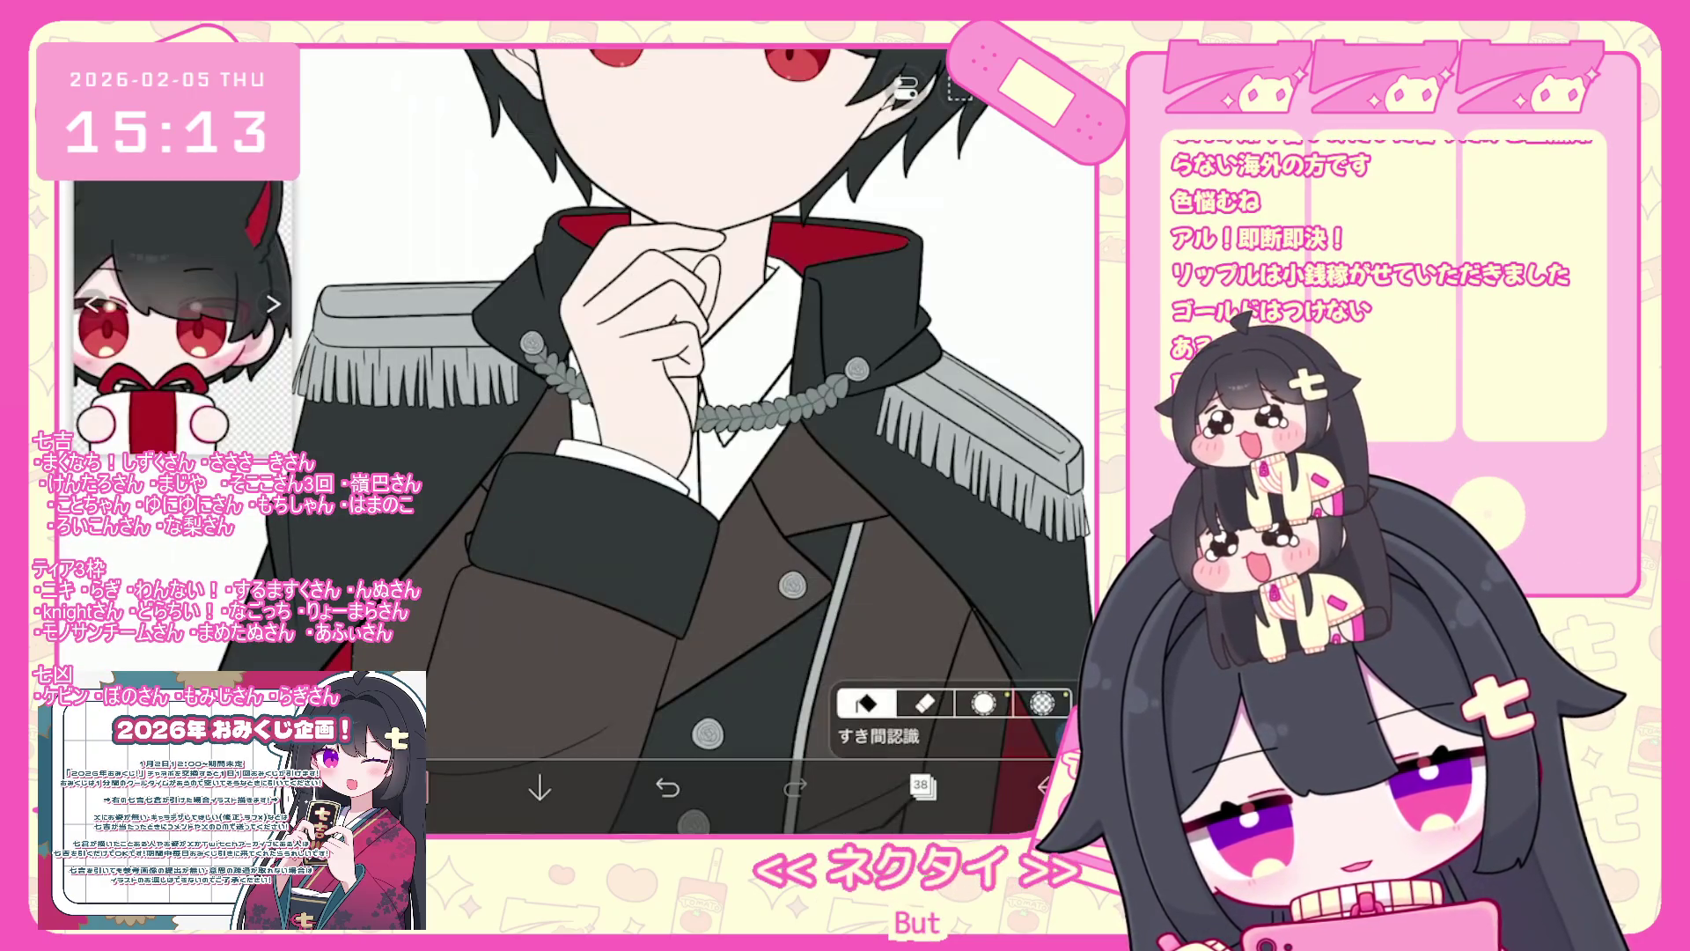
scroll(616, 396, "up", 3)
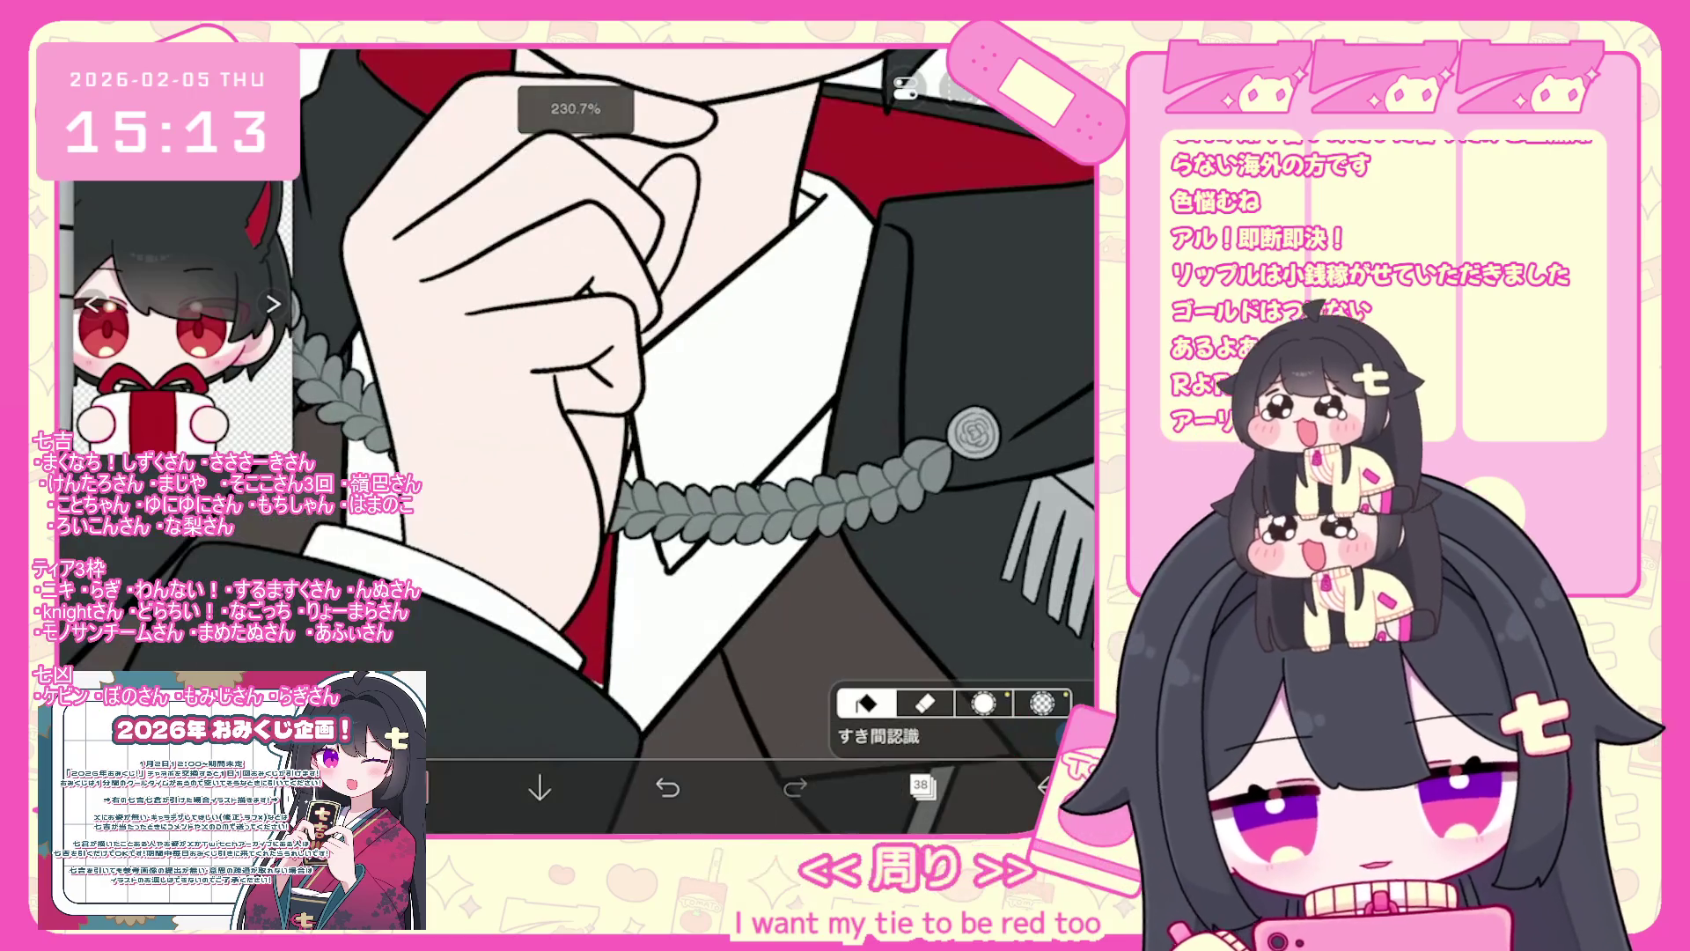
left_click(865, 701)
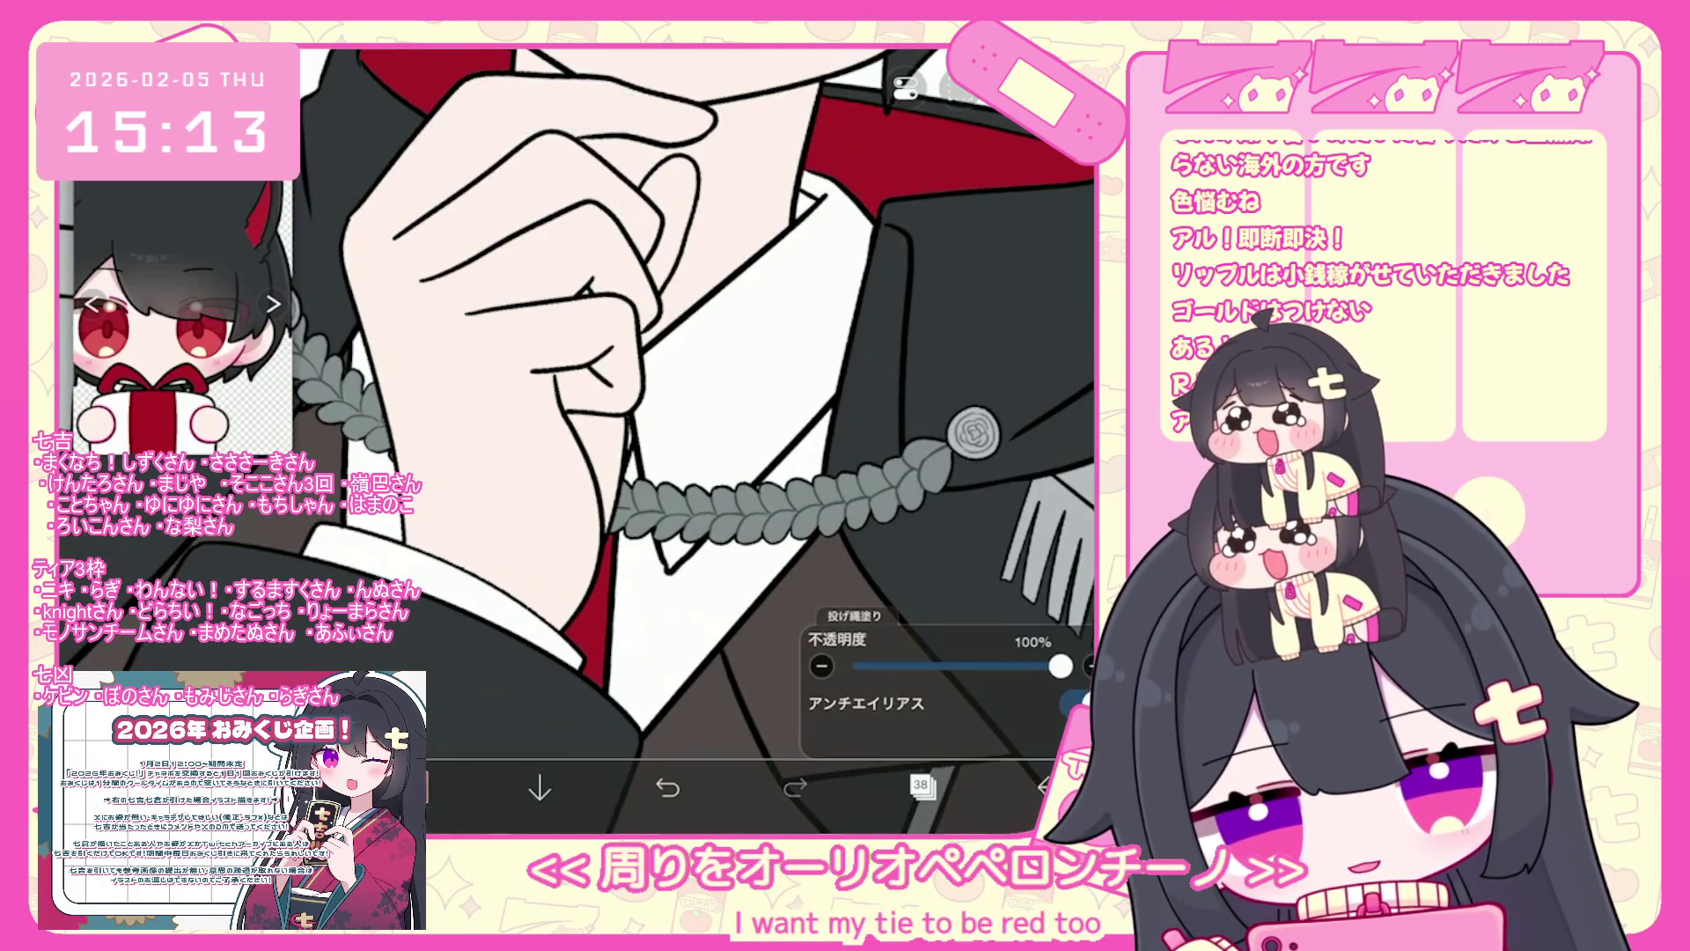
scroll(616, 396, "down", 3)
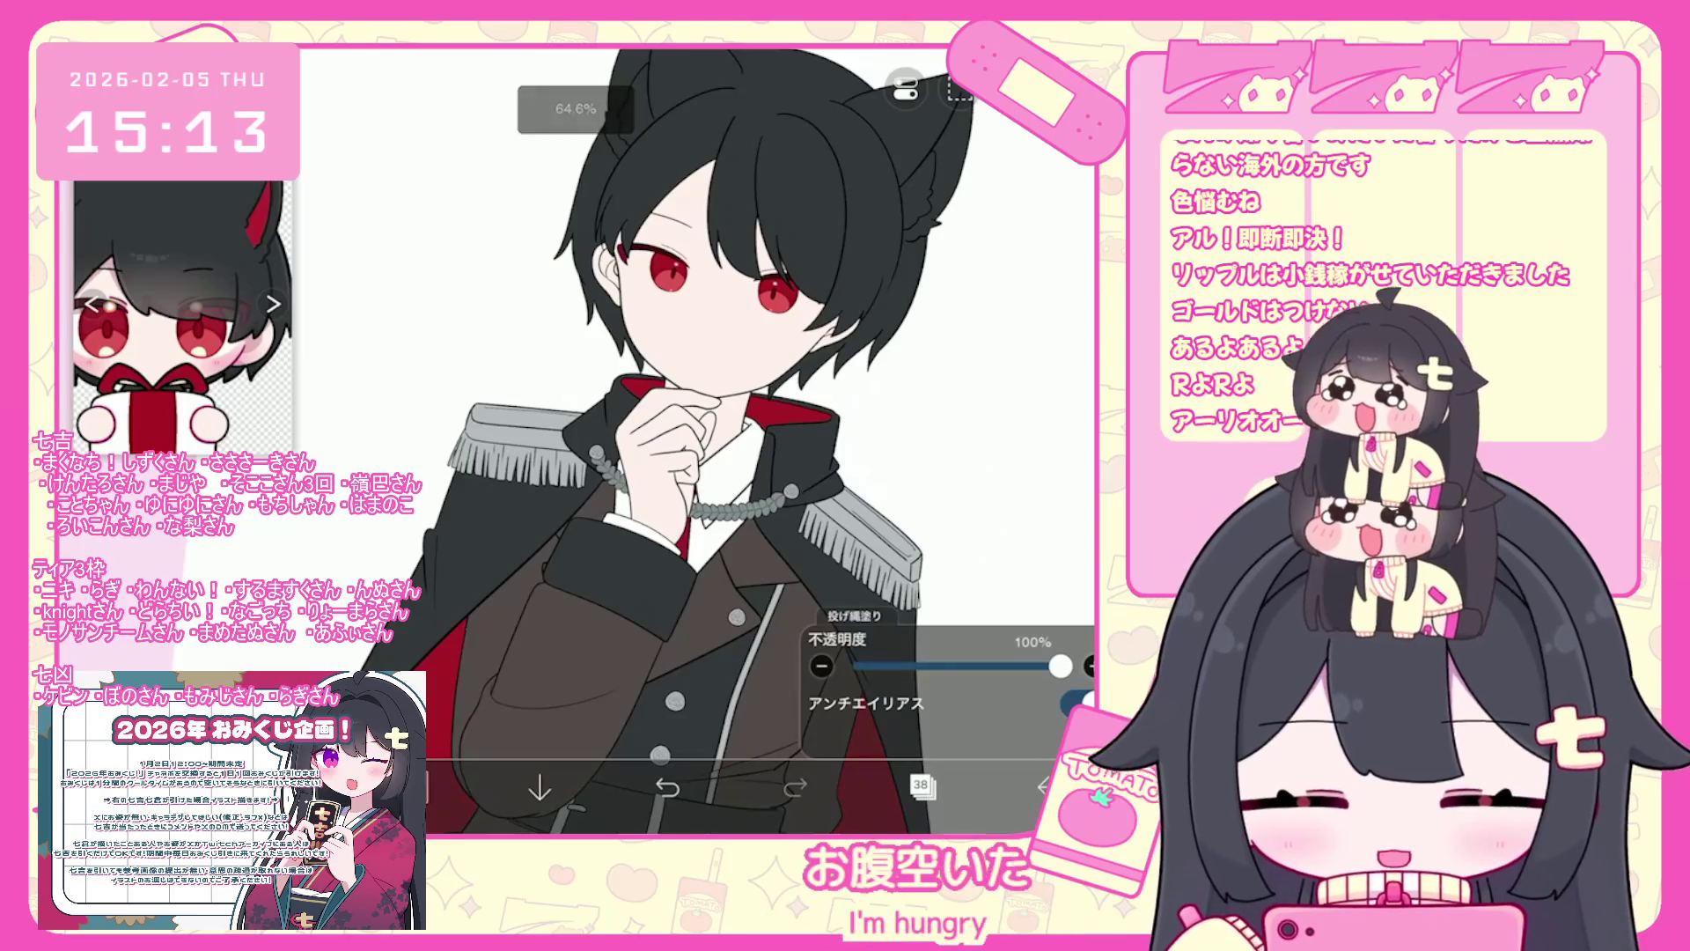
scroll(616, 396, "down", 3)
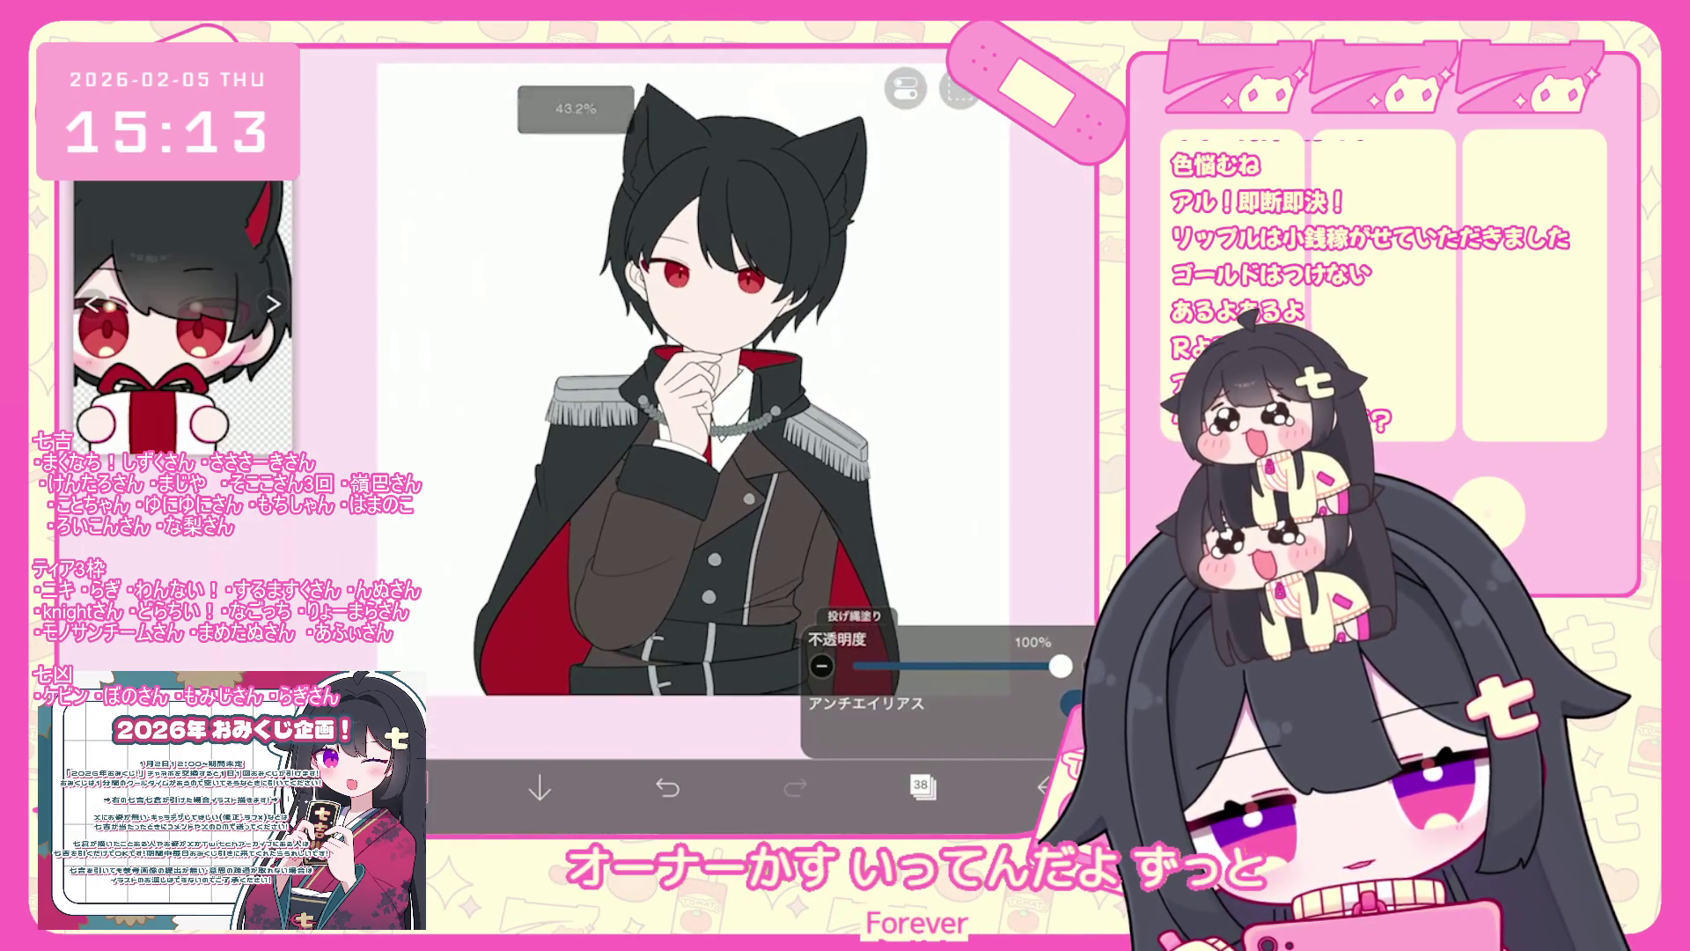
scroll(692, 380, "down", 2)
left_click(921, 785)
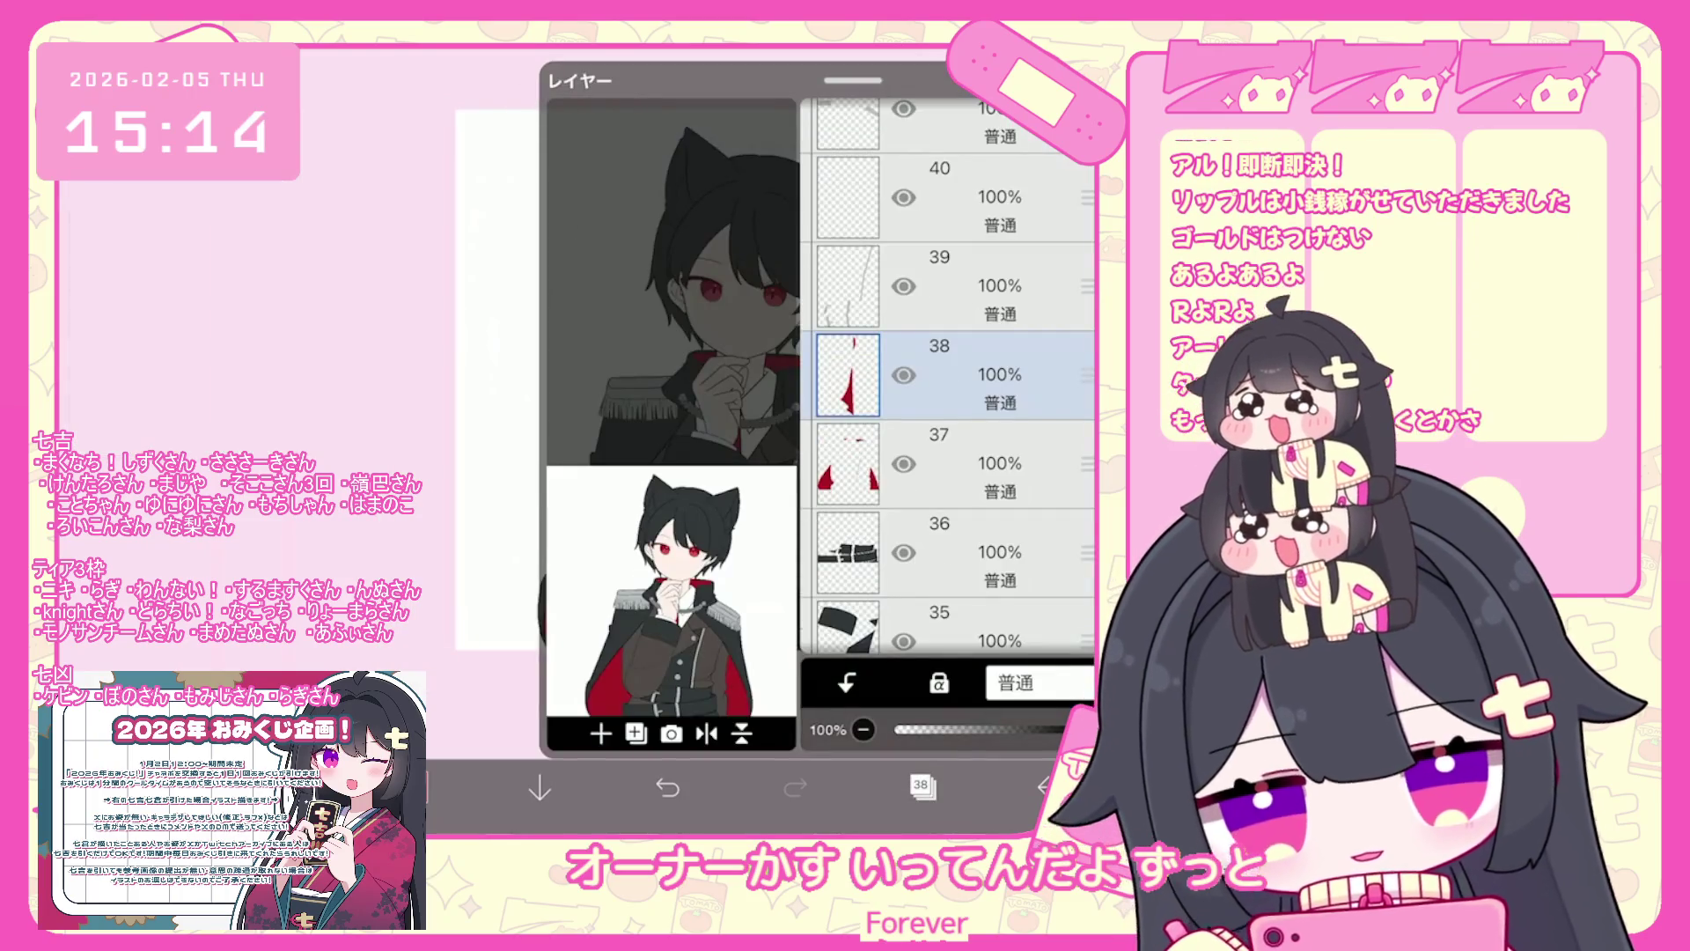
left_click(942, 339)
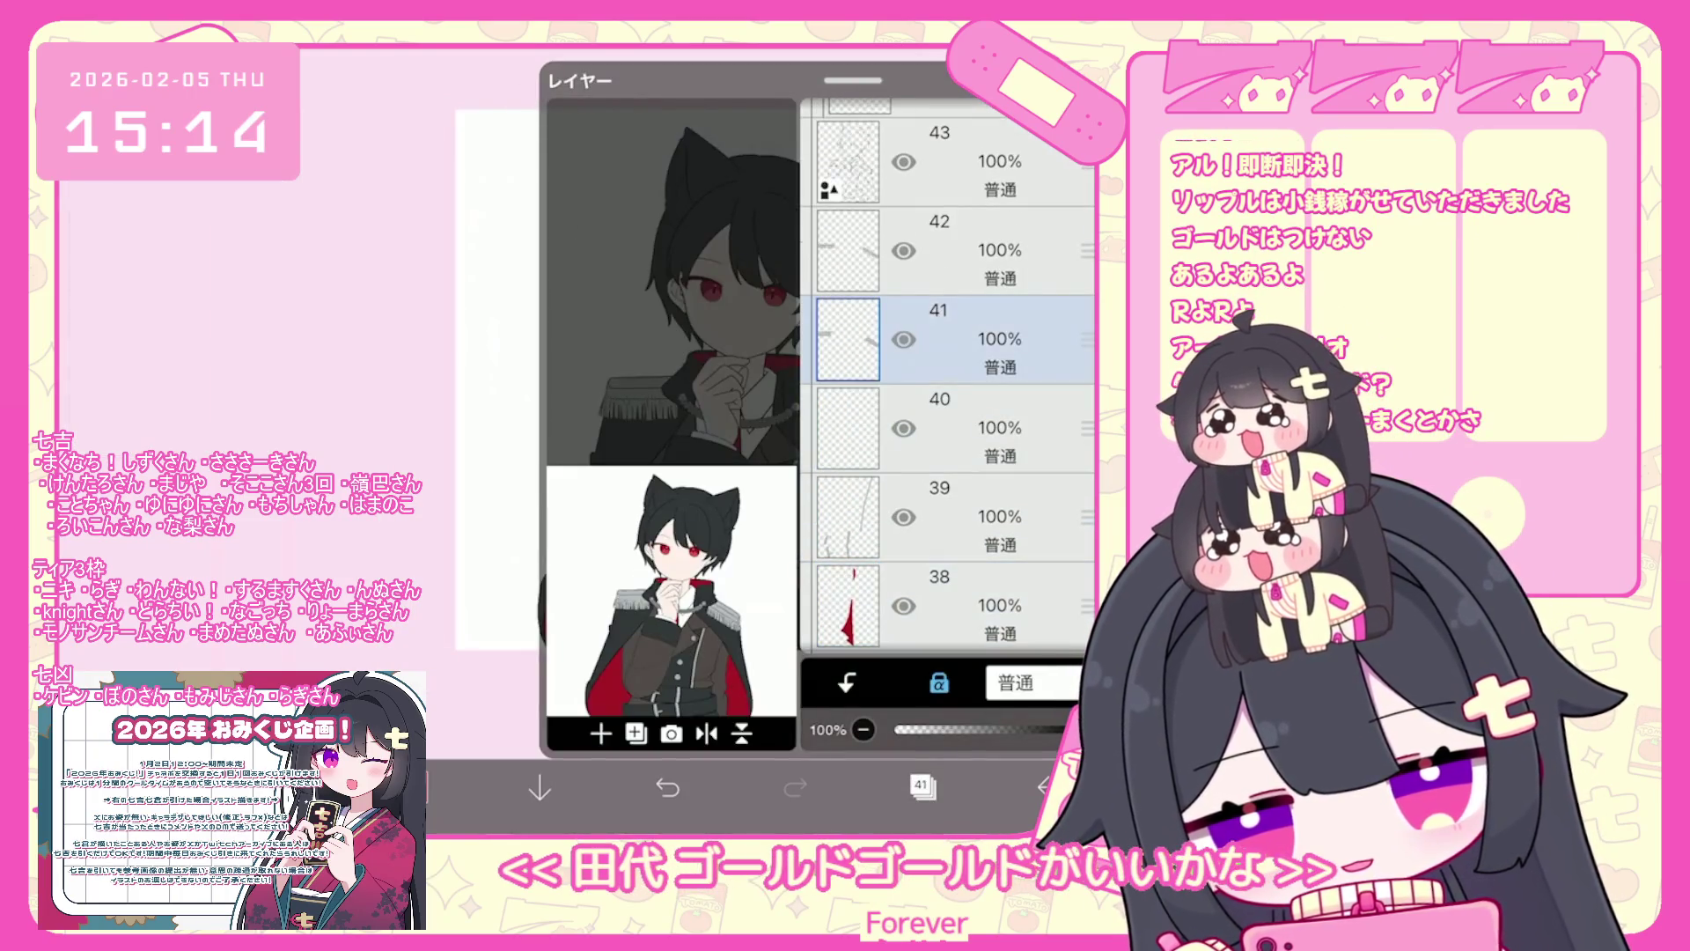
left_click(942, 250)
left_click(412, 786)
left_click(158, 225)
left_click_drag(578, 258, 605, 253)
left_click(412, 786)
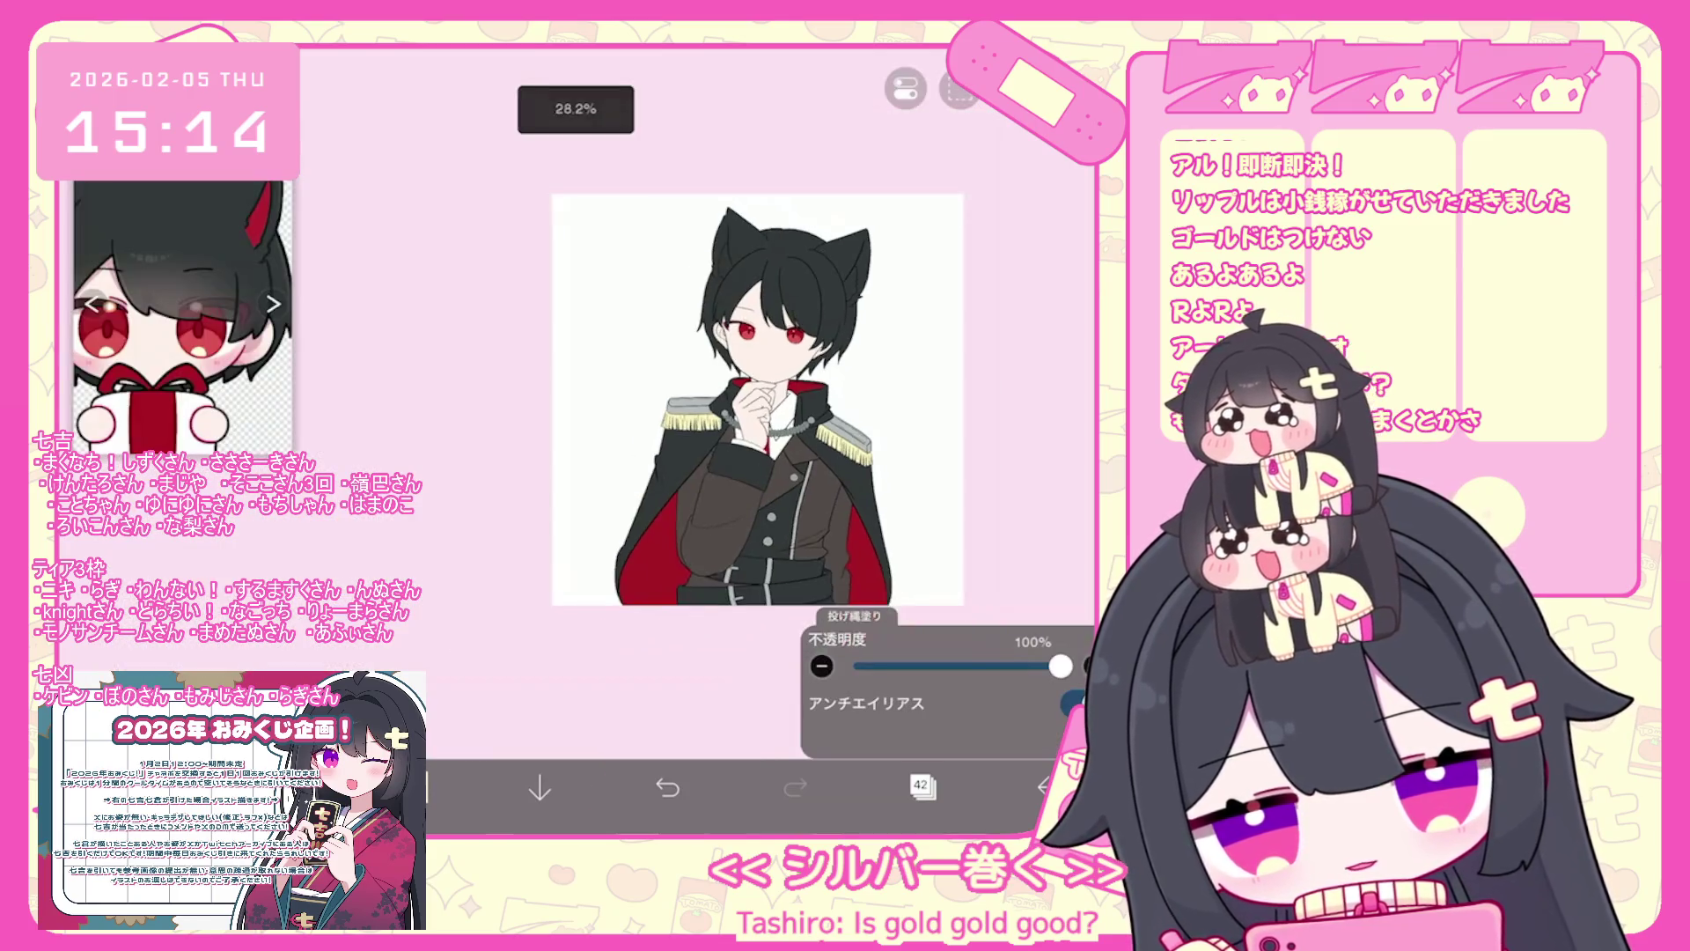
left_click(923, 786)
left_click(942, 464)
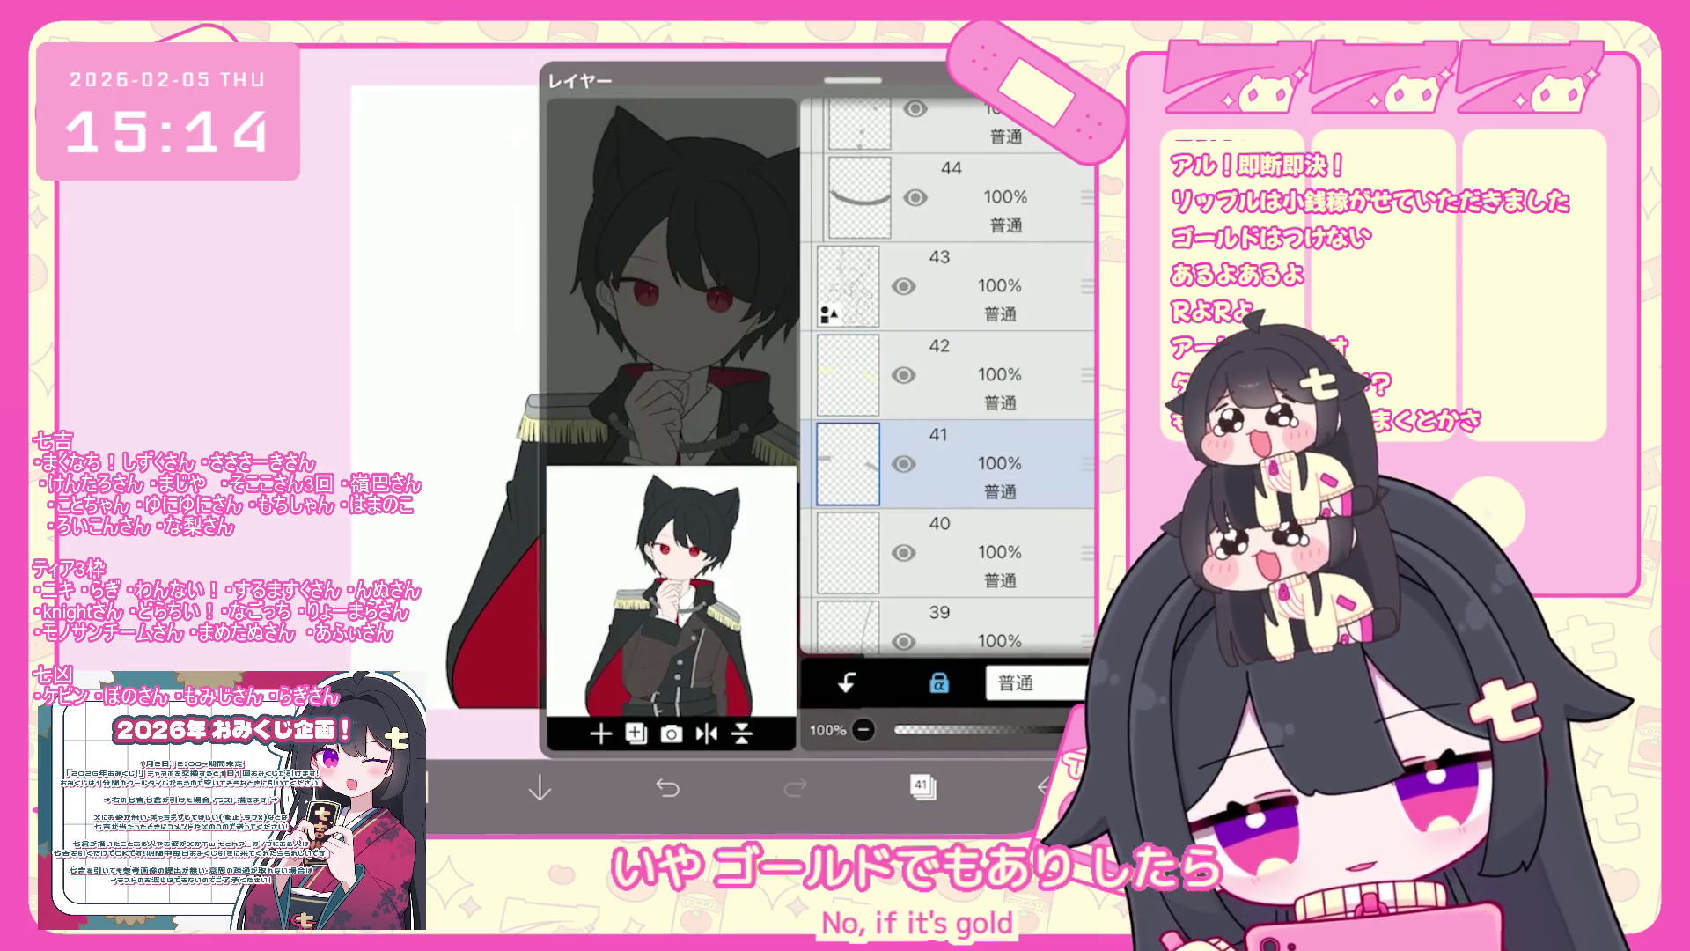
left_click(923, 786)
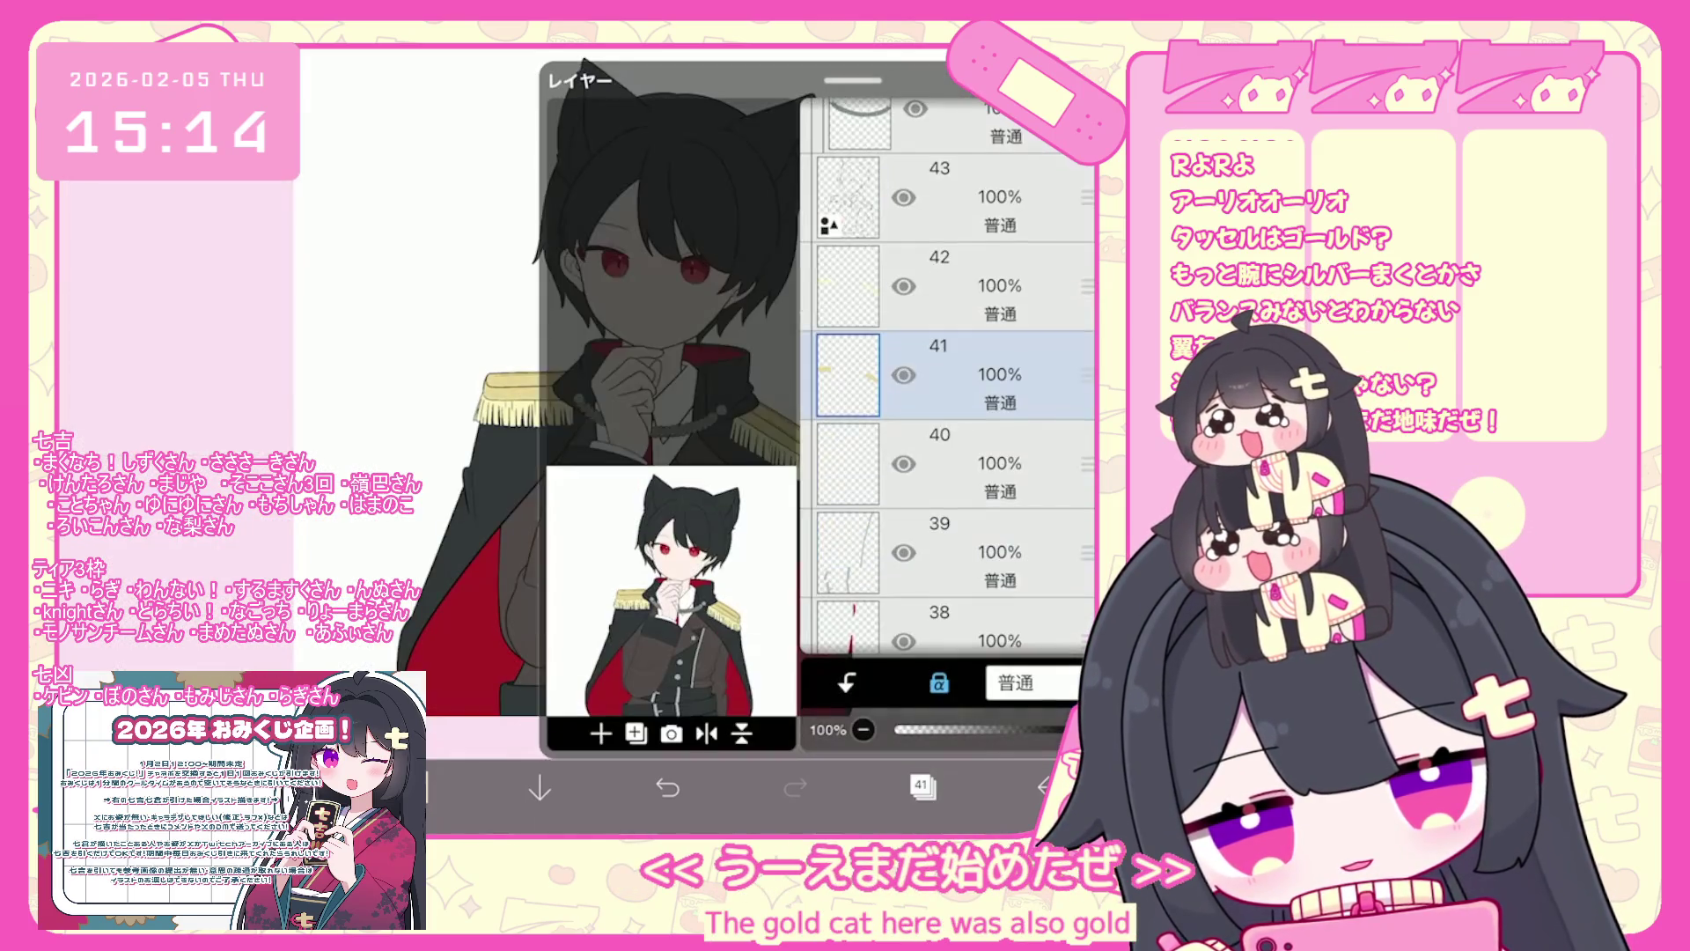
left_click(848, 286)
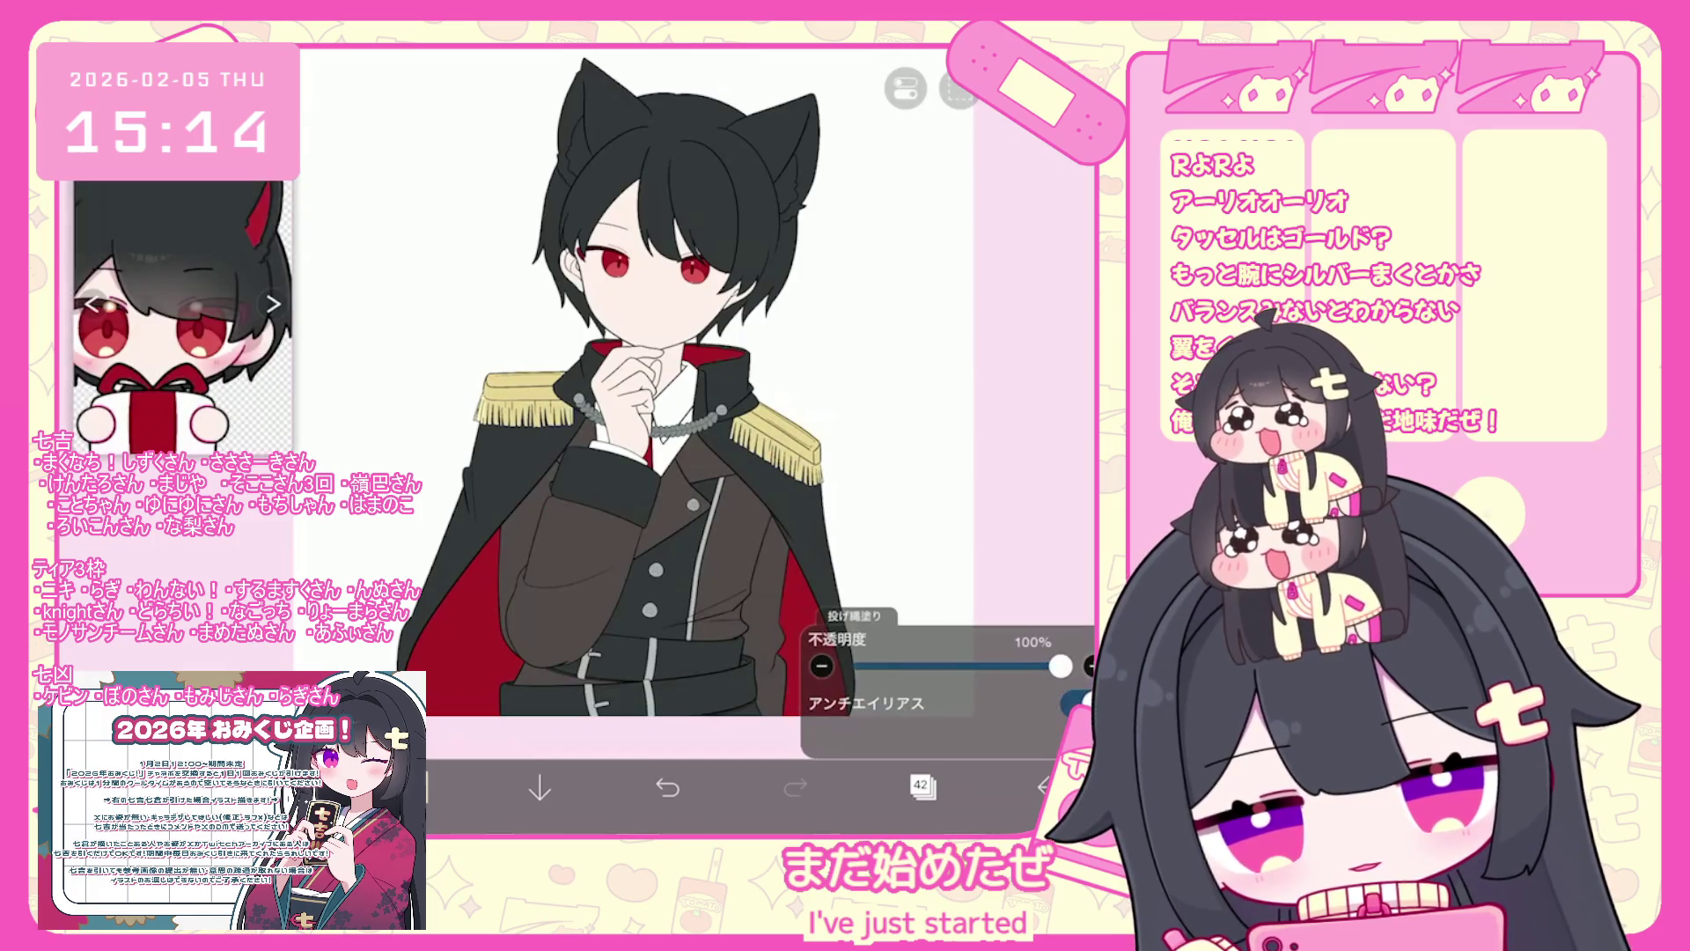
- Check layers 43, 41 and 42 to find the one holding the fringe
scroll(634, 383, "up", 5)
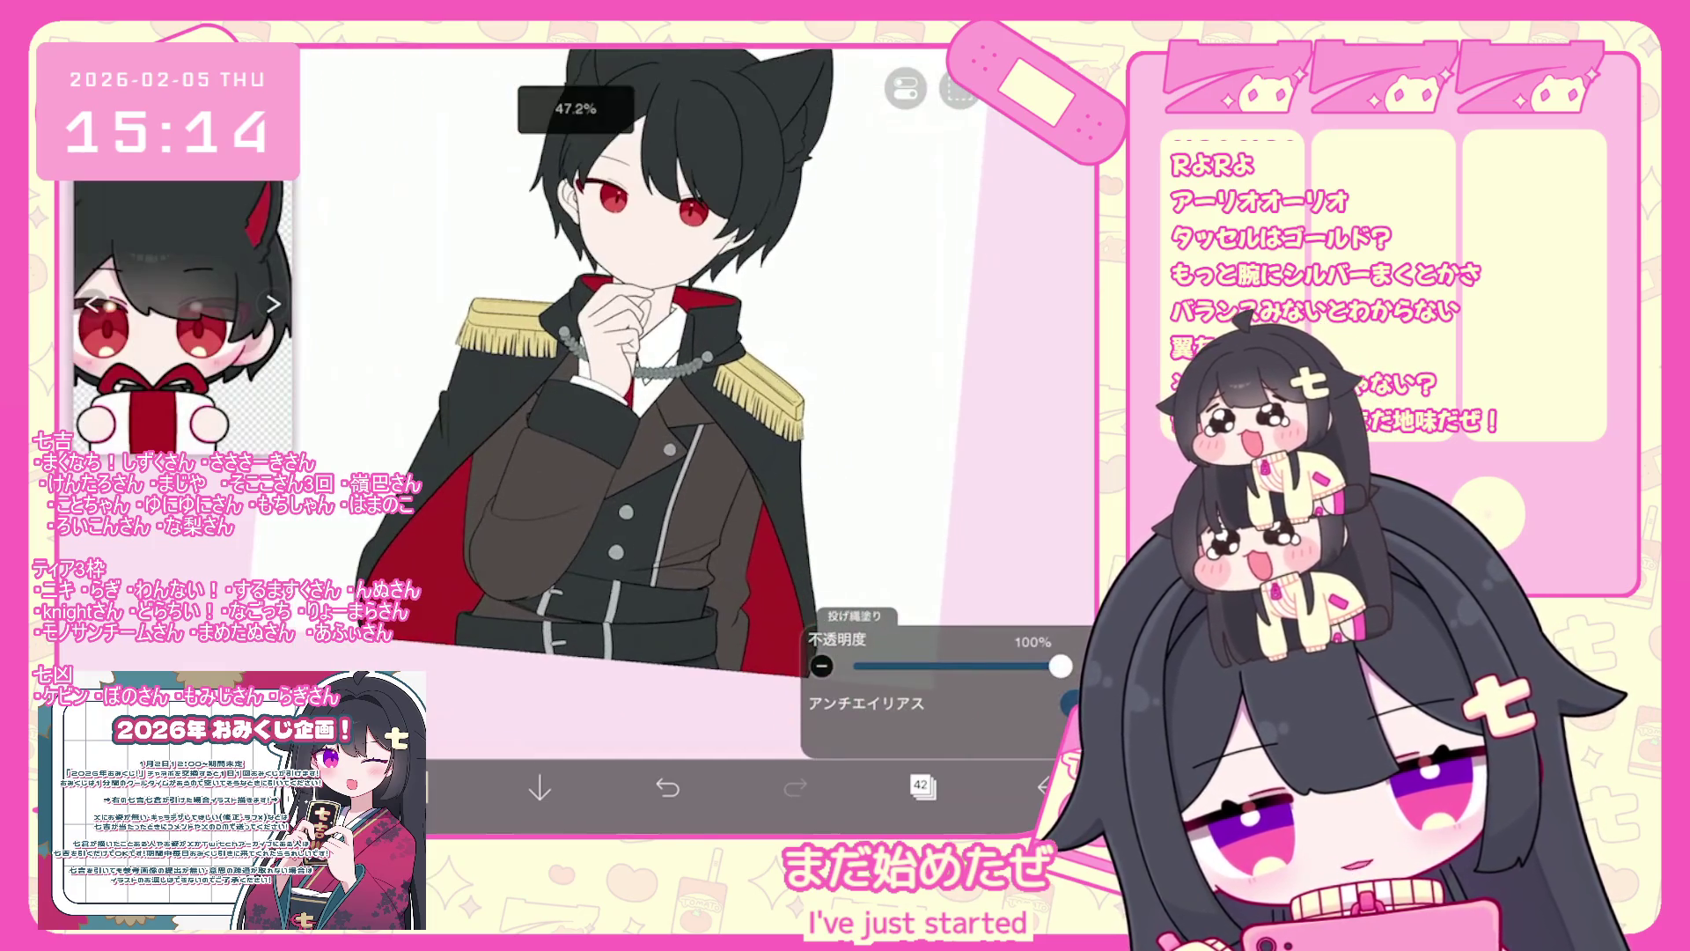
scroll(634, 382, "up", 1)
left_click(923, 786)
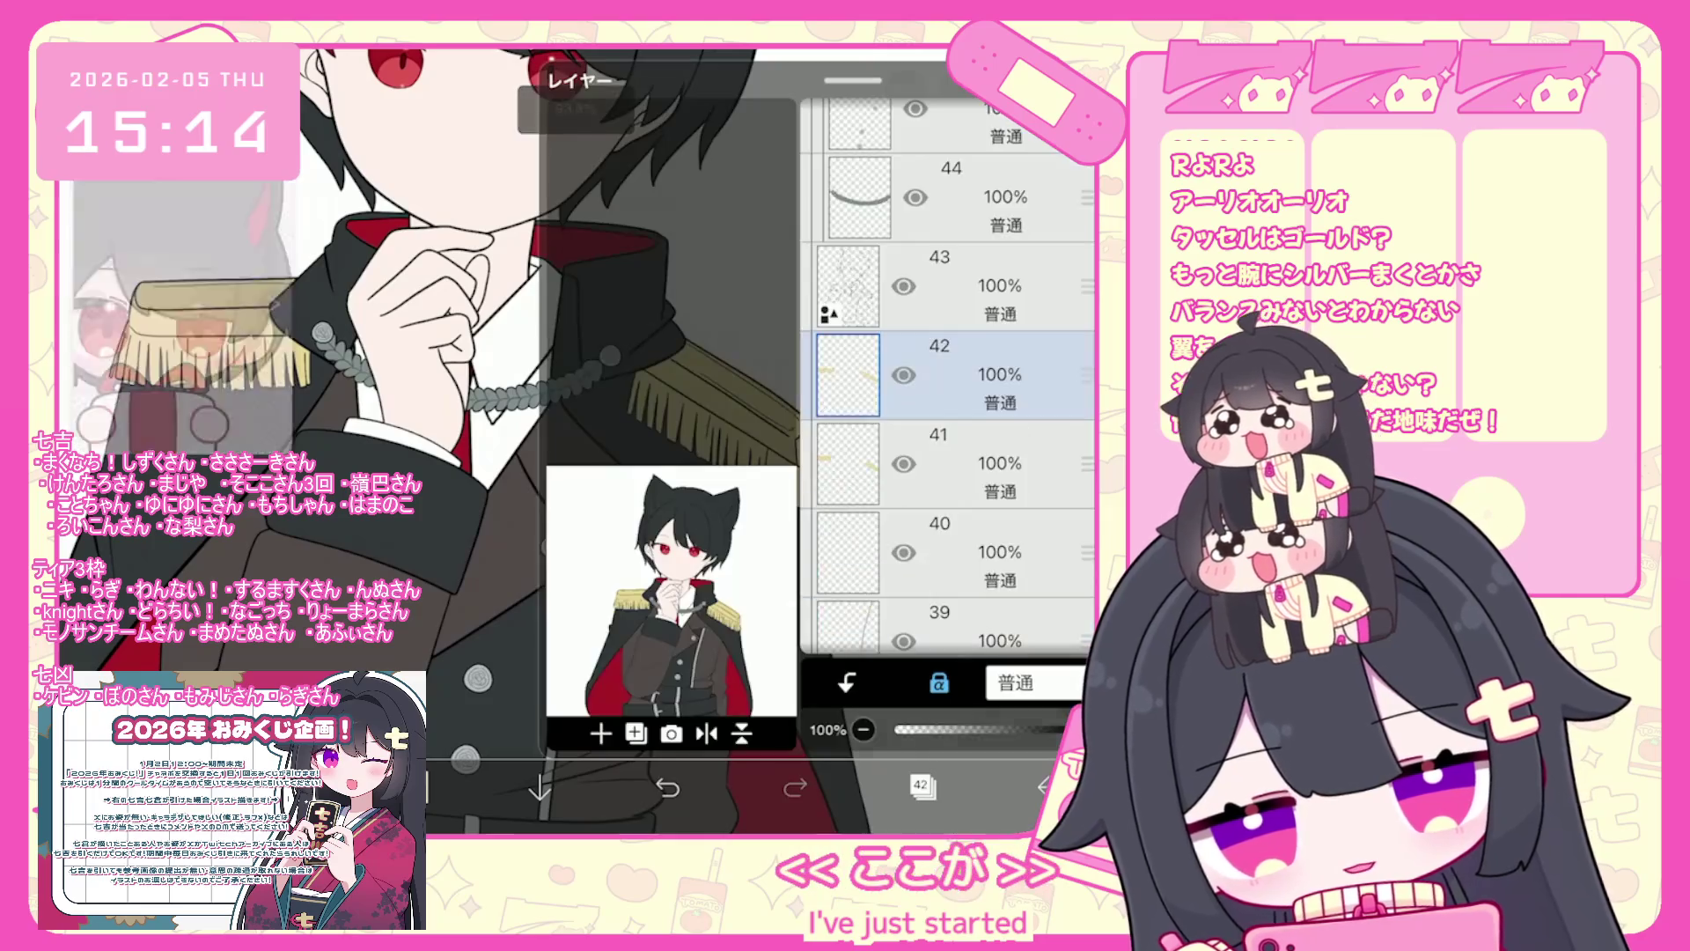
left_click(968, 528)
left_click(923, 786)
scroll(837, 396, "up", 5)
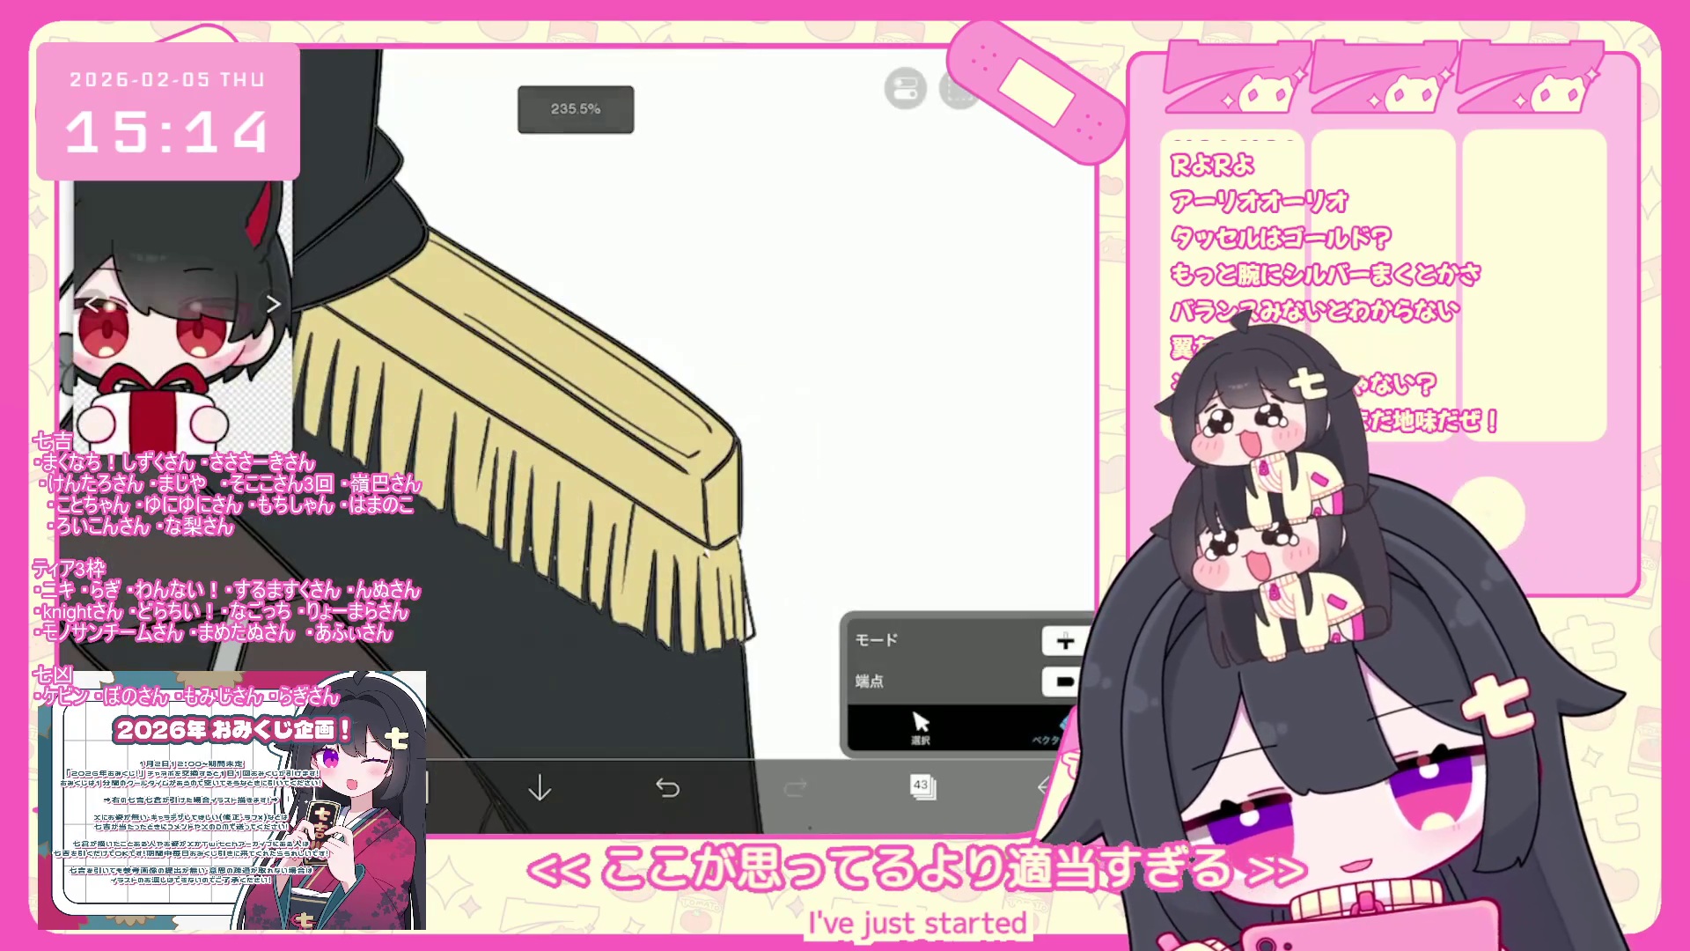
left_click(923, 786)
scroll(947, 378, "down", 1)
left_click(969, 508)
left_click(968, 418)
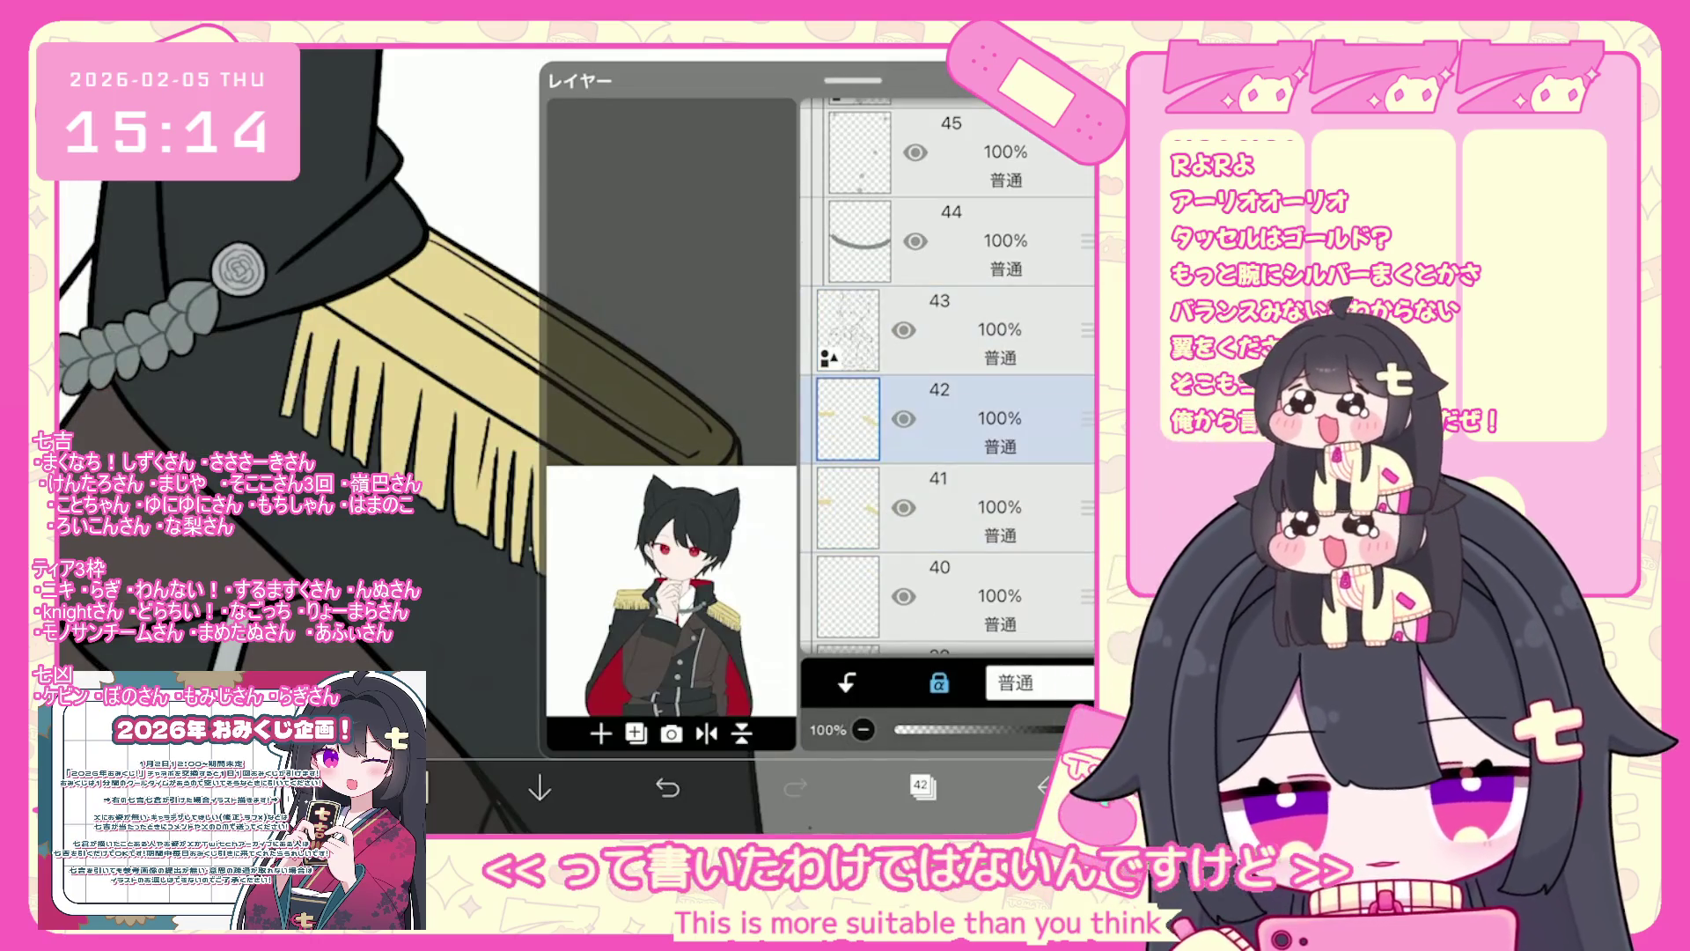
left_click(923, 786)
scroll(528, 396, "down", 2)
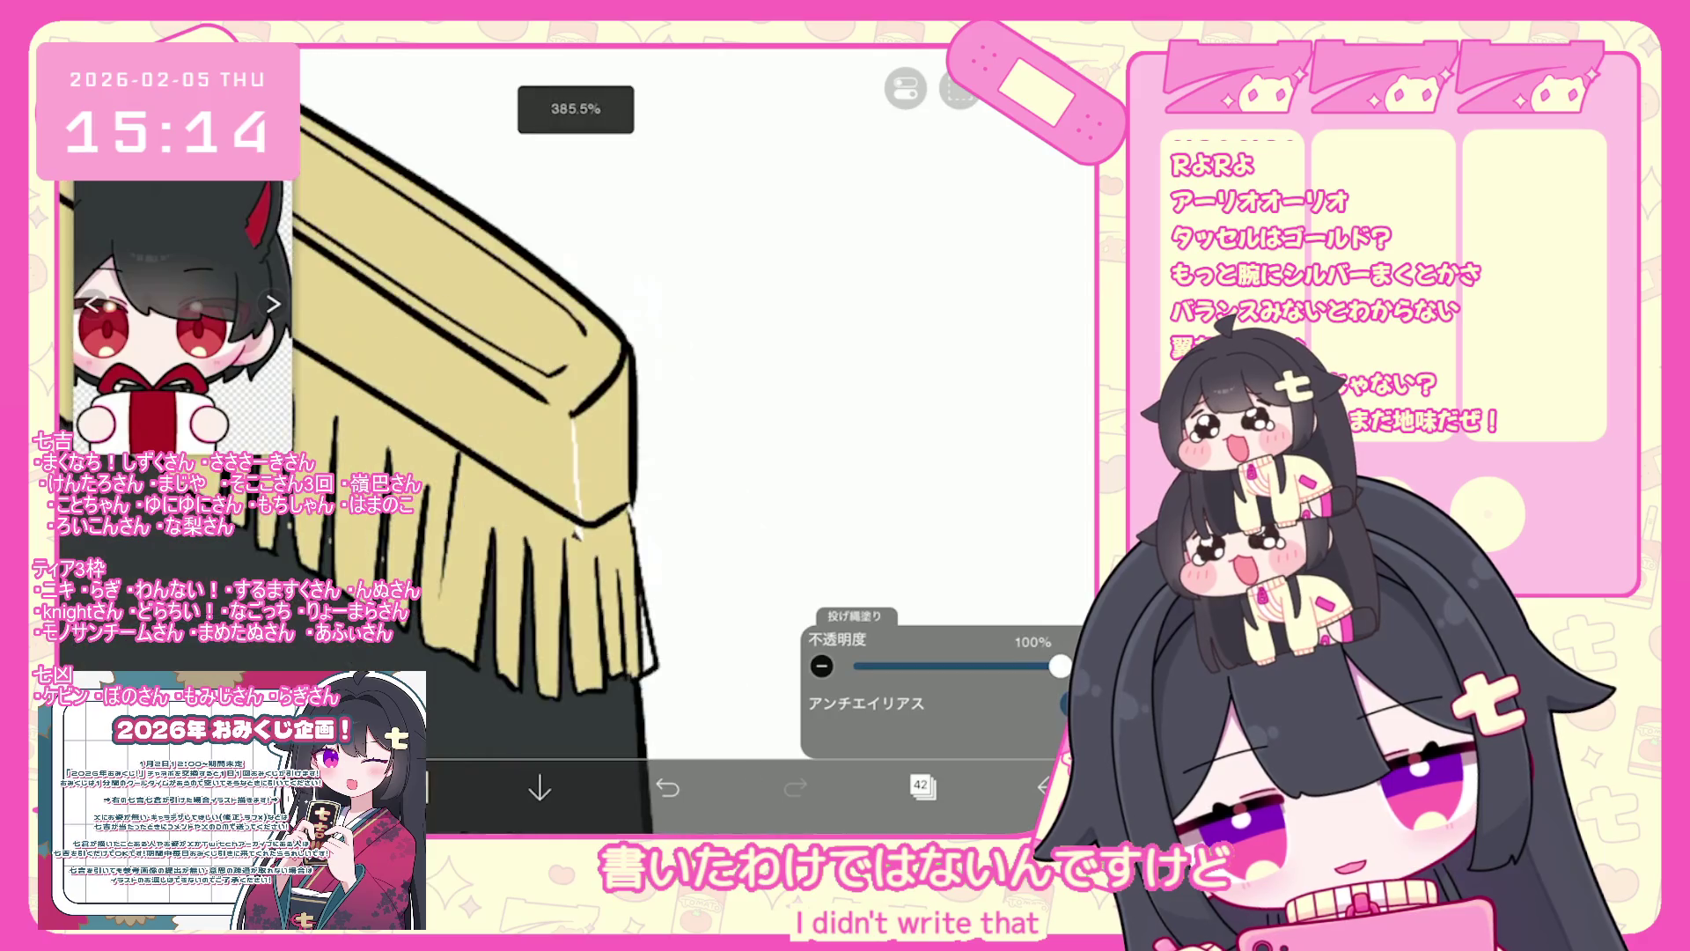
left_click(923, 786)
left_click(922, 786)
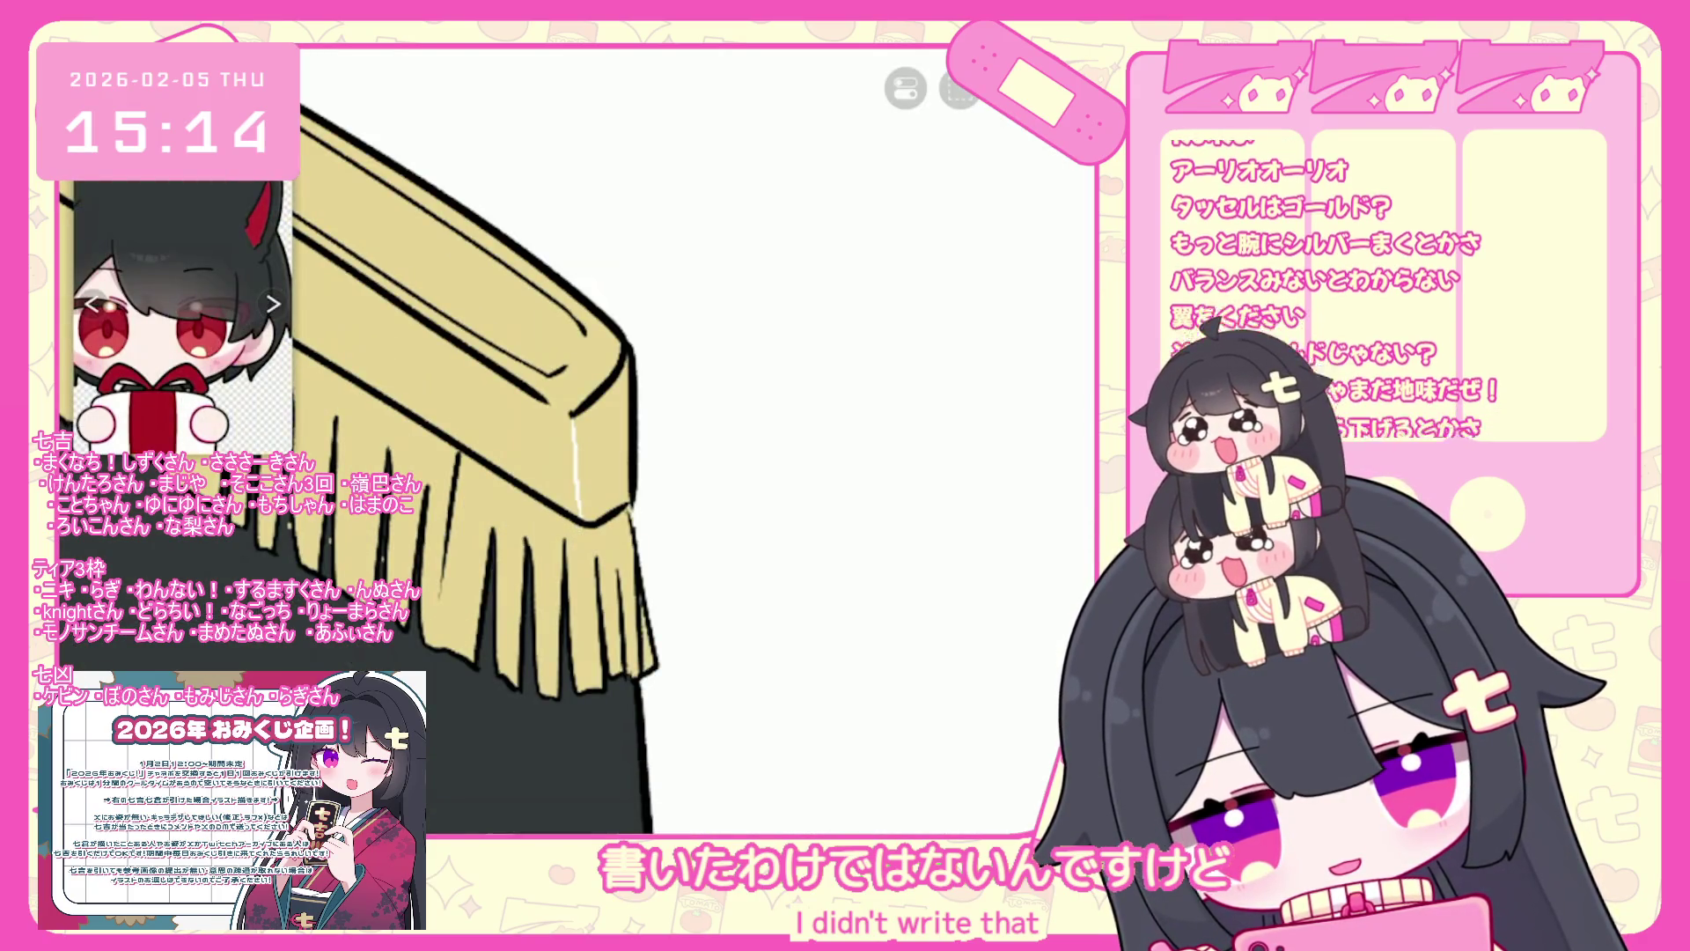
- Undo the eraser stroke to restore the epaulette's fringe strands
scroll(484, 423, "up", 2)
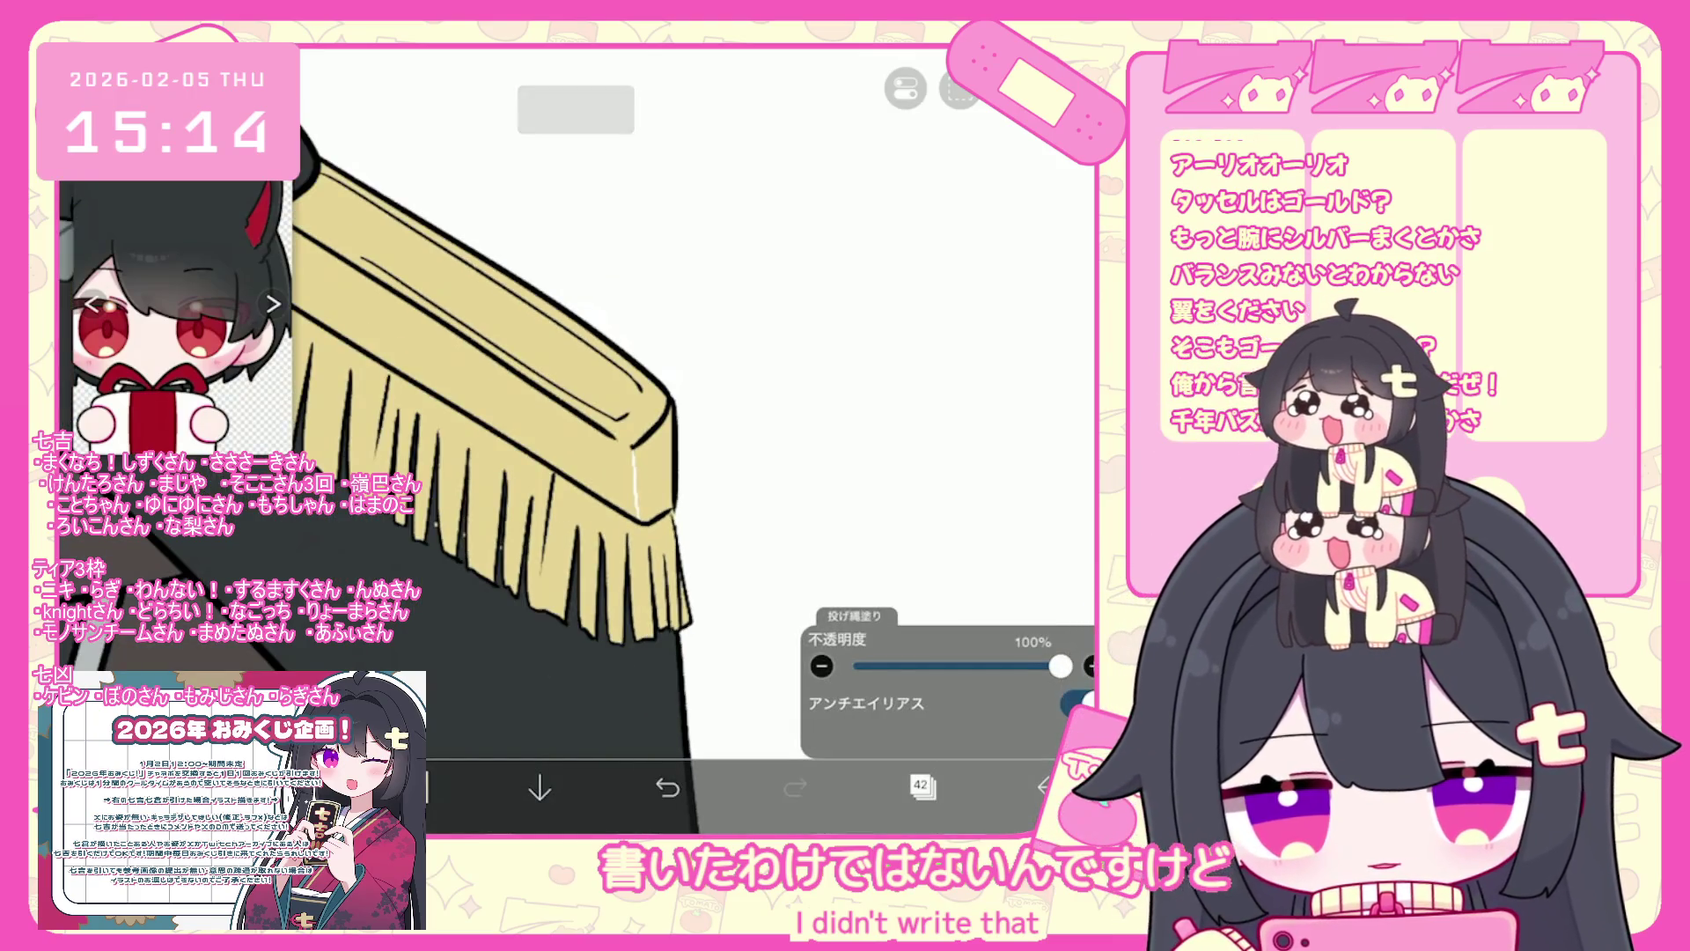
scroll(555, 440, "up", 2)
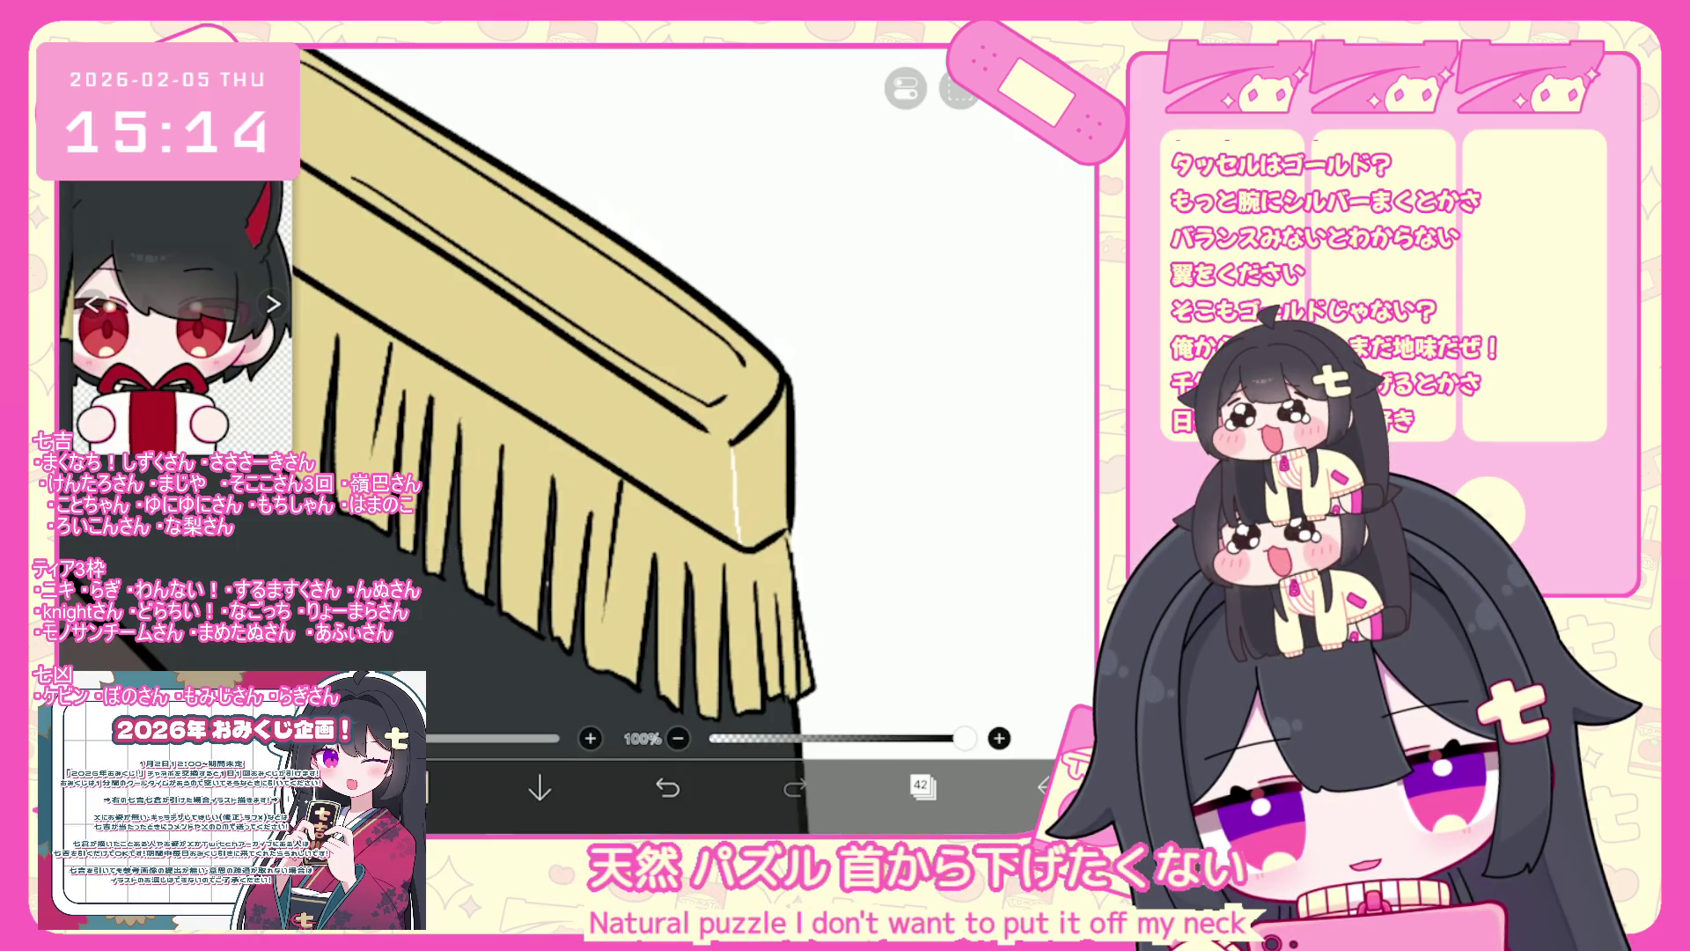
left_click(668, 786)
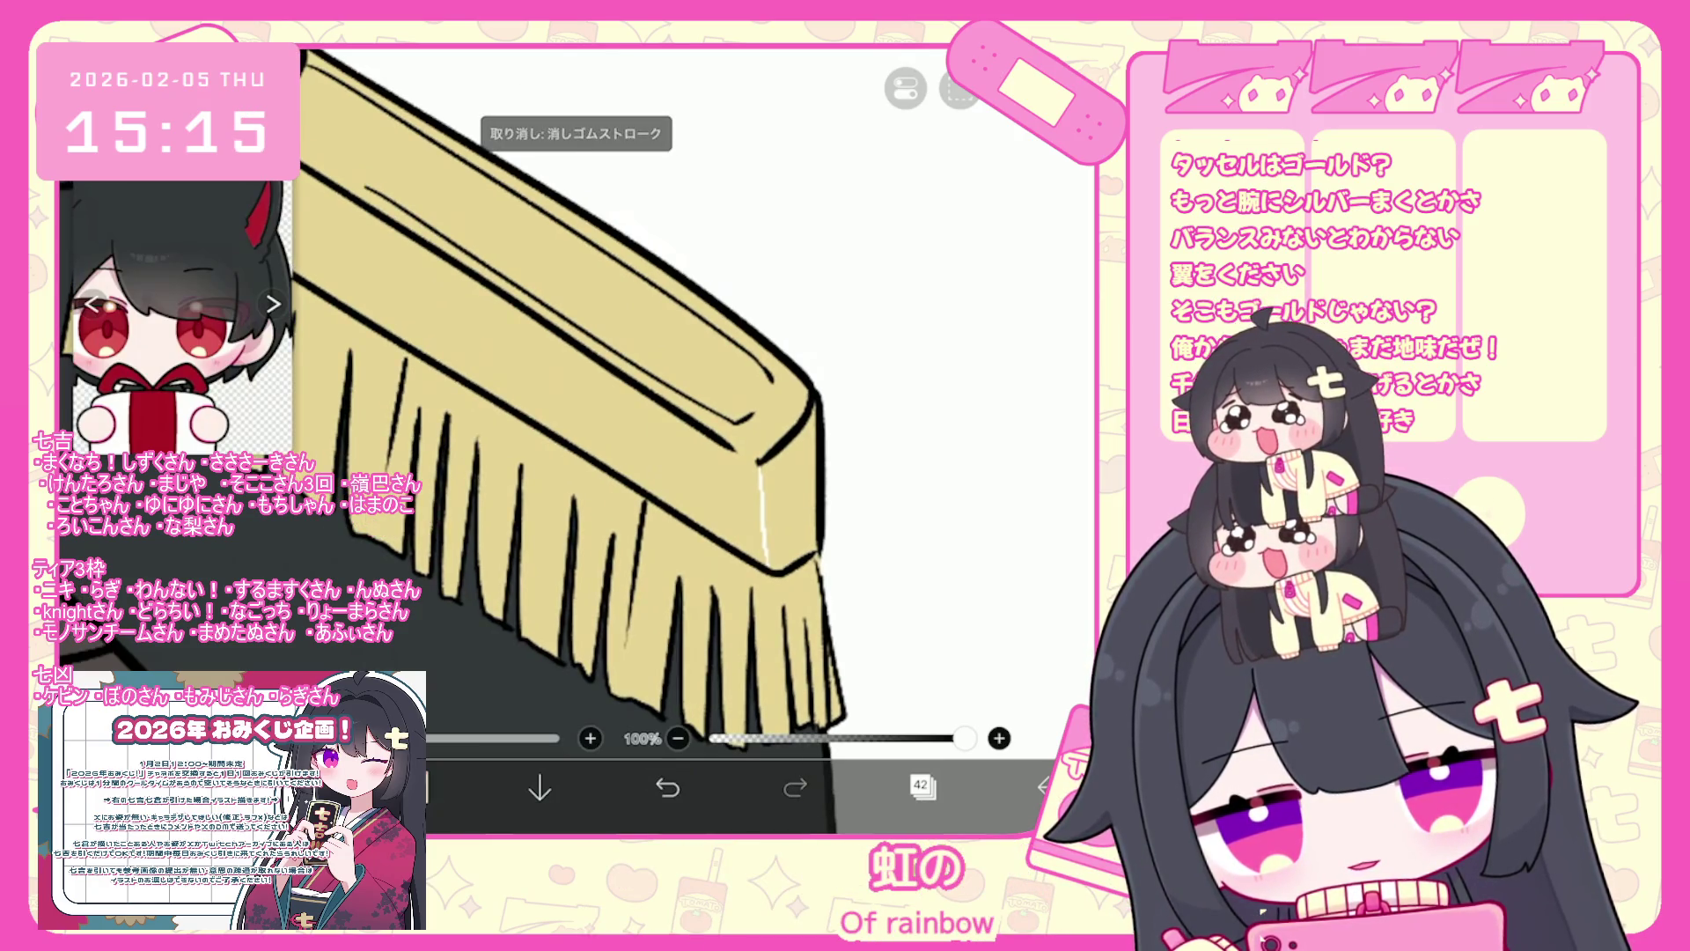
- Make layer 41 active and switch to the Lasso Fill tool
left_click(922, 786)
left_click(924, 467)
left_click(922, 786)
left_click(923, 786)
left_click(922, 786)
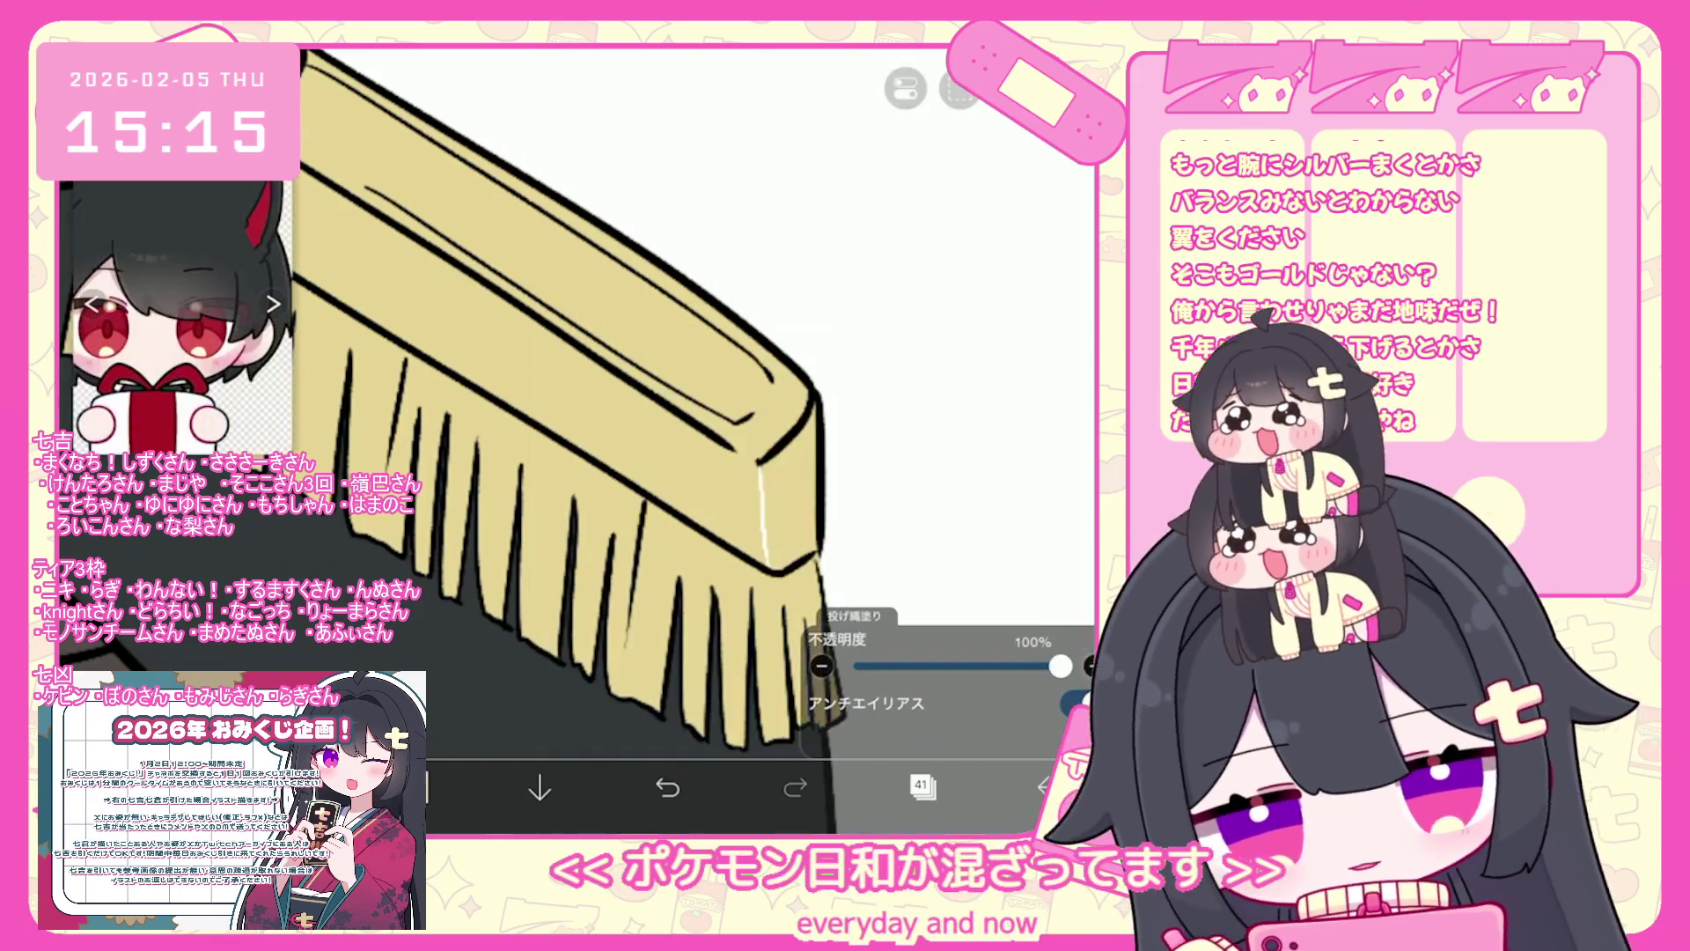
scroll(669, 396, "down", 5)
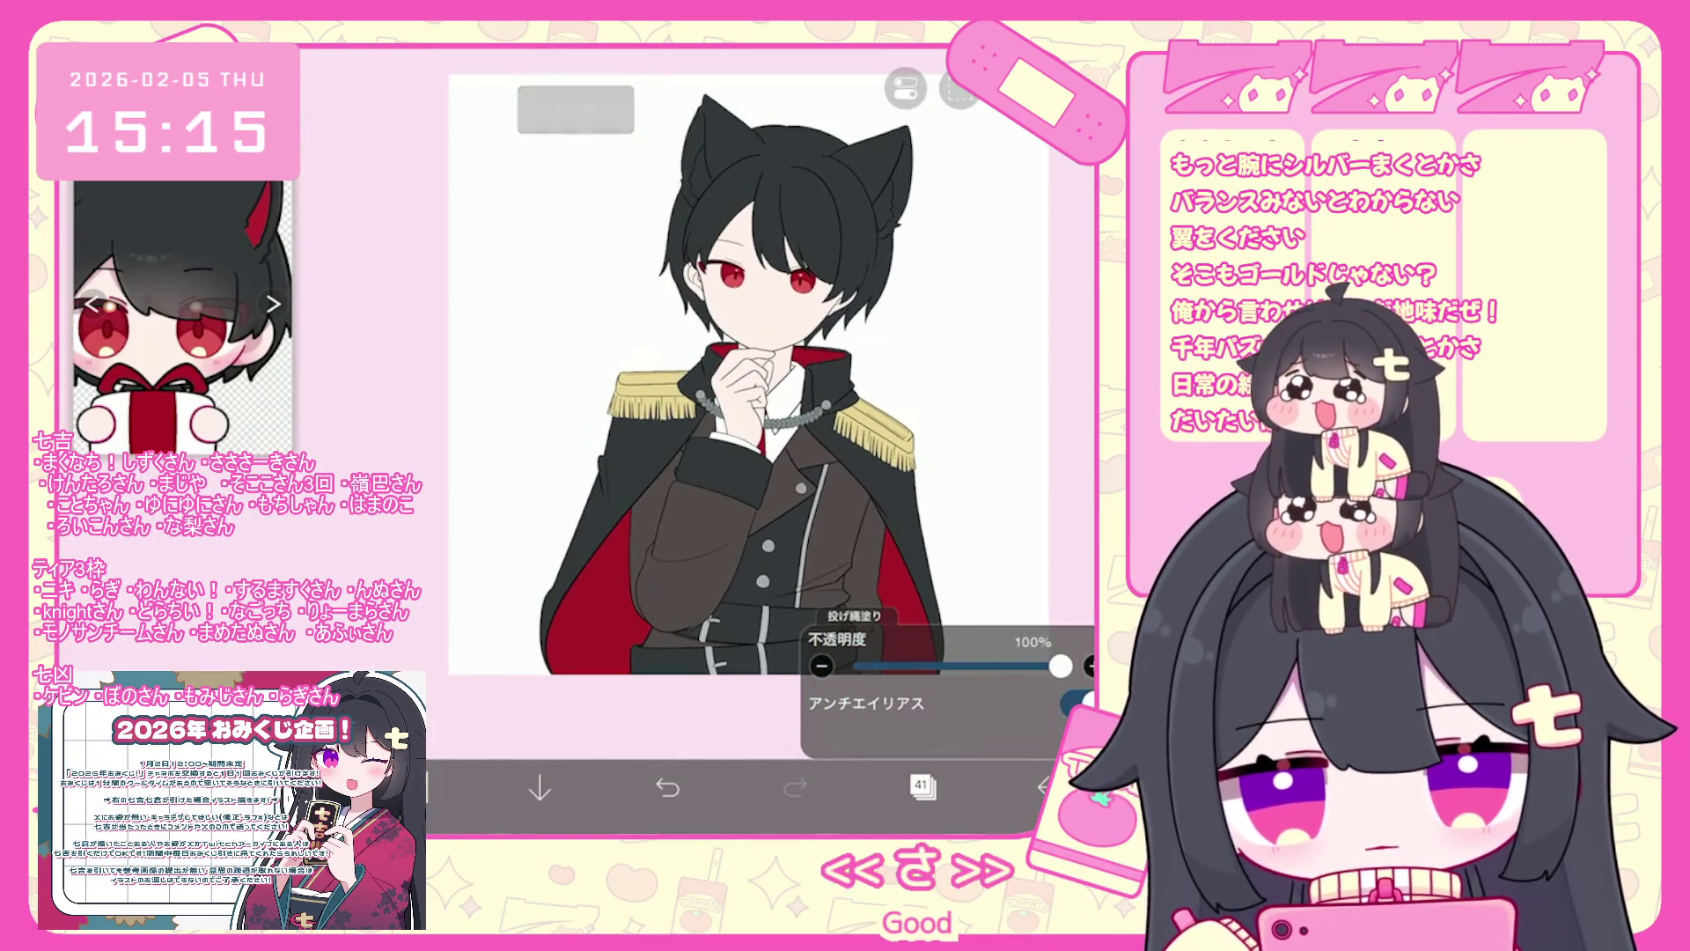
- Add a new empty layer 52 above the top folder in the layer stack
scroll(704, 396, "up", 2)
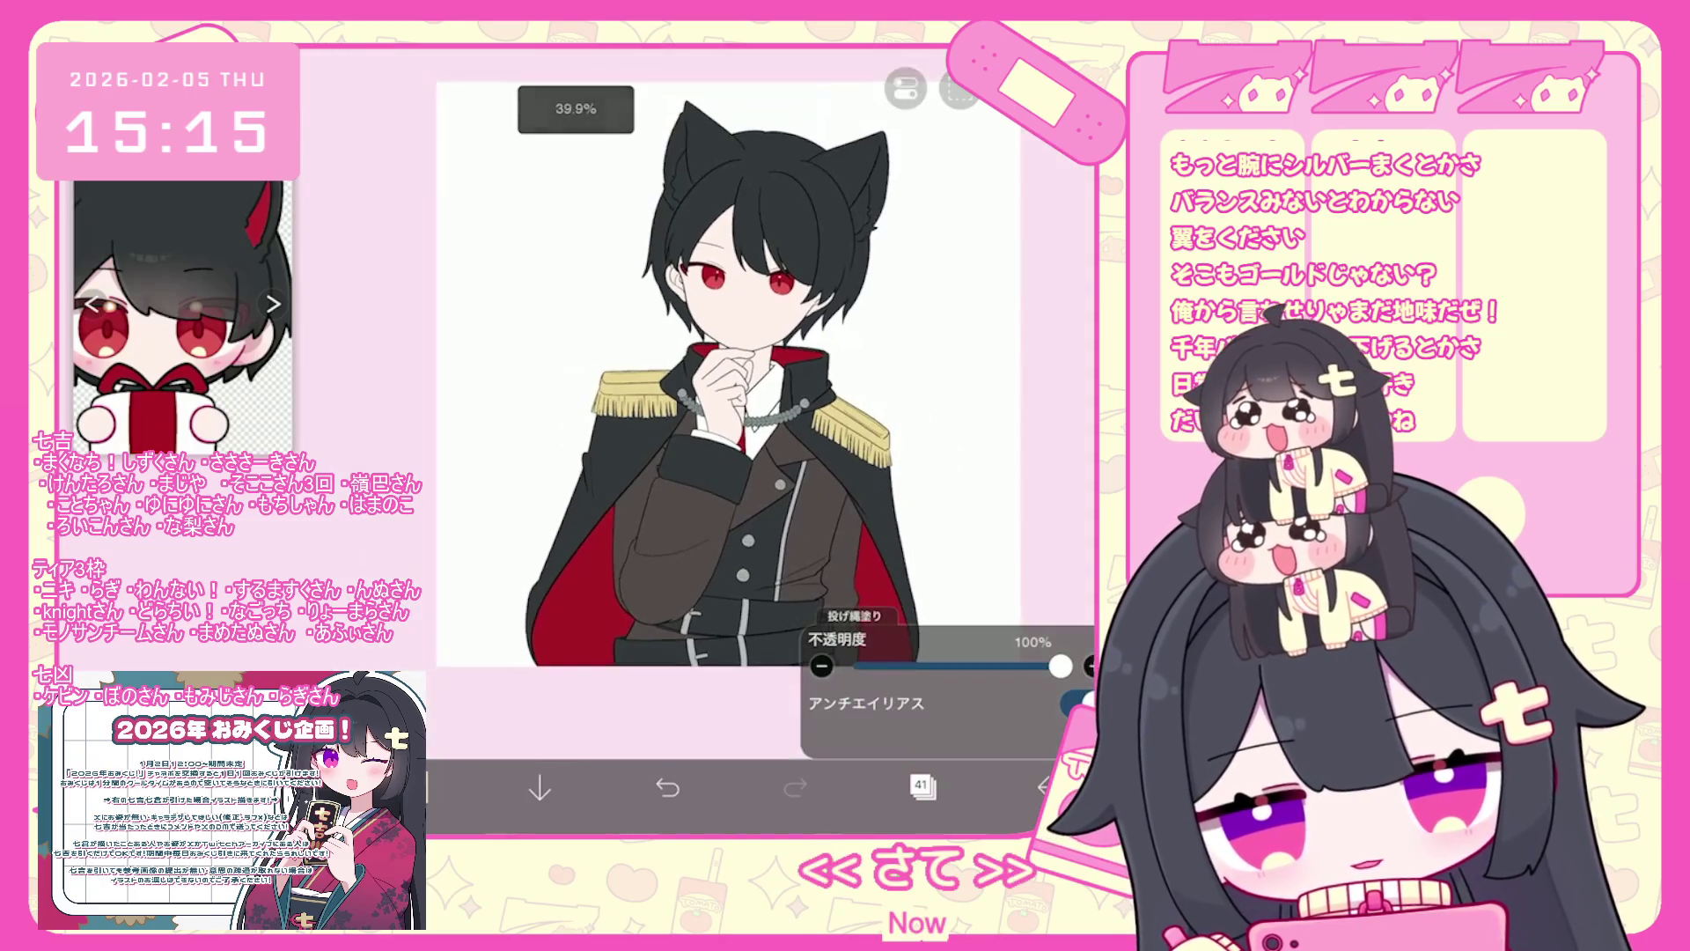
left_click(922, 786)
left_click(959, 471)
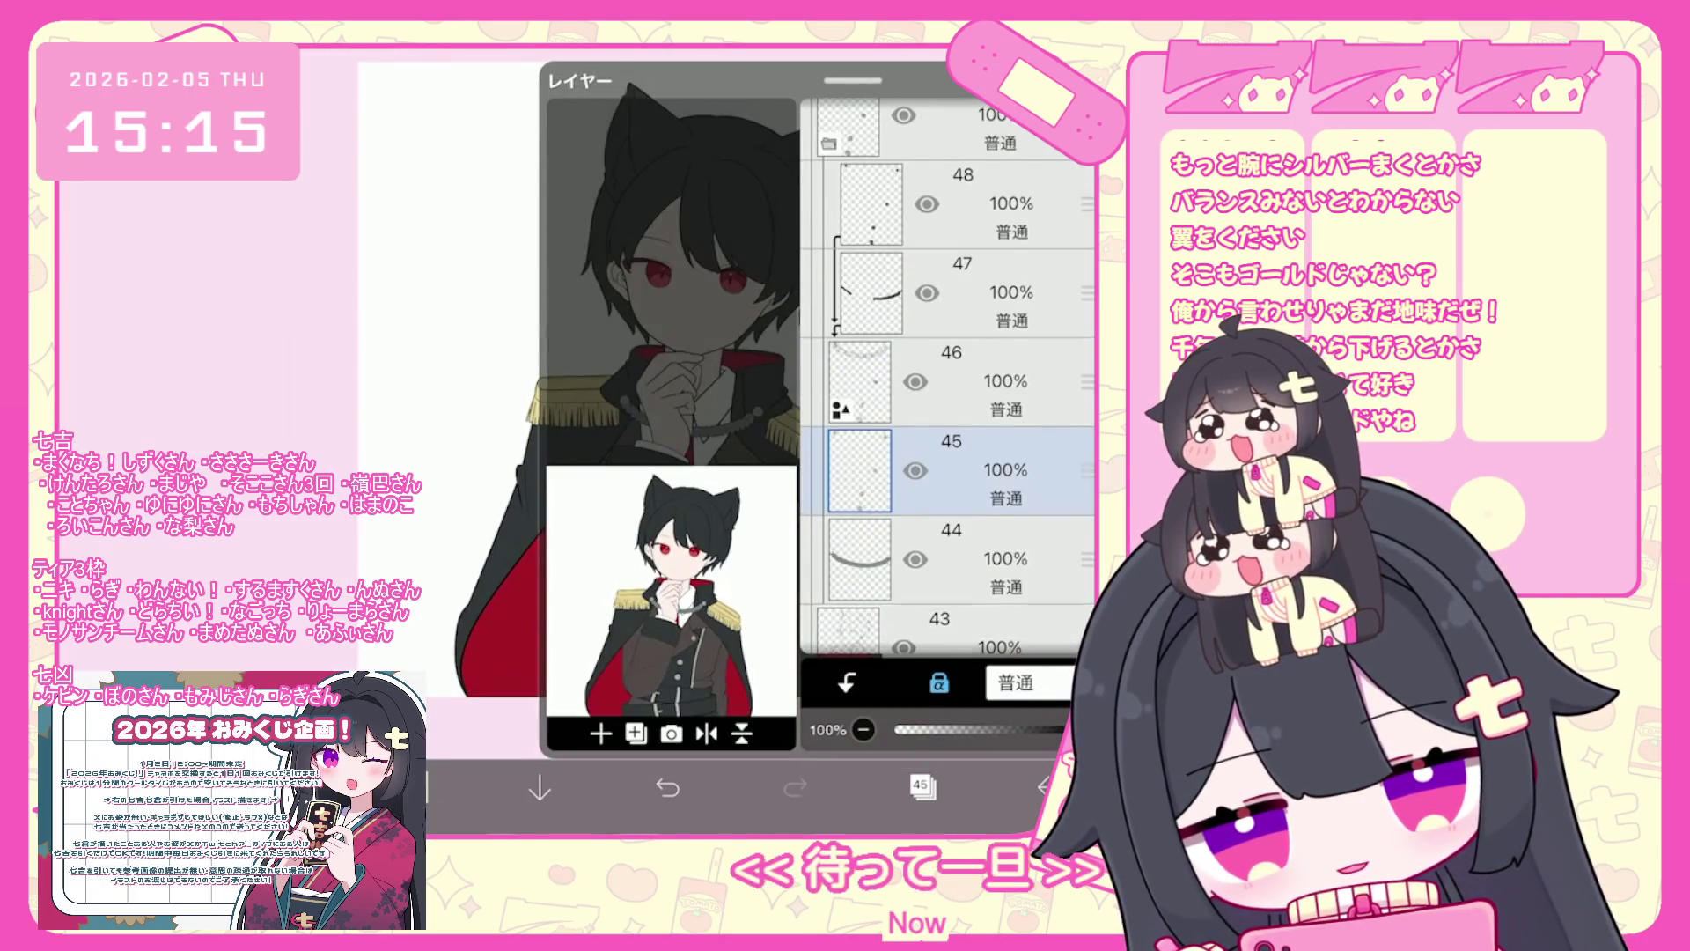
scroll(946, 379, "up", 10)
left_click(968, 229)
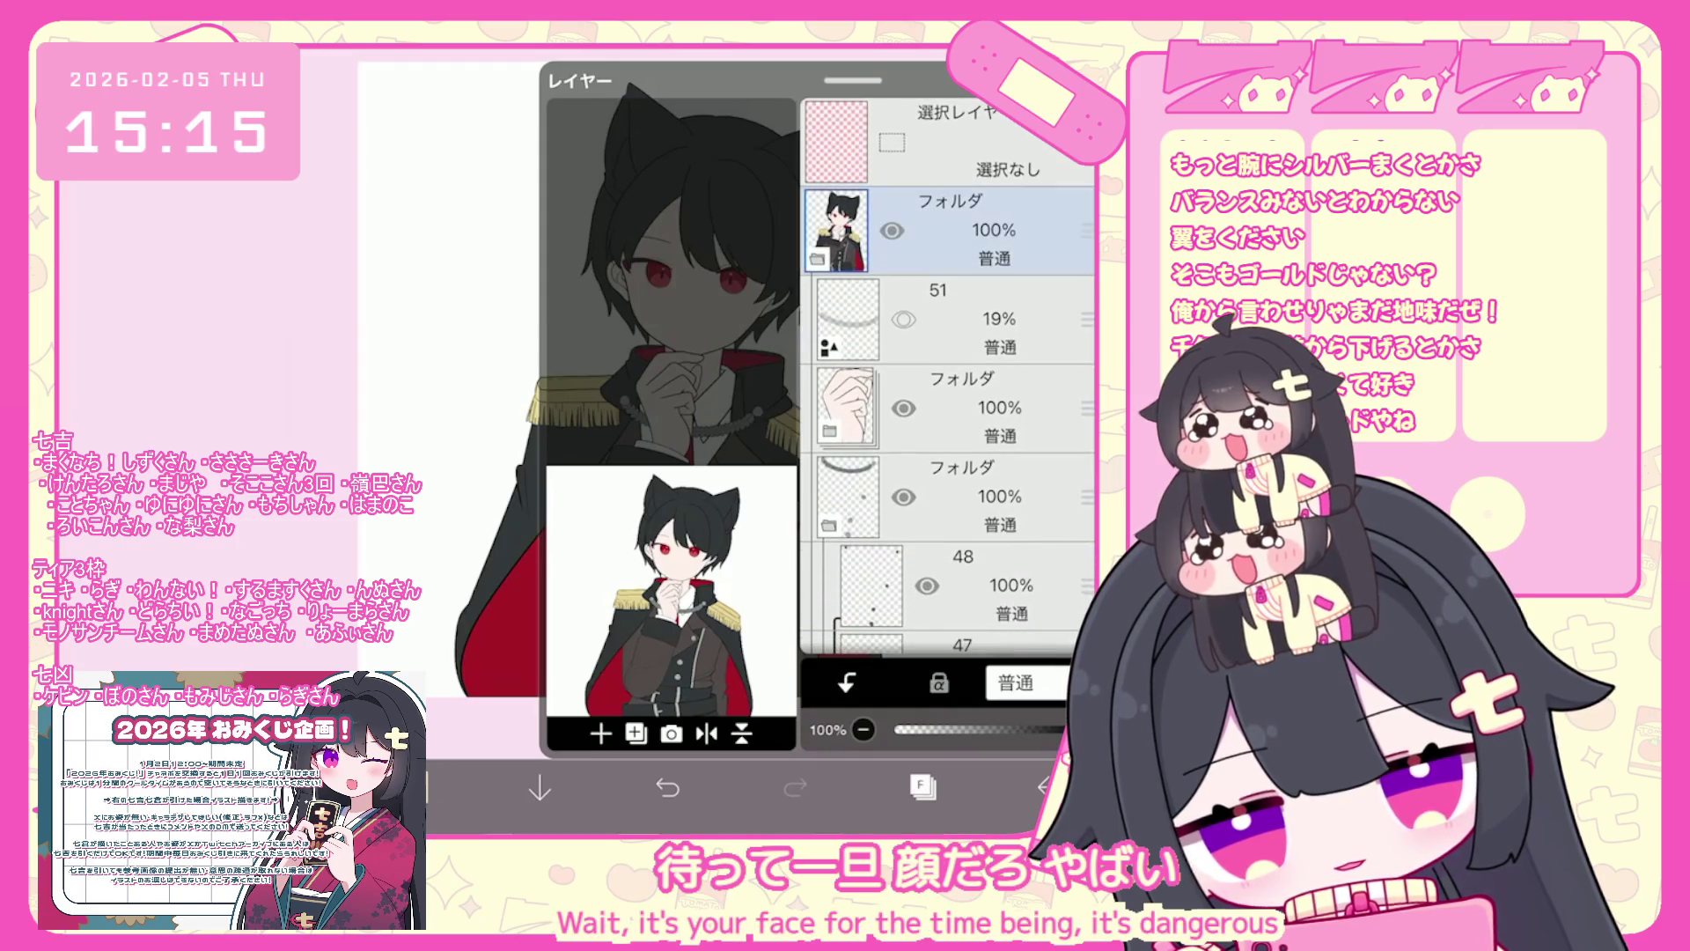
left_click(601, 733)
left_click(704, 494)
- Shift the drawing colour's hue to red and bring up the brush settings
left_click(414, 786)
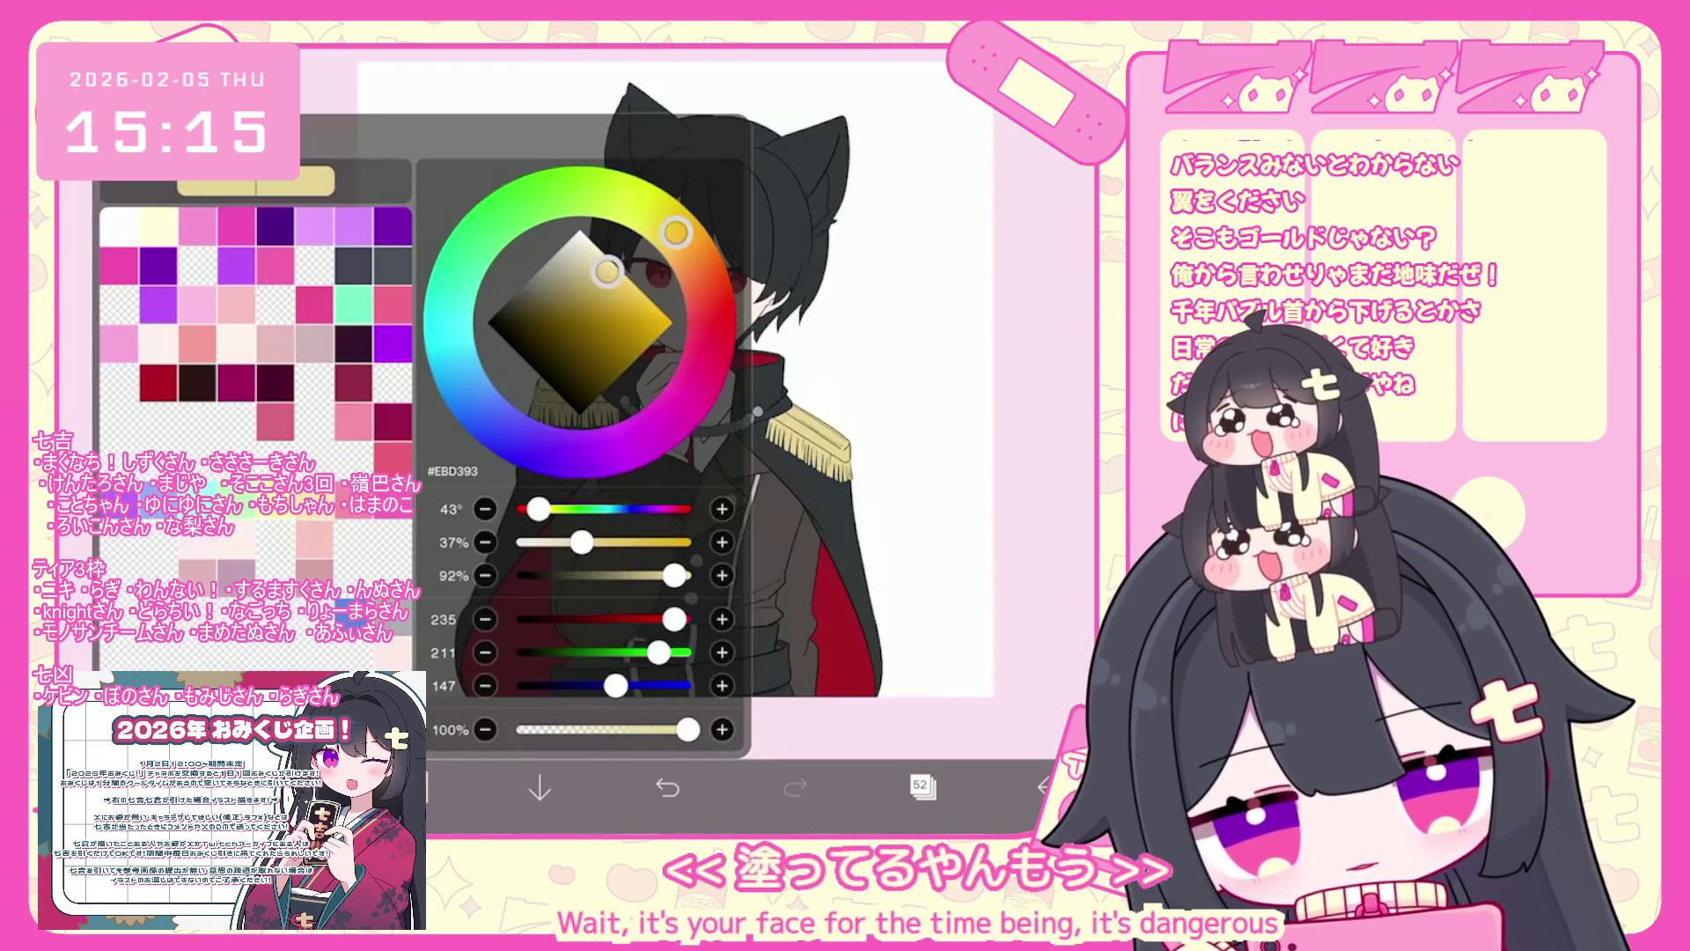
left_click(704, 357)
left_click(414, 786)
left_click(290, 786)
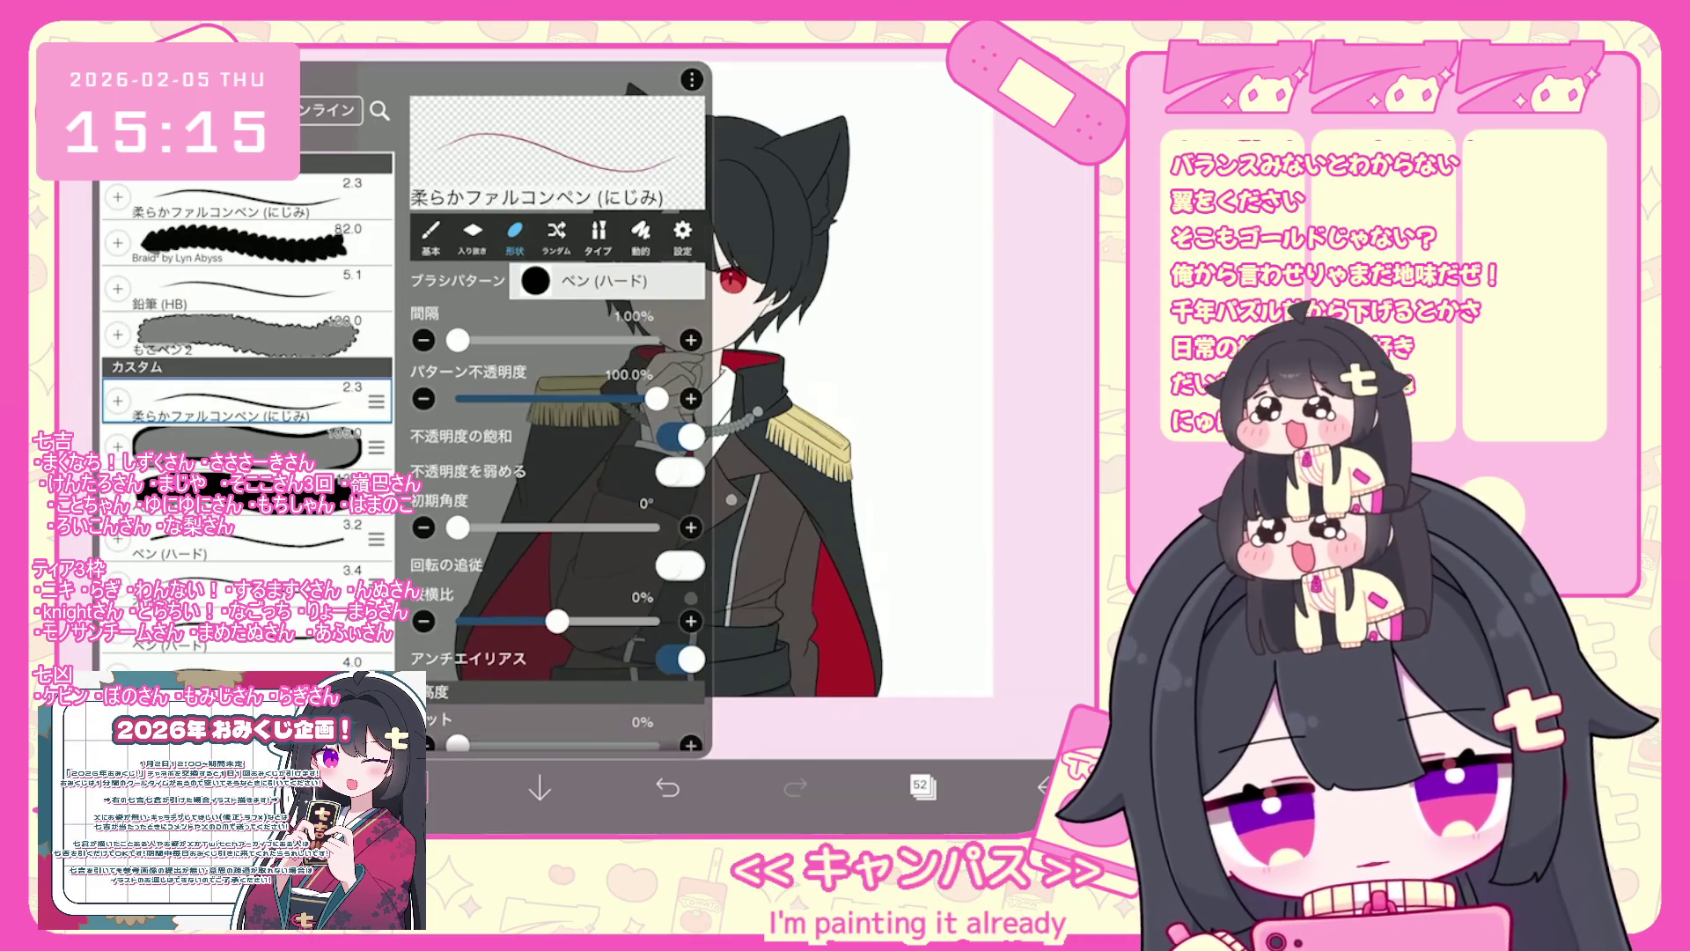
scroll(695, 440, "up", 5)
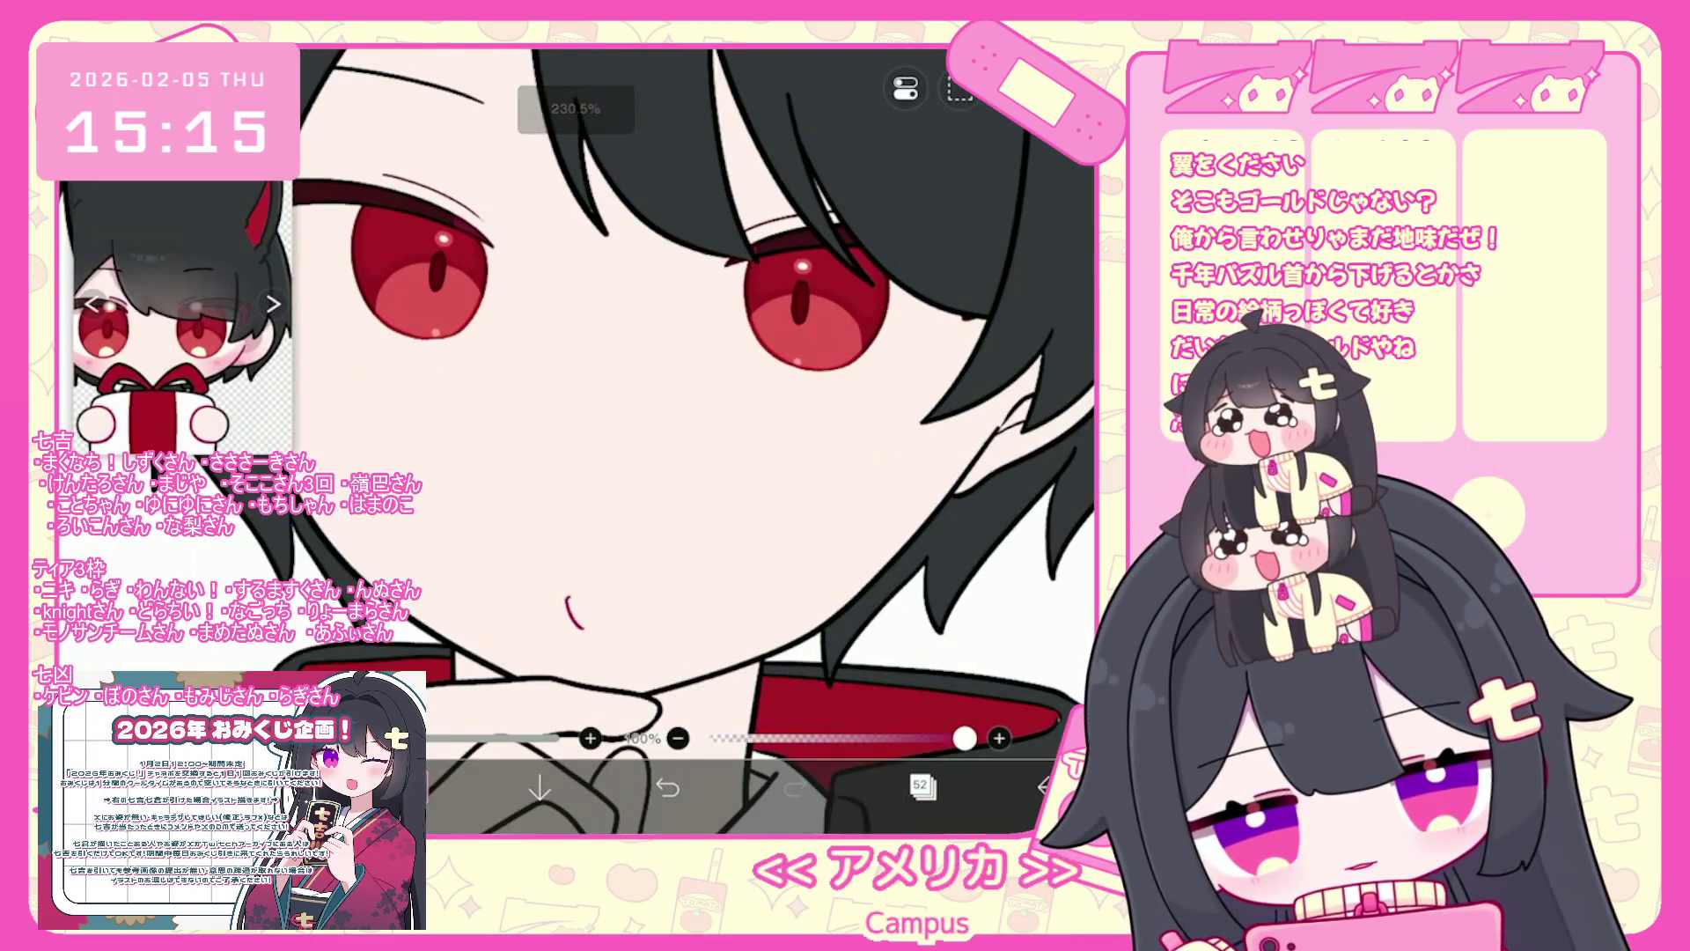
- Draw the curved red mouth line, redrawing its right side after undoing stray strokes
left_click(667, 786)
left_click_drag(588, 631, 548, 584)
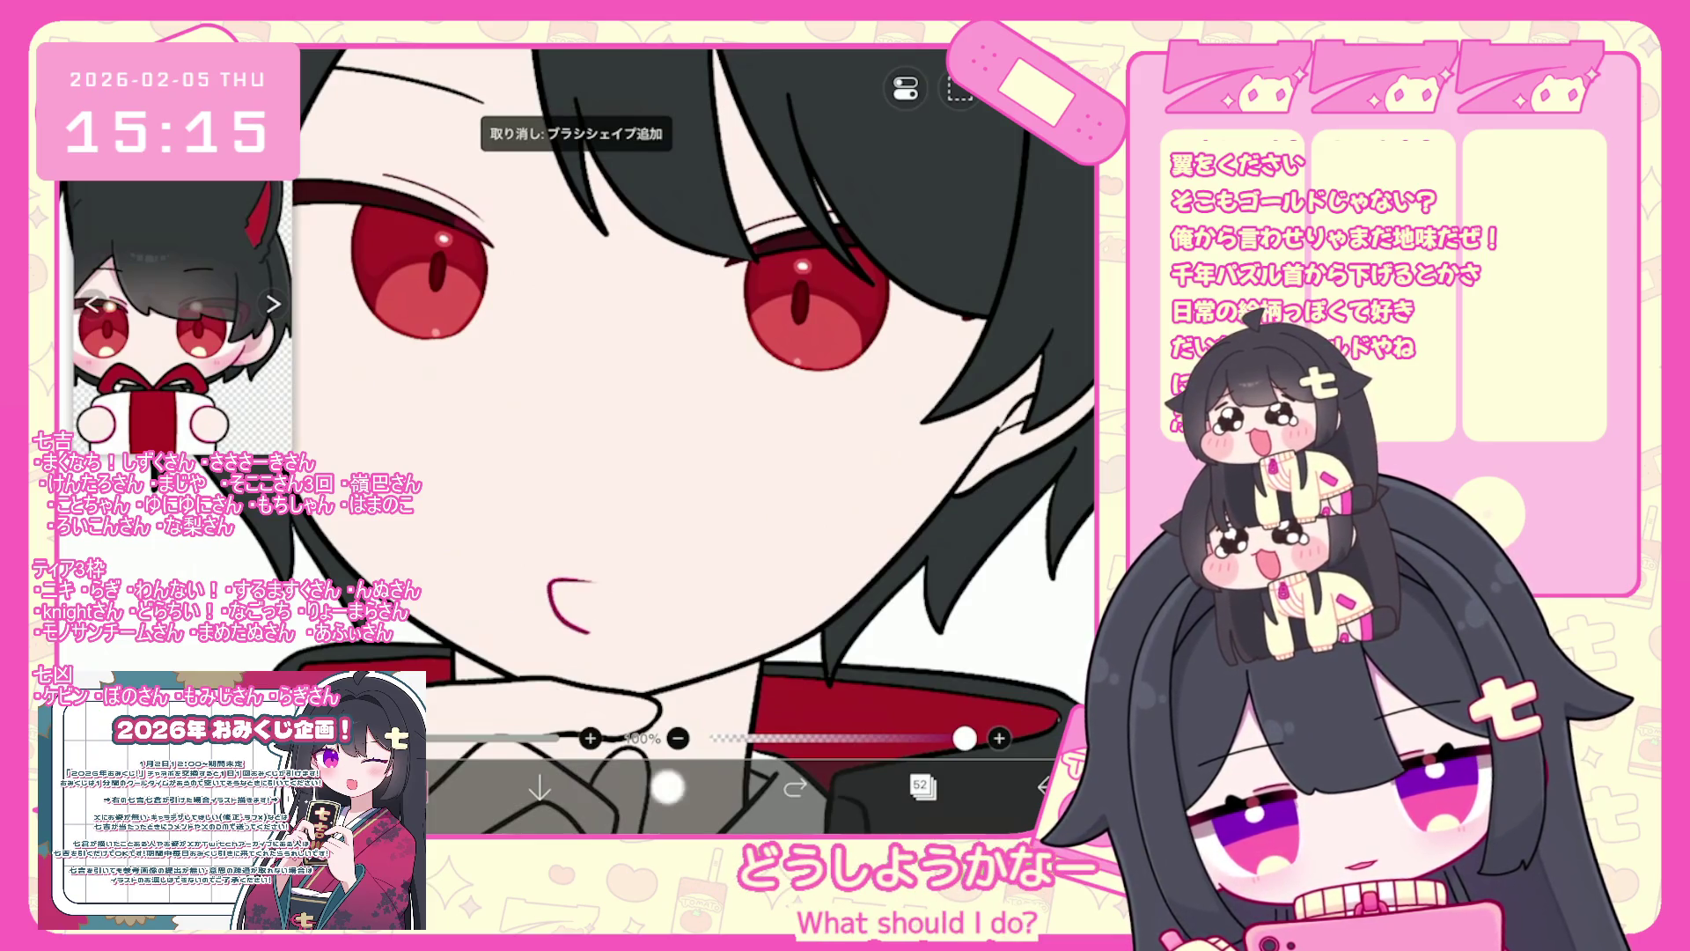
left_click(668, 786)
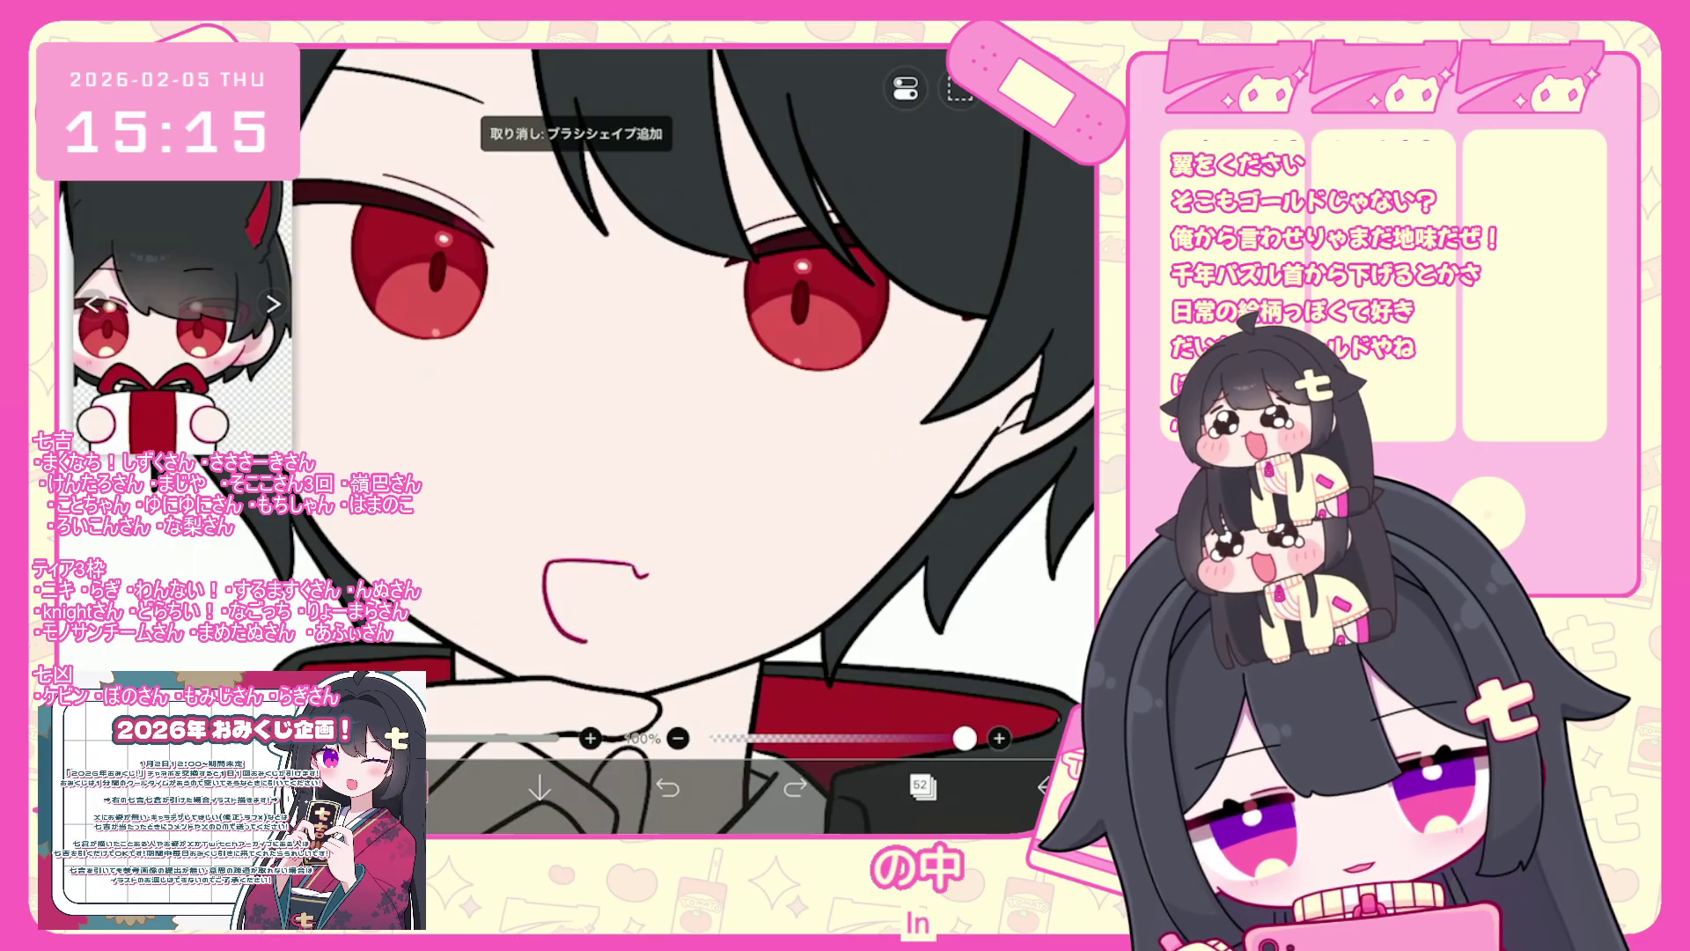
left_click_drag(653, 573, 616, 641)
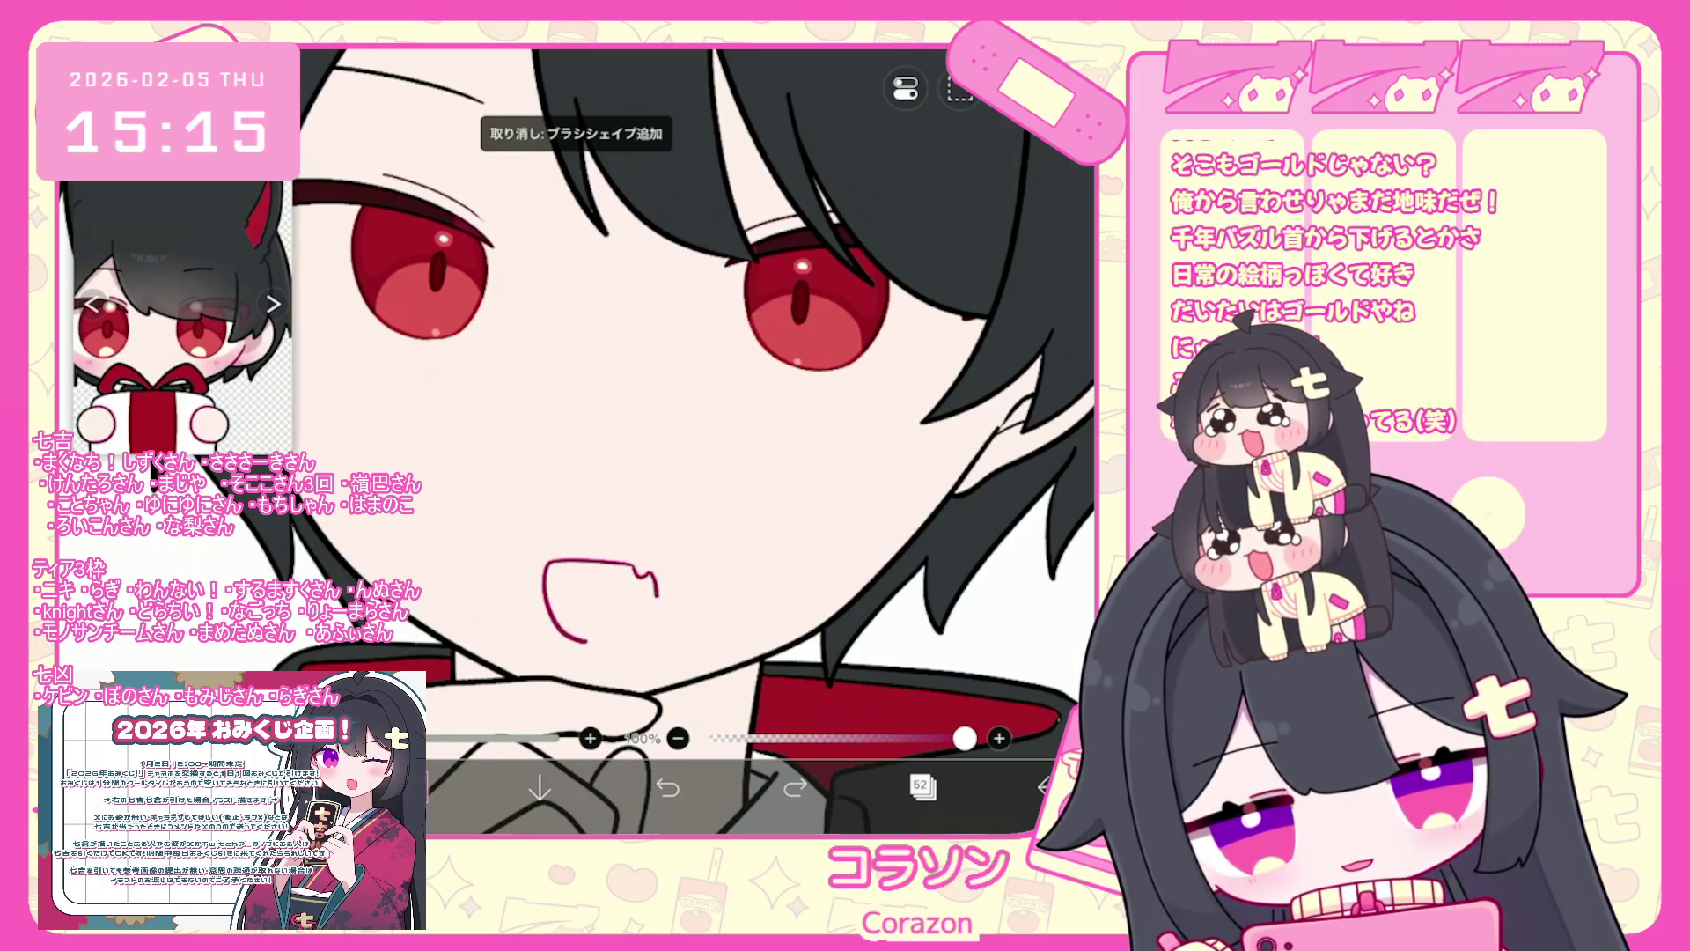
scroll(696, 440, "up", 2)
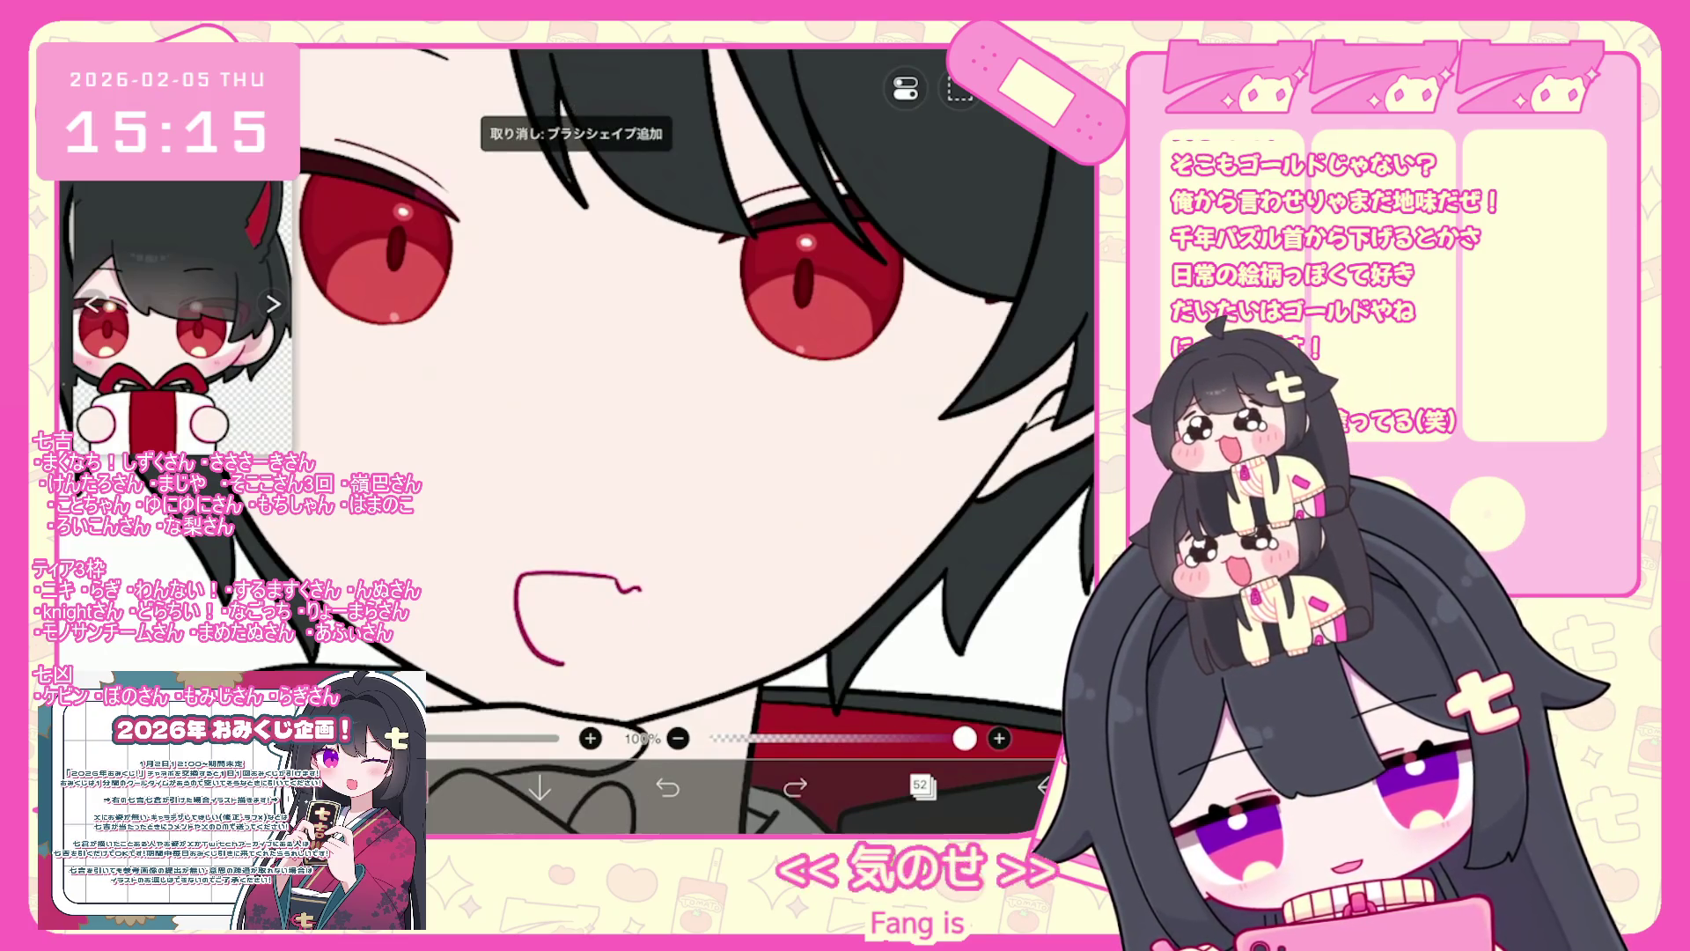
left_click_drag(634, 588, 581, 662)
key("ctrl+z")
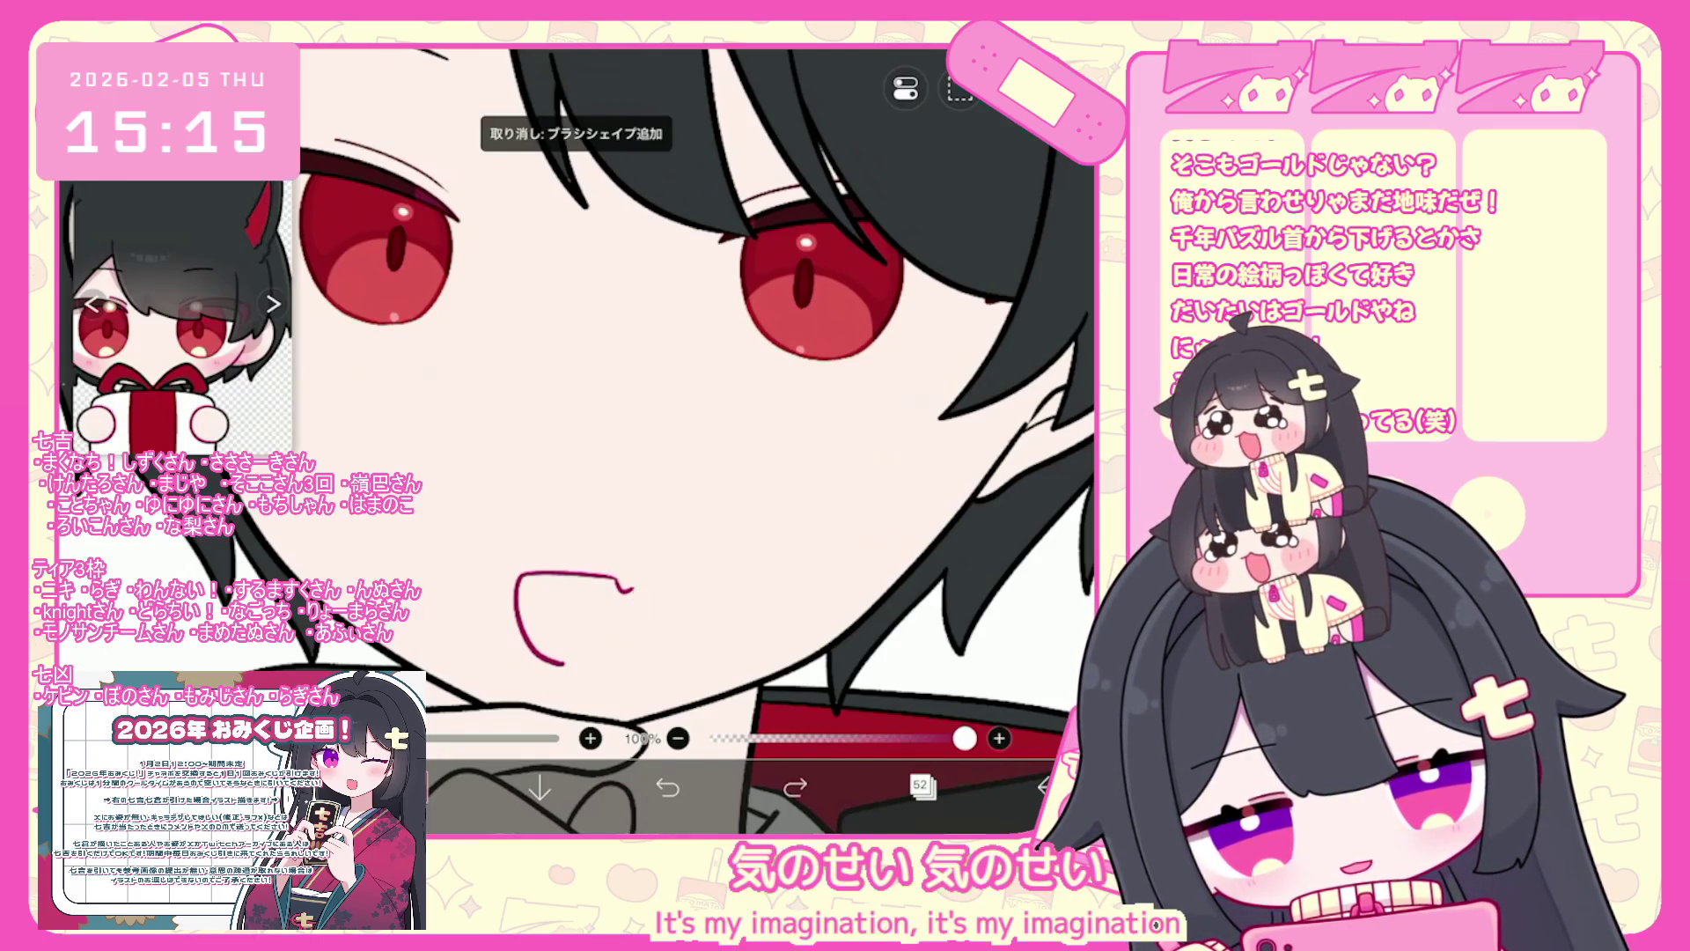
key("ctrl+z")
left_click_drag(634, 588, 607, 660)
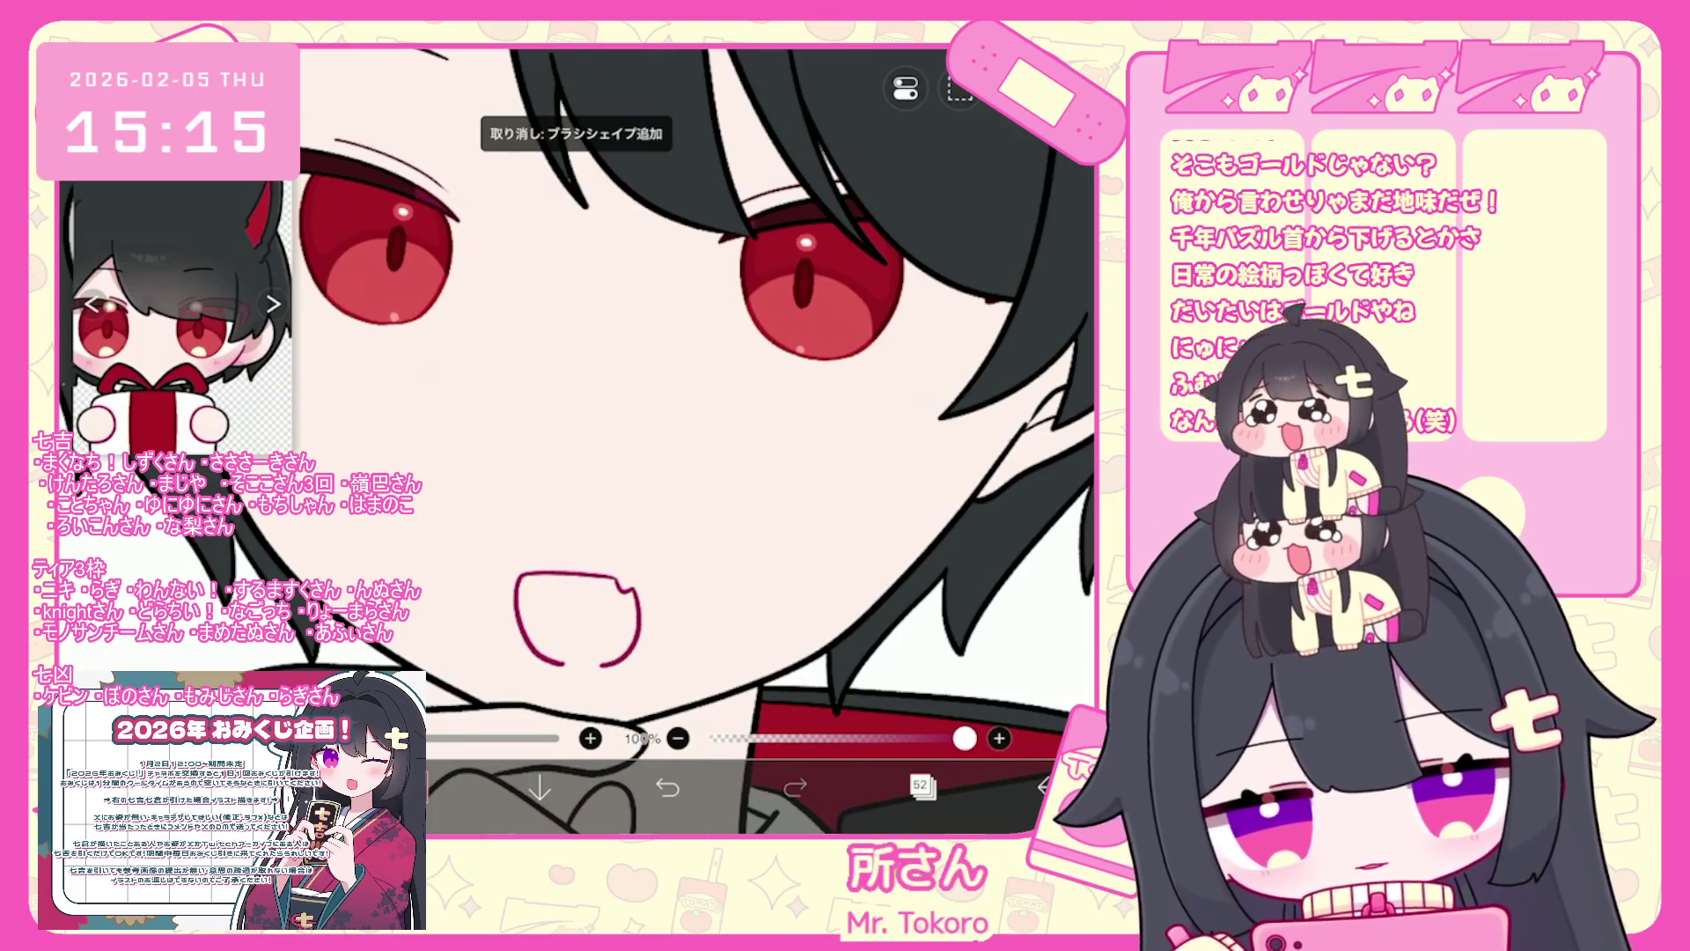
- Select the mouth stroke with the vector Select tool to adjust its shape
left_click(920, 727)
left_click(520, 598)
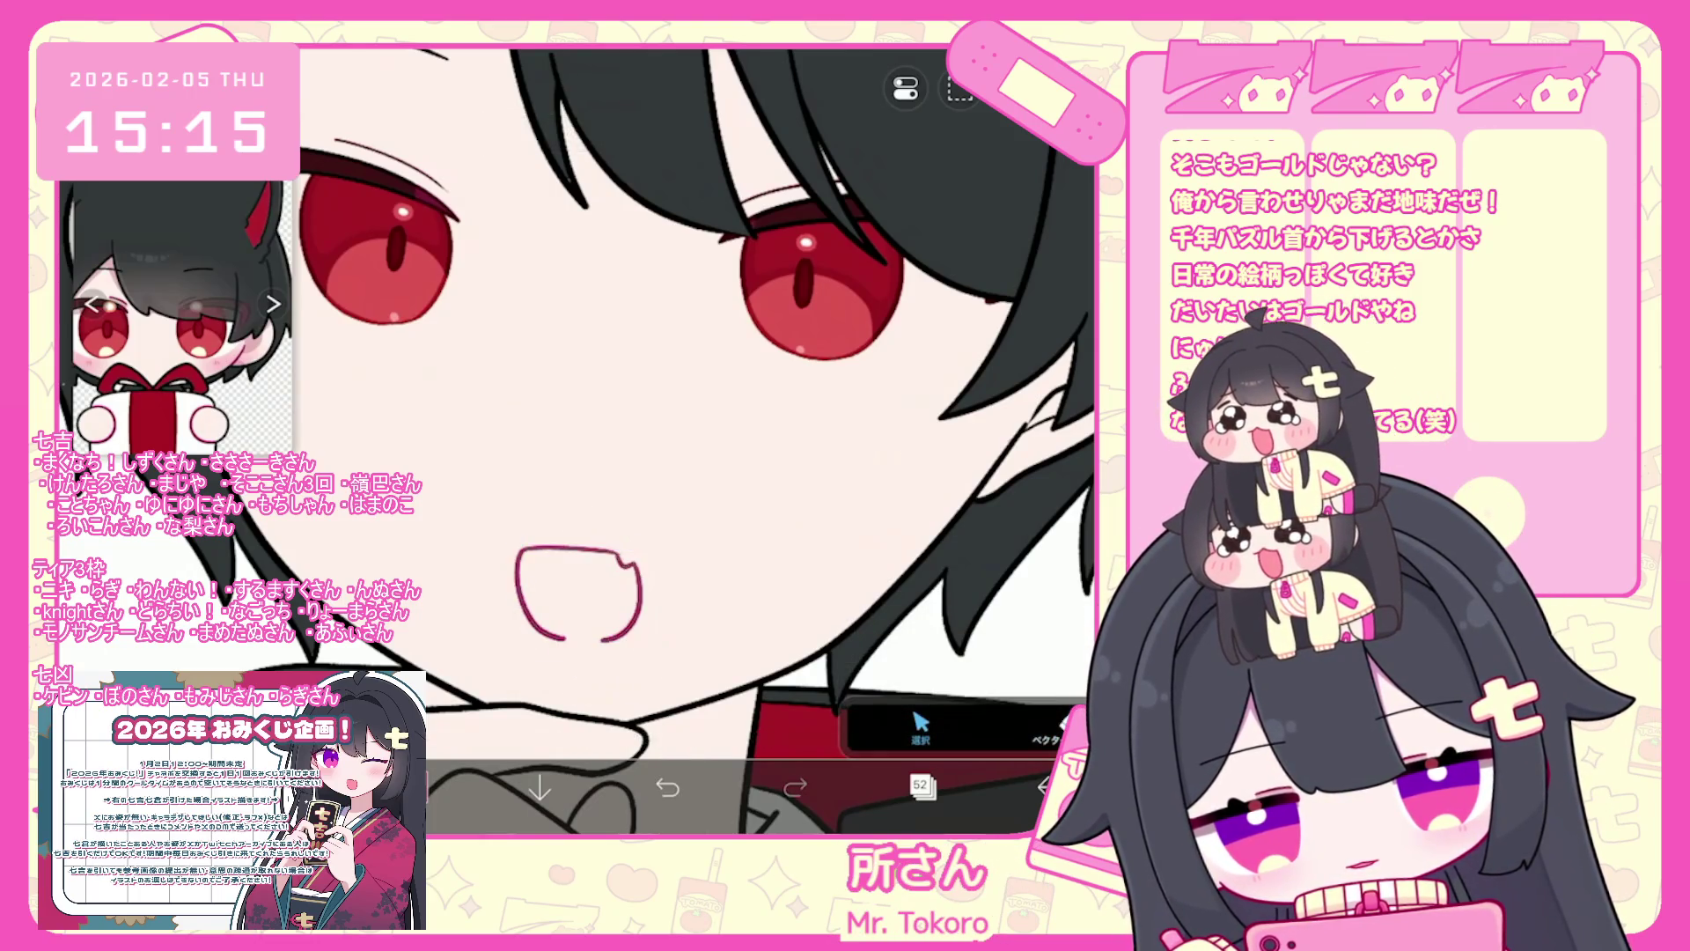
scroll(616, 440, "down", 3)
left_click(627, 603)
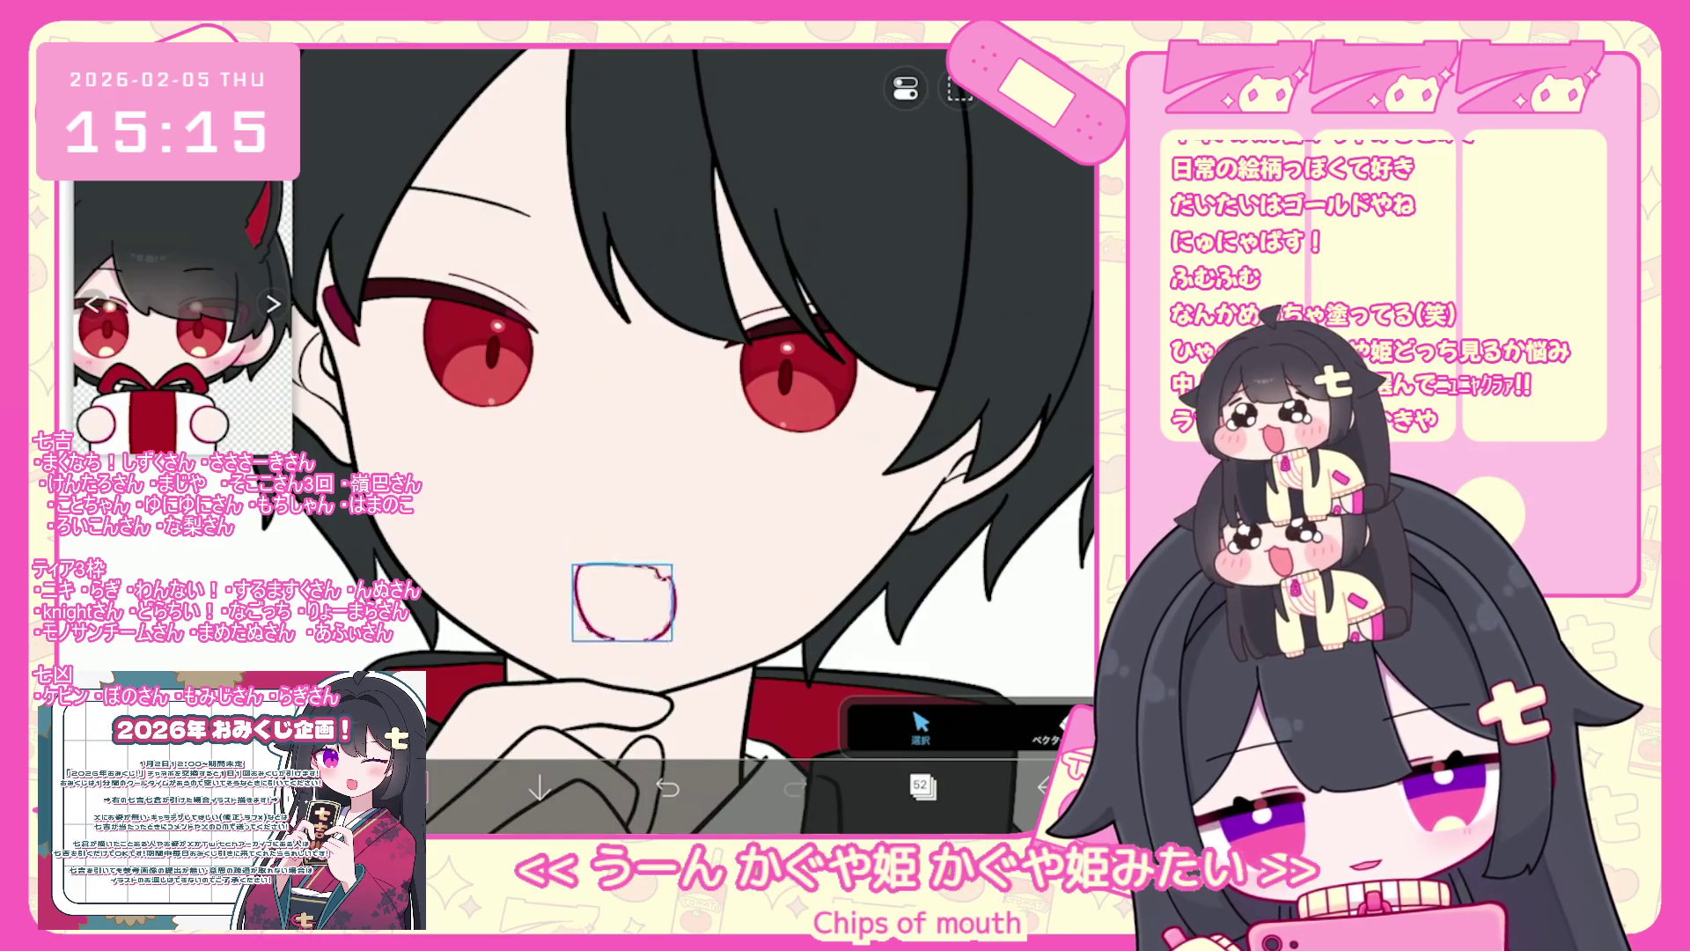
scroll(693, 440, "down", 5)
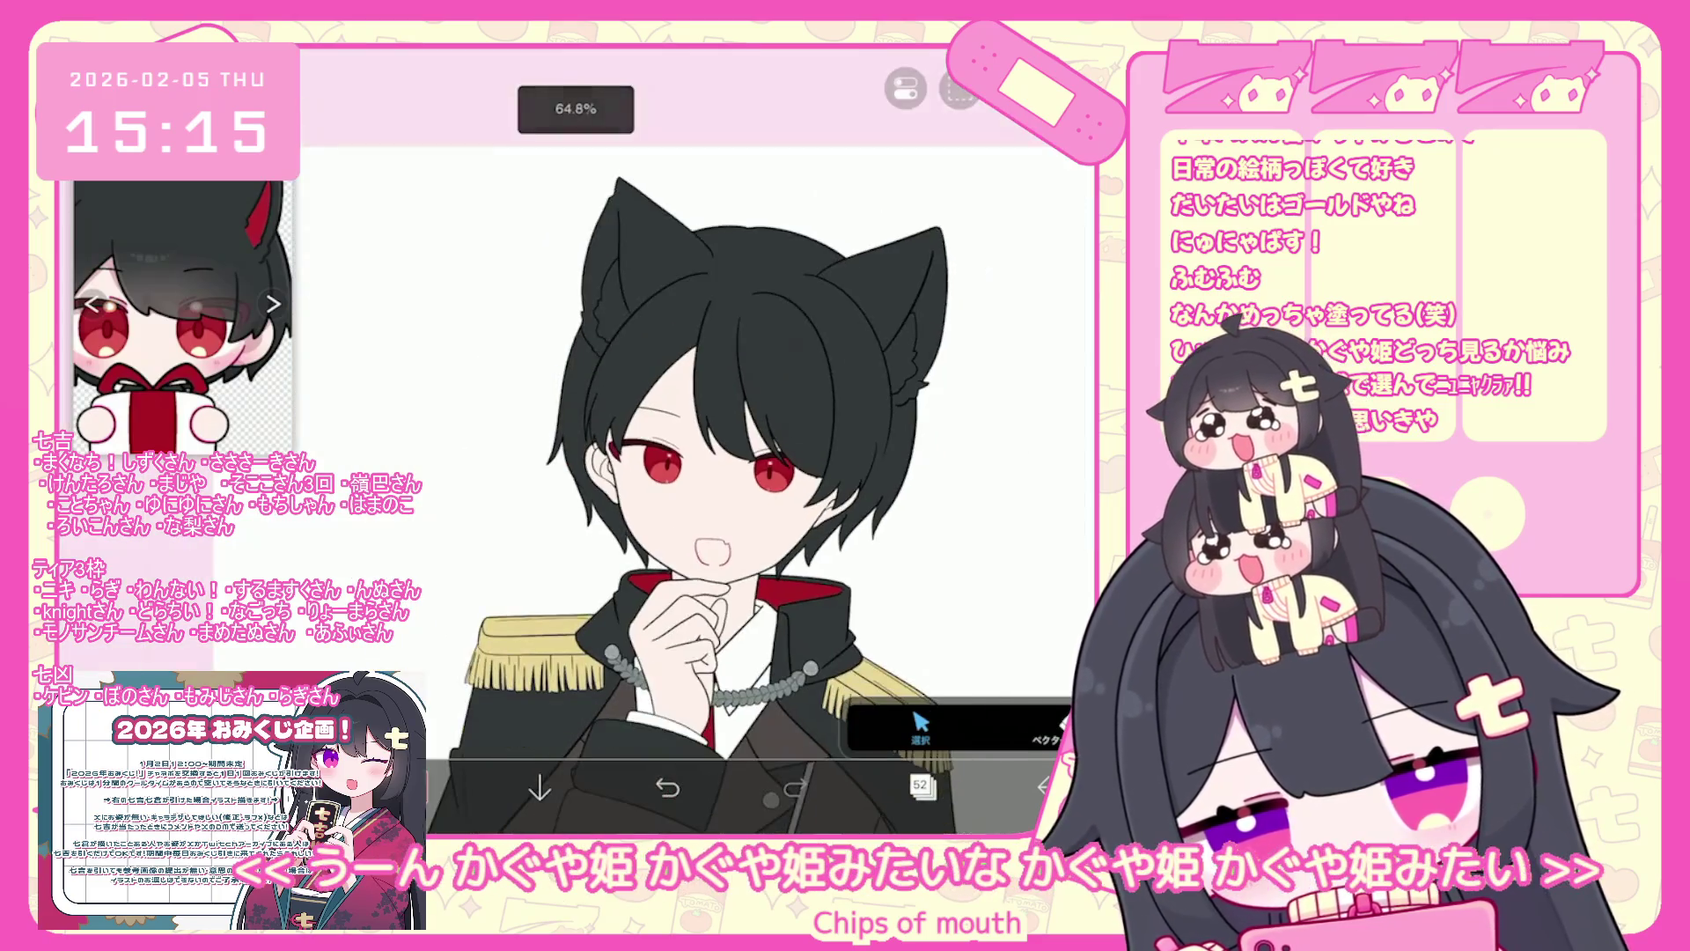
scroll(692, 440, "up", 4)
left_click(922, 786)
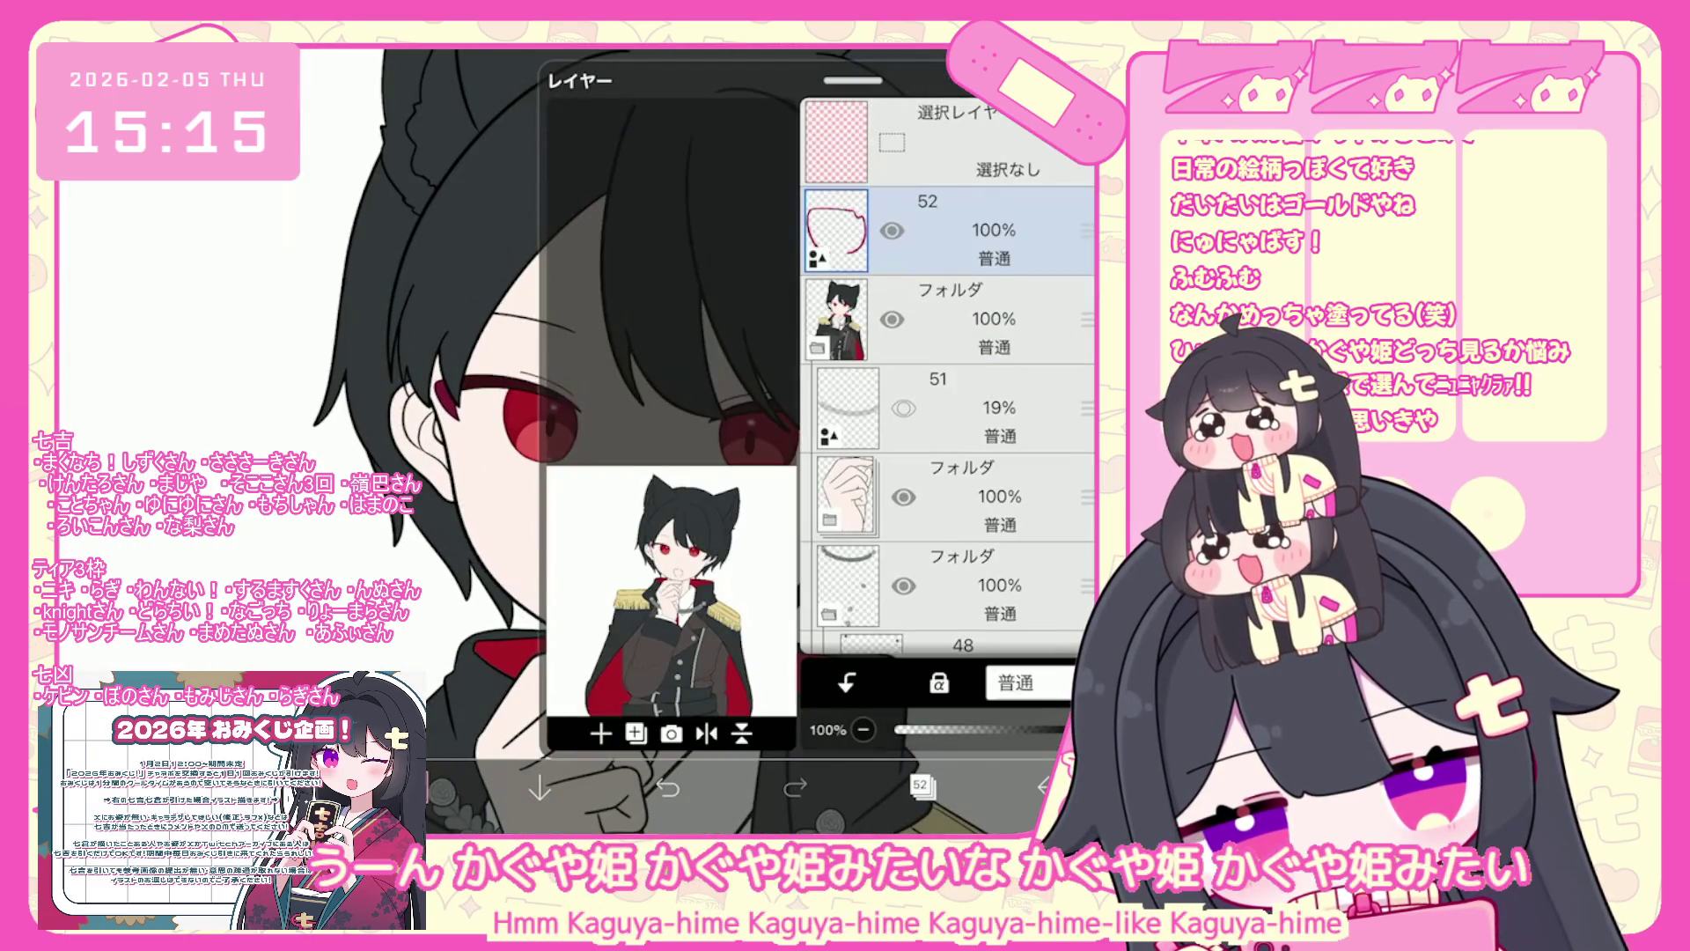
- Add a new layer for the mouth and lasso-fill its inside with light pink
left_click(636, 733)
left_click(607, 540)
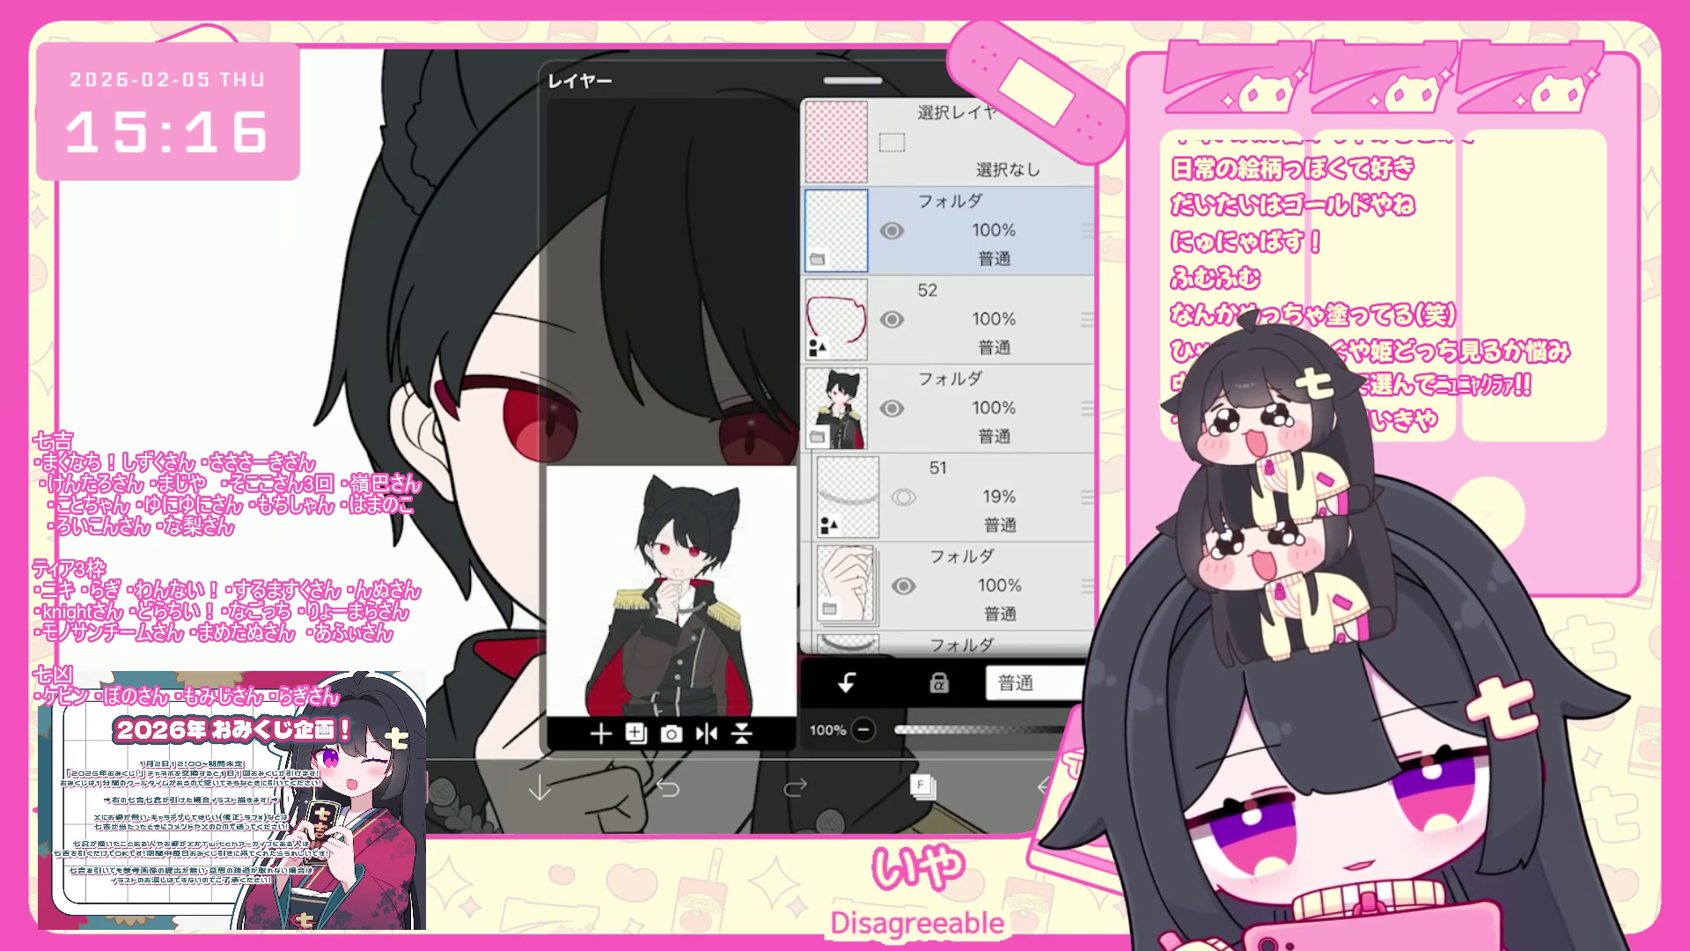
left_click(600, 734)
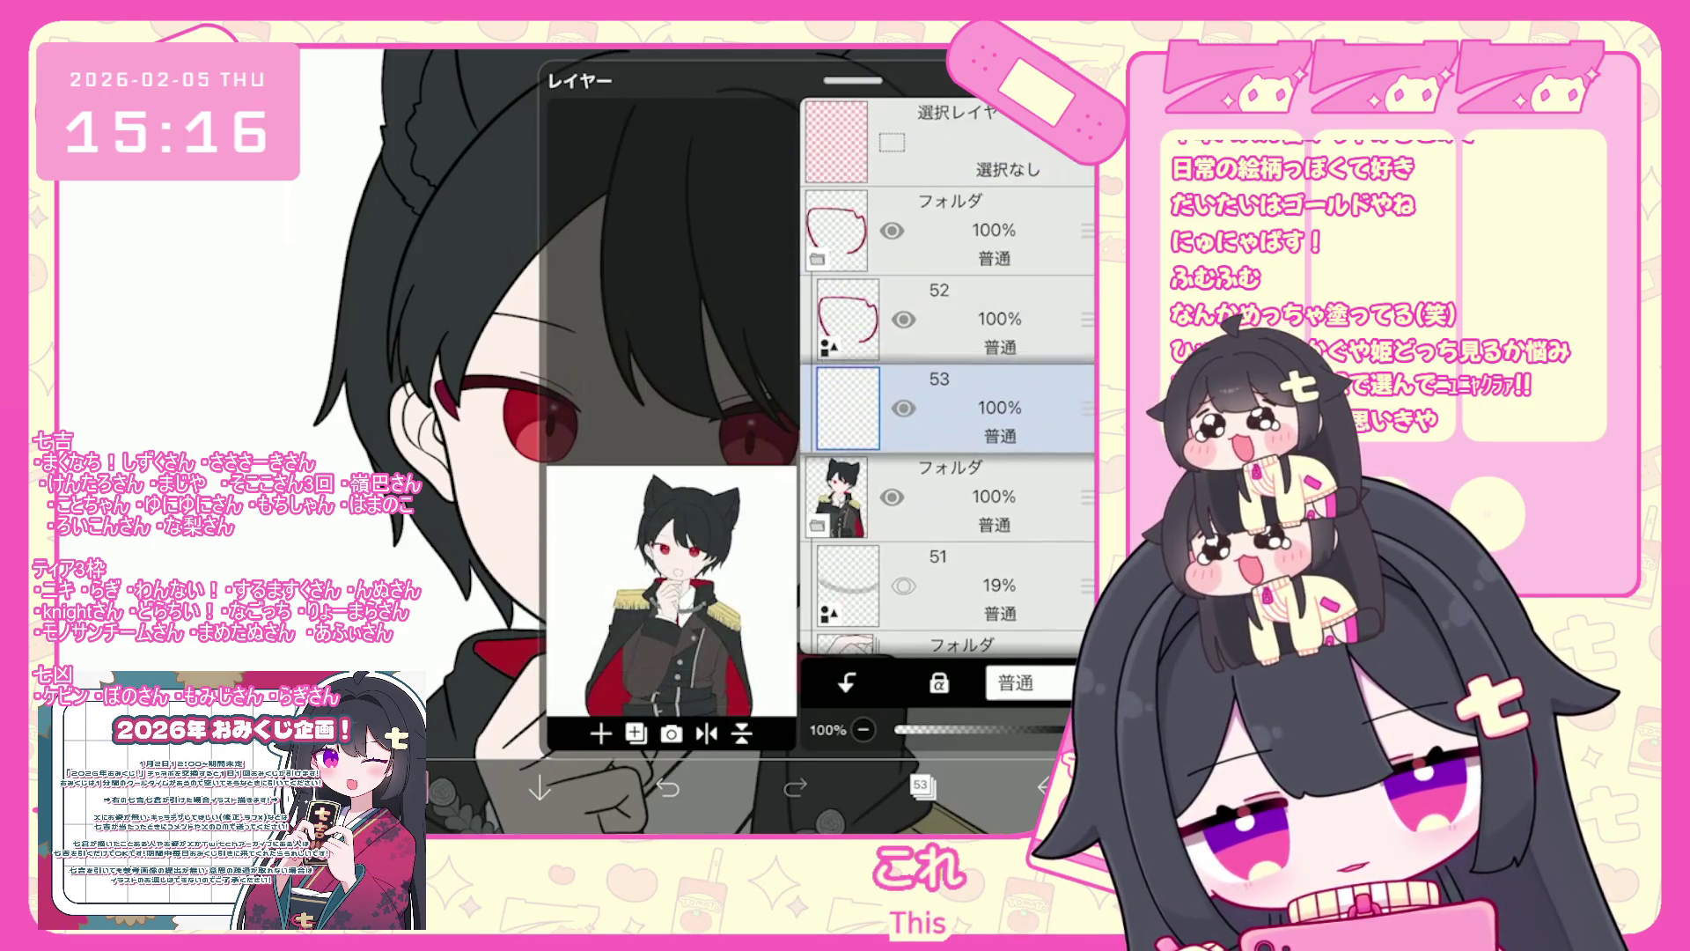
left_click(413, 786)
left_click(197, 344)
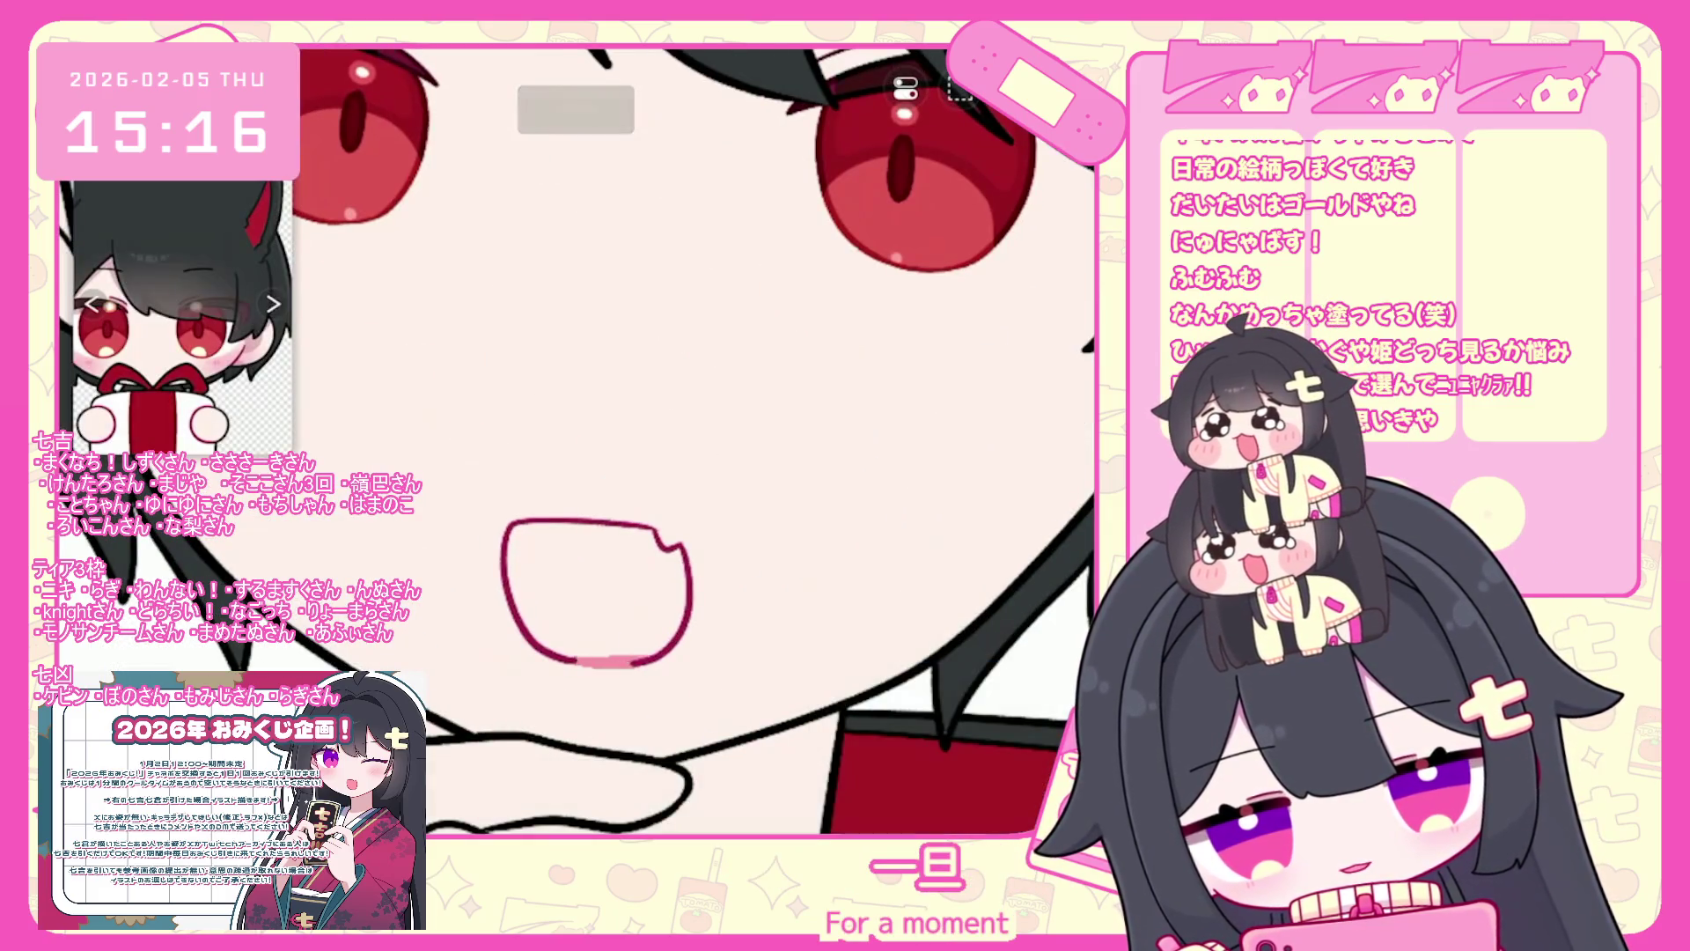
left_click_drag(634, 658, 683, 556)
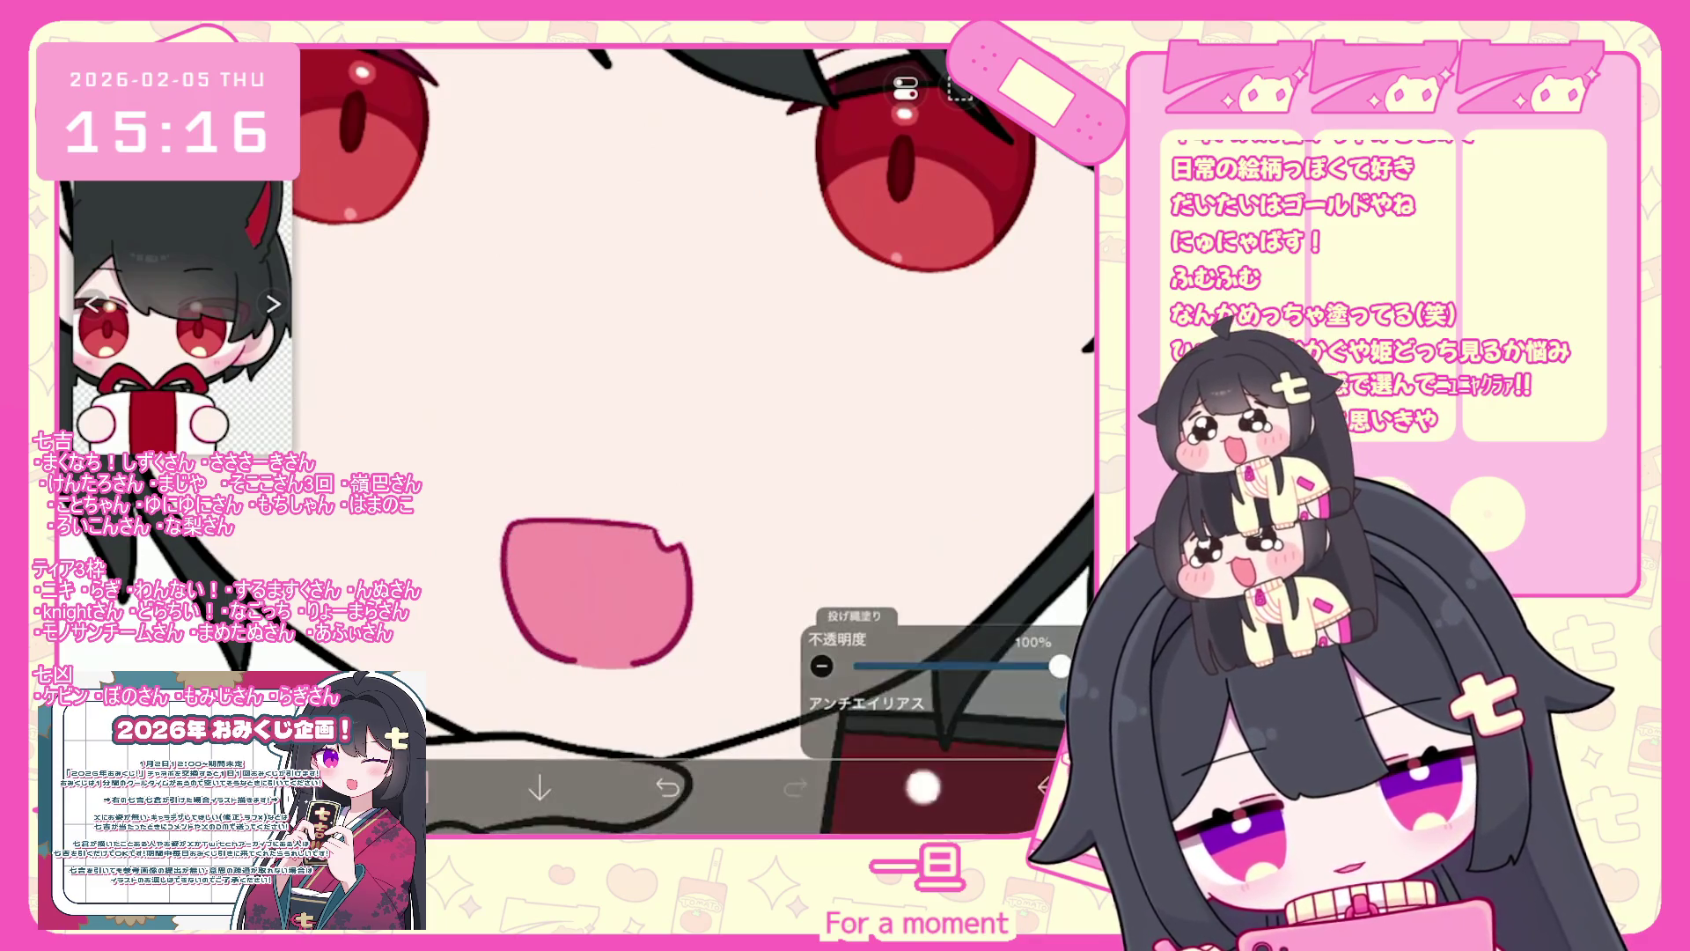
- Shift the mouth pink to a duller, slightly lighter shade, undoing the previous fill
left_click(923, 786)
left_click(588, 264)
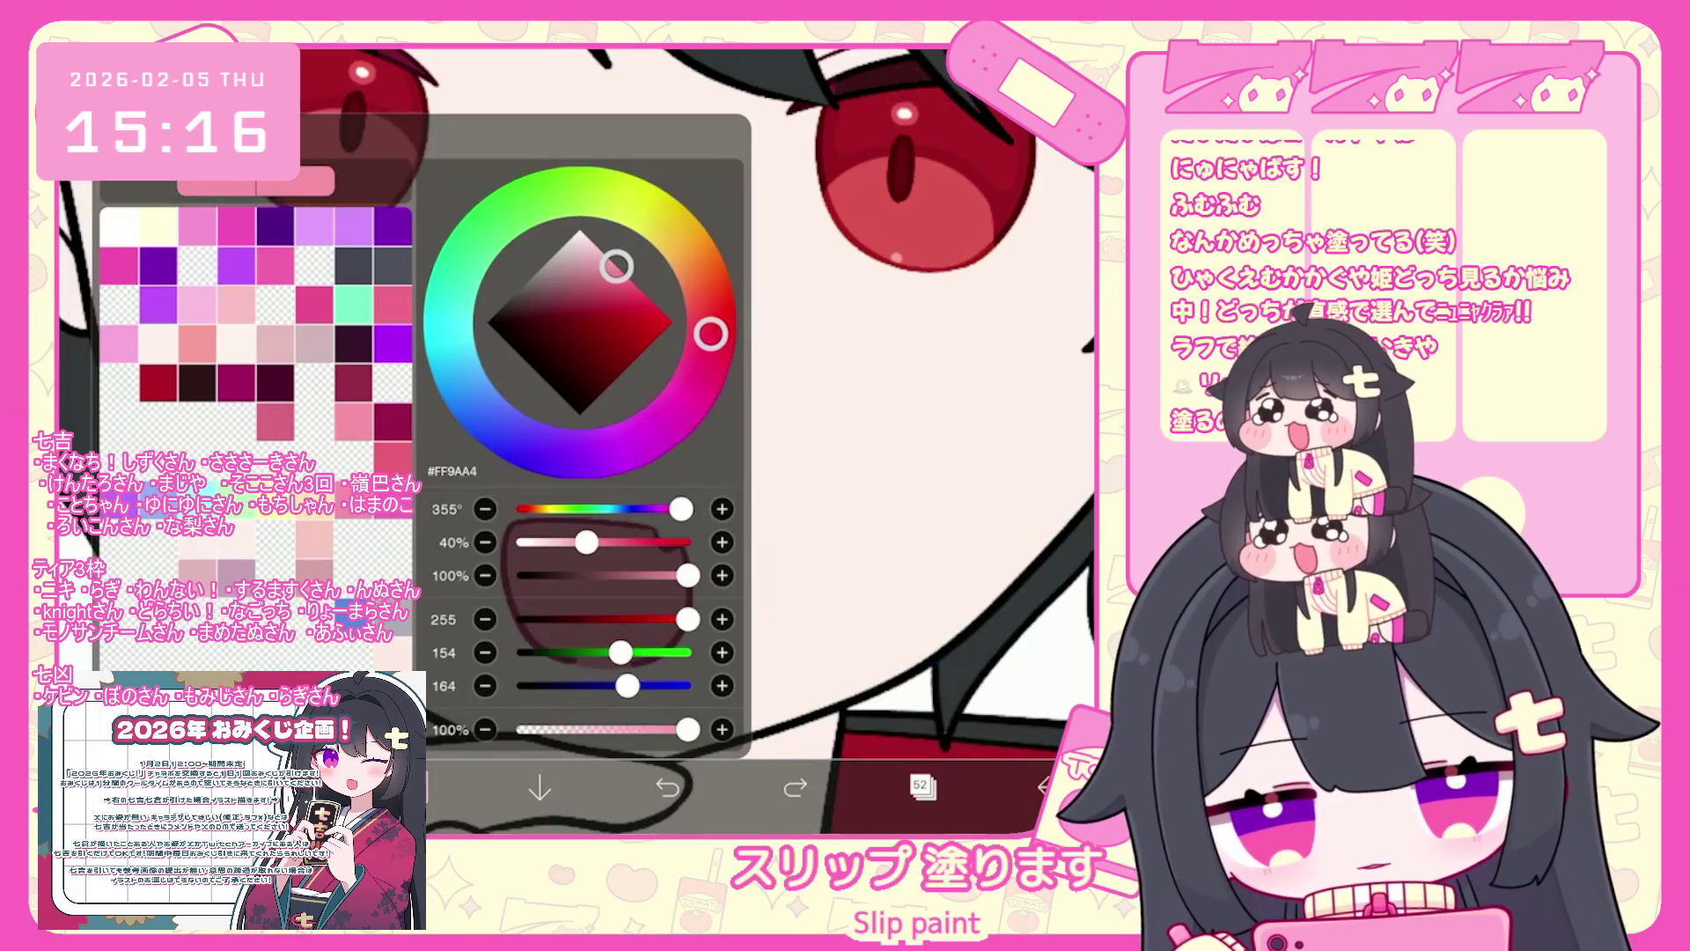
left_click(603, 294)
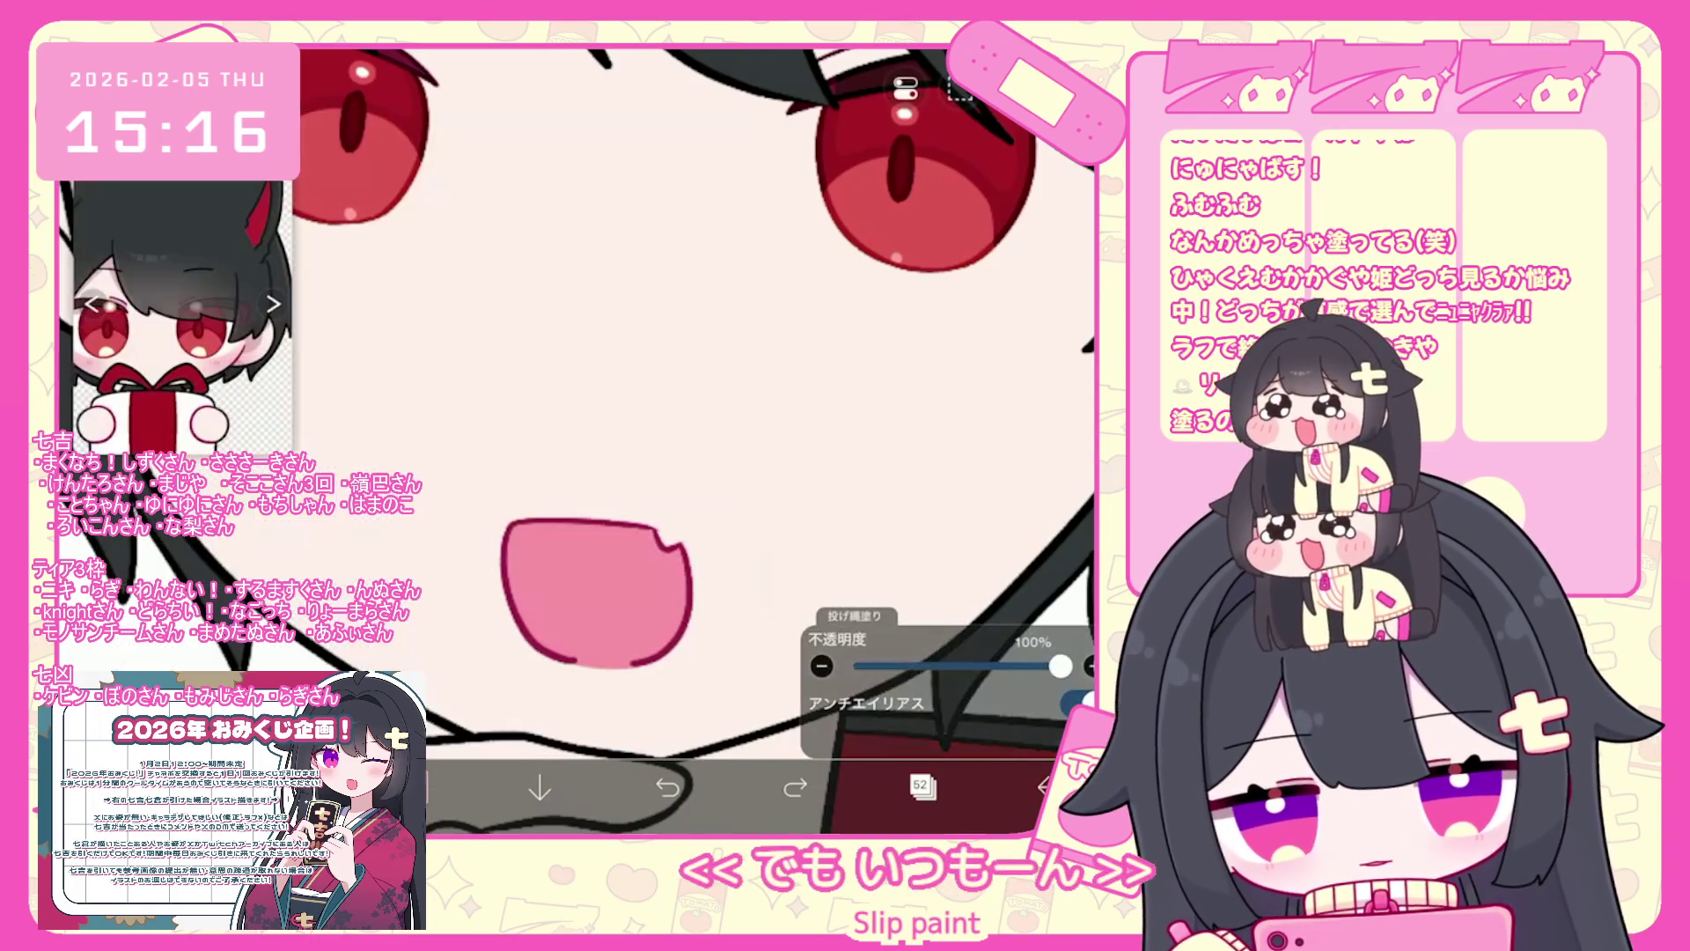
key("ctrl+z")
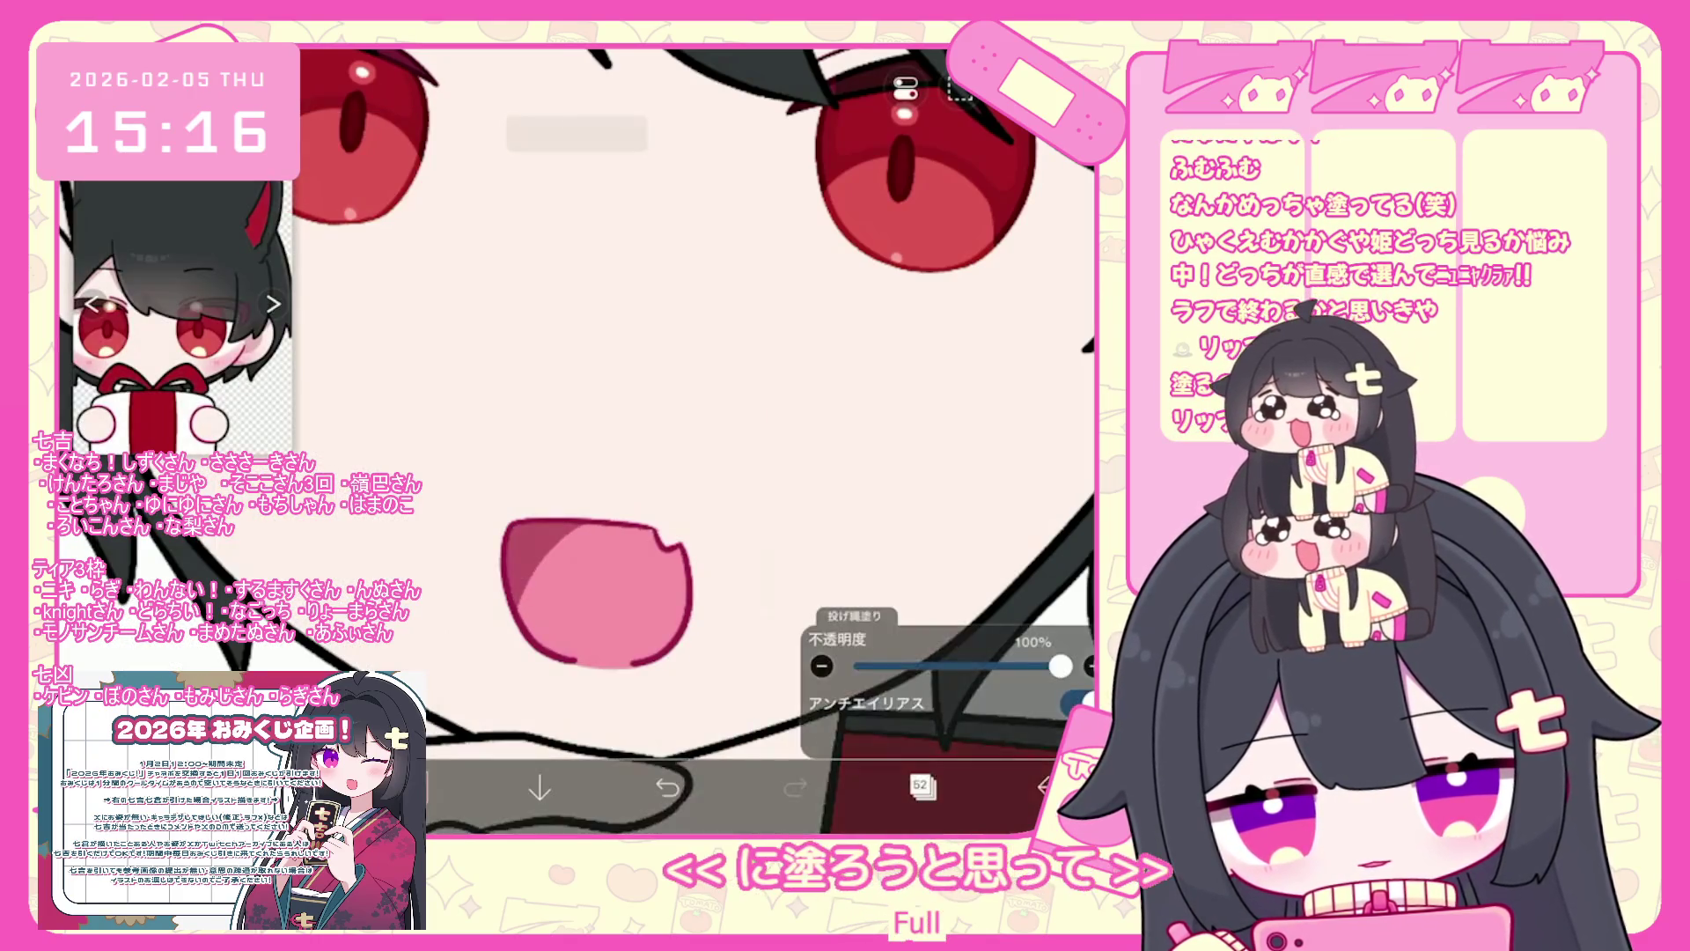
scroll(577, 440, "down", 3)
scroll(655, 429, "up", 2)
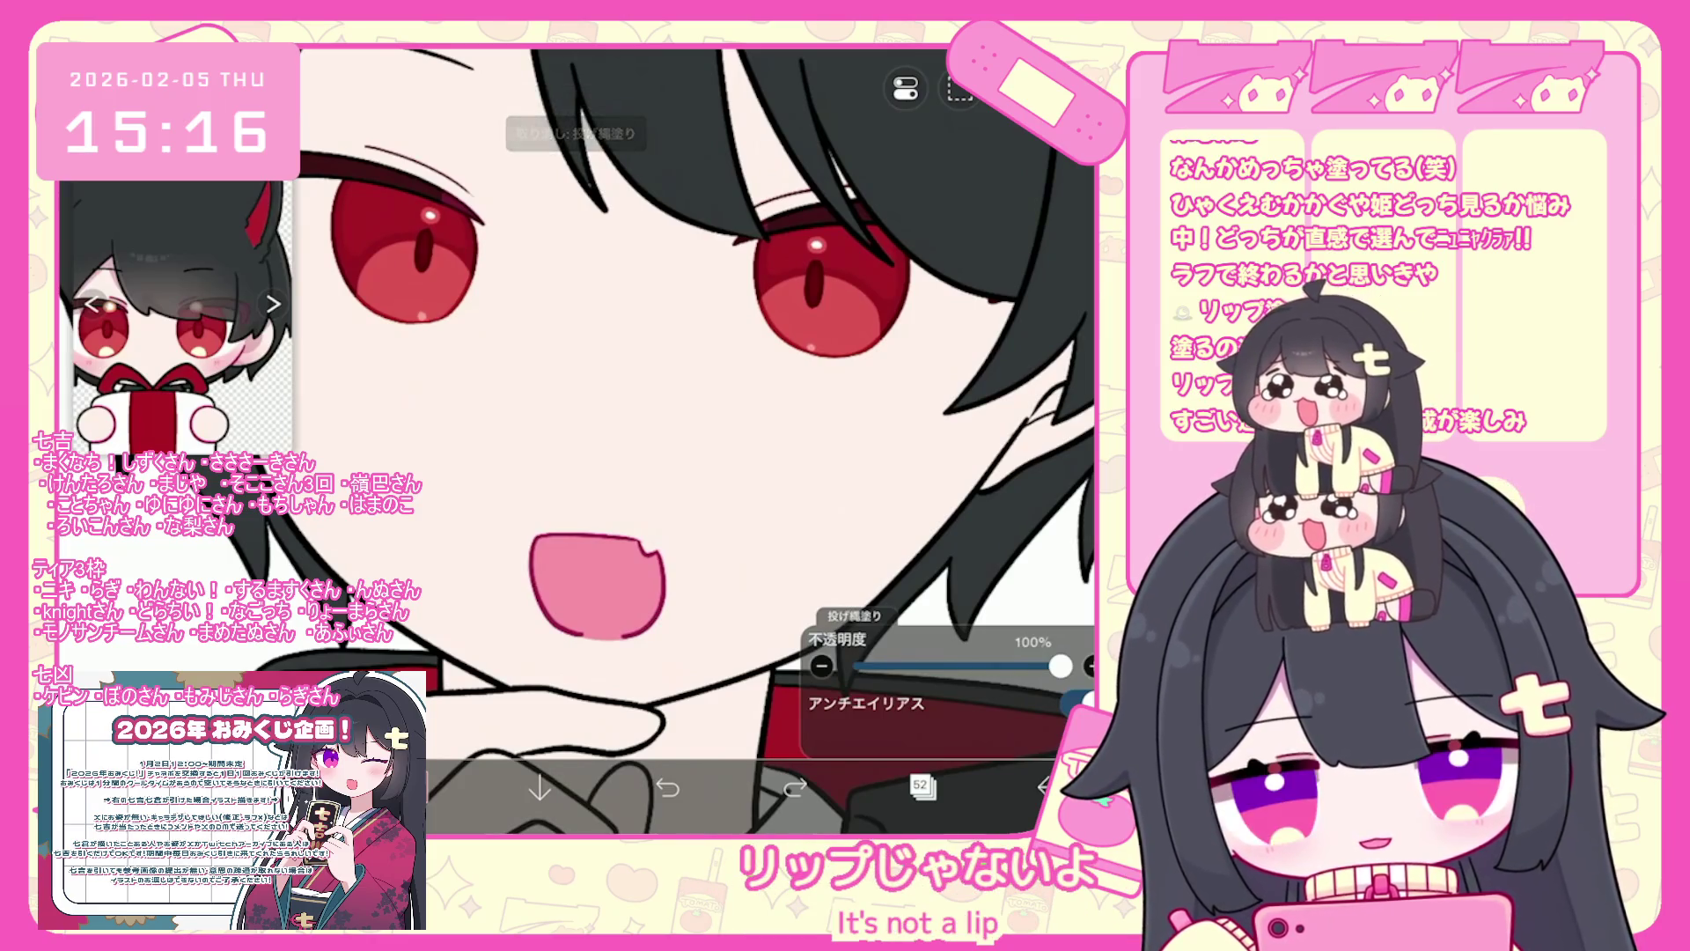
- Refine the pink in the colour picker and undo the mouth fill to redo it
left_click(409, 787)
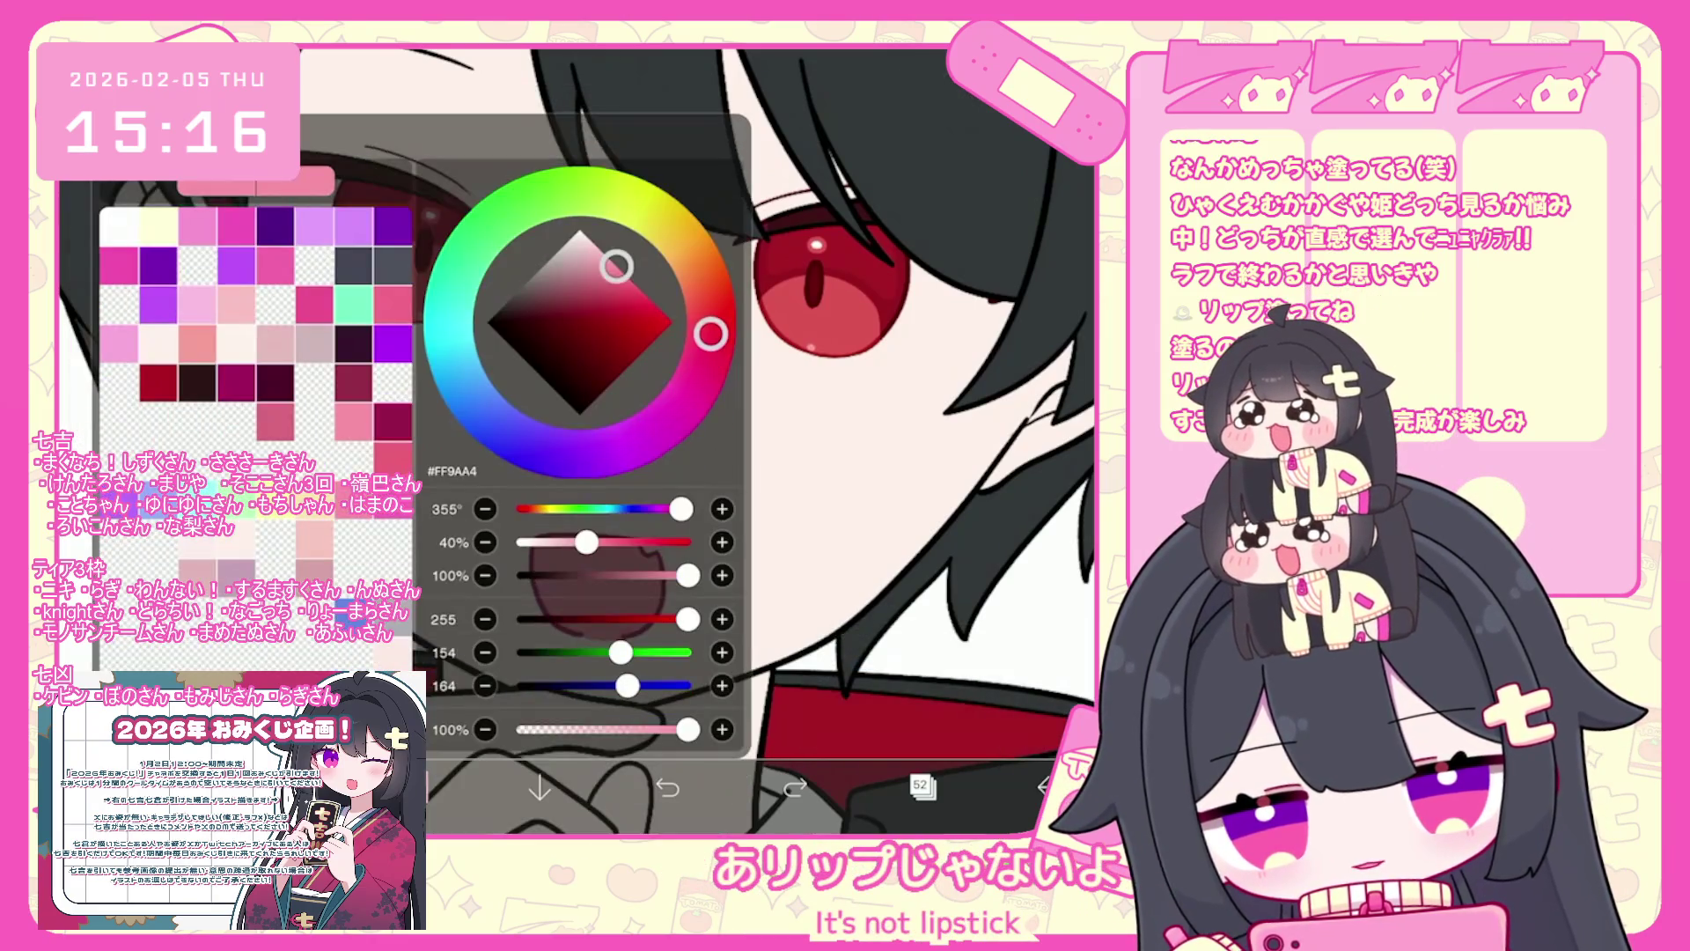
left_click(410, 788)
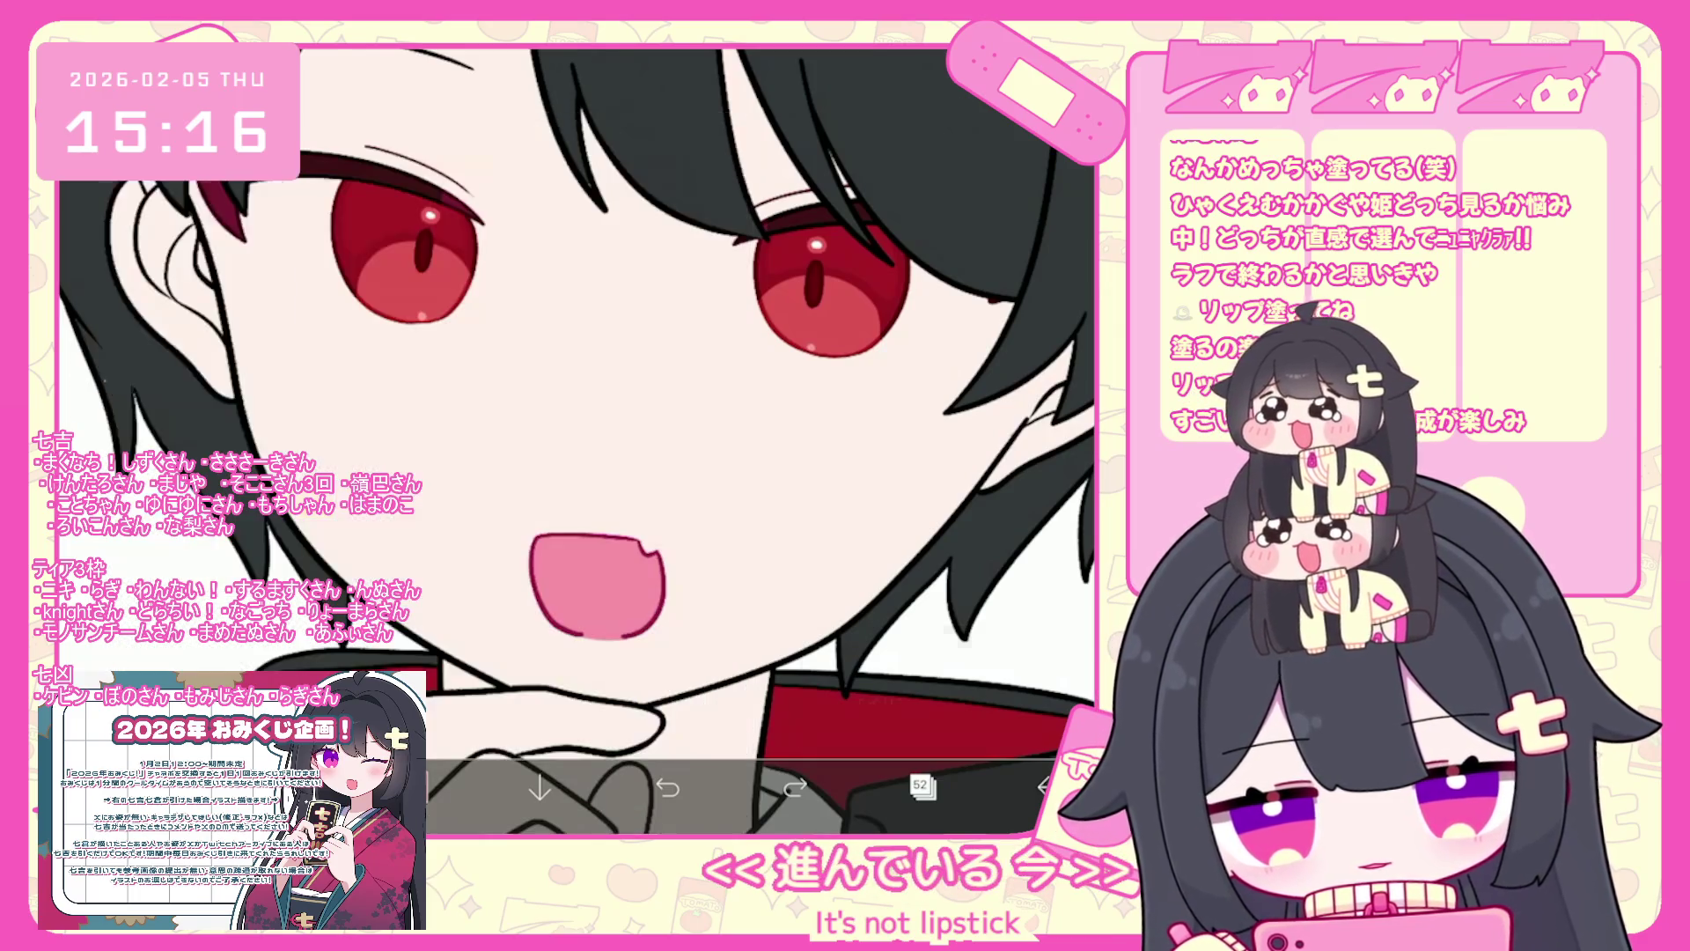
key("ctrl+z")
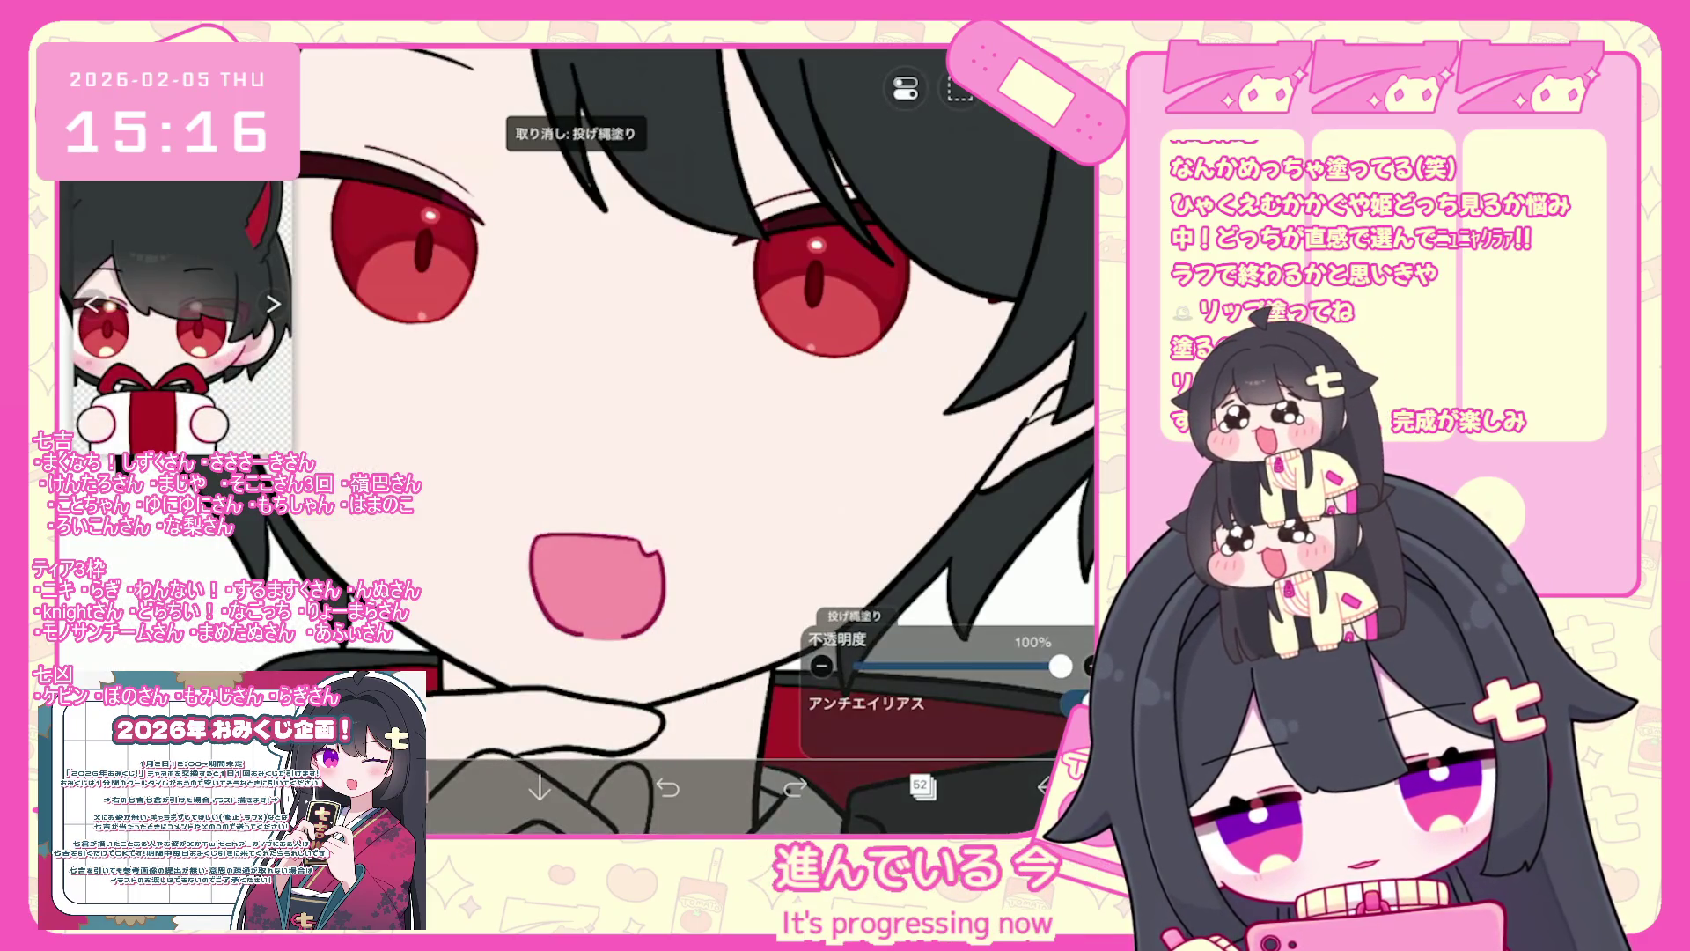
left_click(410, 787)
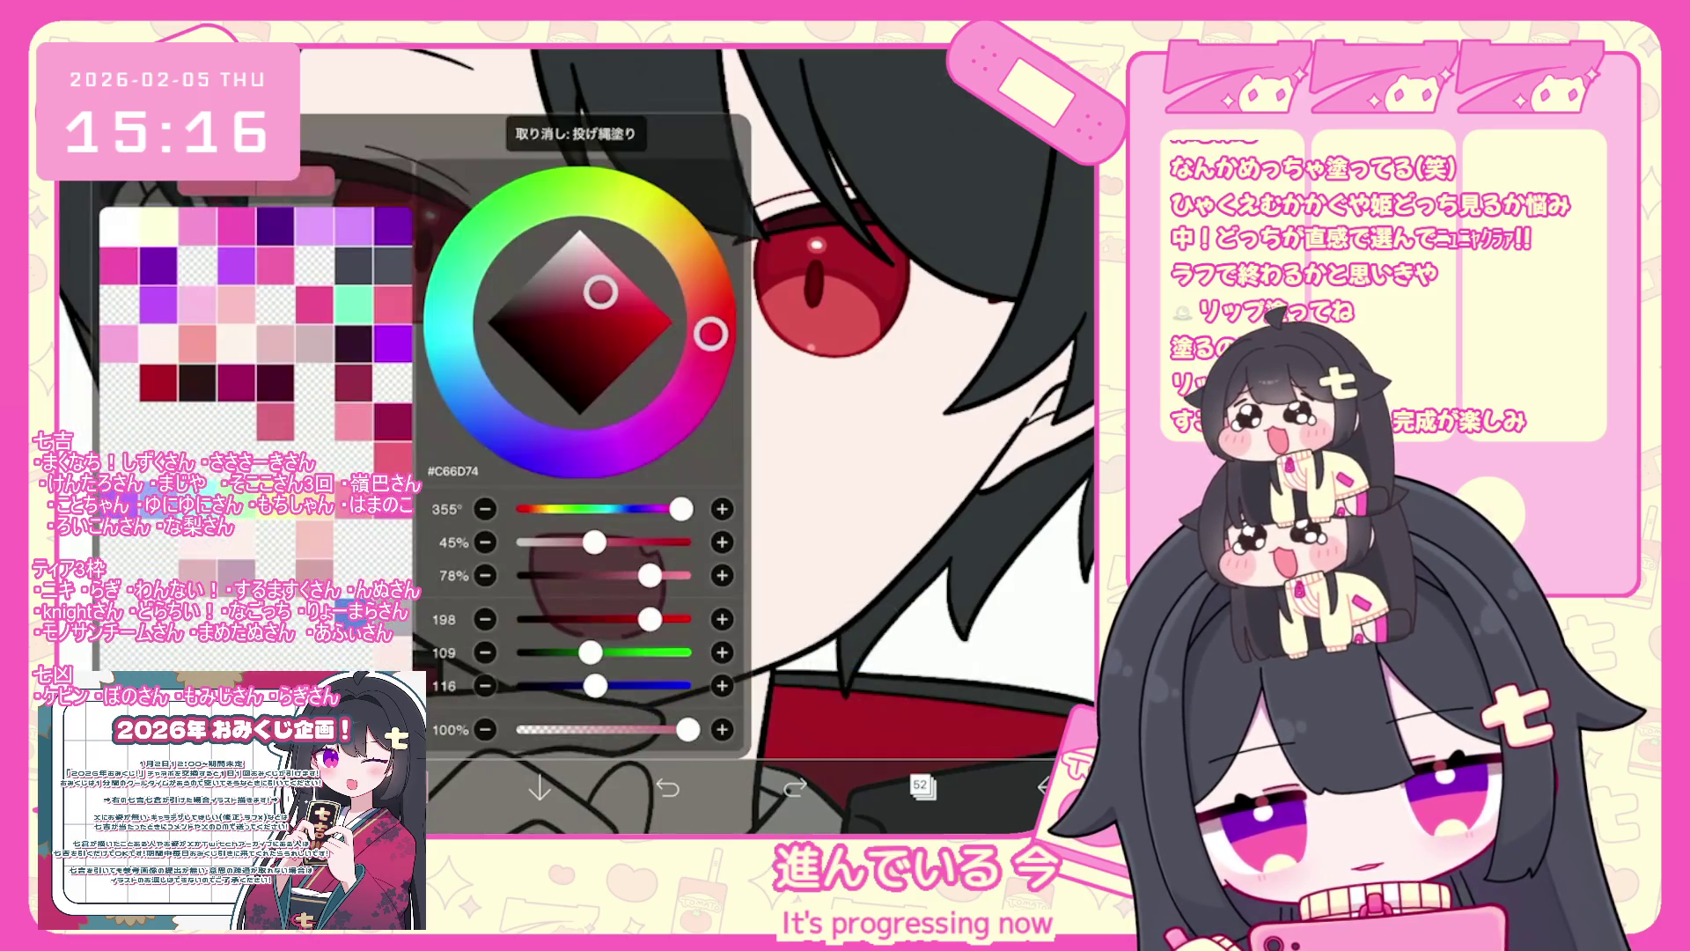
left_click(409, 788)
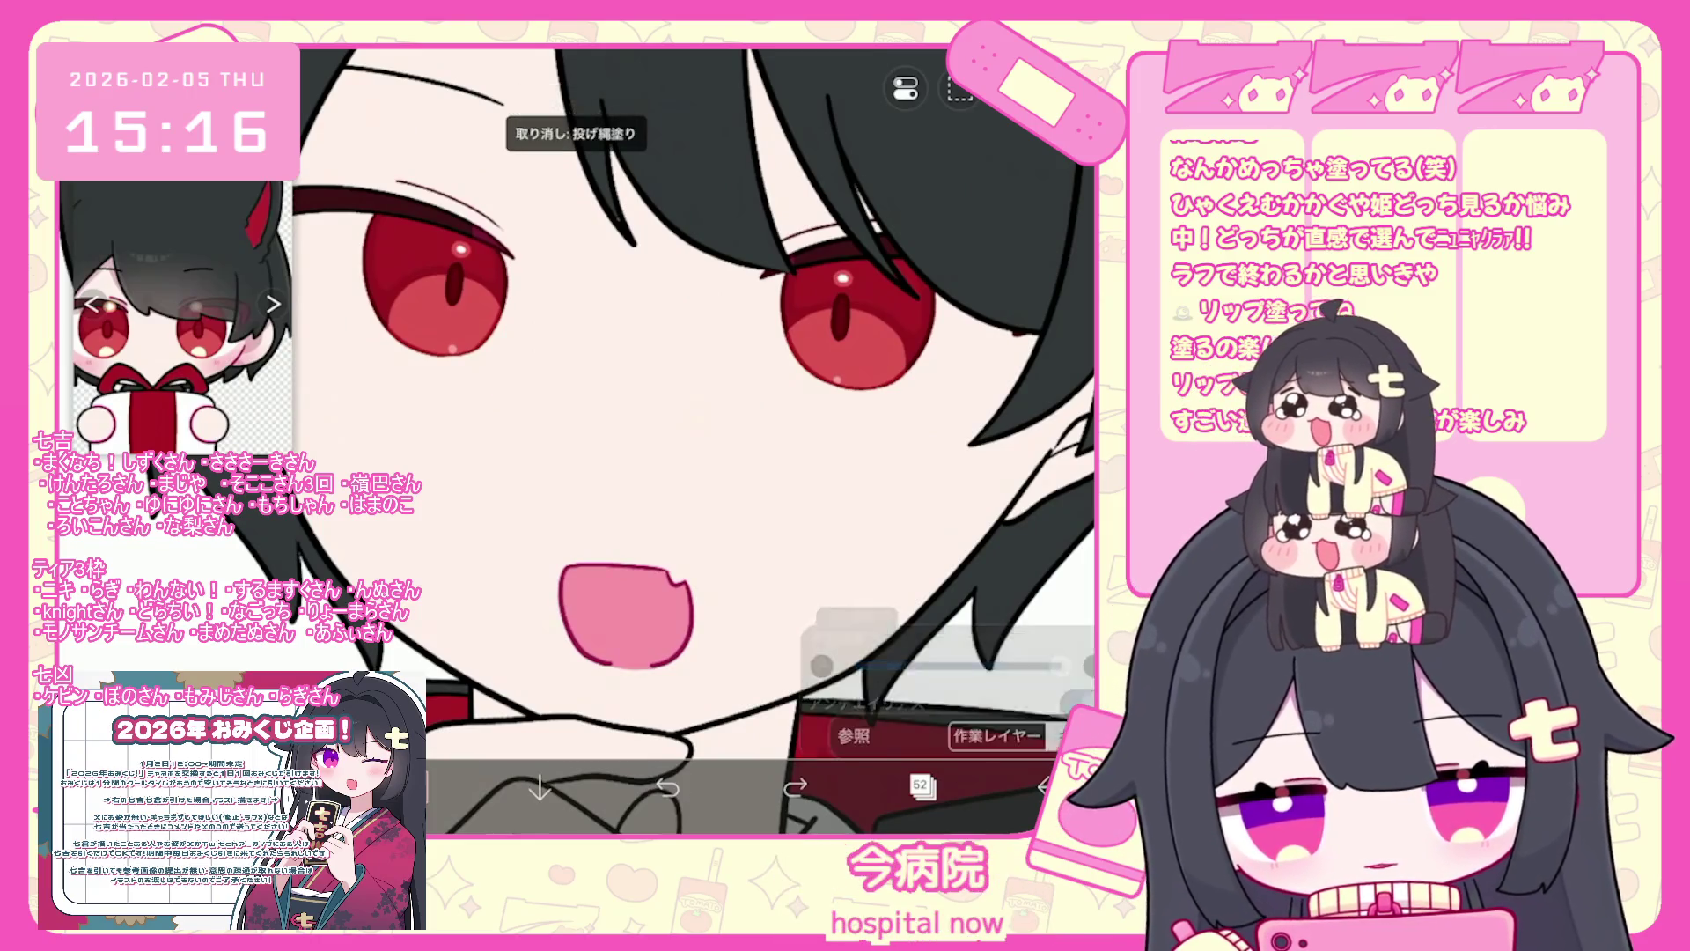
left_click(409, 788)
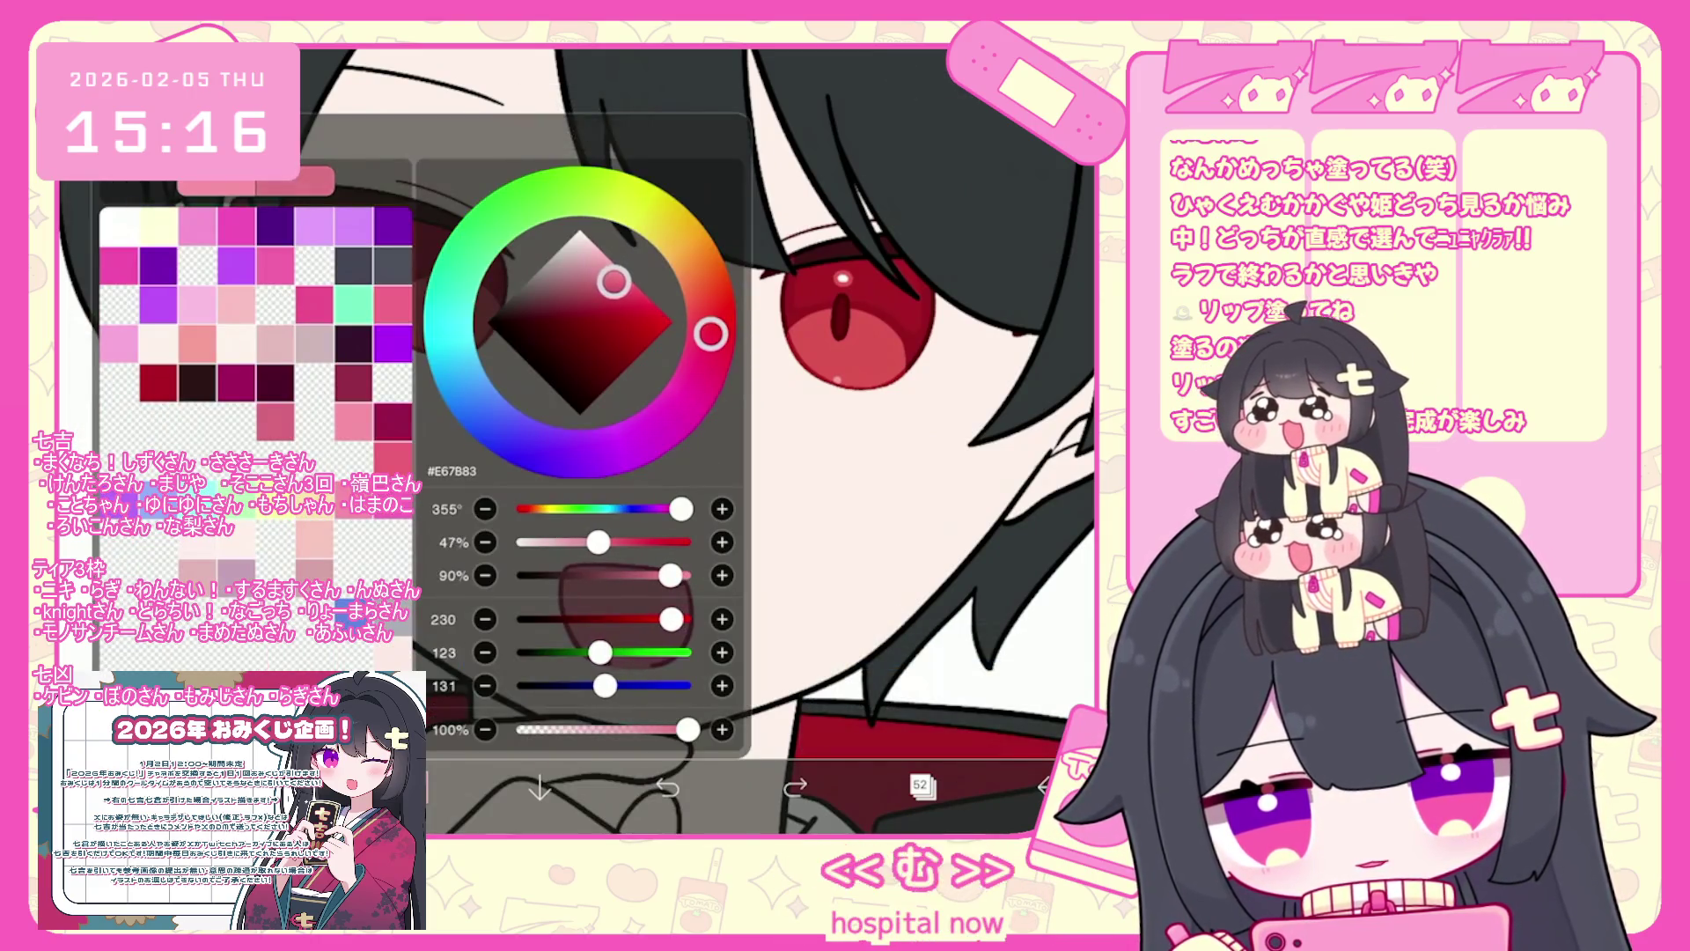
left_click(409, 787)
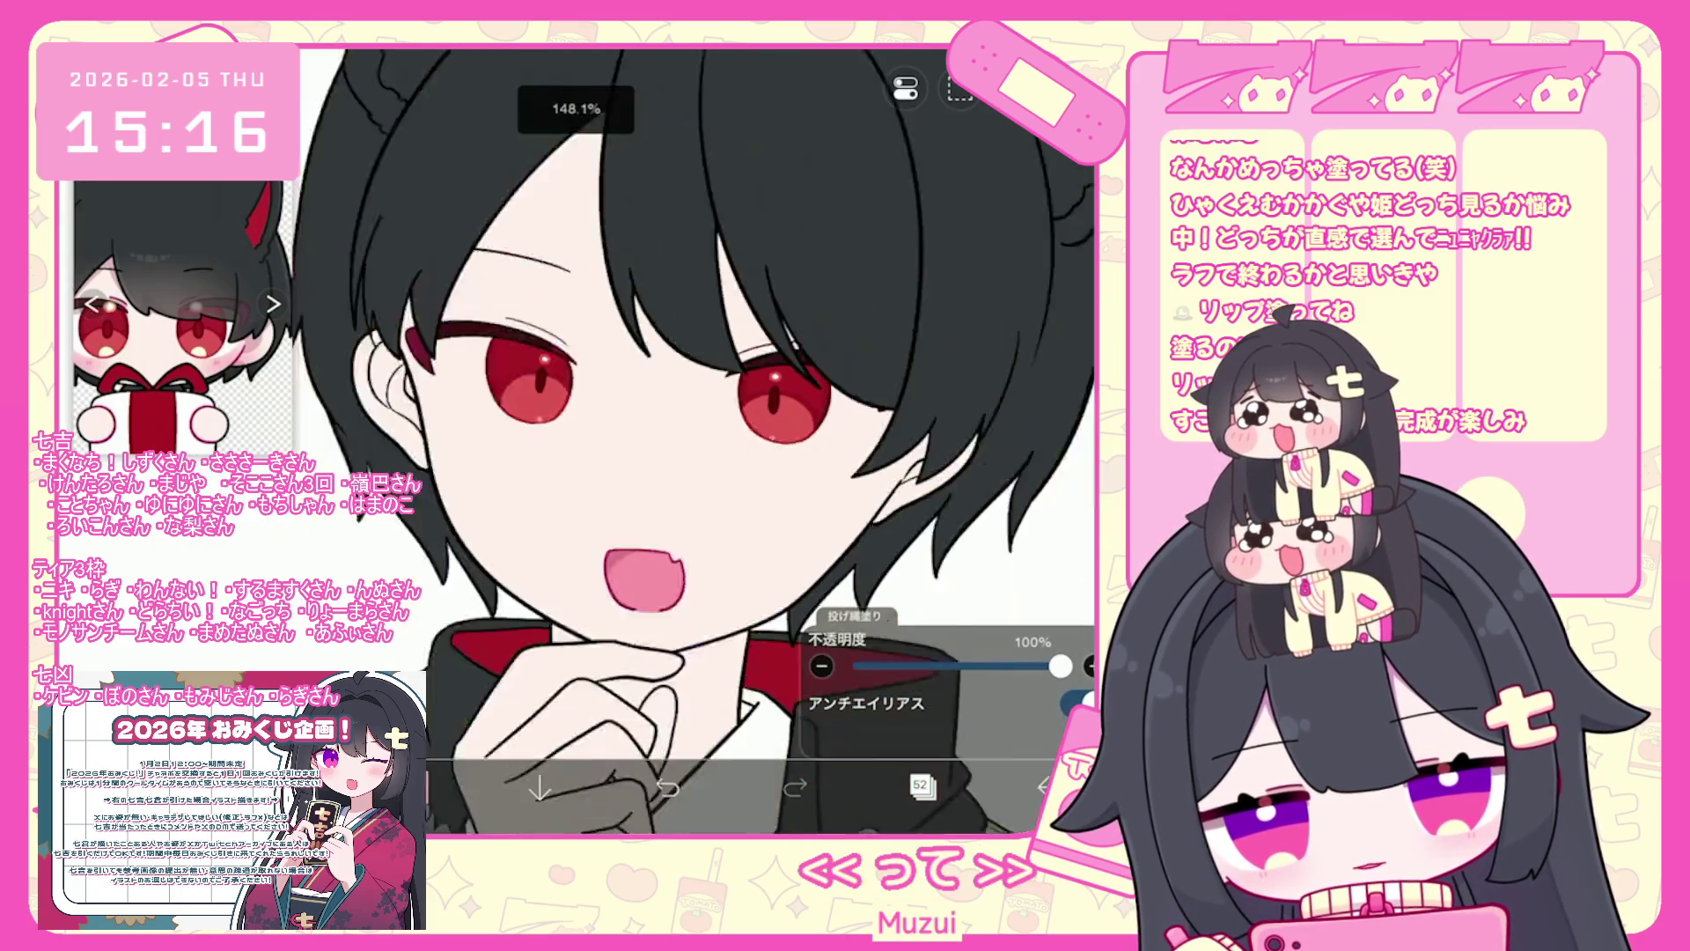
- Select another layer in the layer list
left_click(922, 786)
scroll(946, 369, "down", 3)
left_click(960, 196)
- Expand the eye folder and select layer 19 for painting
mouse_move(1087, 195)
left_mouse_down()
mouse_move(1087, 432)
mouse_move(1087, 119)
left_mouse_up()
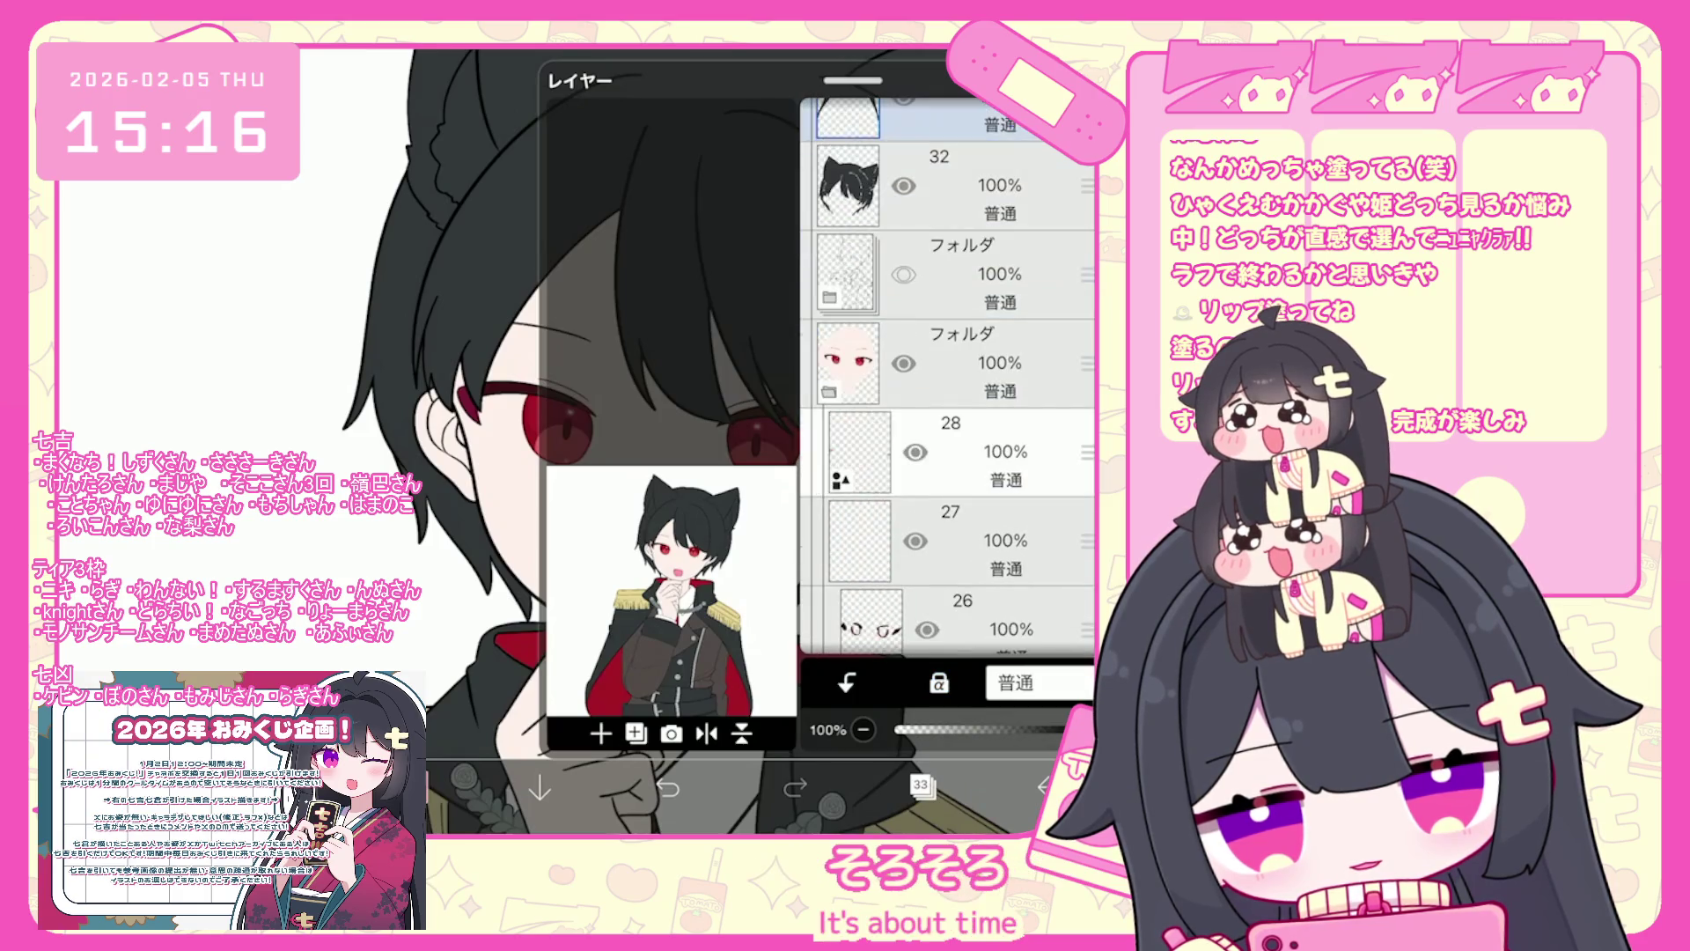
left_click(960, 435)
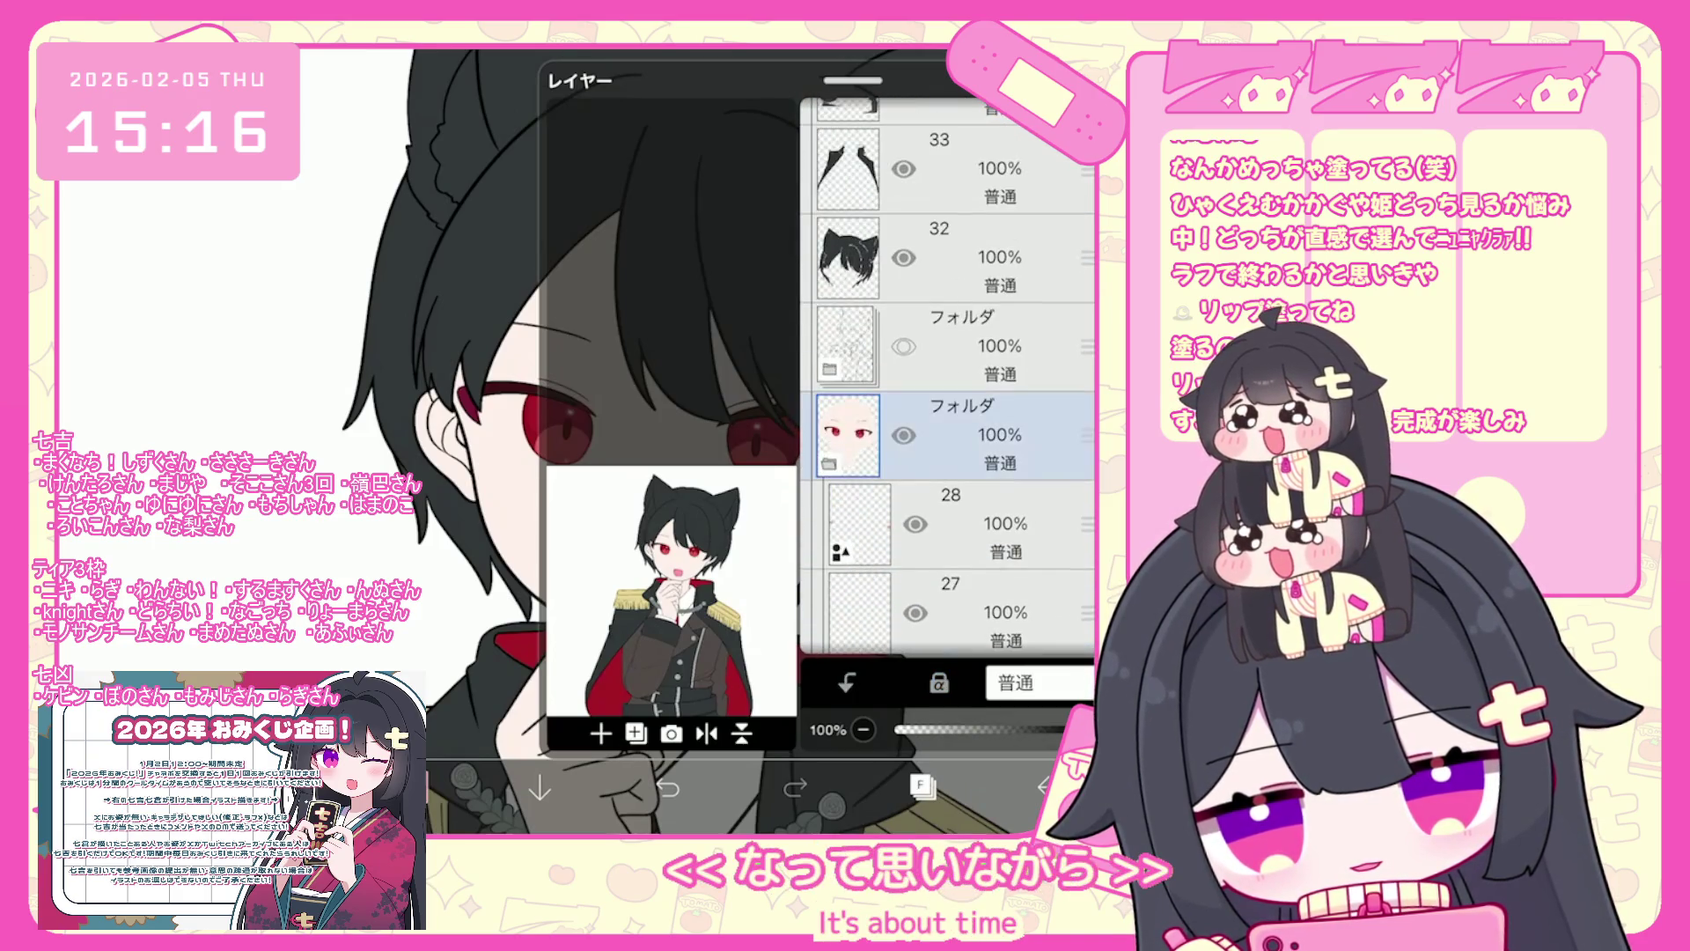
scroll(948, 369, "down", 10)
left_click(951, 458)
left_click_drag(1087, 461, 1087, 564)
scroll(948, 370, "up", 10)
left_click(959, 374)
left_click(829, 398)
left_click(951, 464)
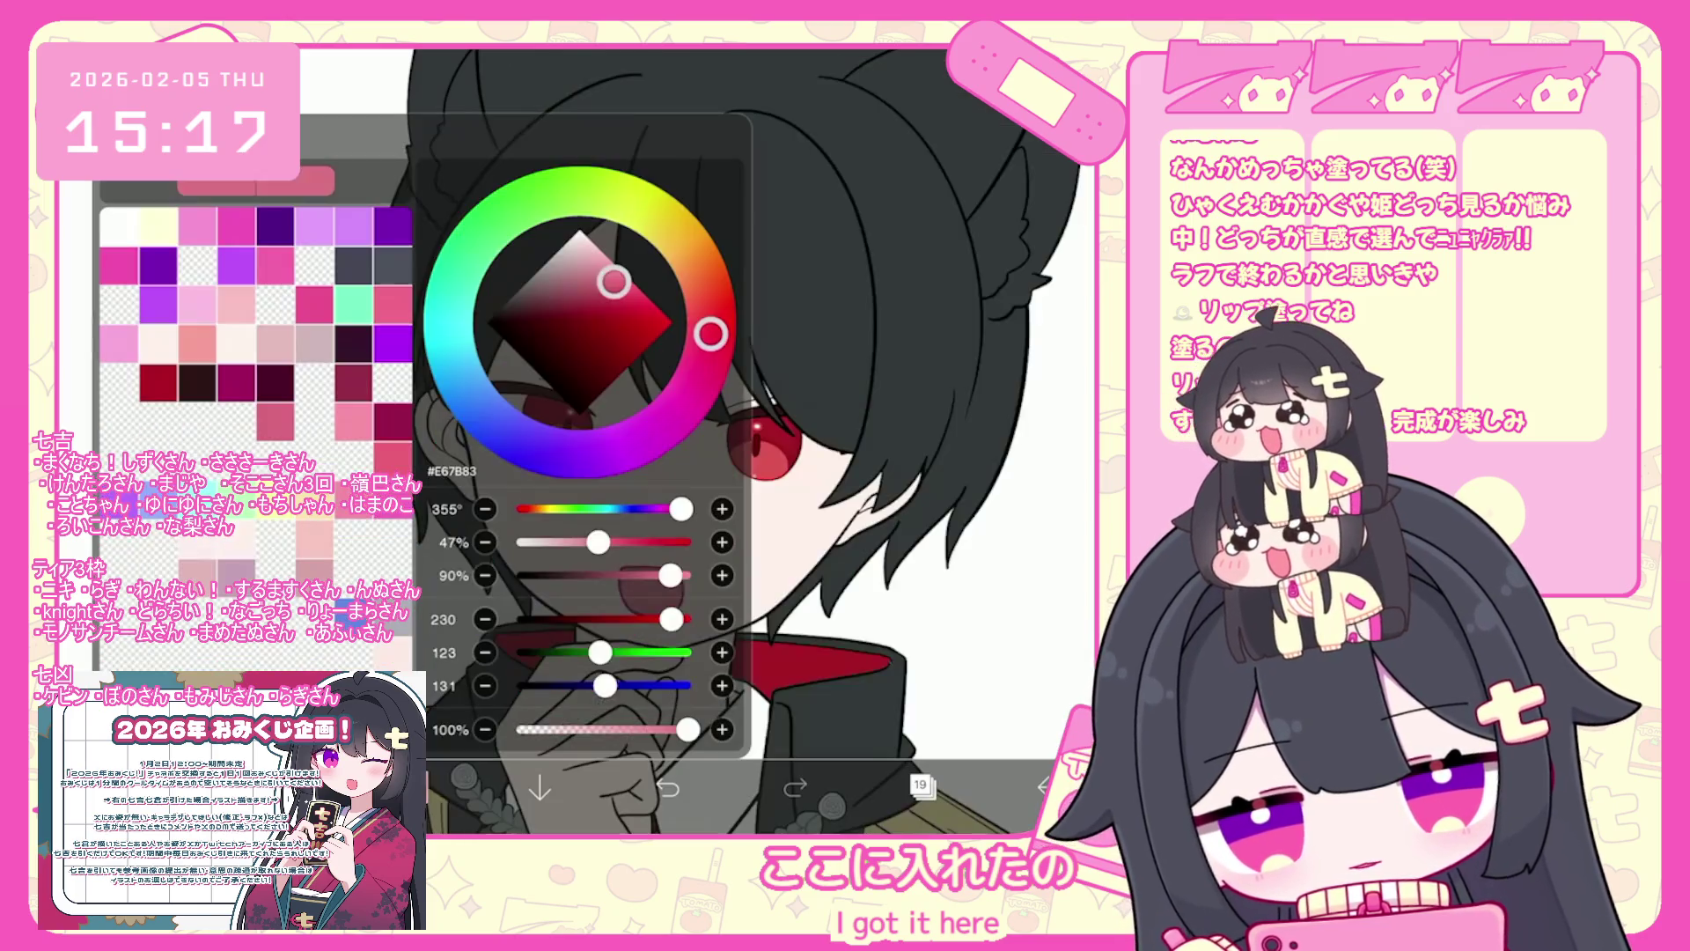
- Undo the last mouth fill while reviewing the result
left_click(464, 779)
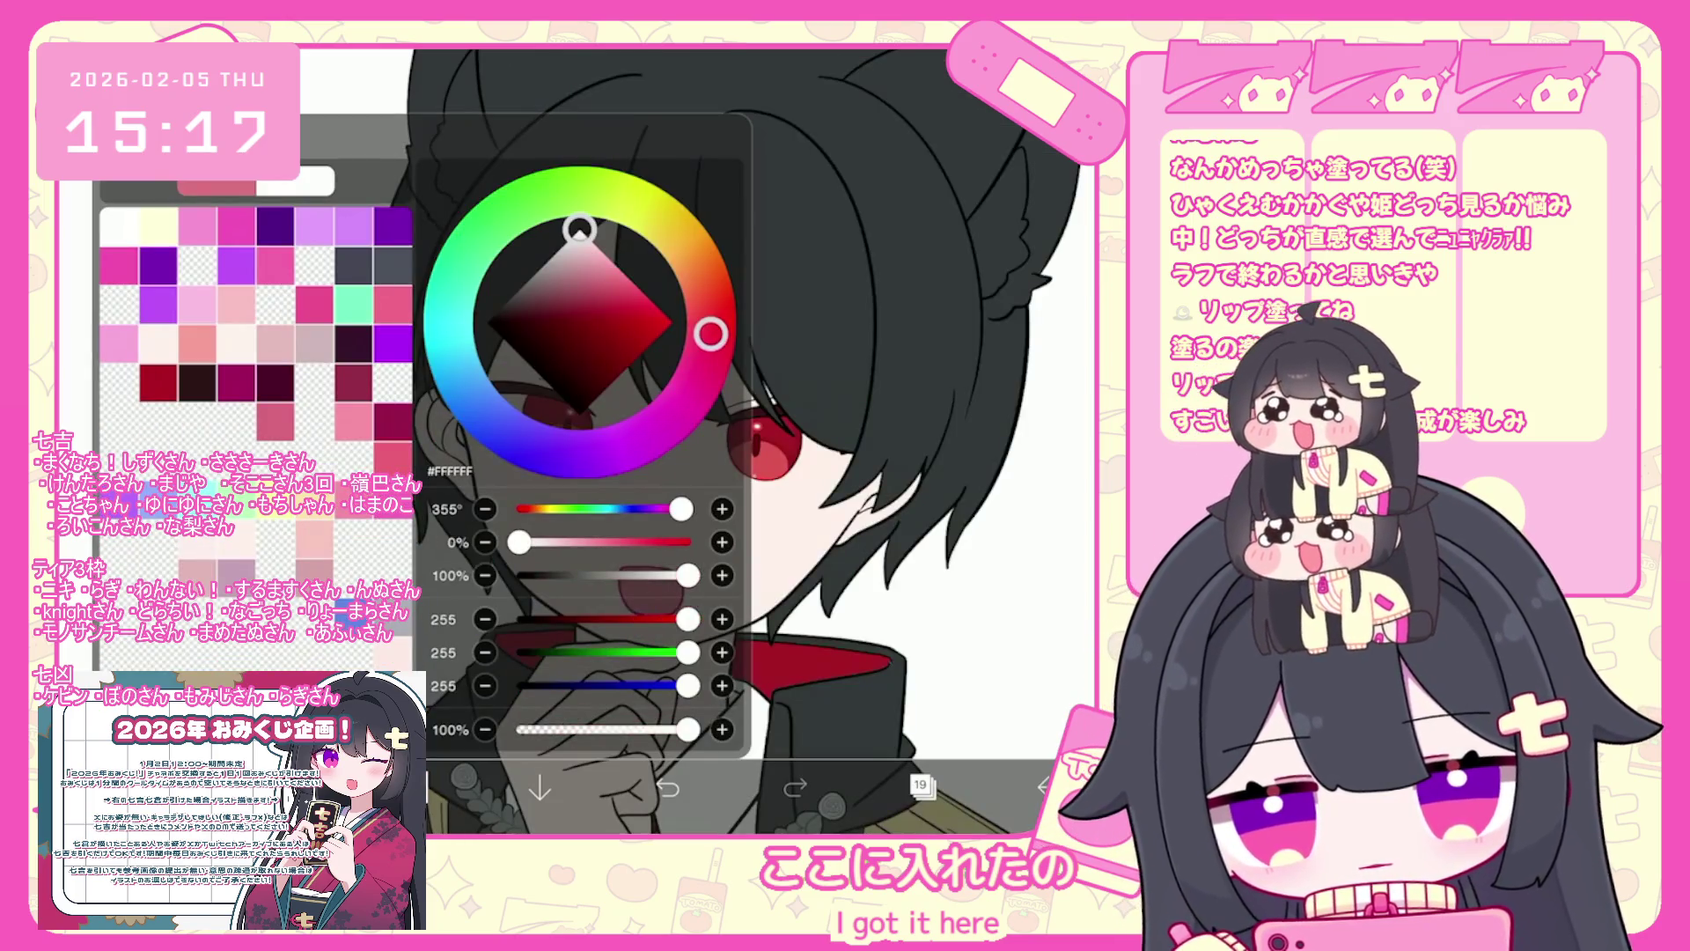
scroll(669, 440, "up", 5)
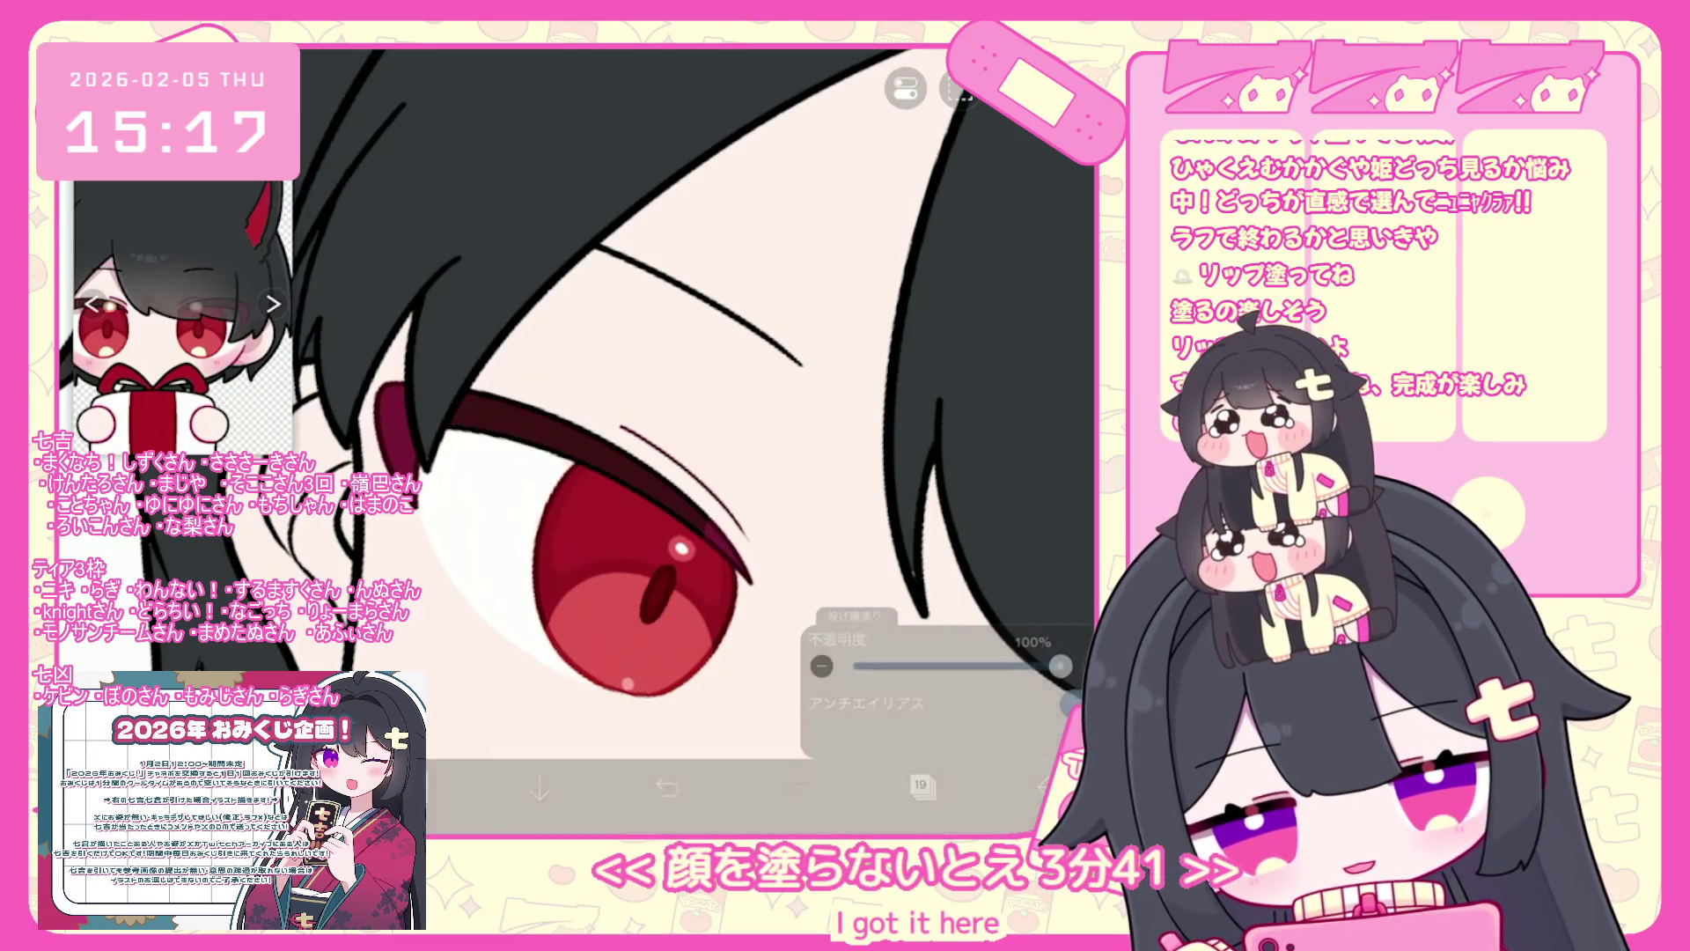
left_click(667, 786)
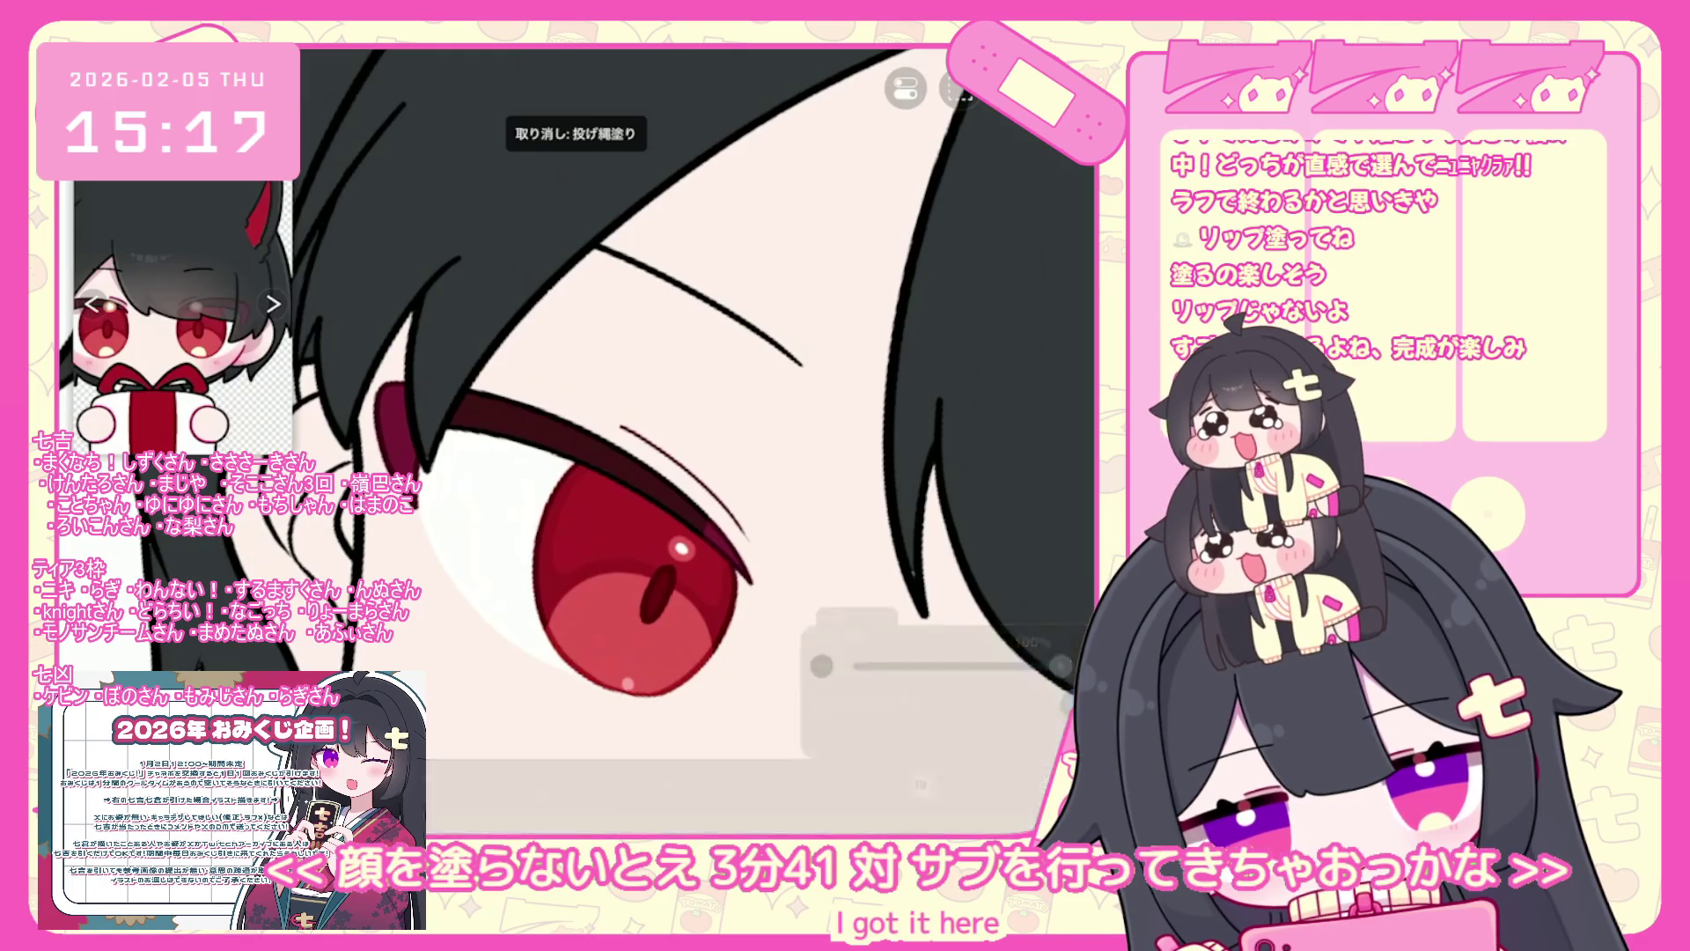
scroll(669, 440, "down", 2)
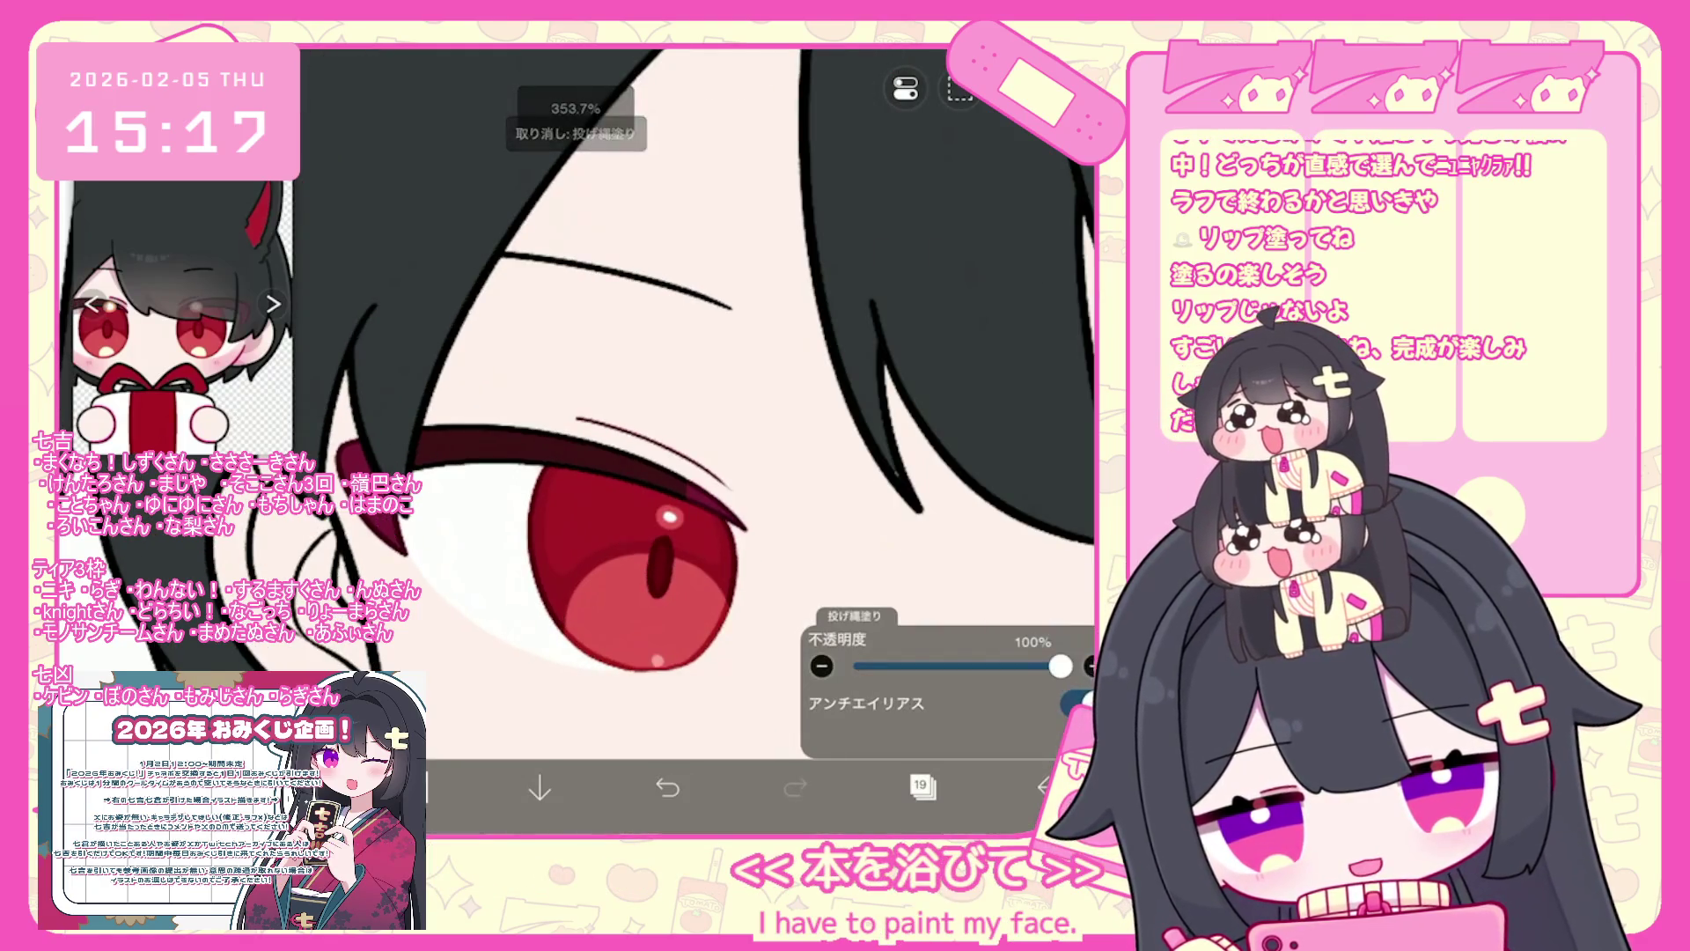
scroll(669, 396, "down", 3)
scroll(695, 396, "up", 3)
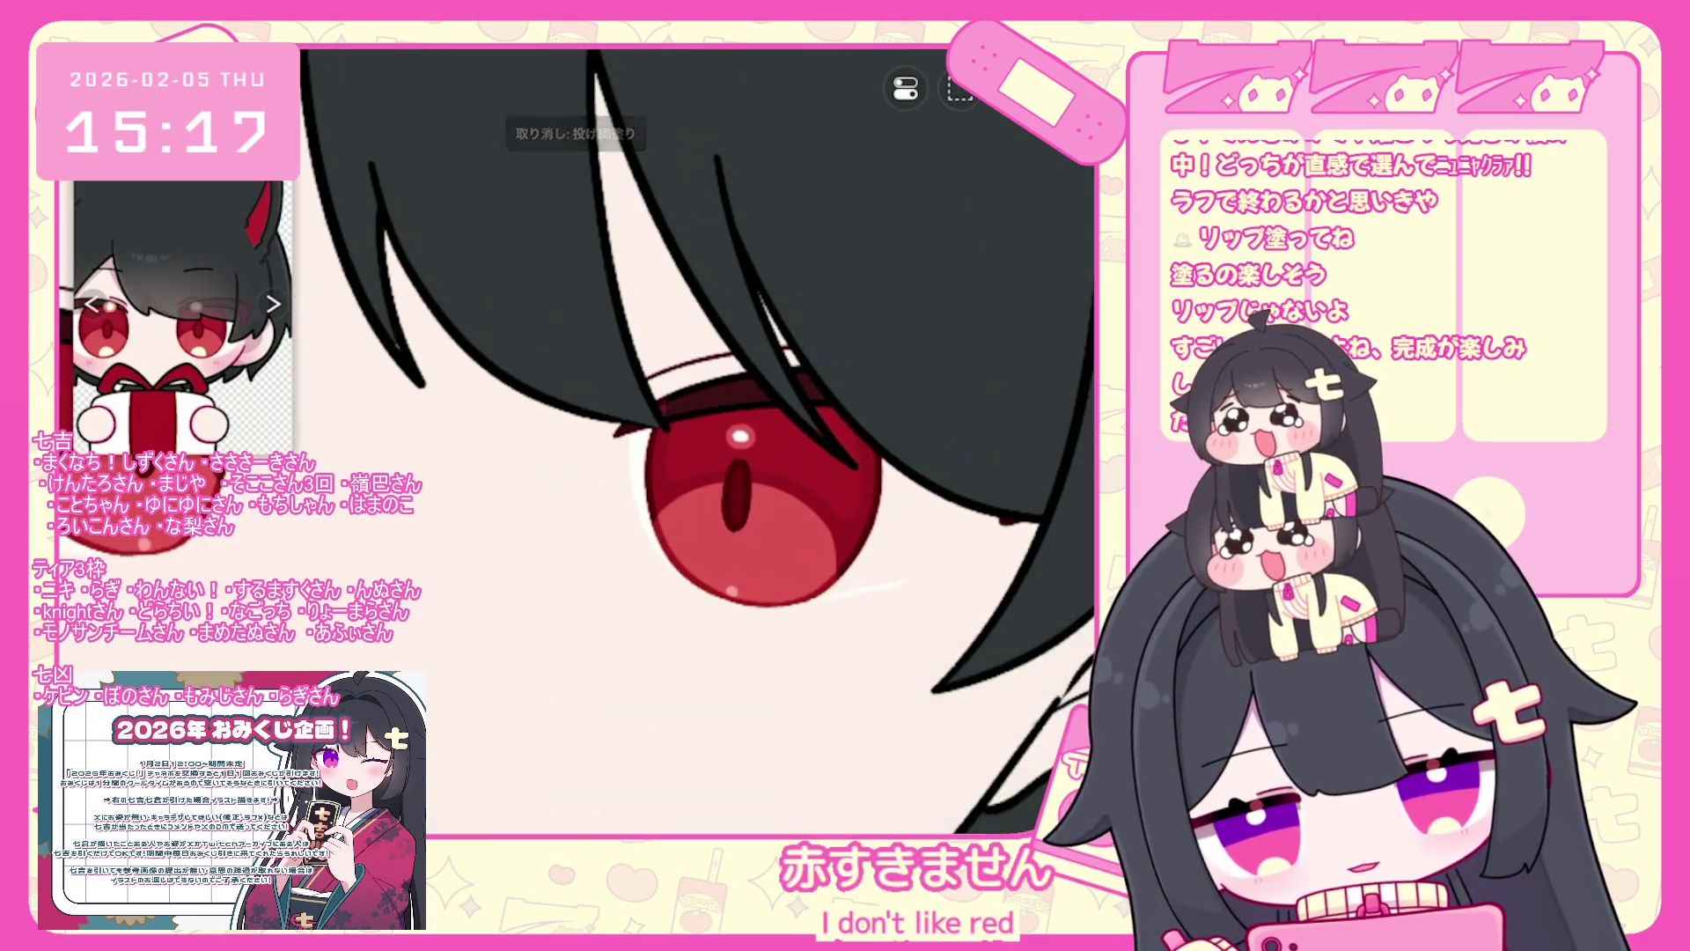
scroll(695, 396, "up", 1)
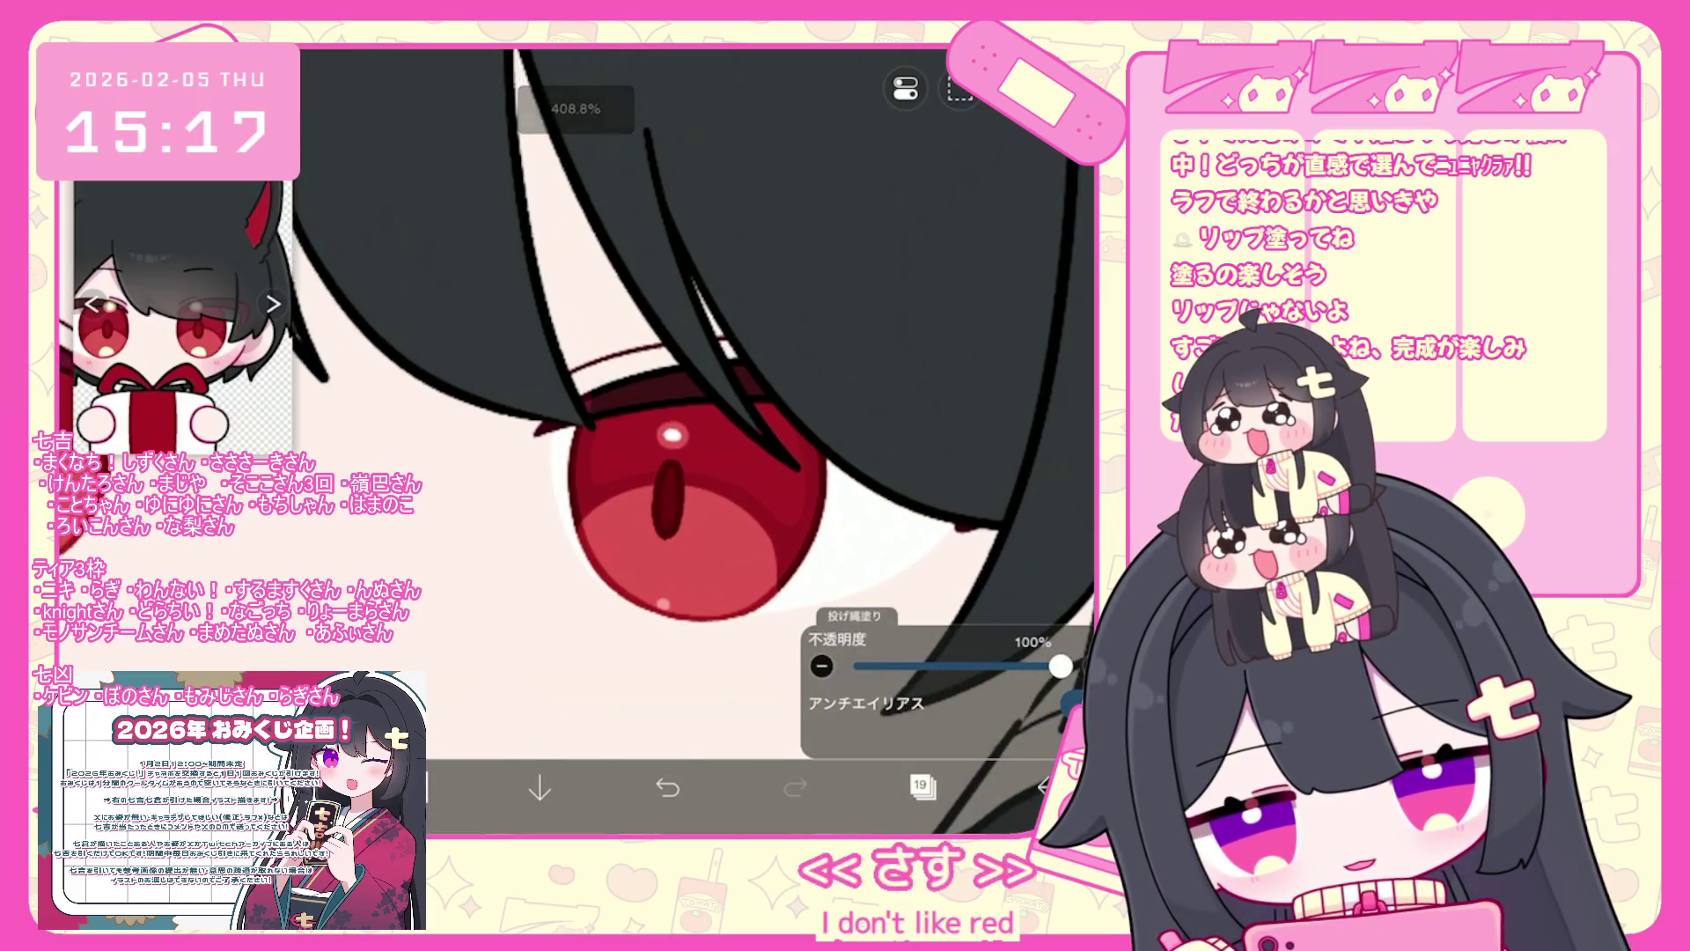
scroll(696, 396, "down", 3)
scroll(695, 396, "up", 1)
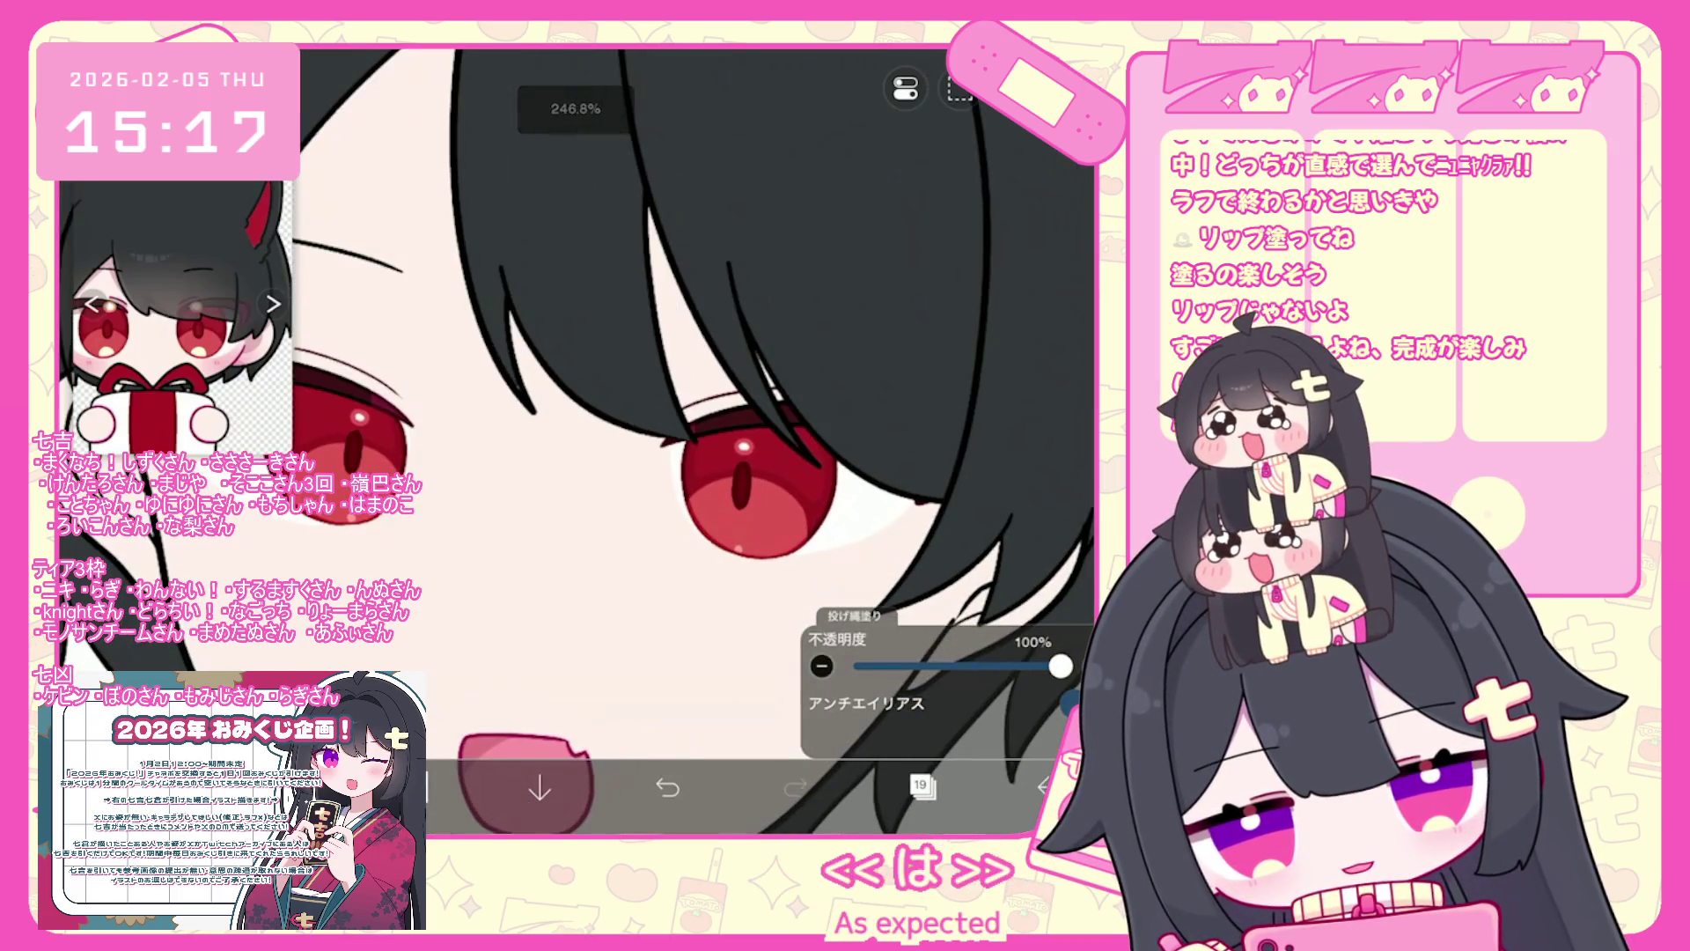
- Pick a muted mauve around #C8A5B9 and undo the previous fill
left_click(921, 784)
left_click(423, 788)
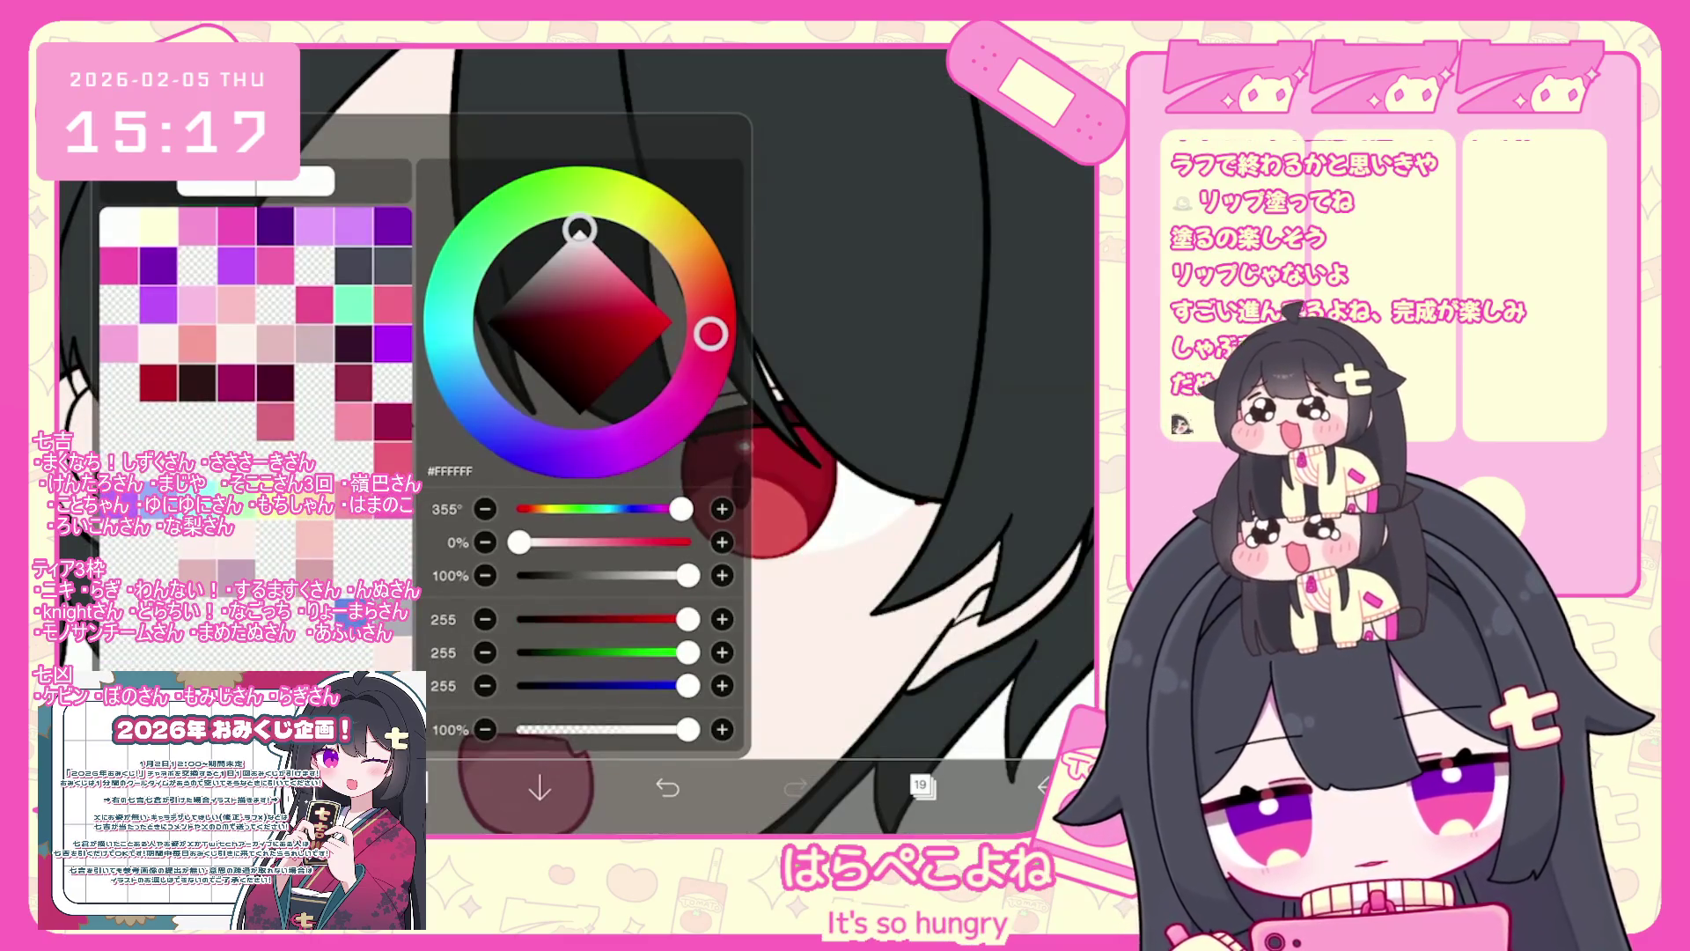
left_click(275, 343)
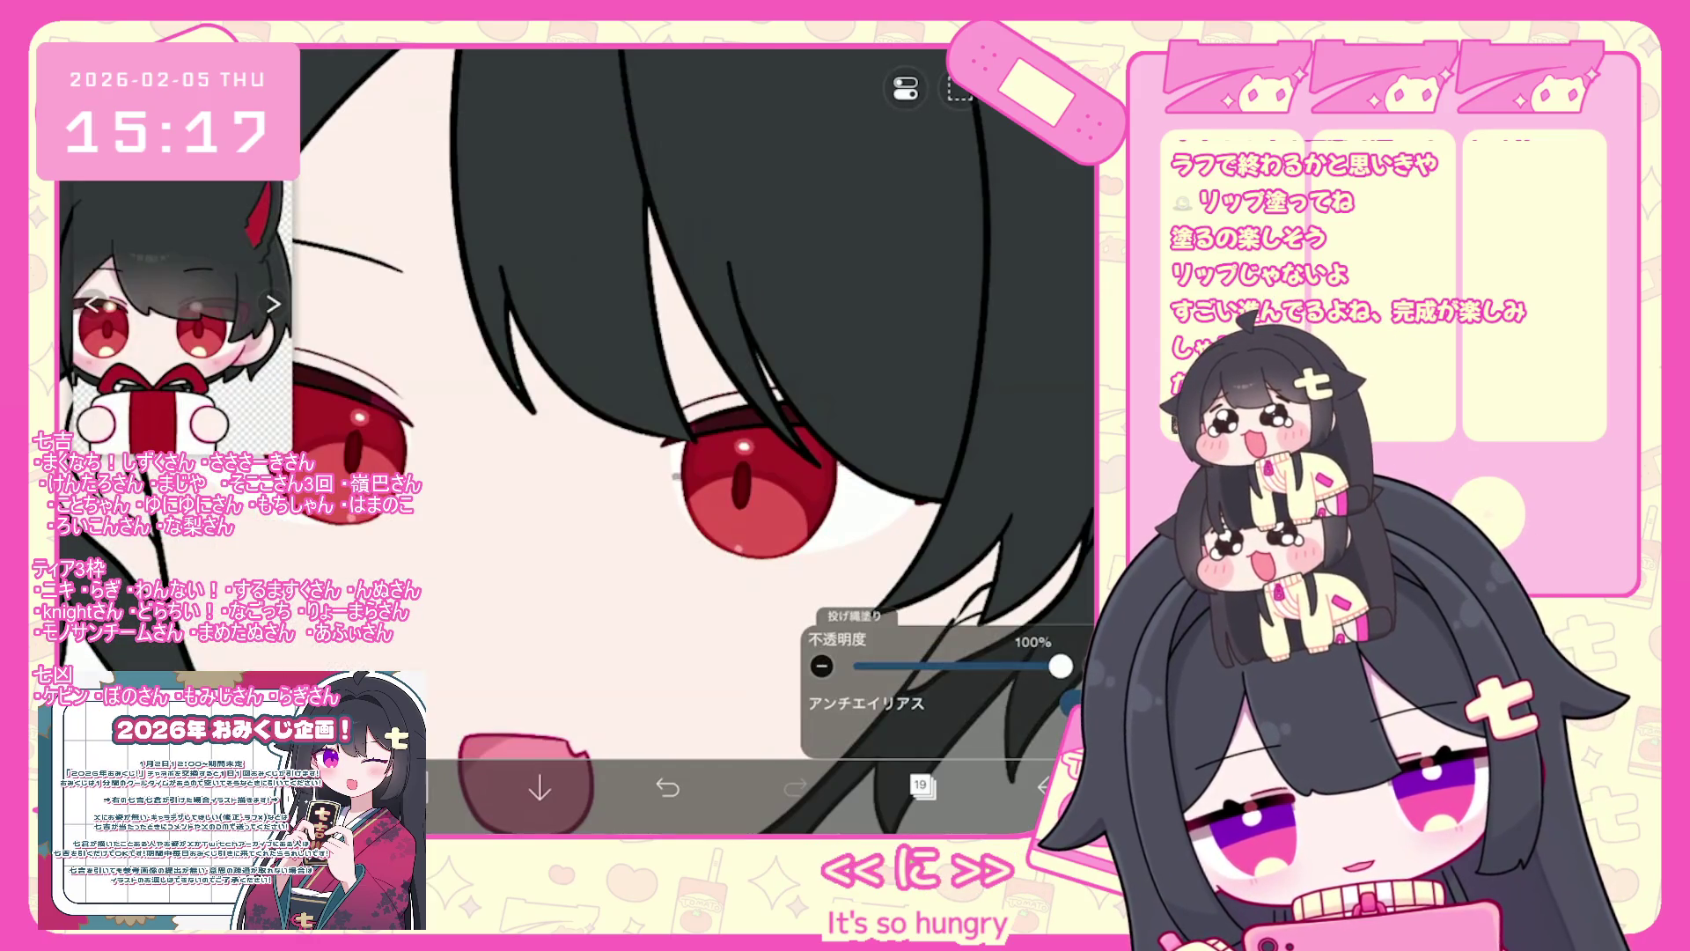
key("ctrl+z")
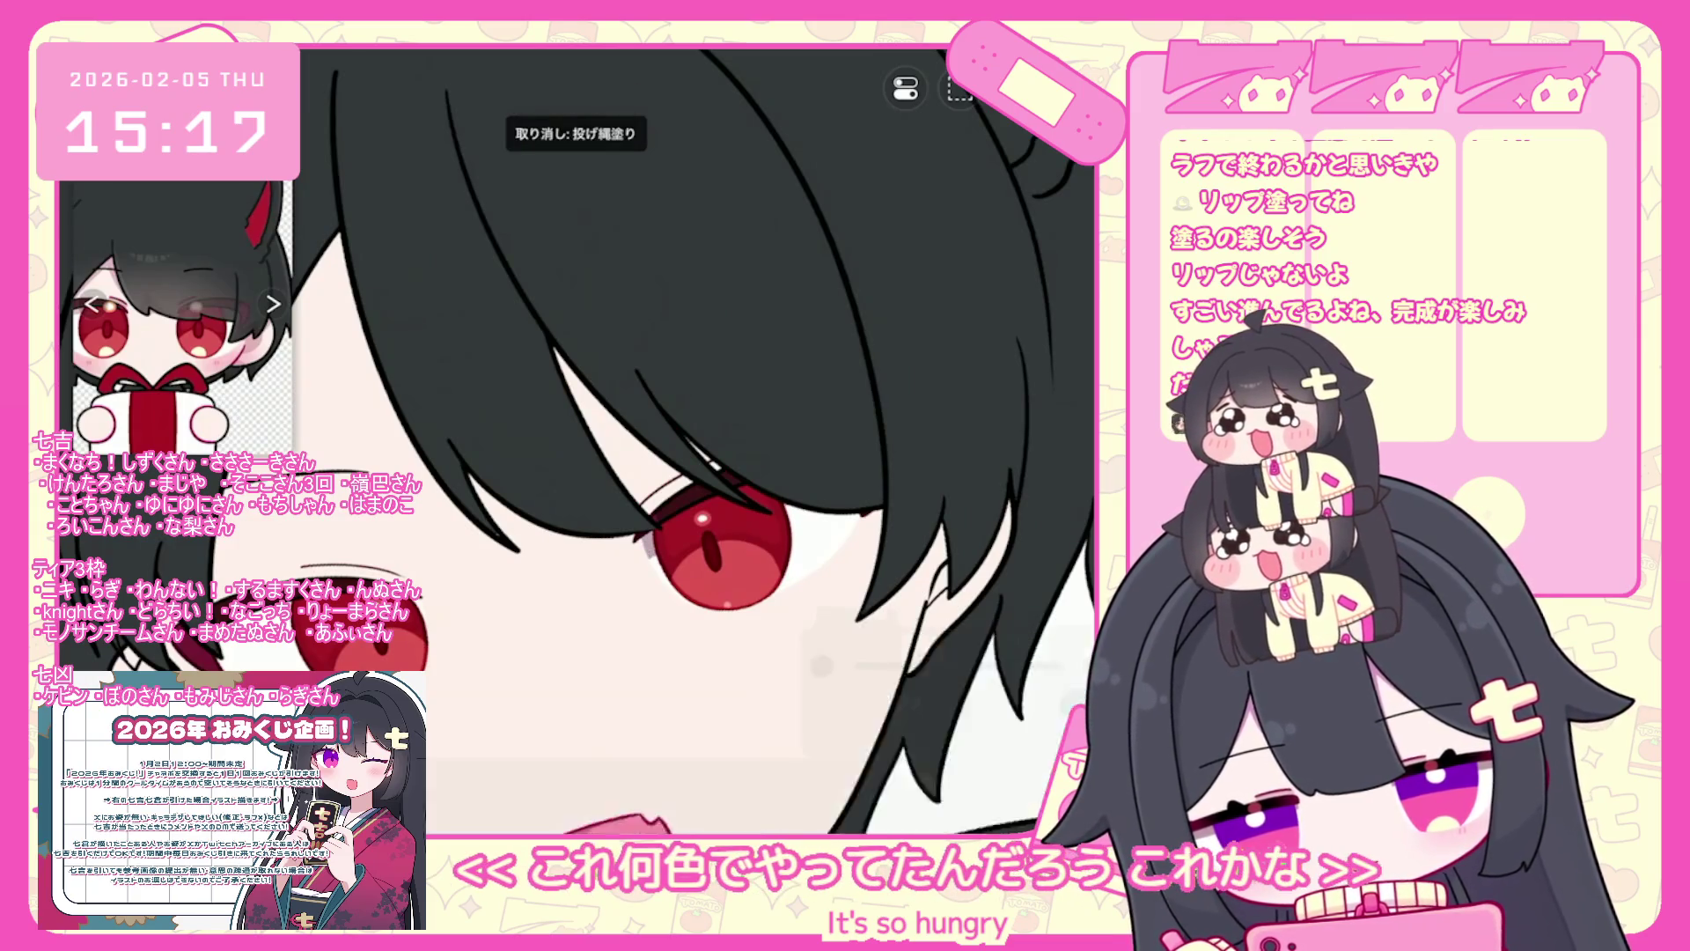
scroll(669, 440, "down", 3)
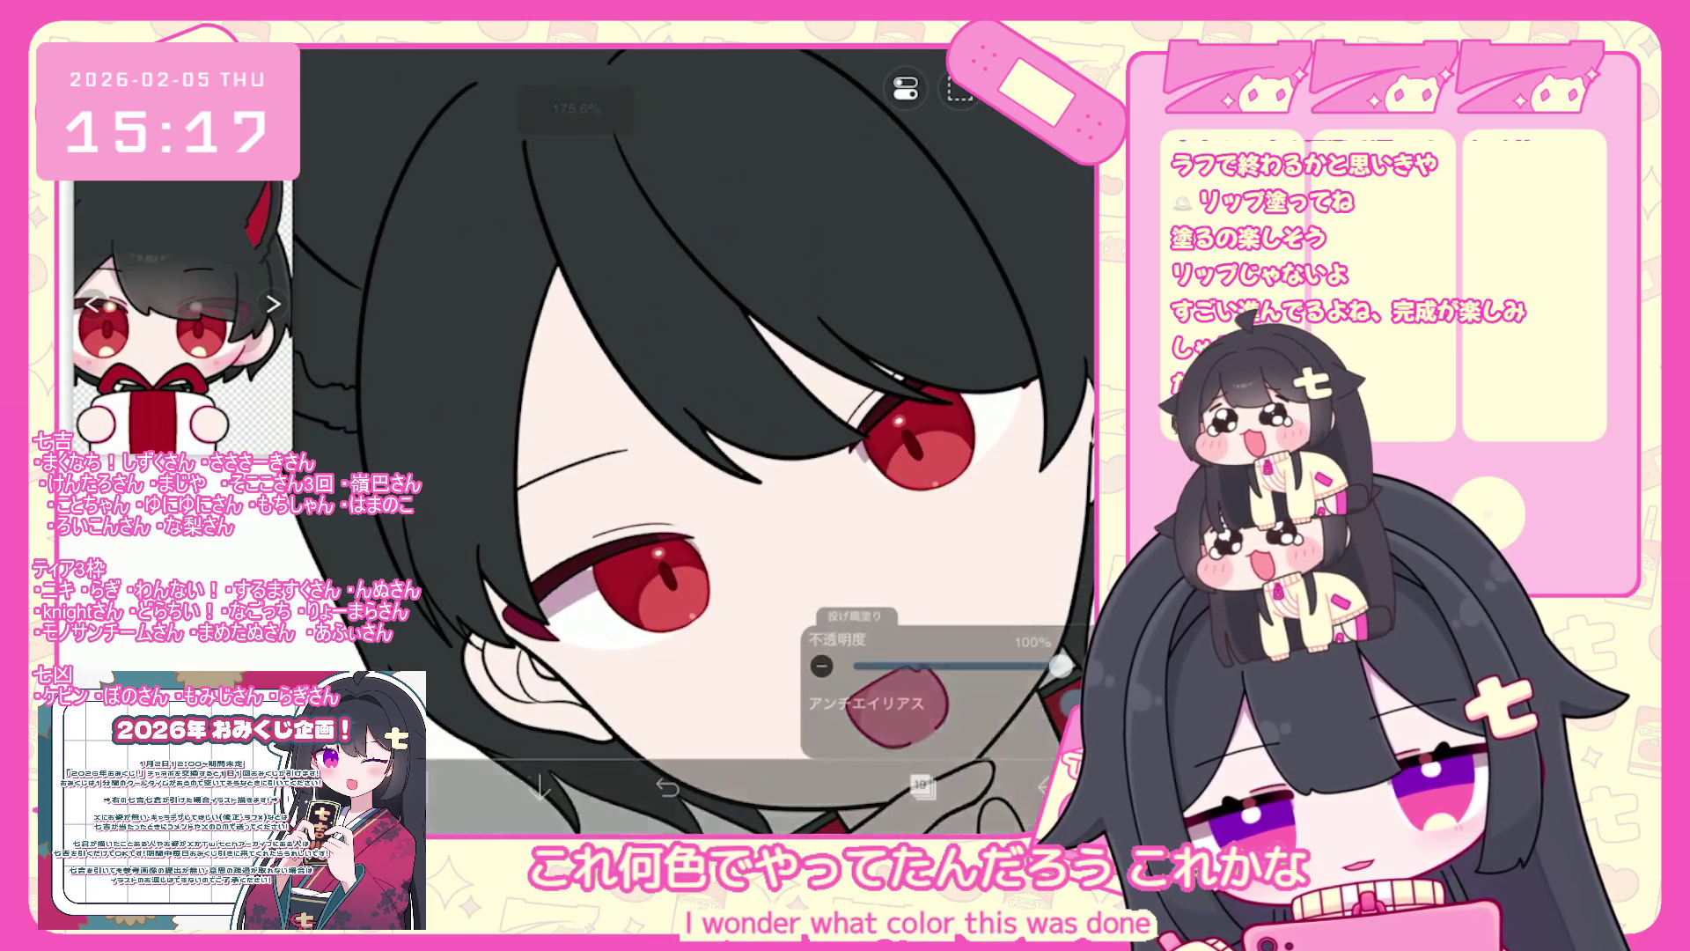
scroll(669, 440, "up", 1)
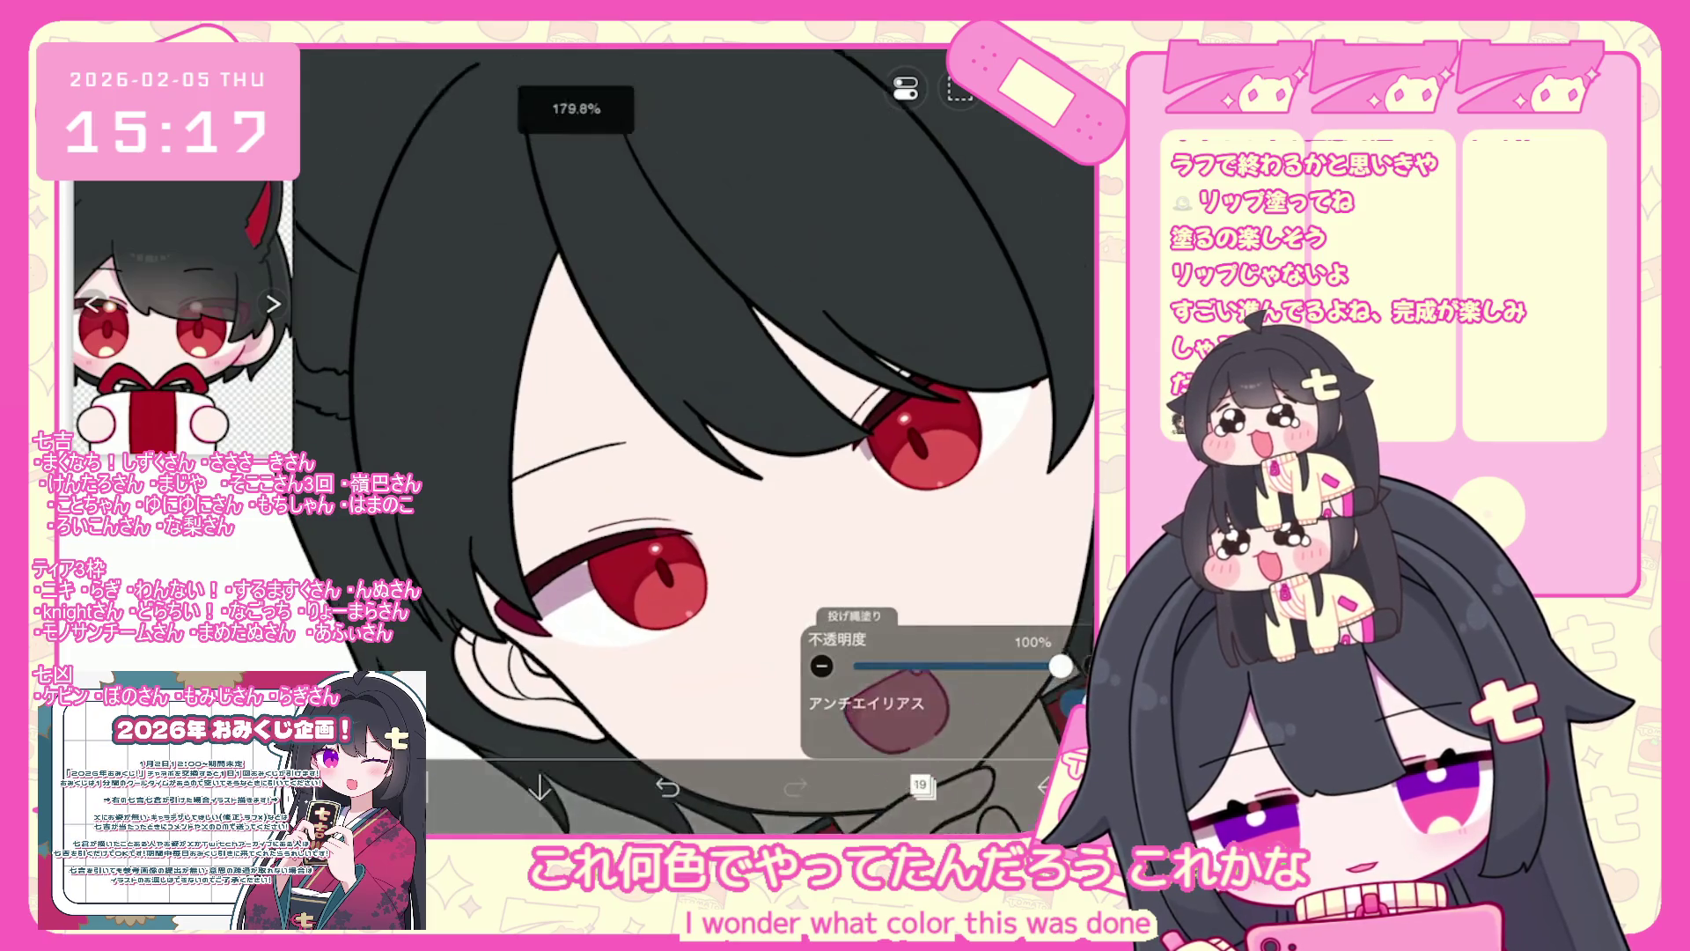
- Turn on Clipping for layer 19 onto the skin layer below
left_click(920, 784)
left_click(920, 785)
scroll(669, 440, "up", 2)
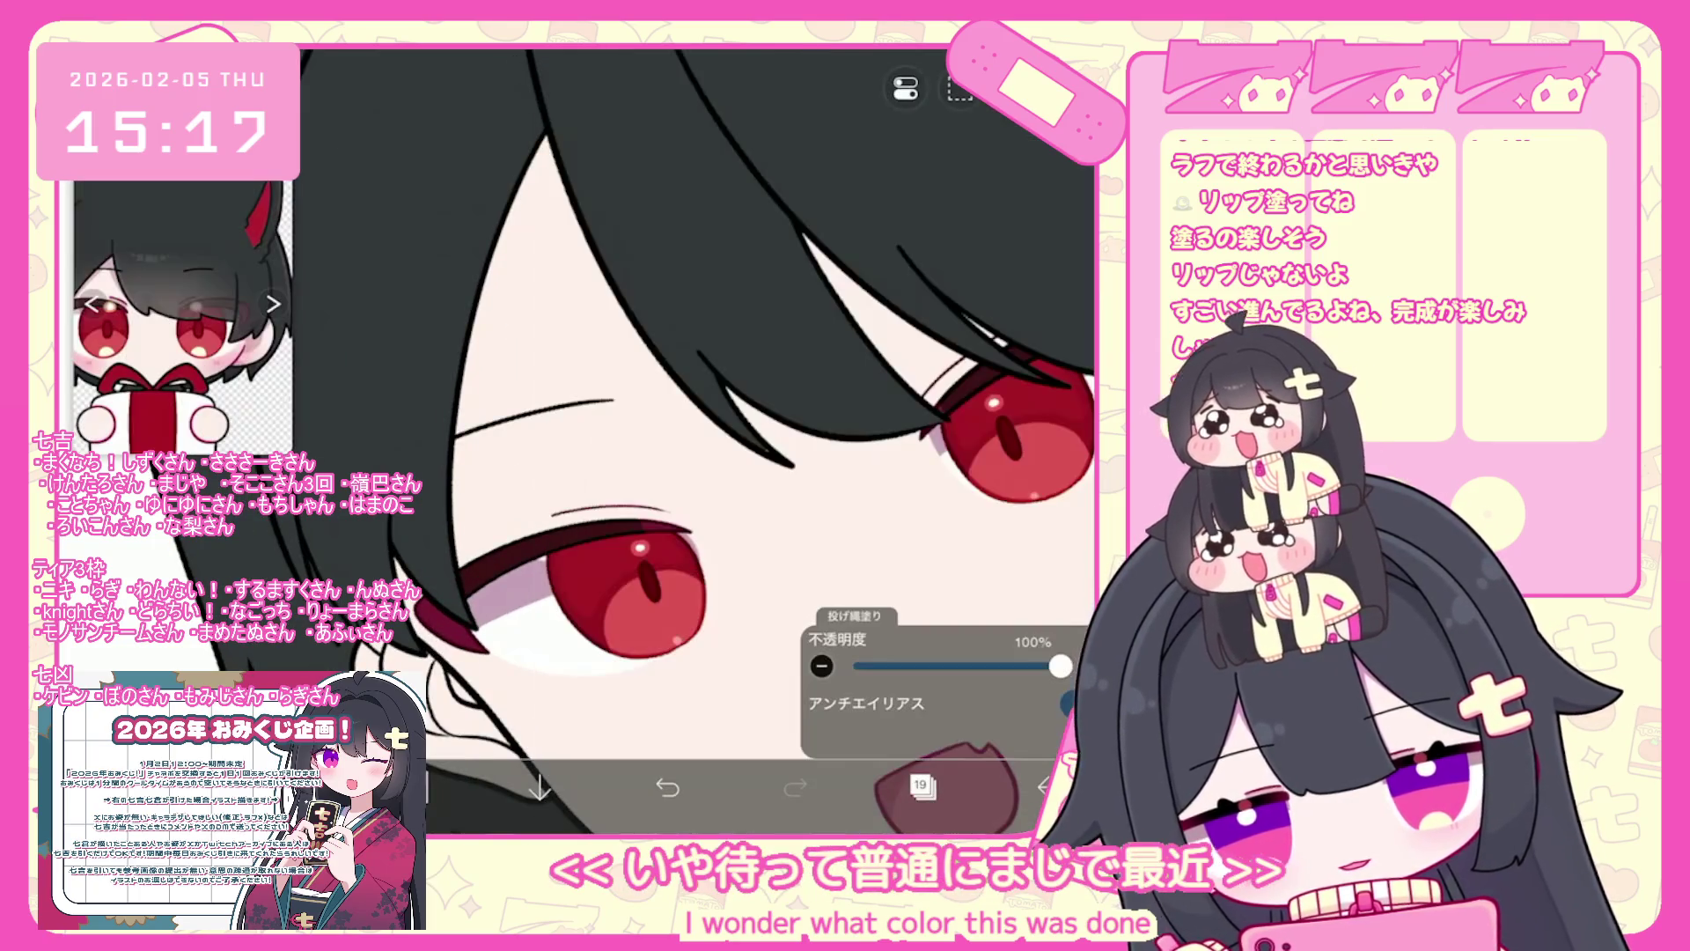
scroll(669, 440, "down", 3)
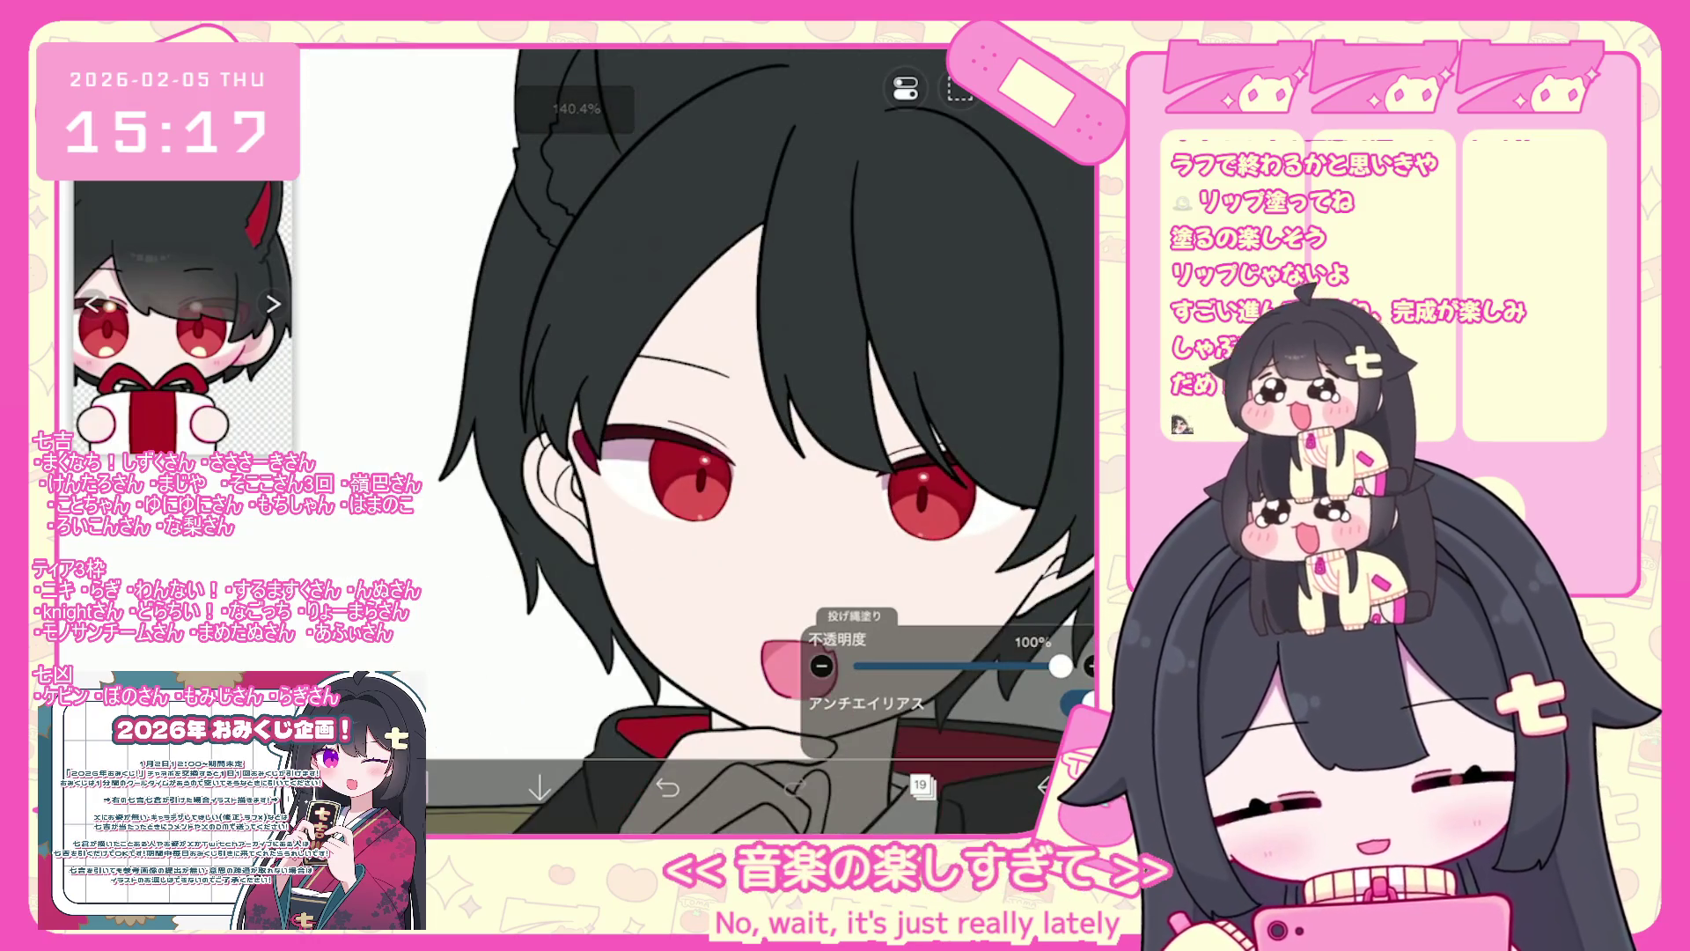
left_click(920, 784)
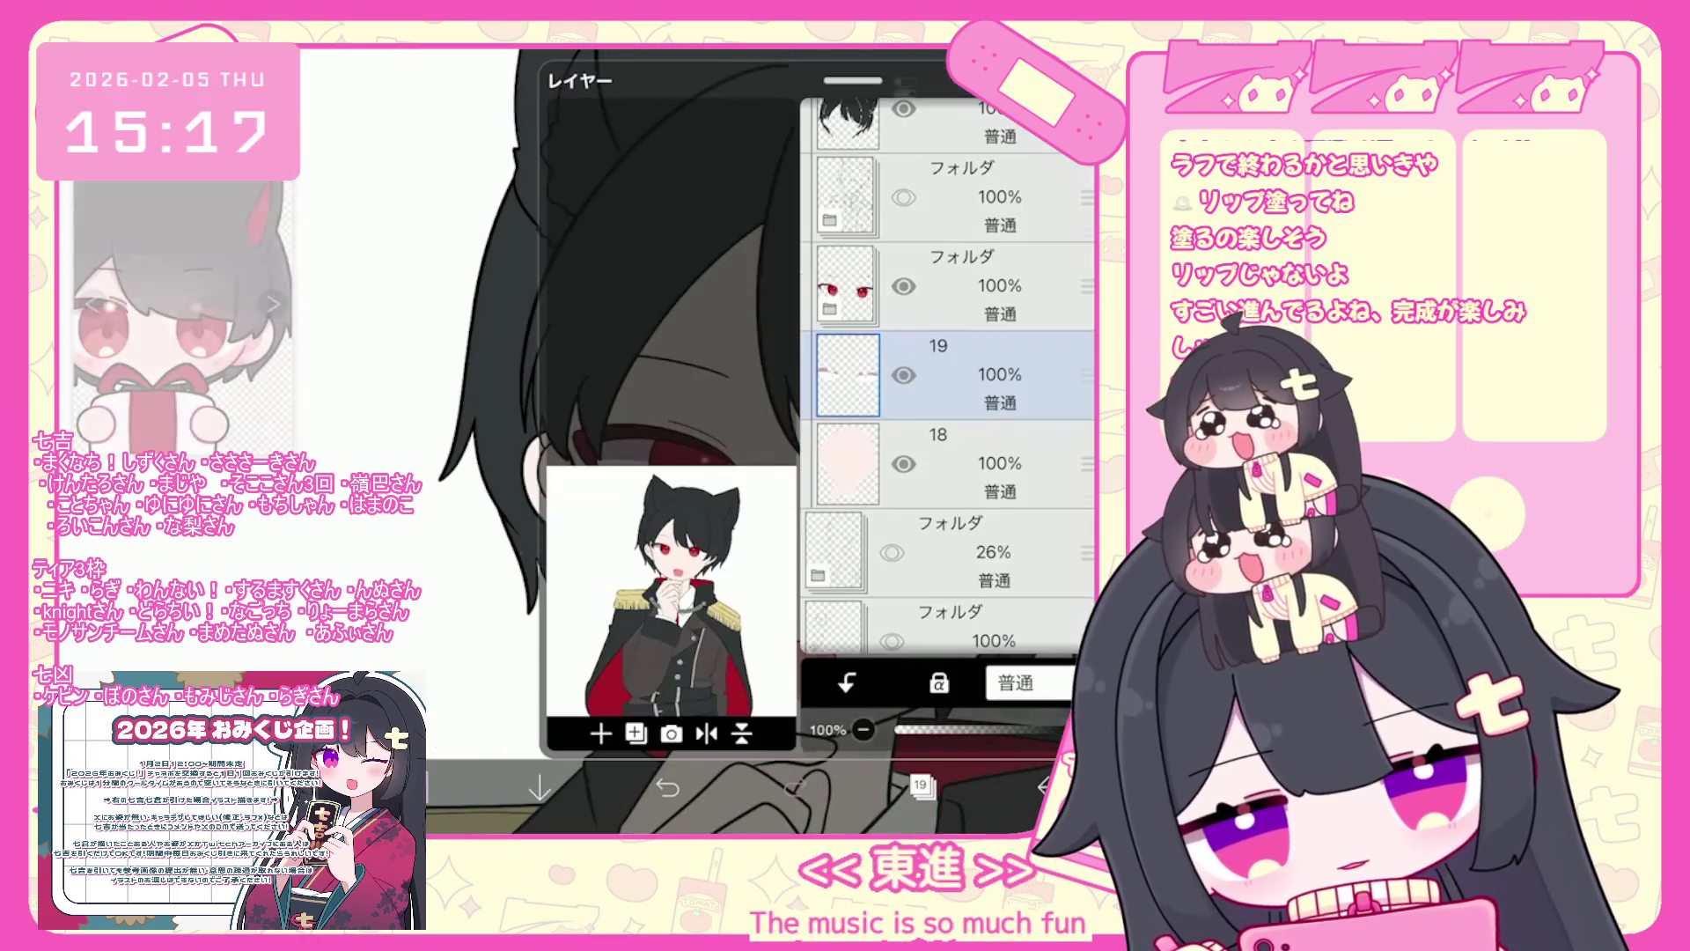
left_click(846, 682)
left_click(413, 786)
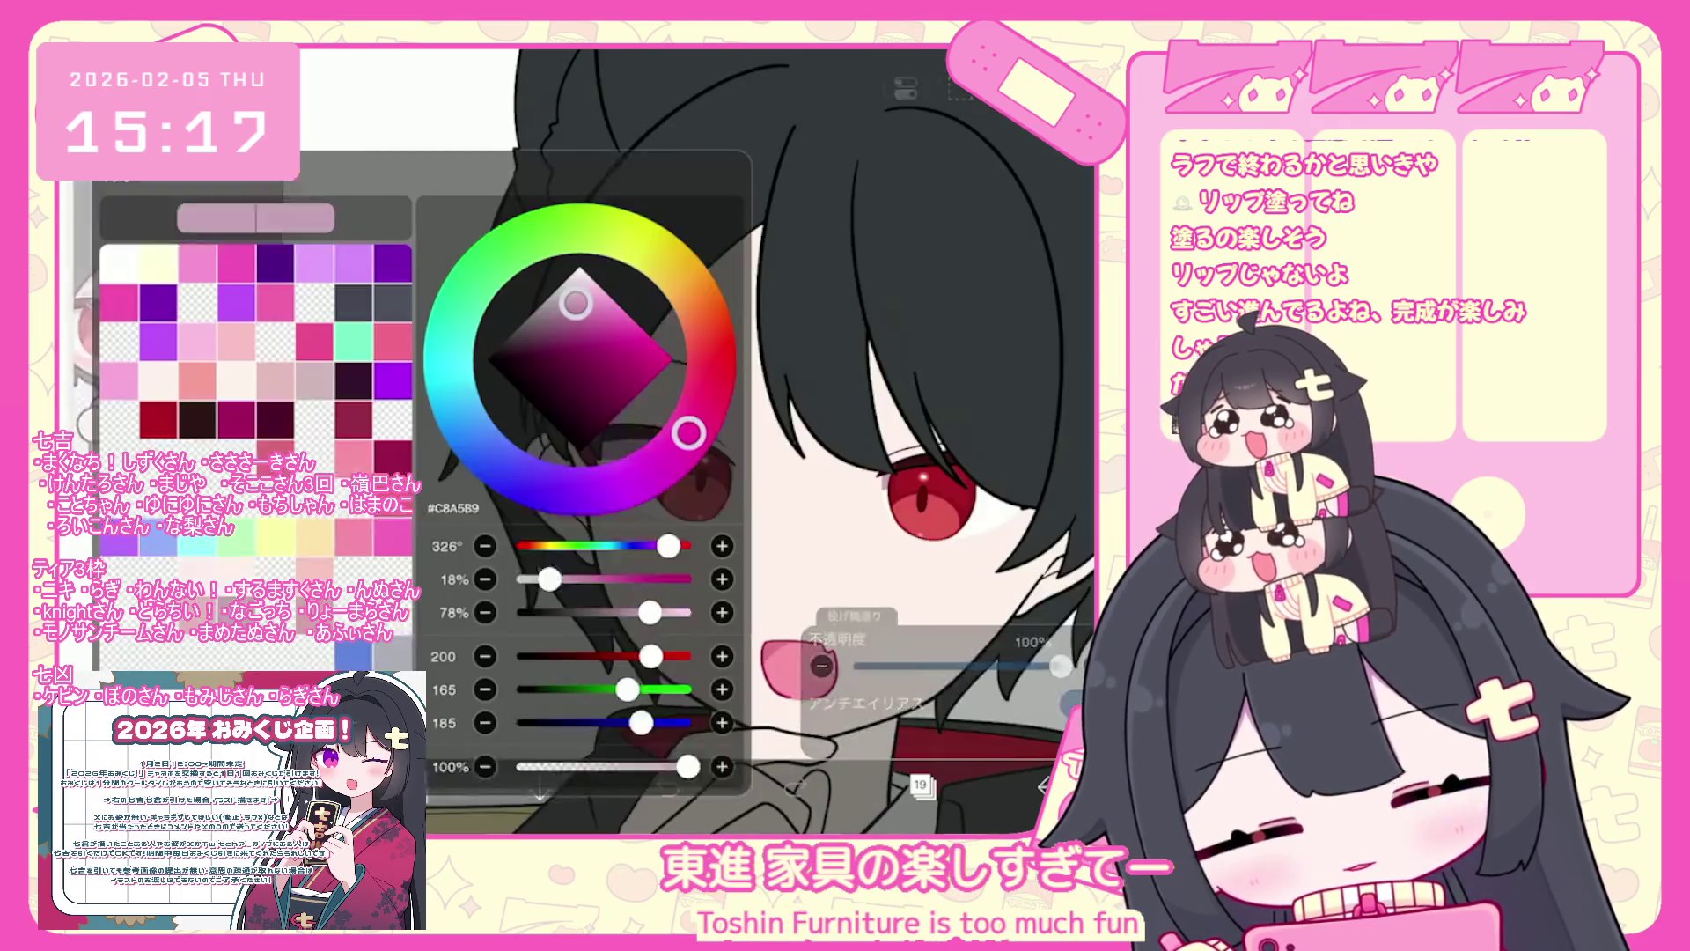
left_click(352, 786)
scroll(739, 440, "up", 2)
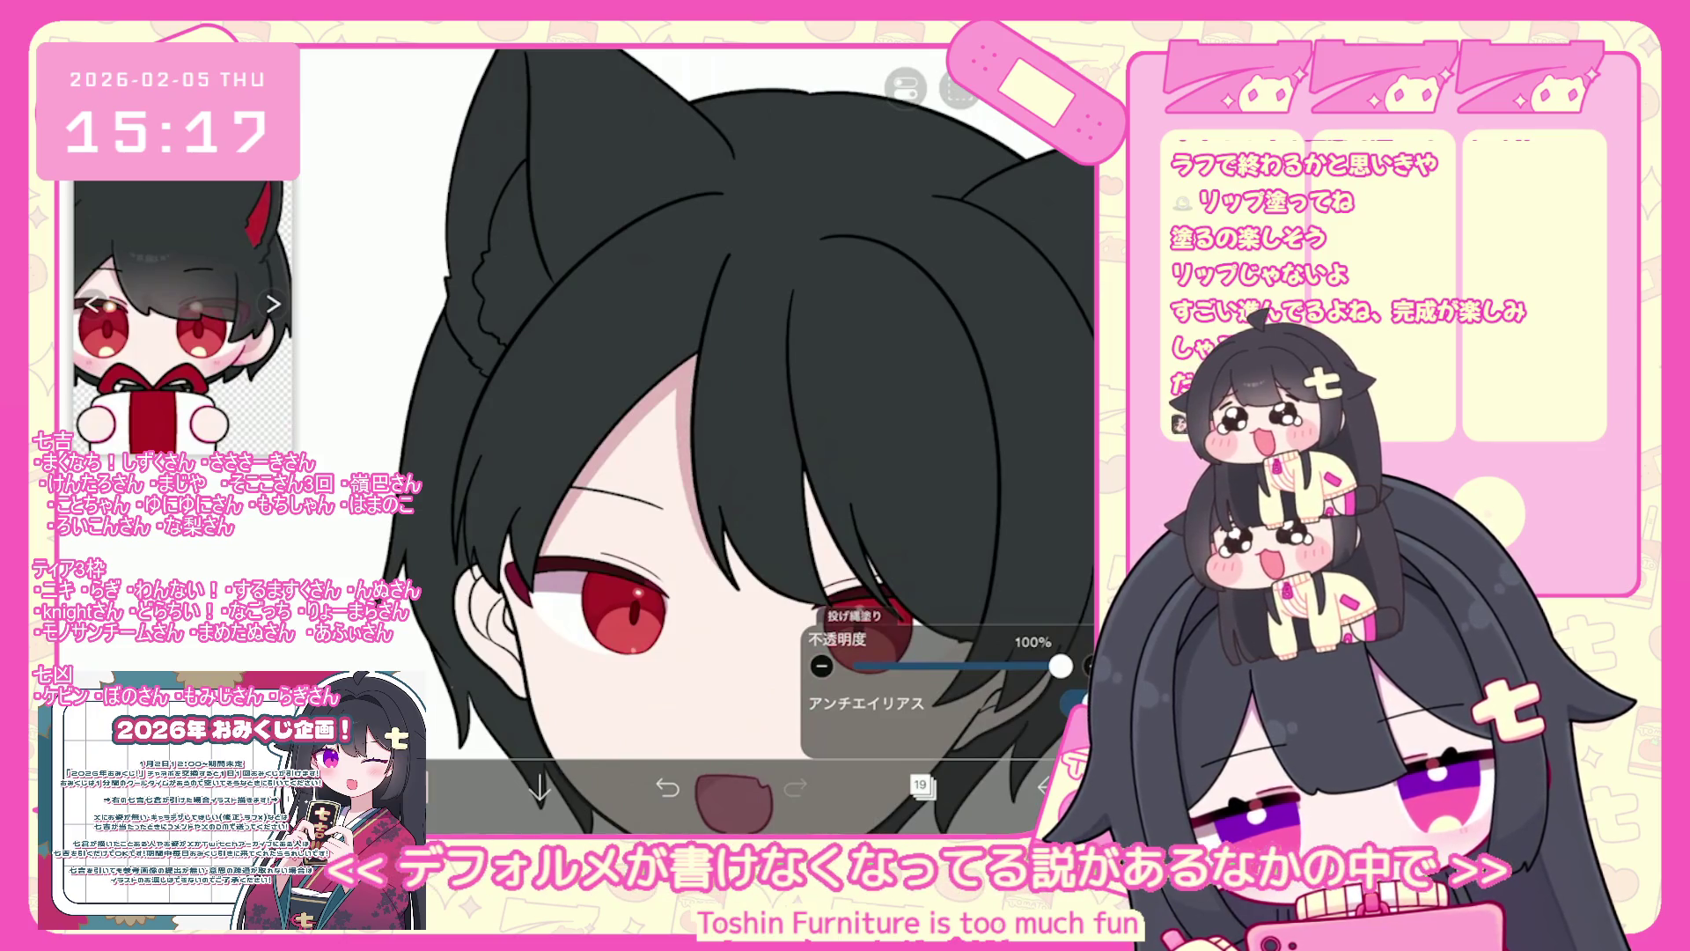
- Lasso-fill soft shadows along the hair edge and the lower eyelid
scroll(696, 440, "up", 1)
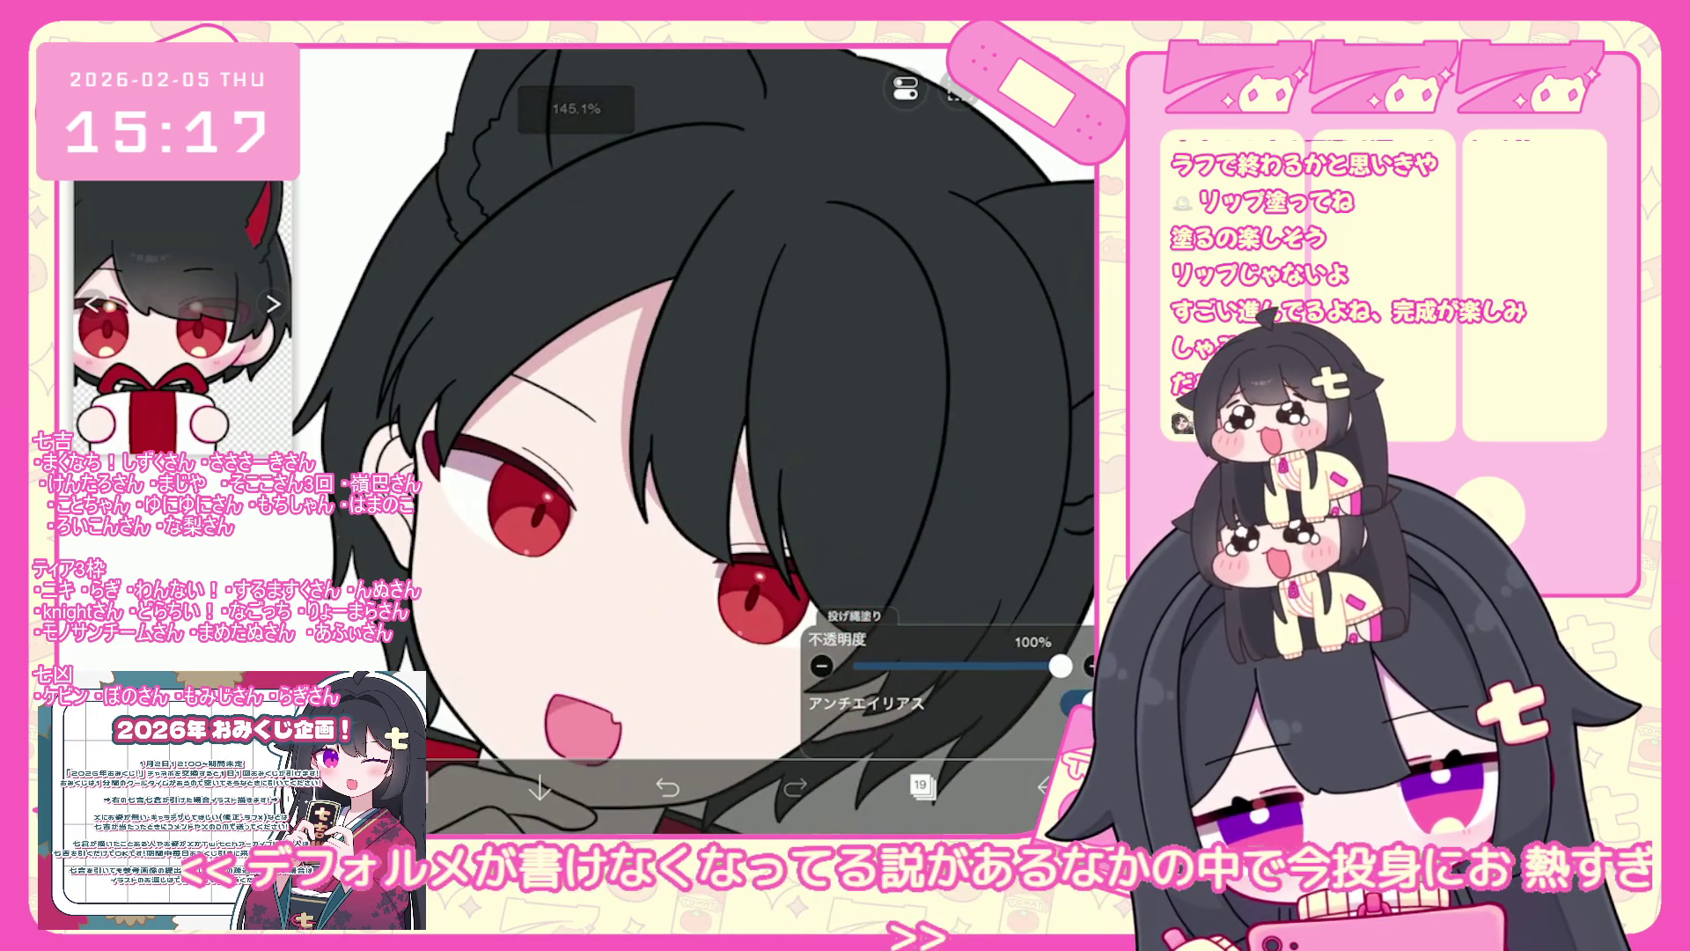
scroll(617, 396, "up", 3)
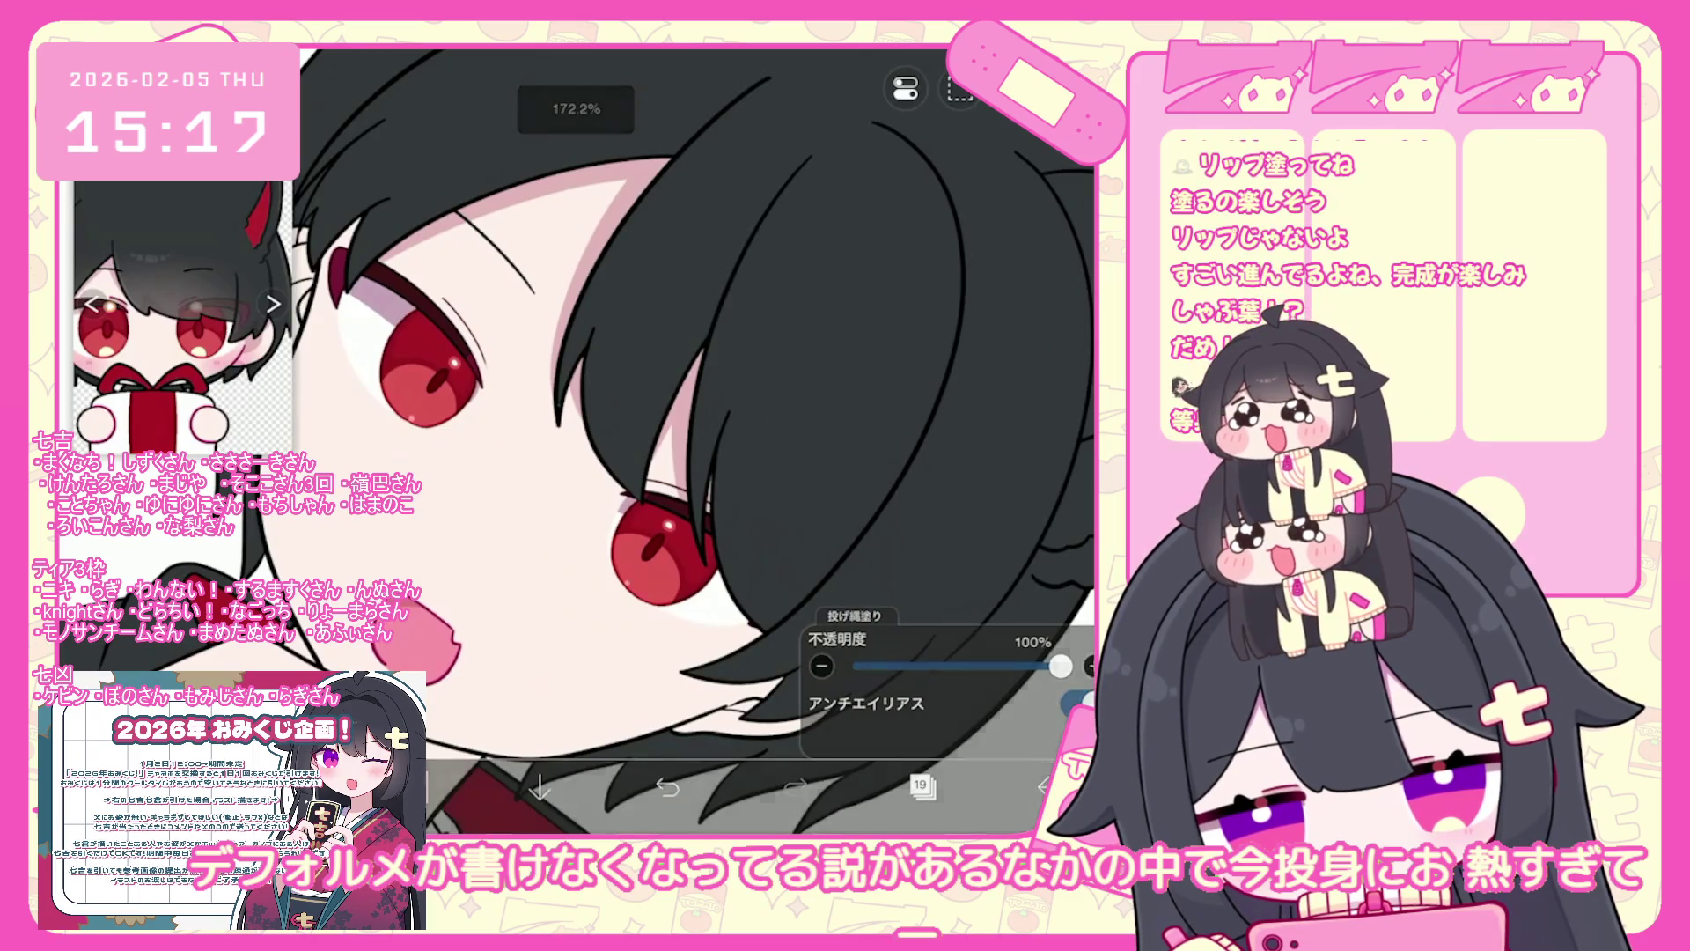
scroll(695, 440, "down", 1)
scroll(695, 440, "up", 3)
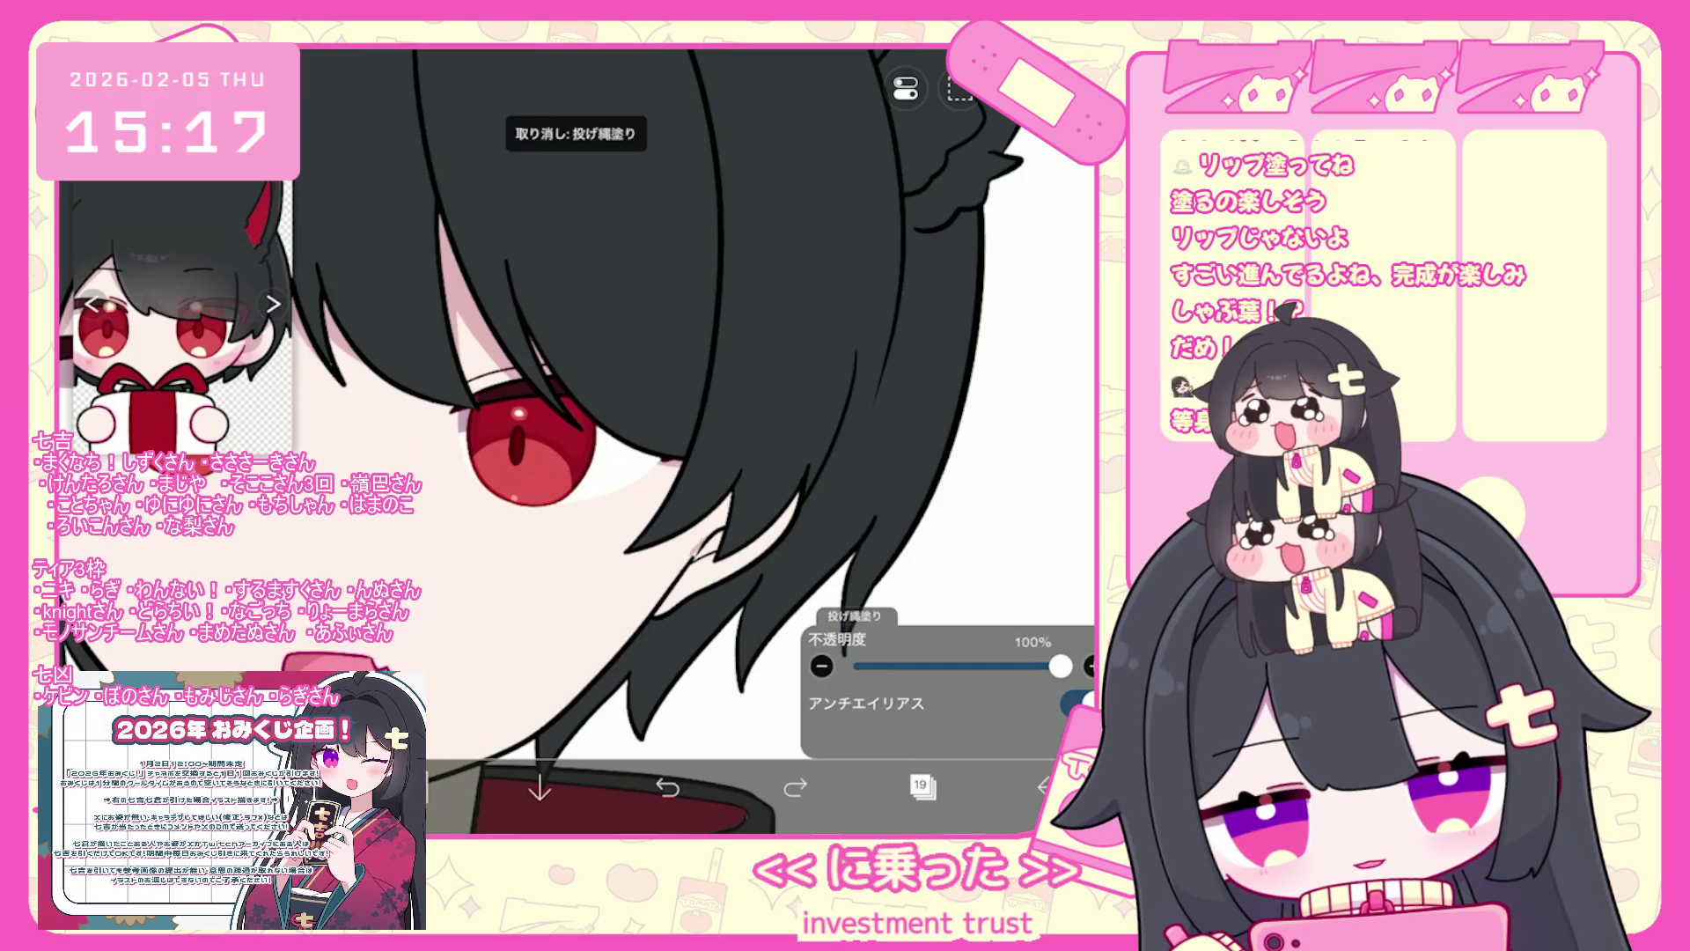
left_click_drag(723, 506, 647, 550)
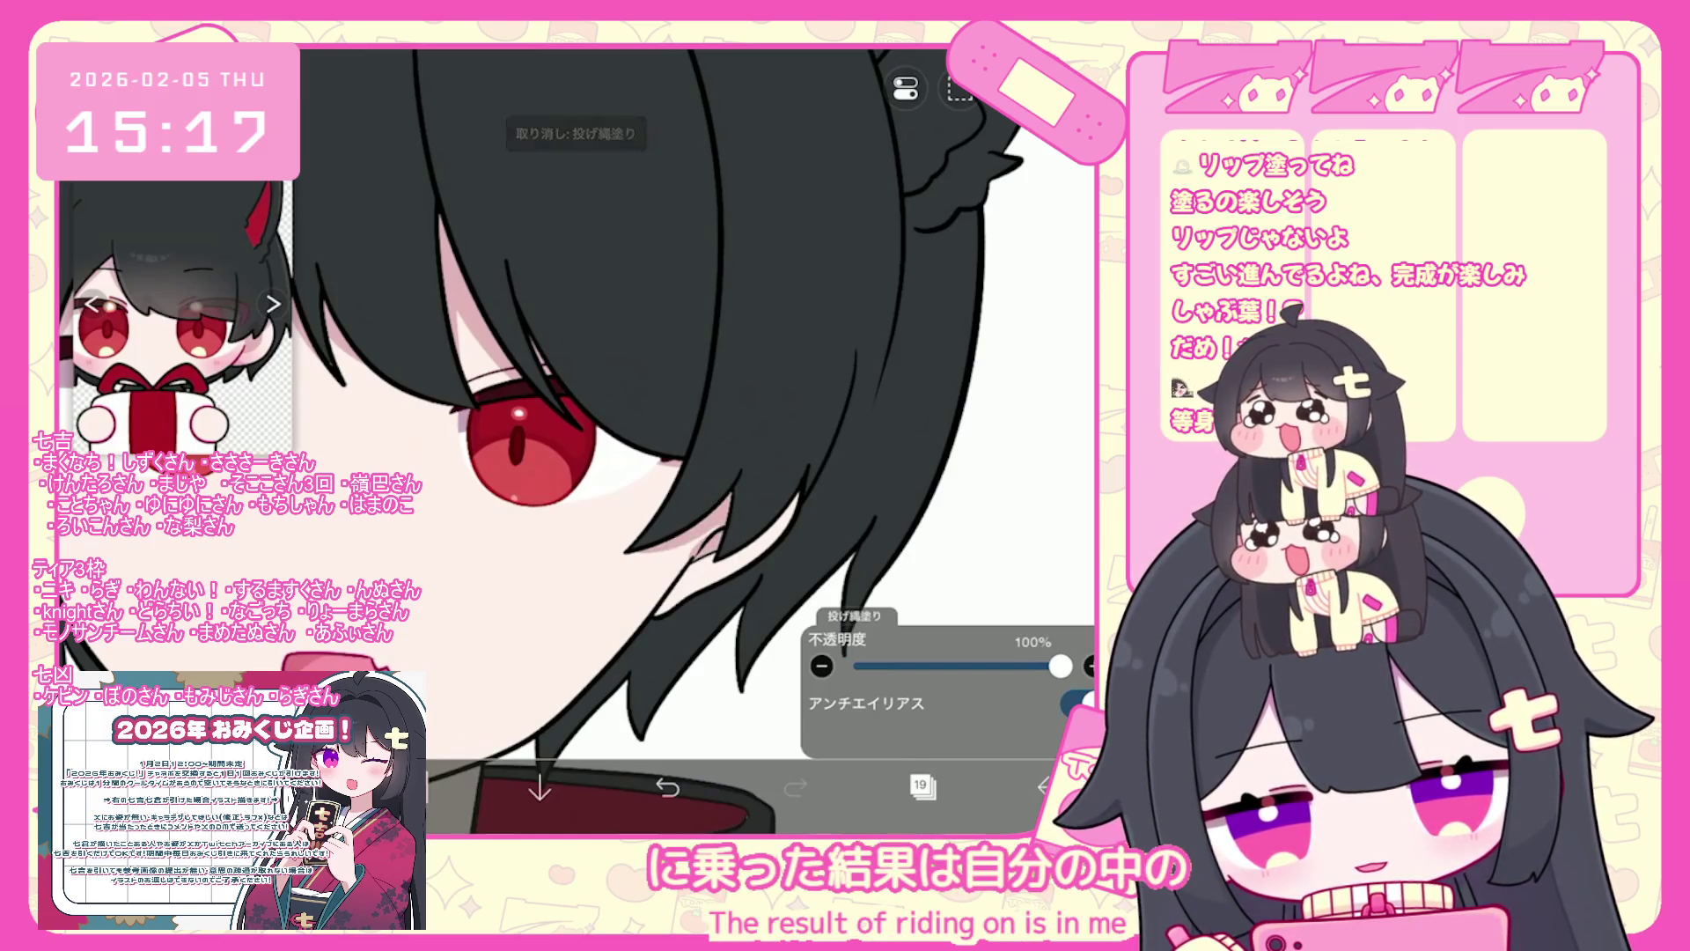
scroll(576, 440, "down", 5)
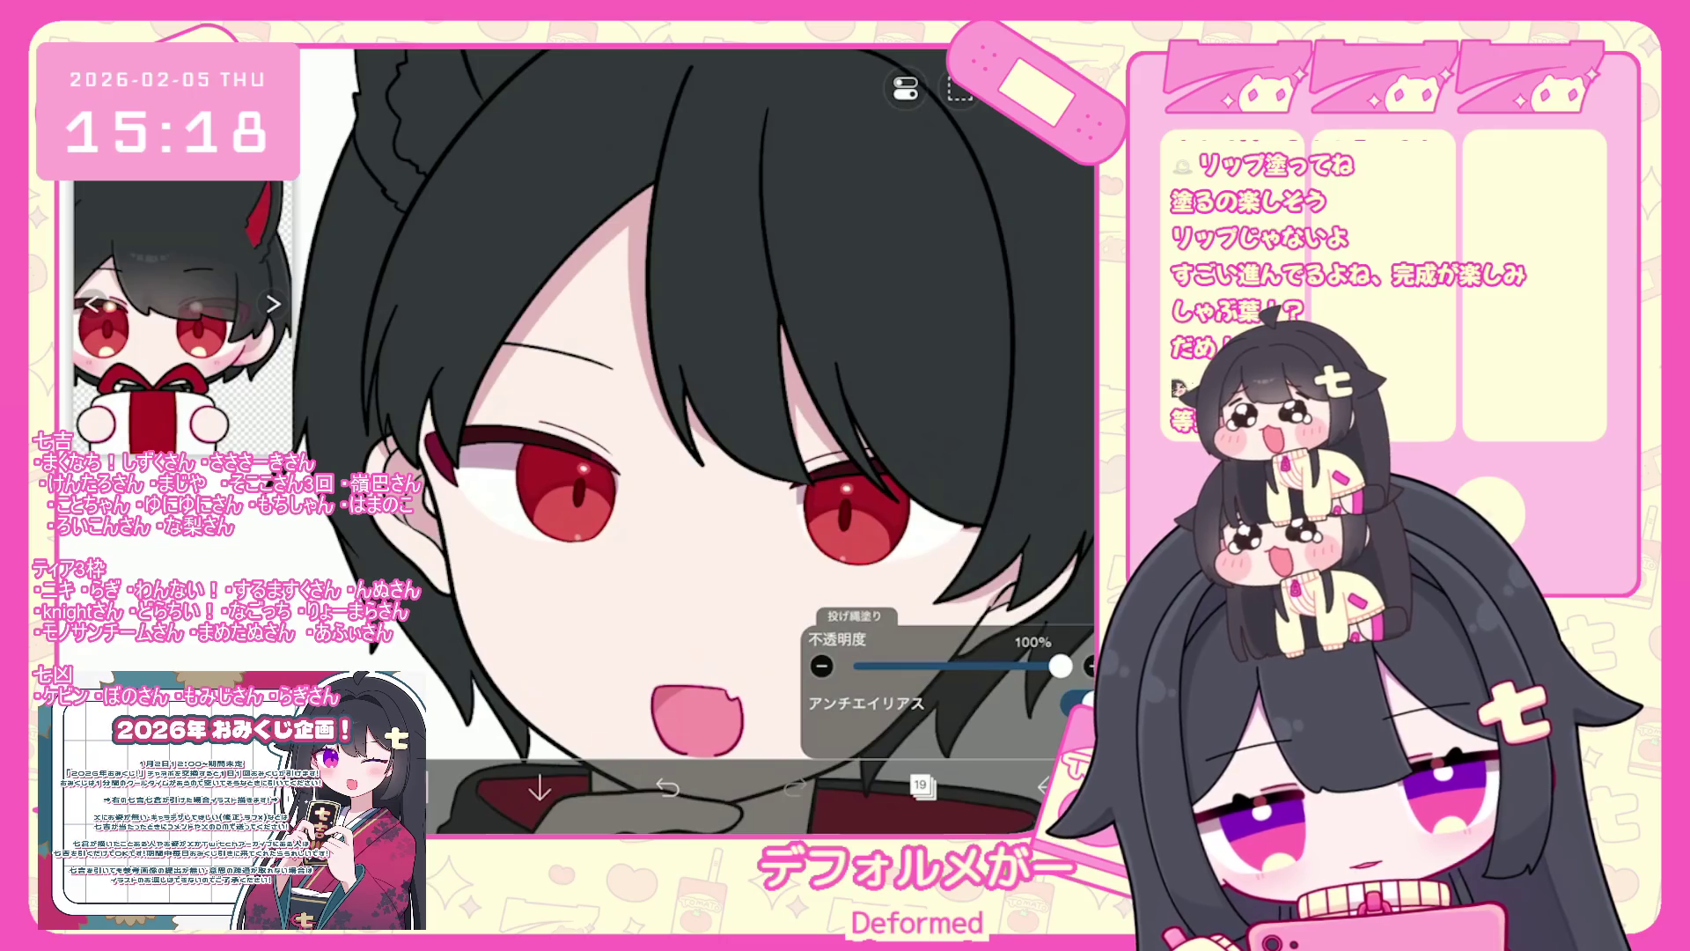
scroll(576, 440, "down", 3)
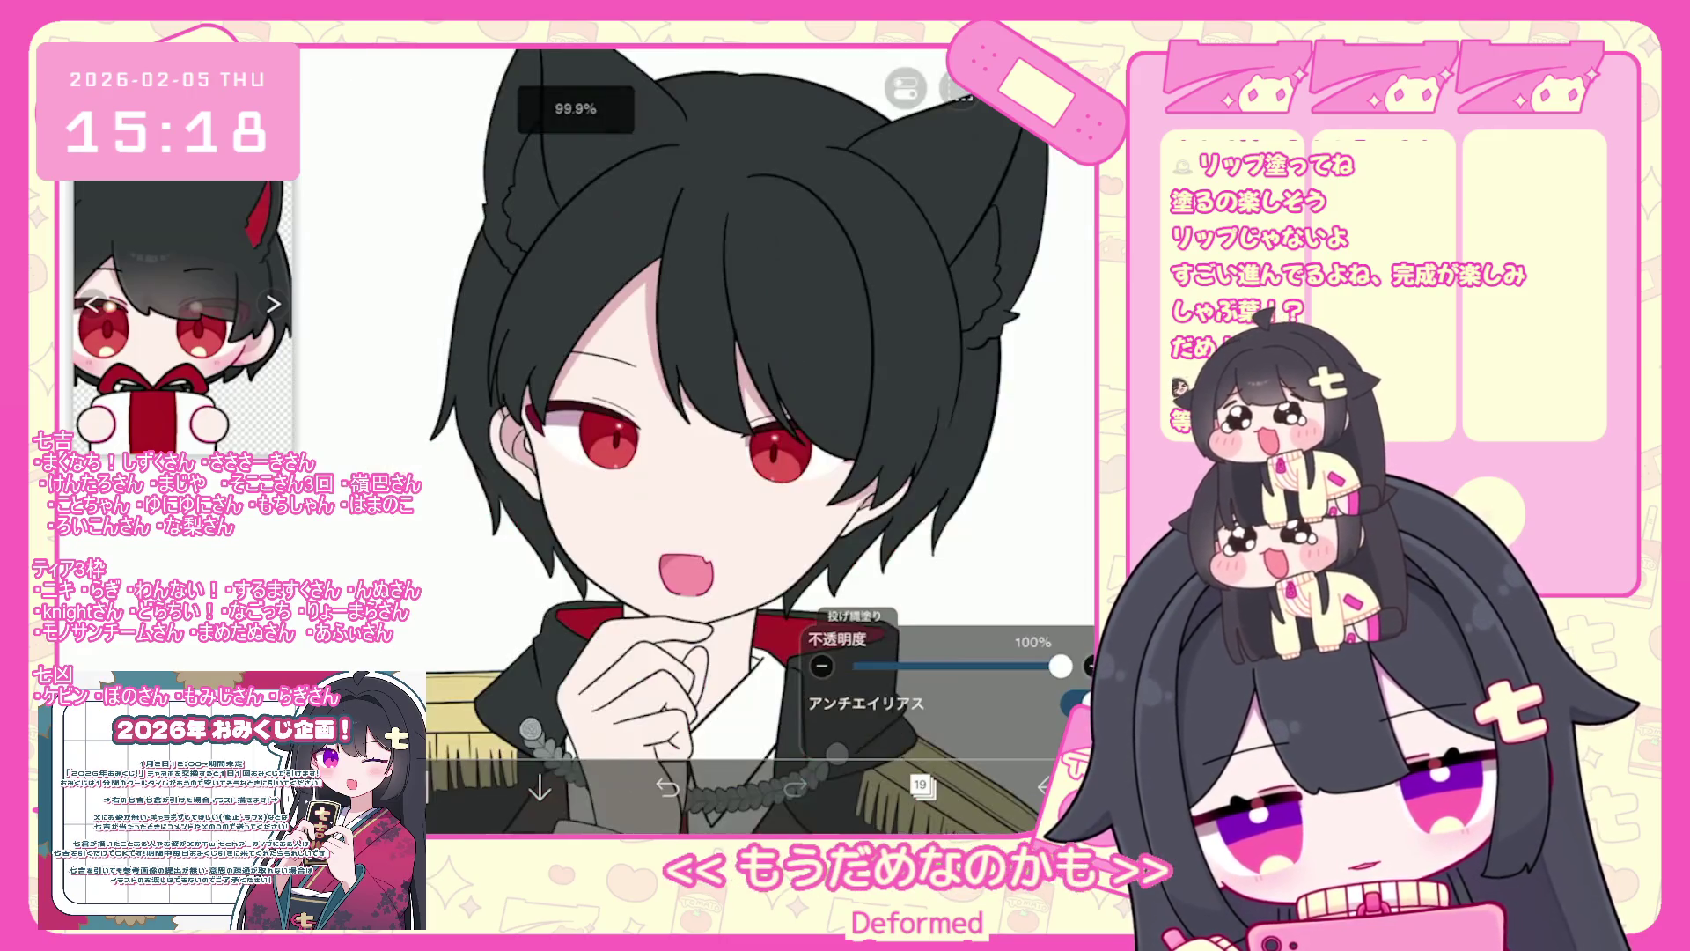
scroll(575, 440, "up", 6)
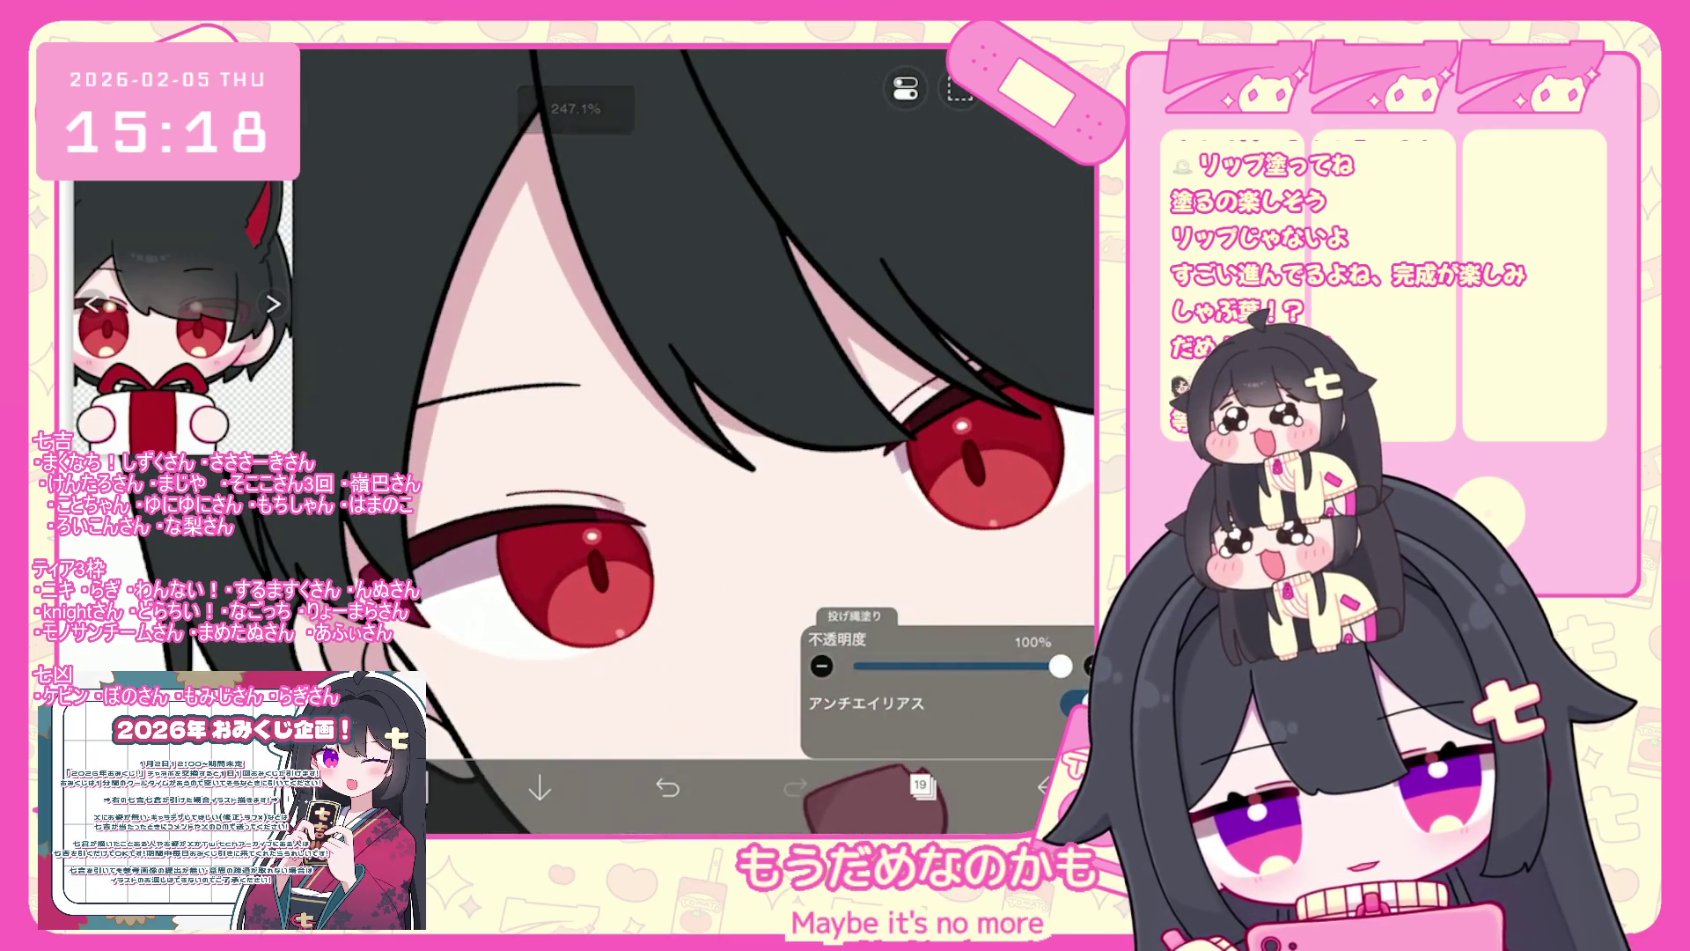
scroll(616, 493, "up", 3)
left_click_drag(631, 512, 467, 513)
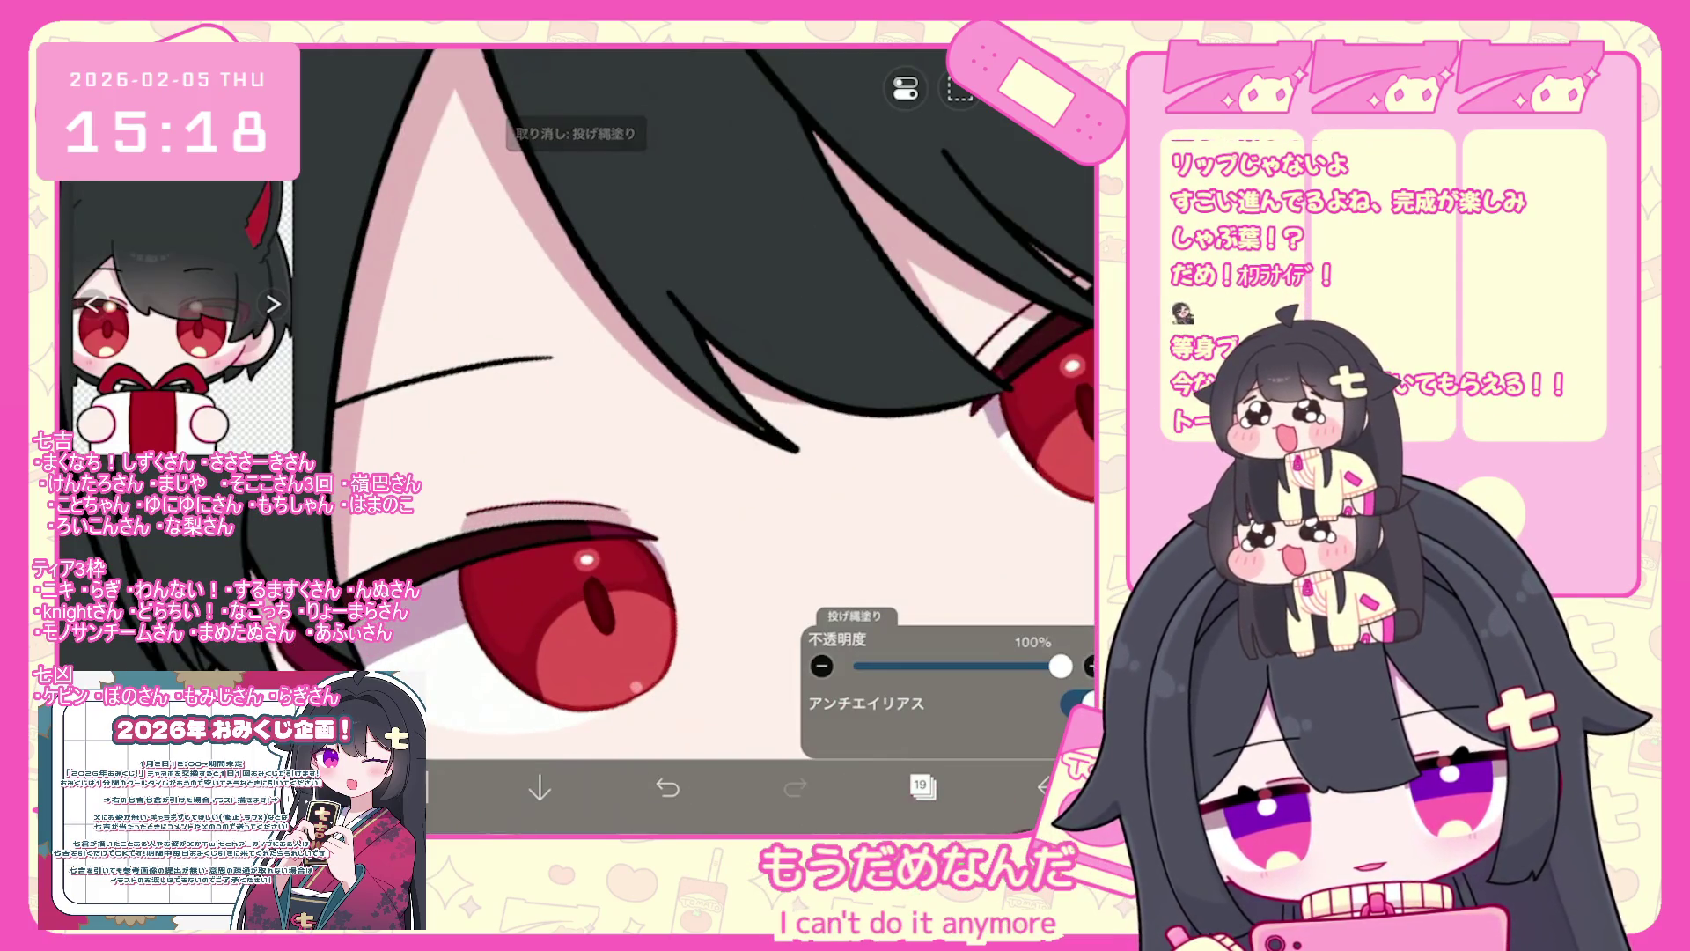
scroll(575, 396, "down", 2)
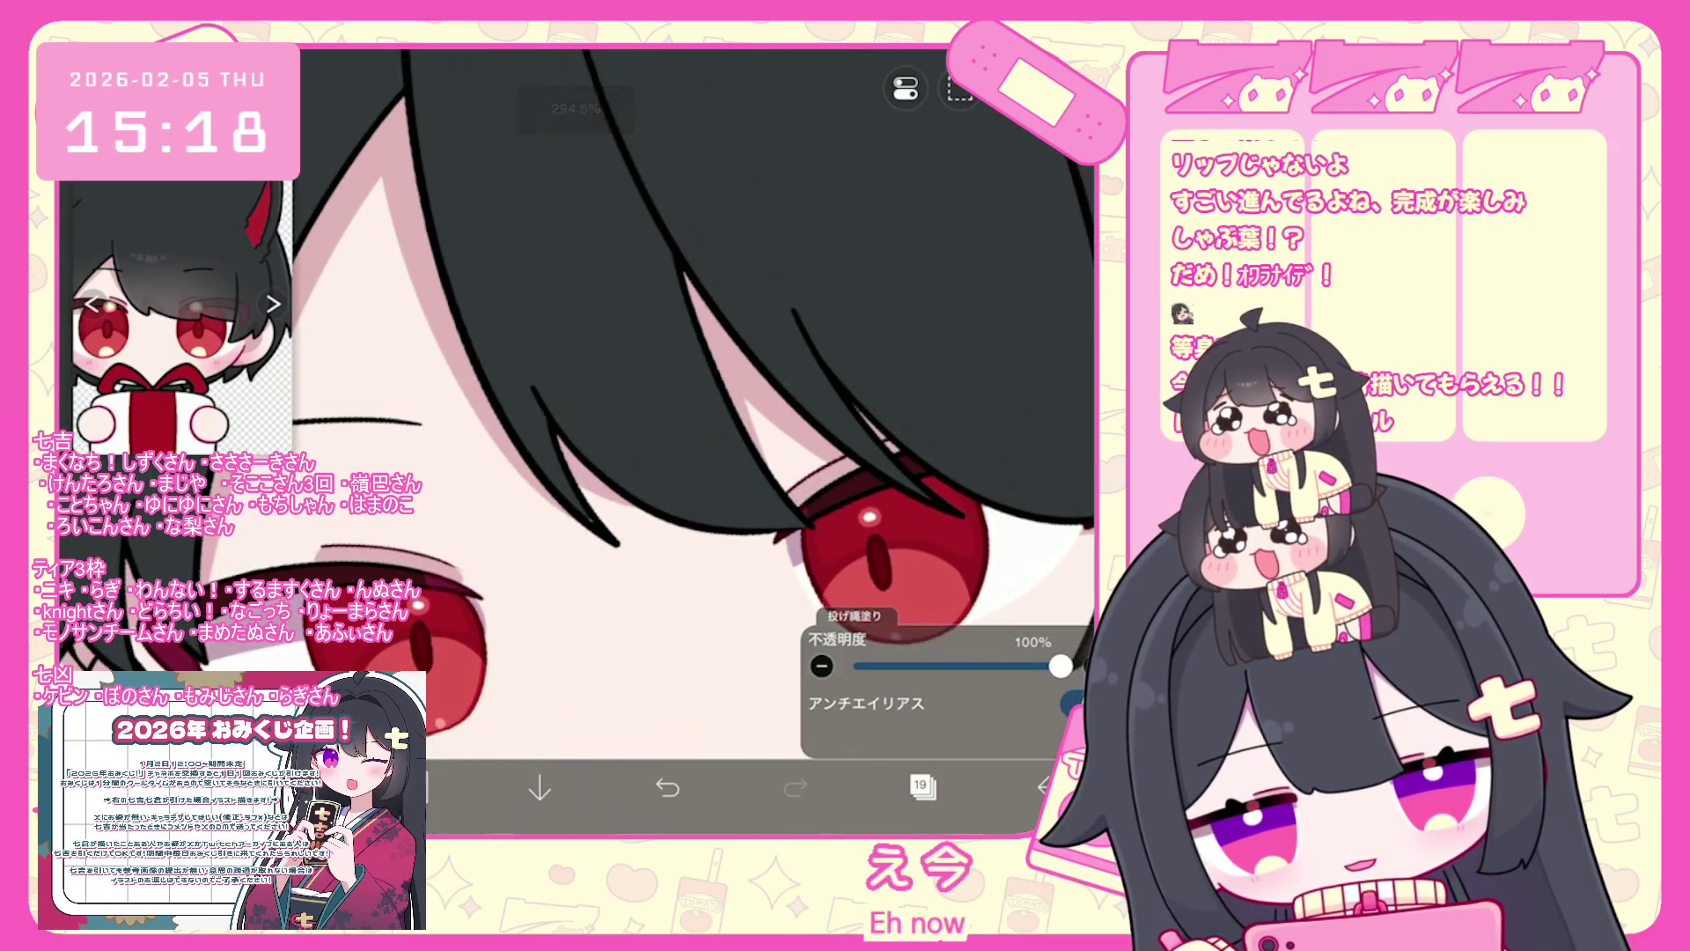
scroll(616, 440, "down", 3)
scroll(616, 440, "up", 2)
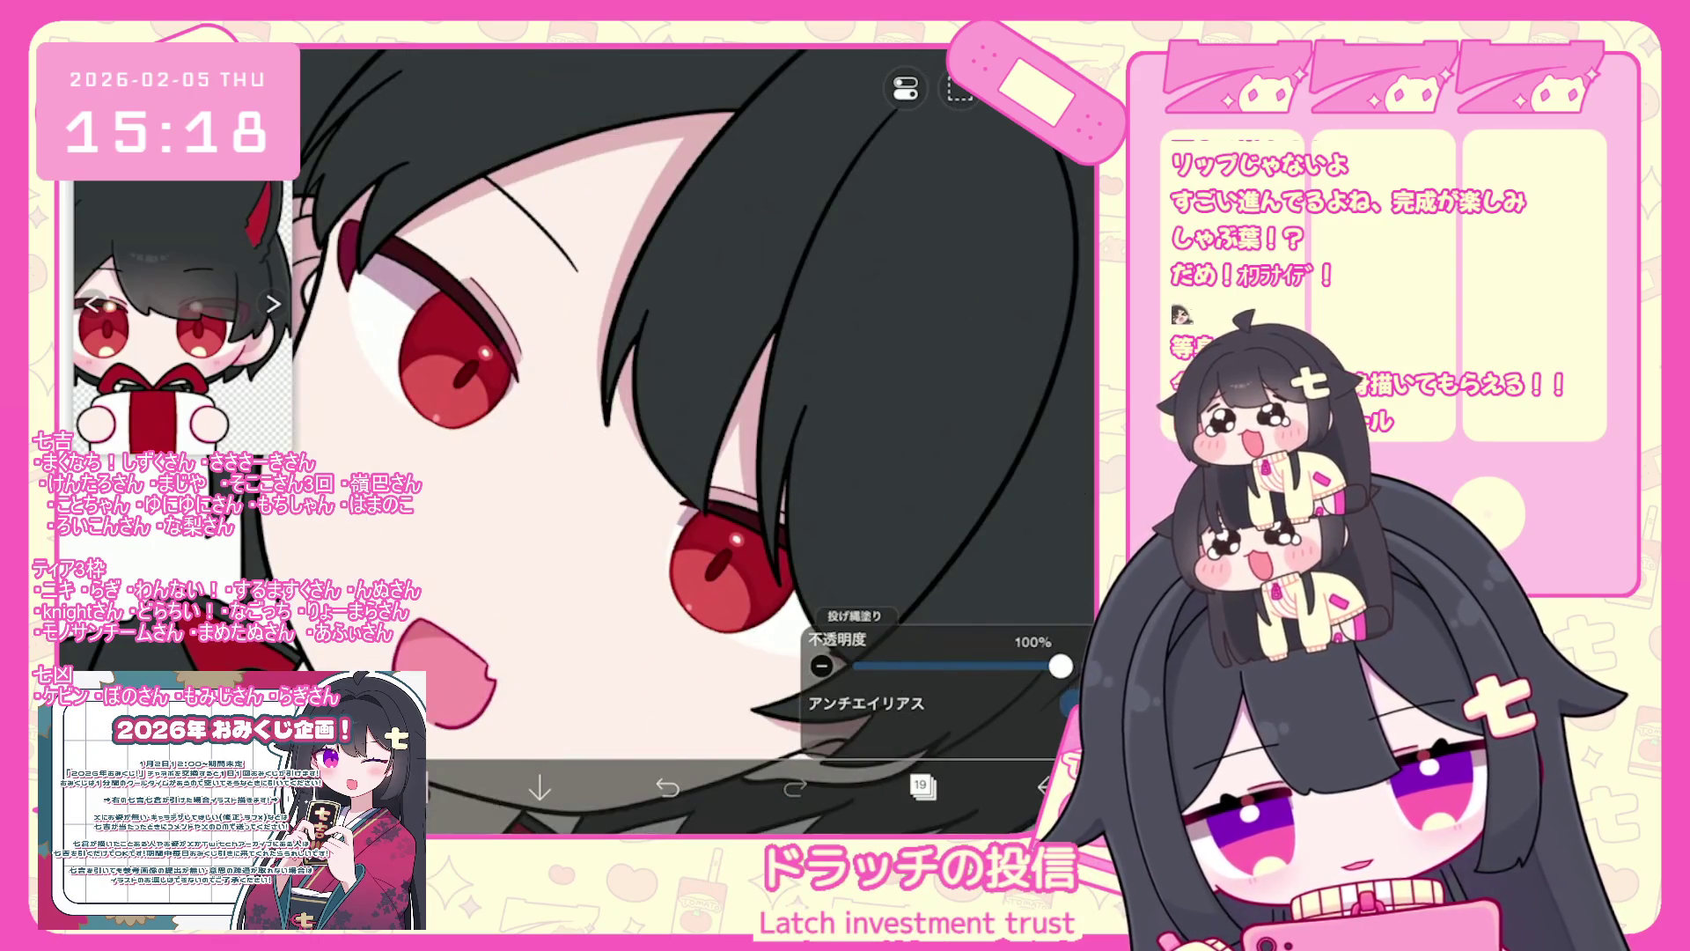
- Undo the unwanted shadow fills, including the one on the neck
key("ctrl+z")
scroll(616, 440, "down", 5)
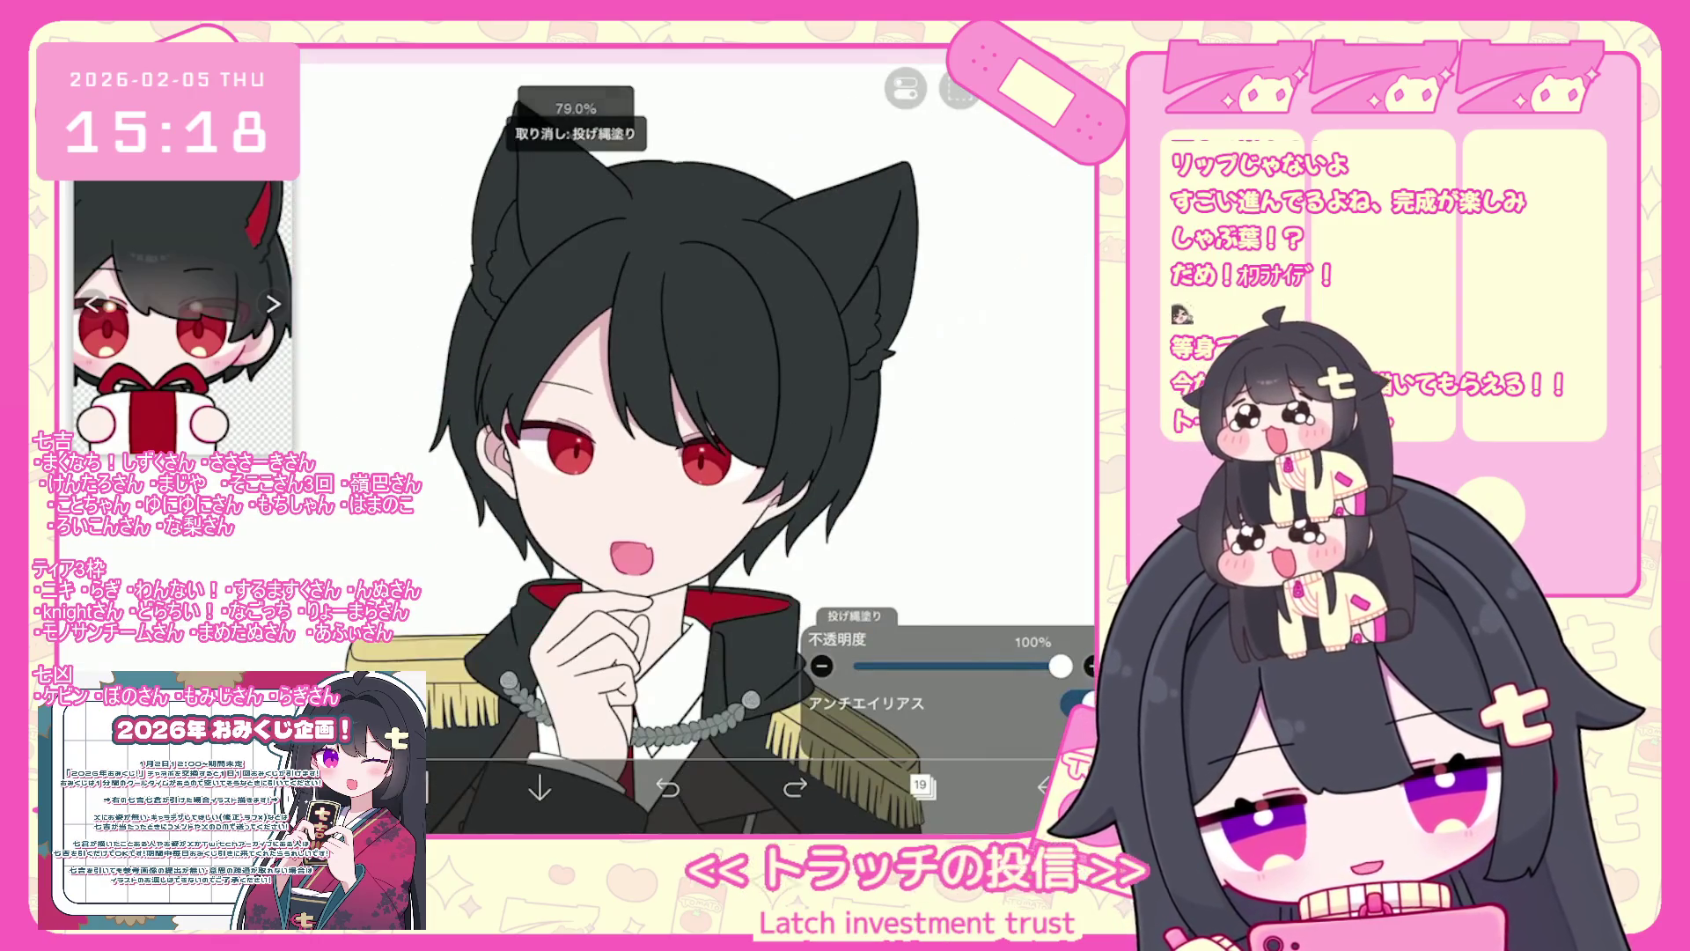
scroll(616, 440, "up", 2)
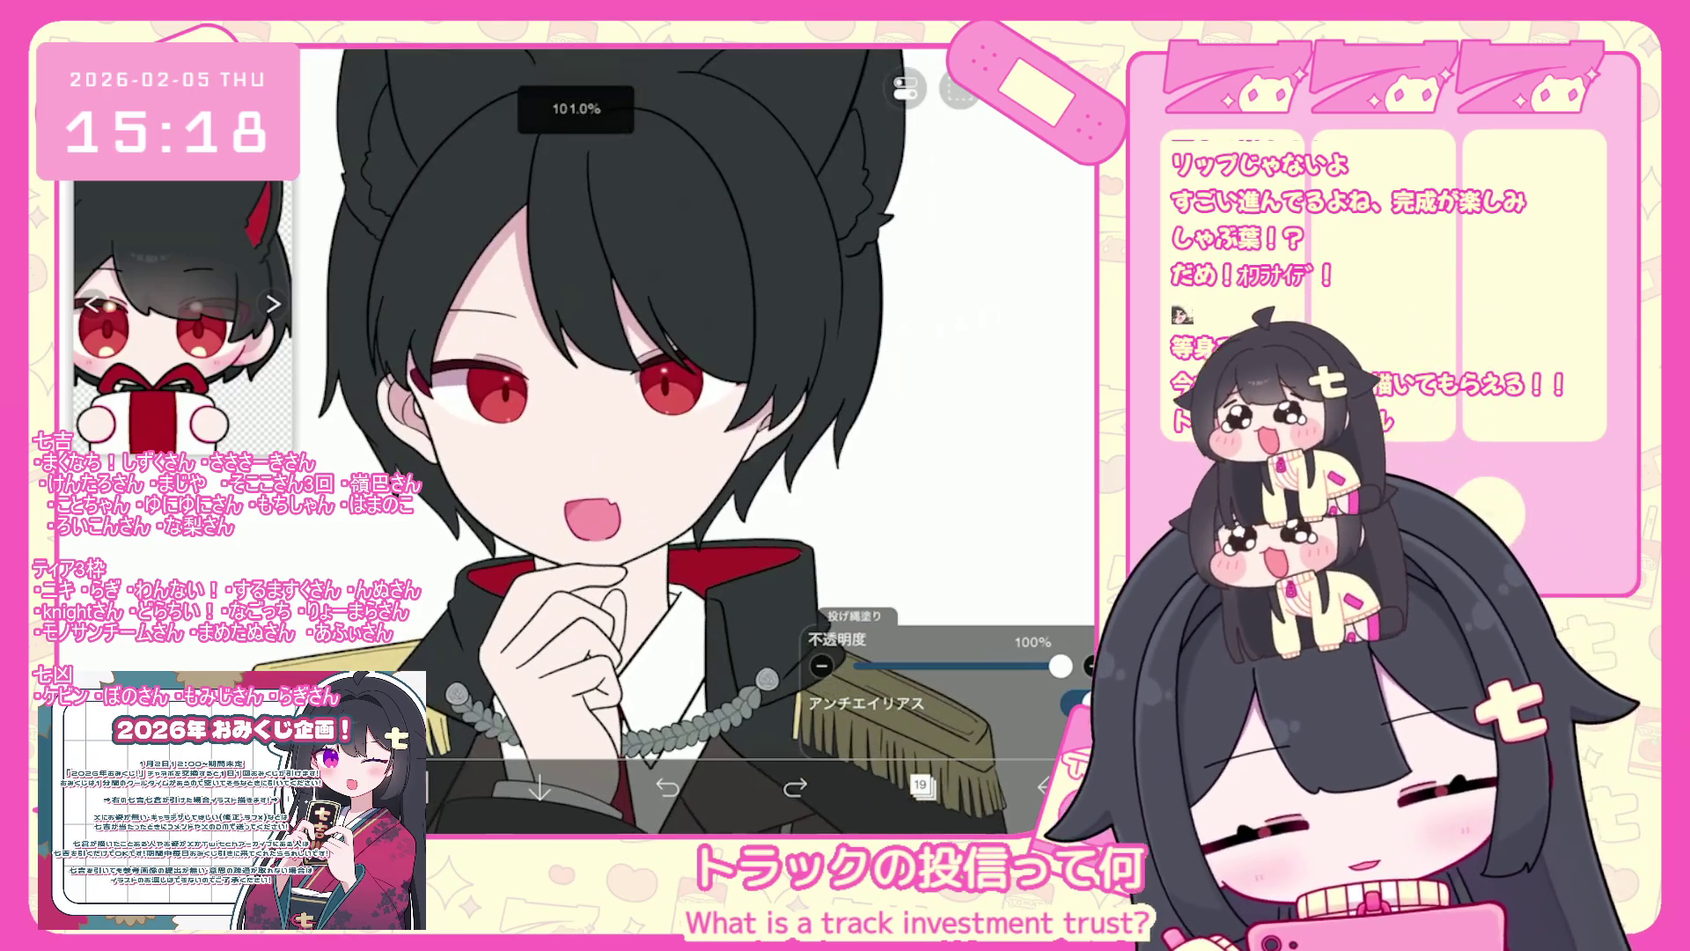
key("ctrl+z")
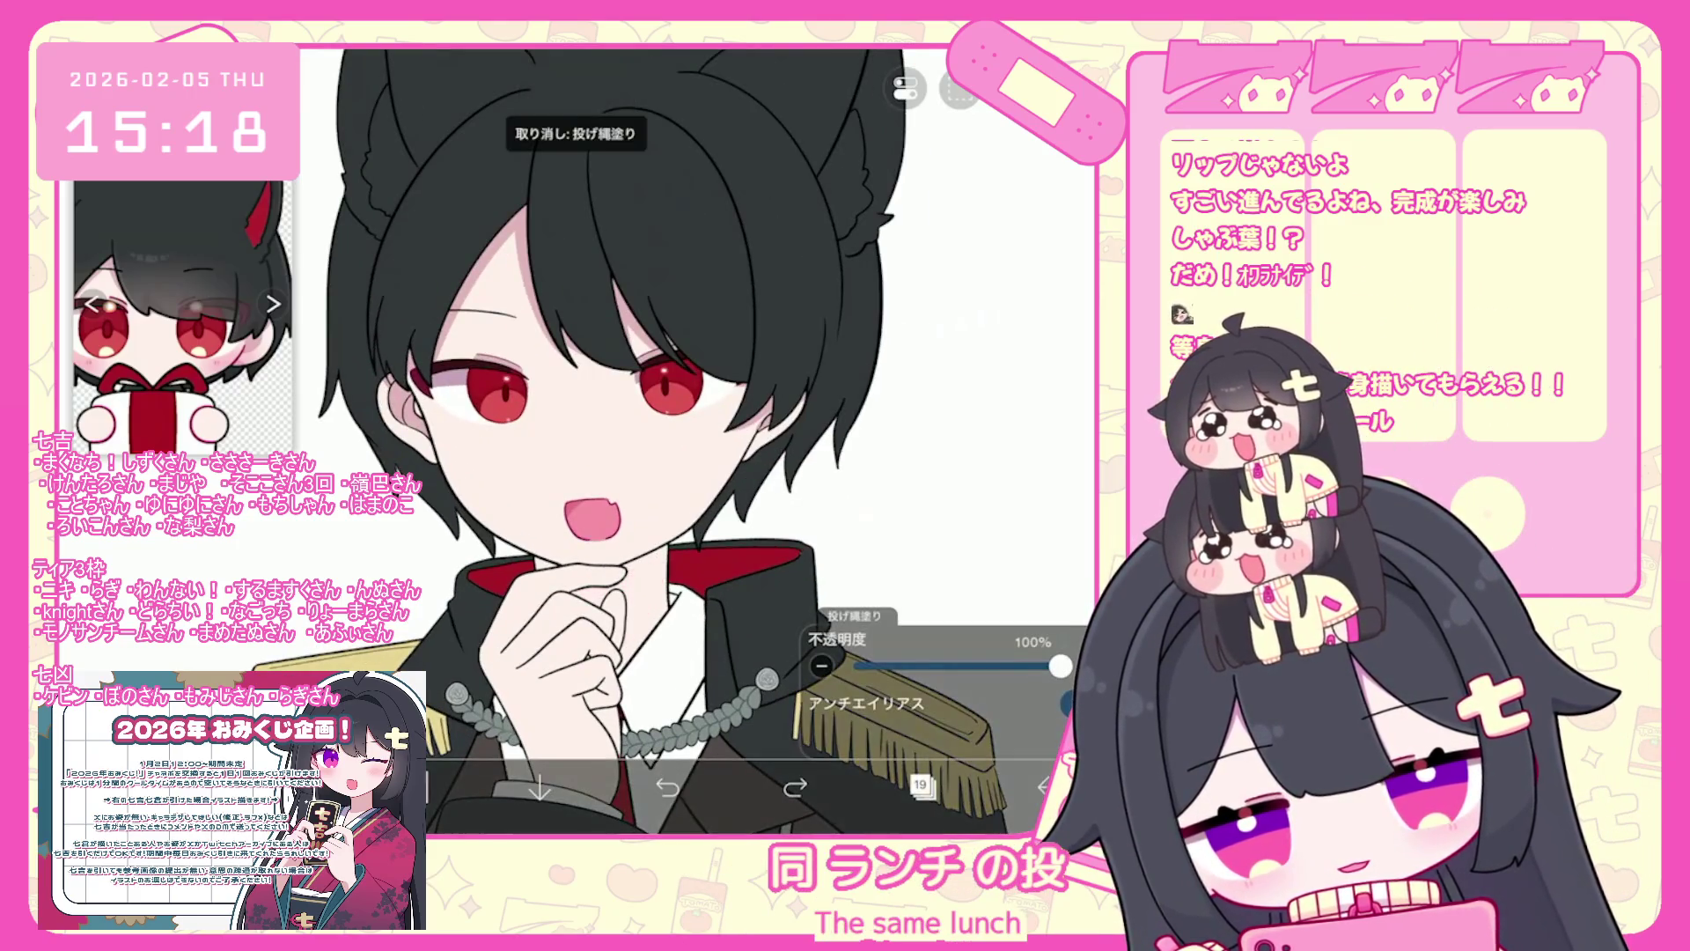
scroll(617, 440, "up", 2)
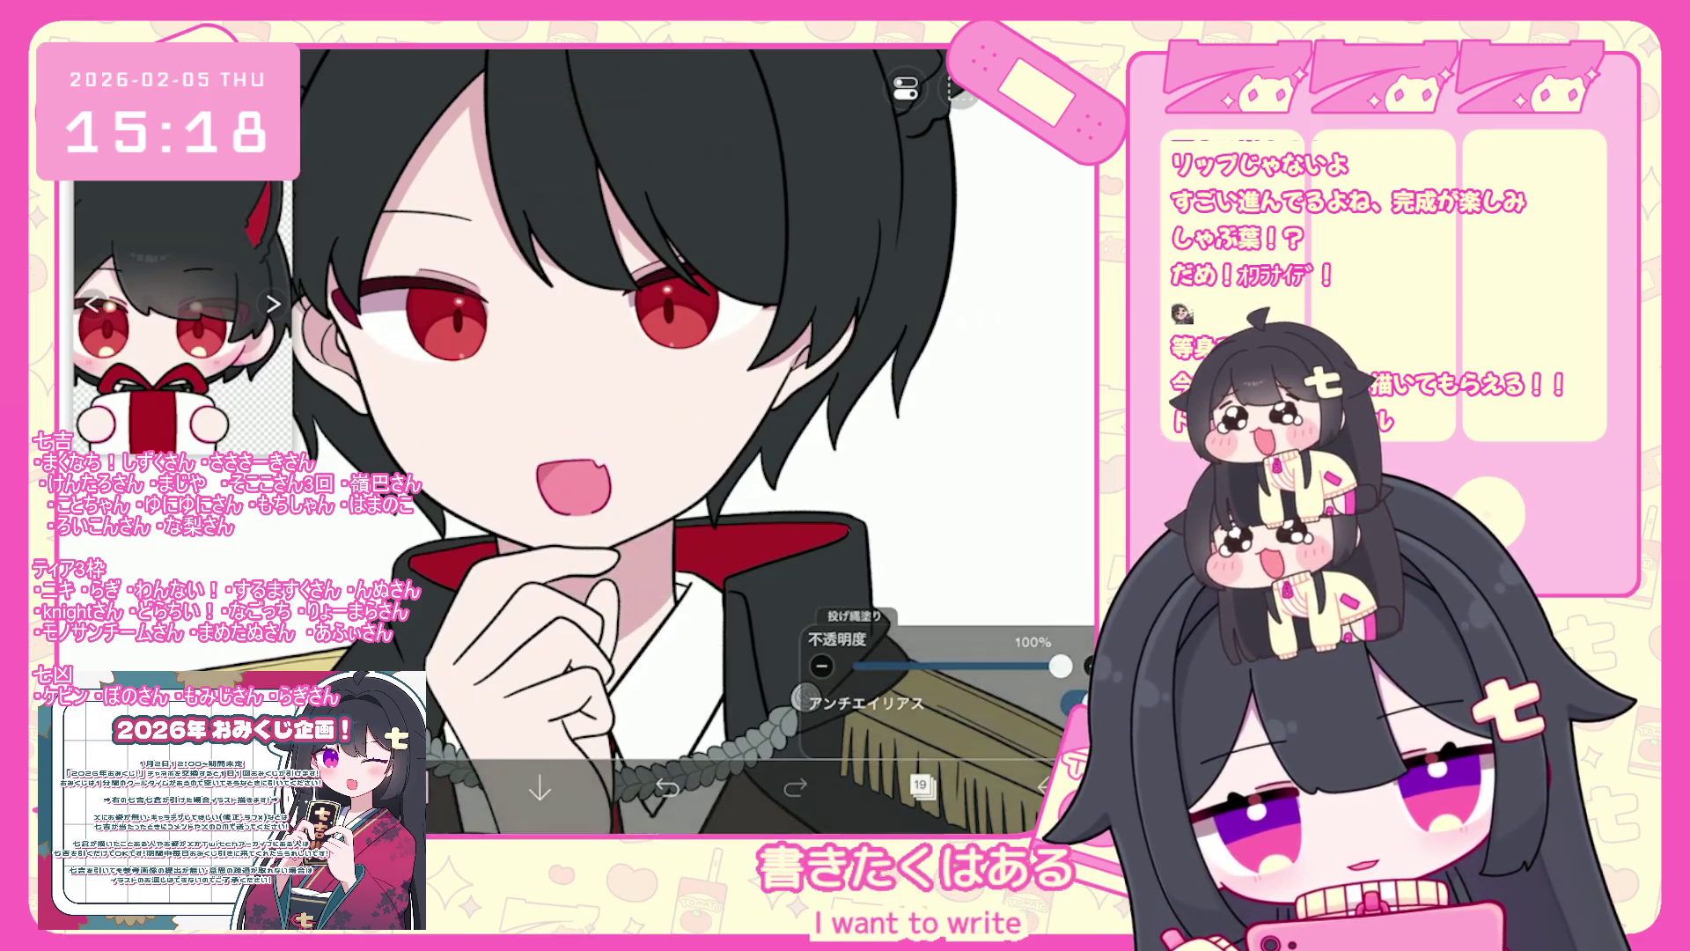
scroll(616, 440, "down", 3)
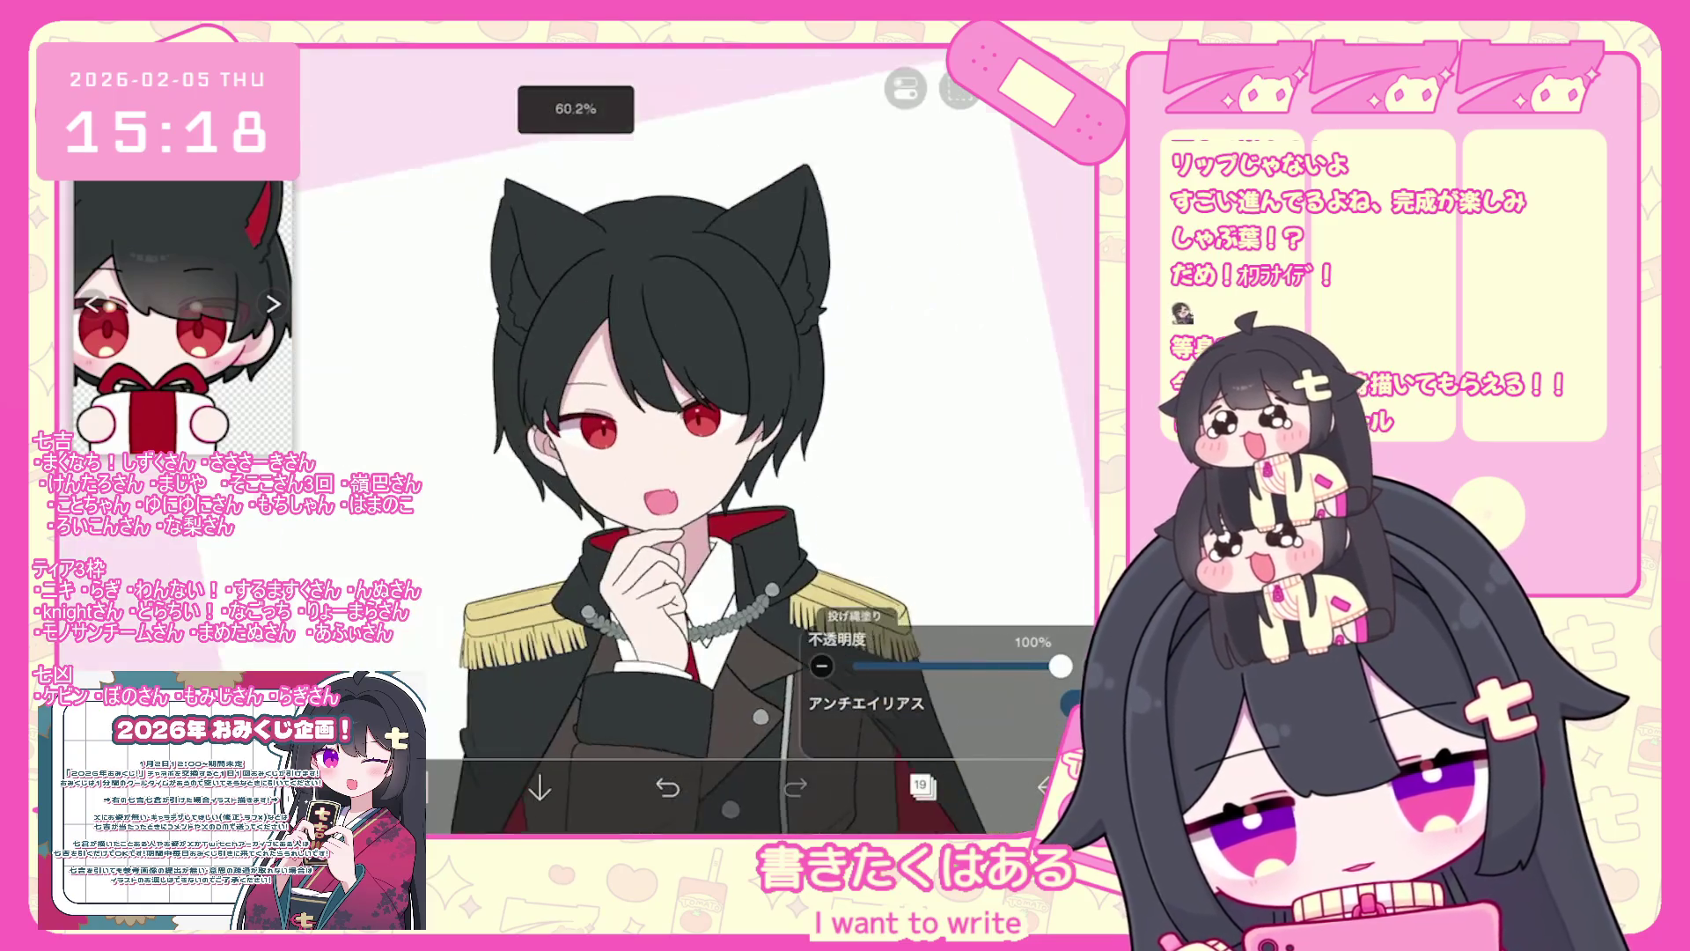
key("ctrl+z")
scroll(617, 440, "up", 3)
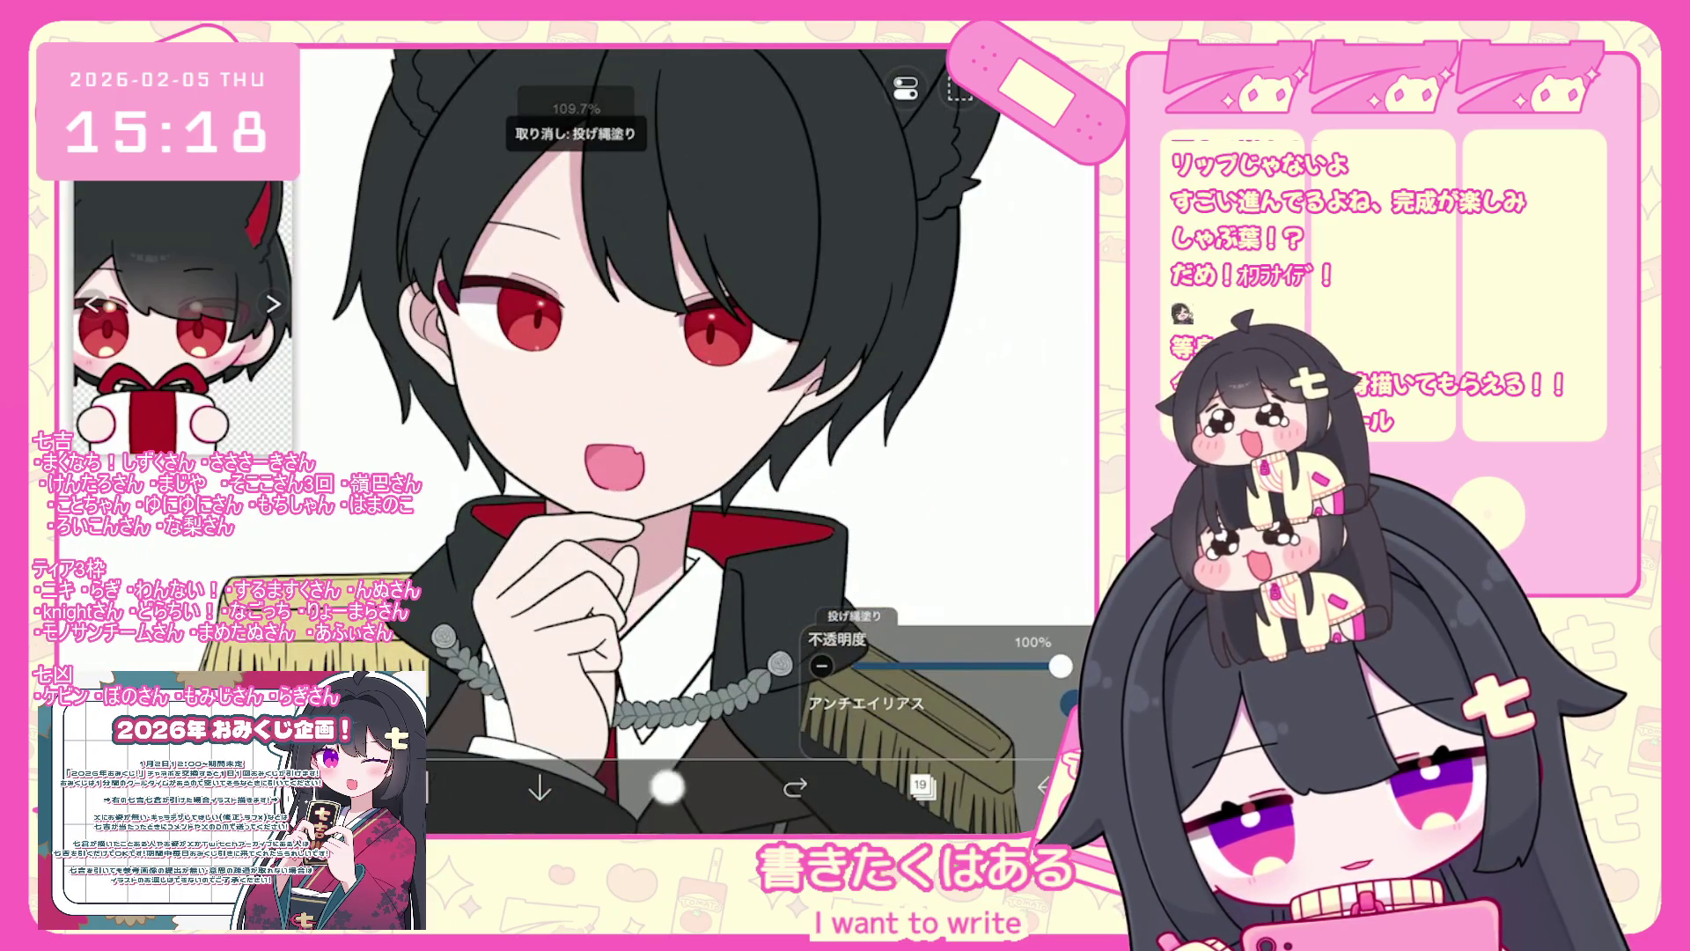
scroll(616, 396, "up", 2)
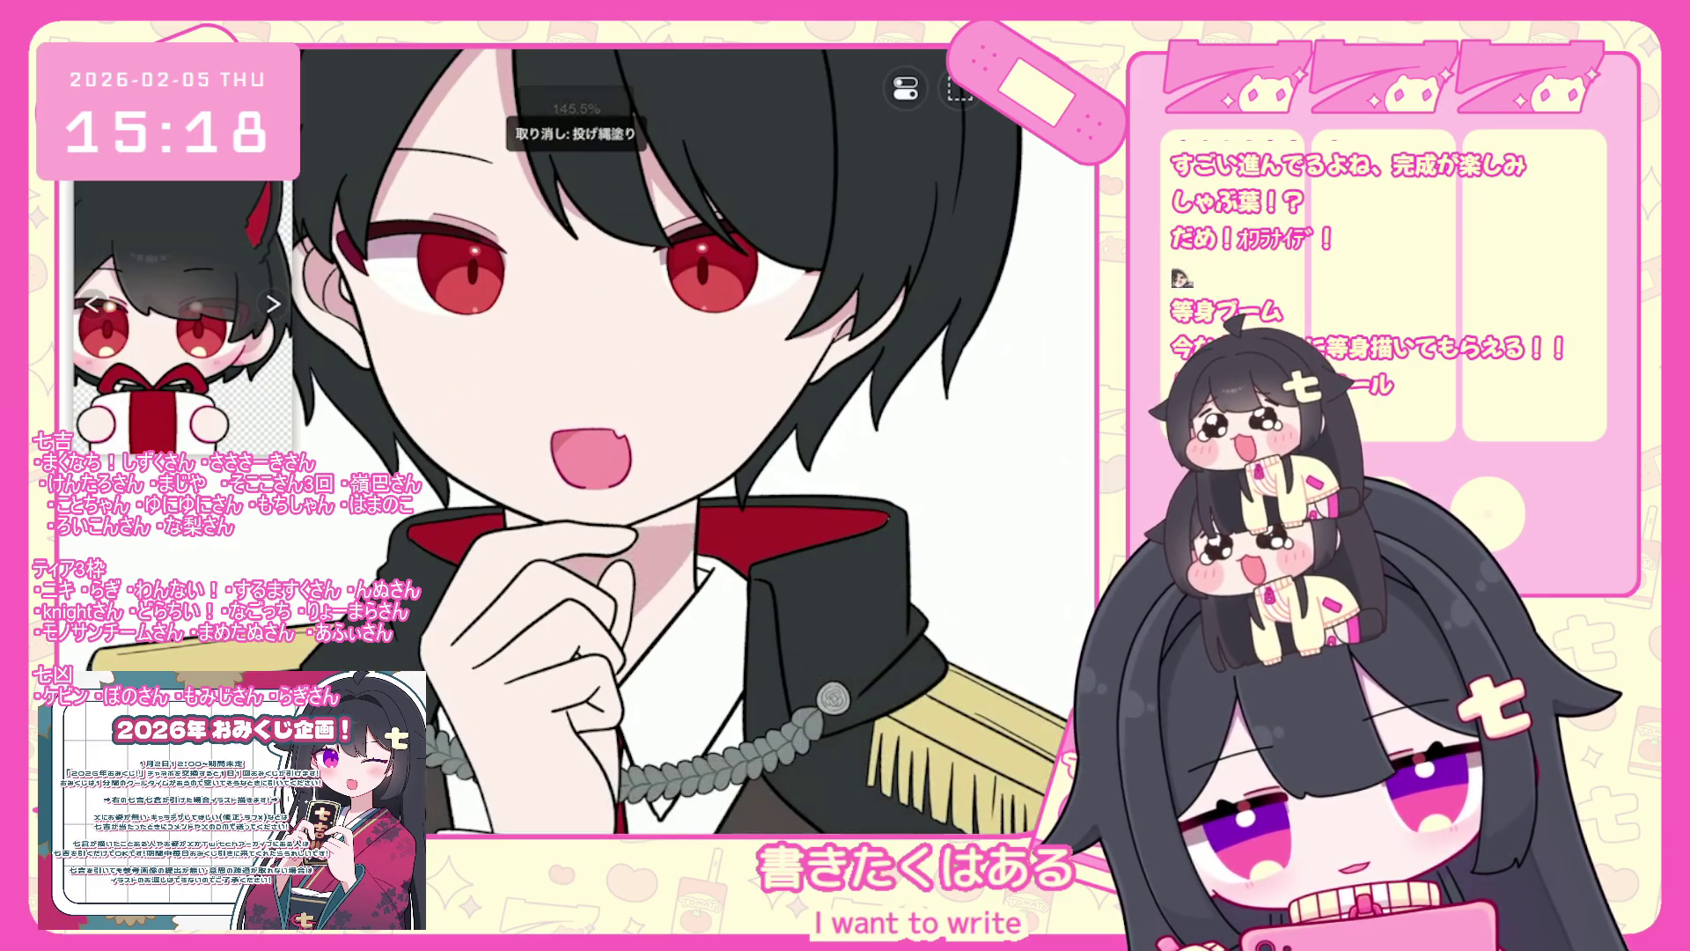
scroll(616, 396, "up", 1)
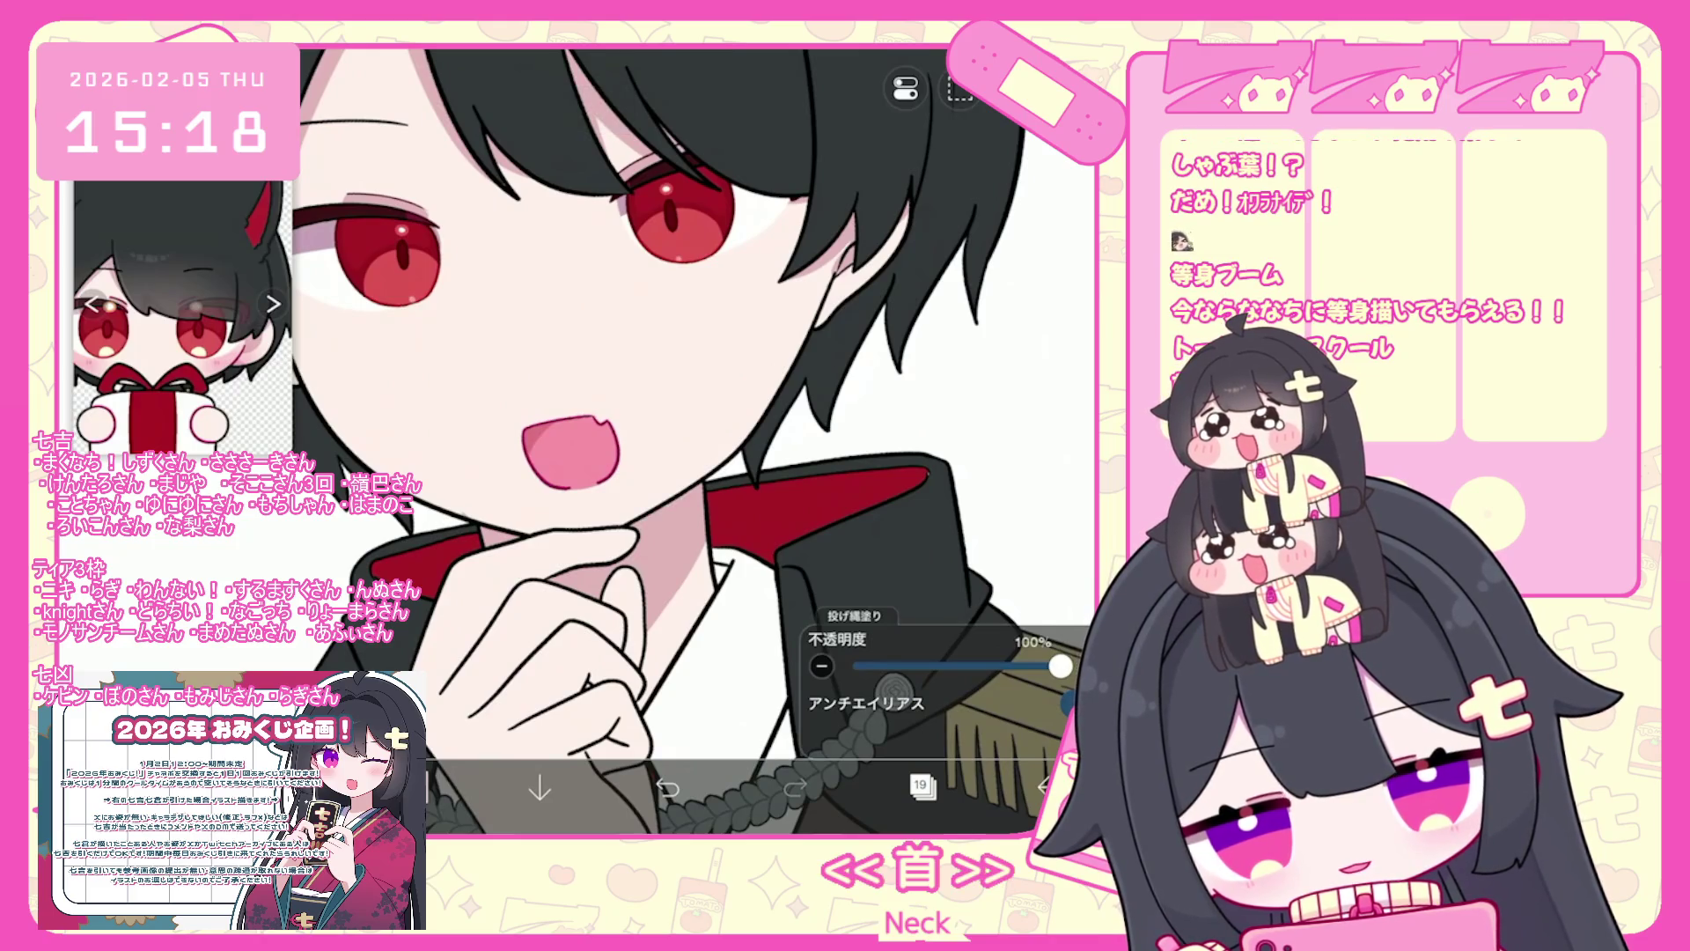
key("ctrl+z")
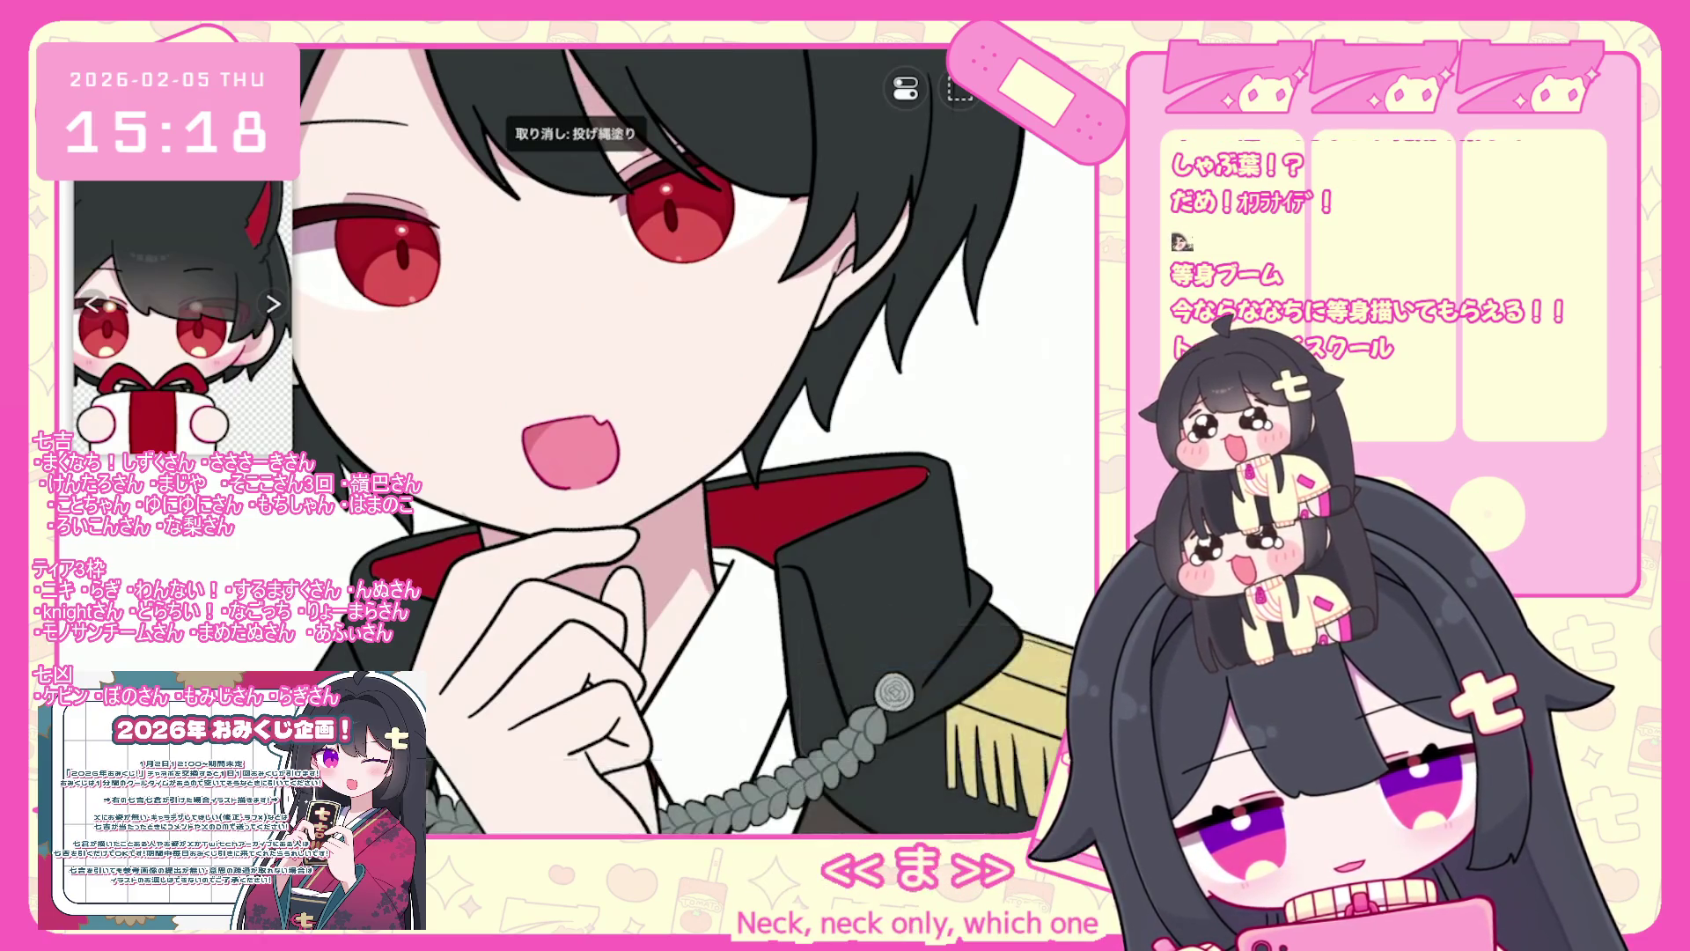
- Add a small shadow fill near the hand
left_click(703, 552)
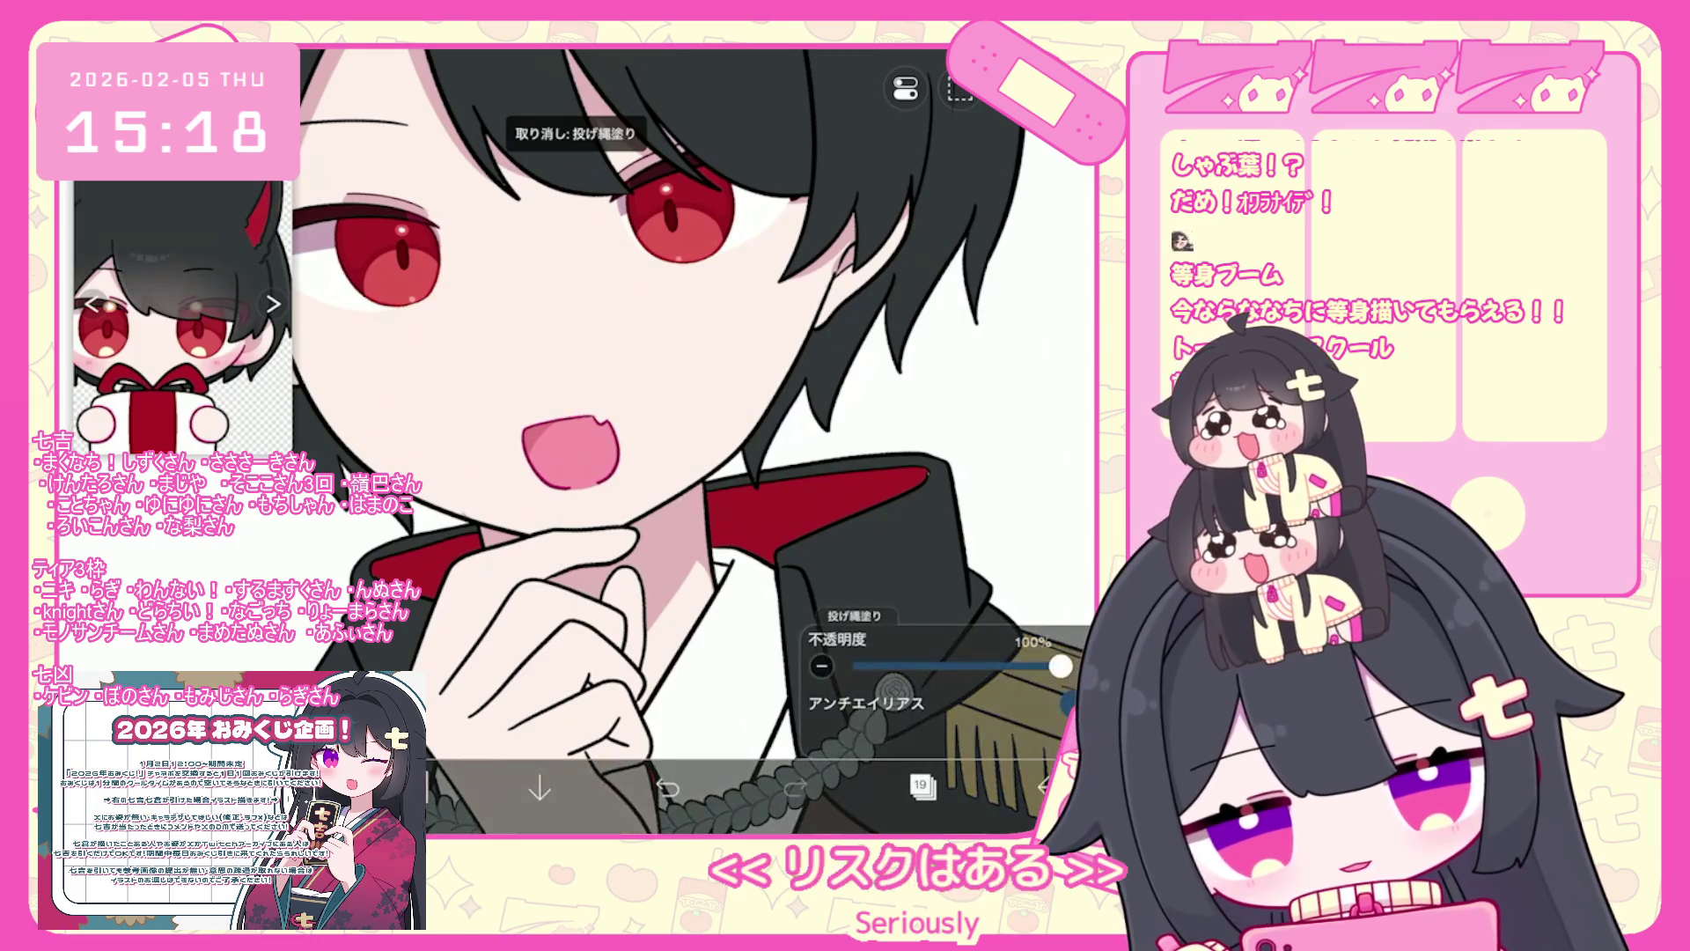
scroll(695, 440, "down", 5)
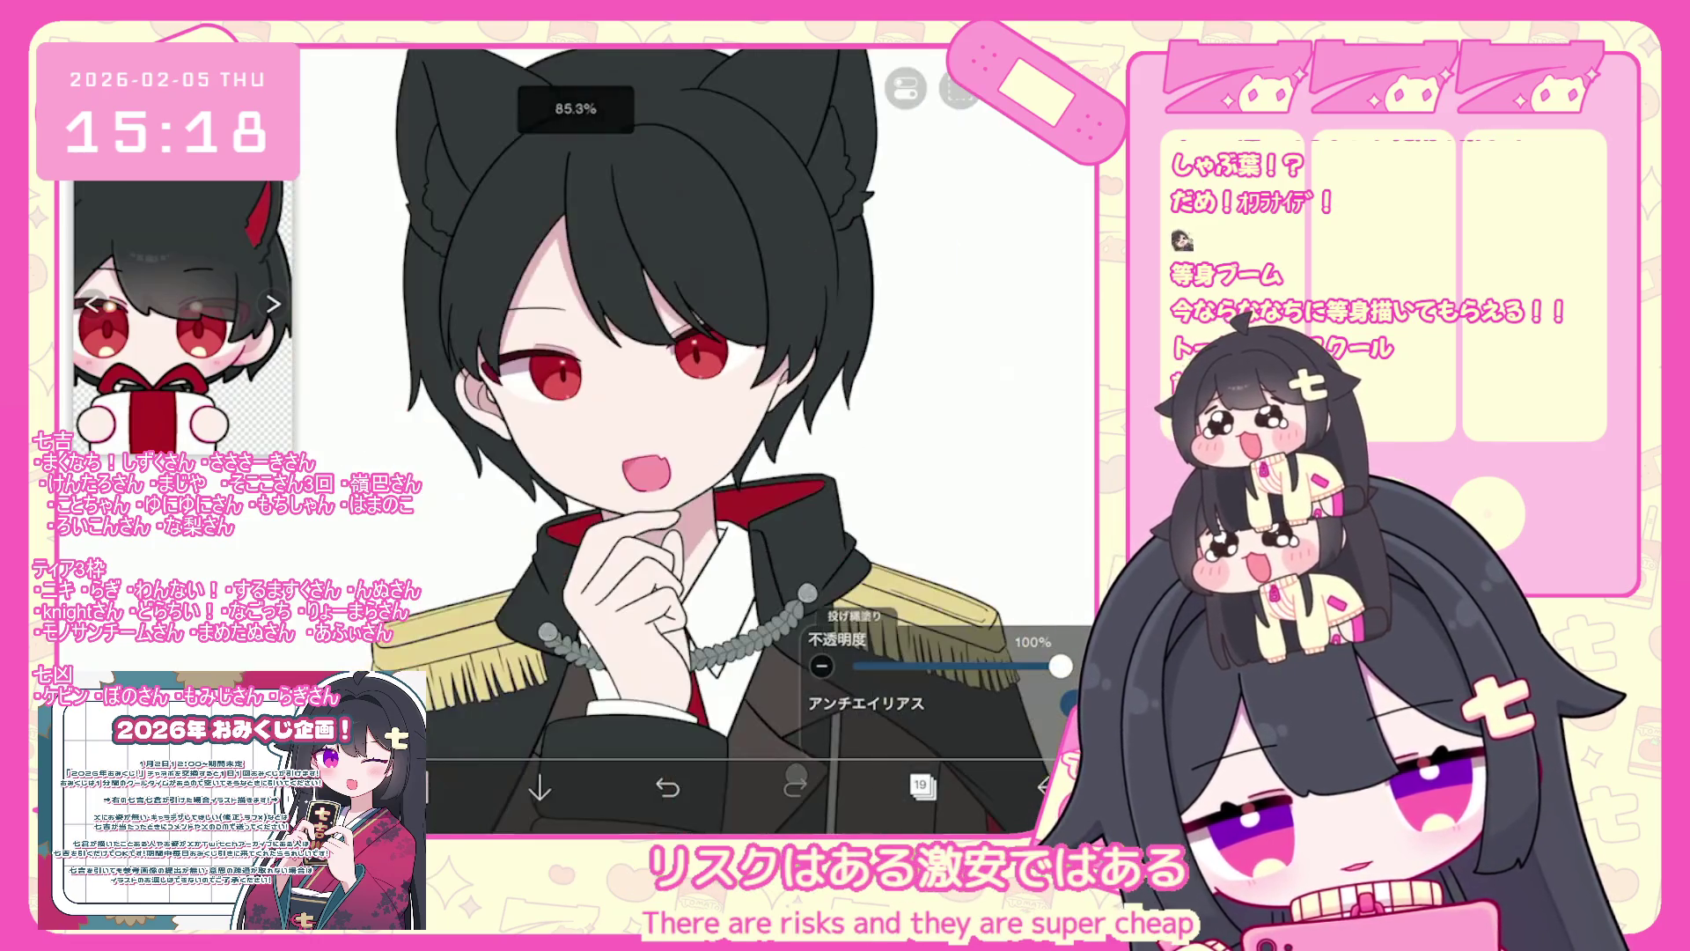
scroll(704, 440, "up", 3)
left_click(921, 786)
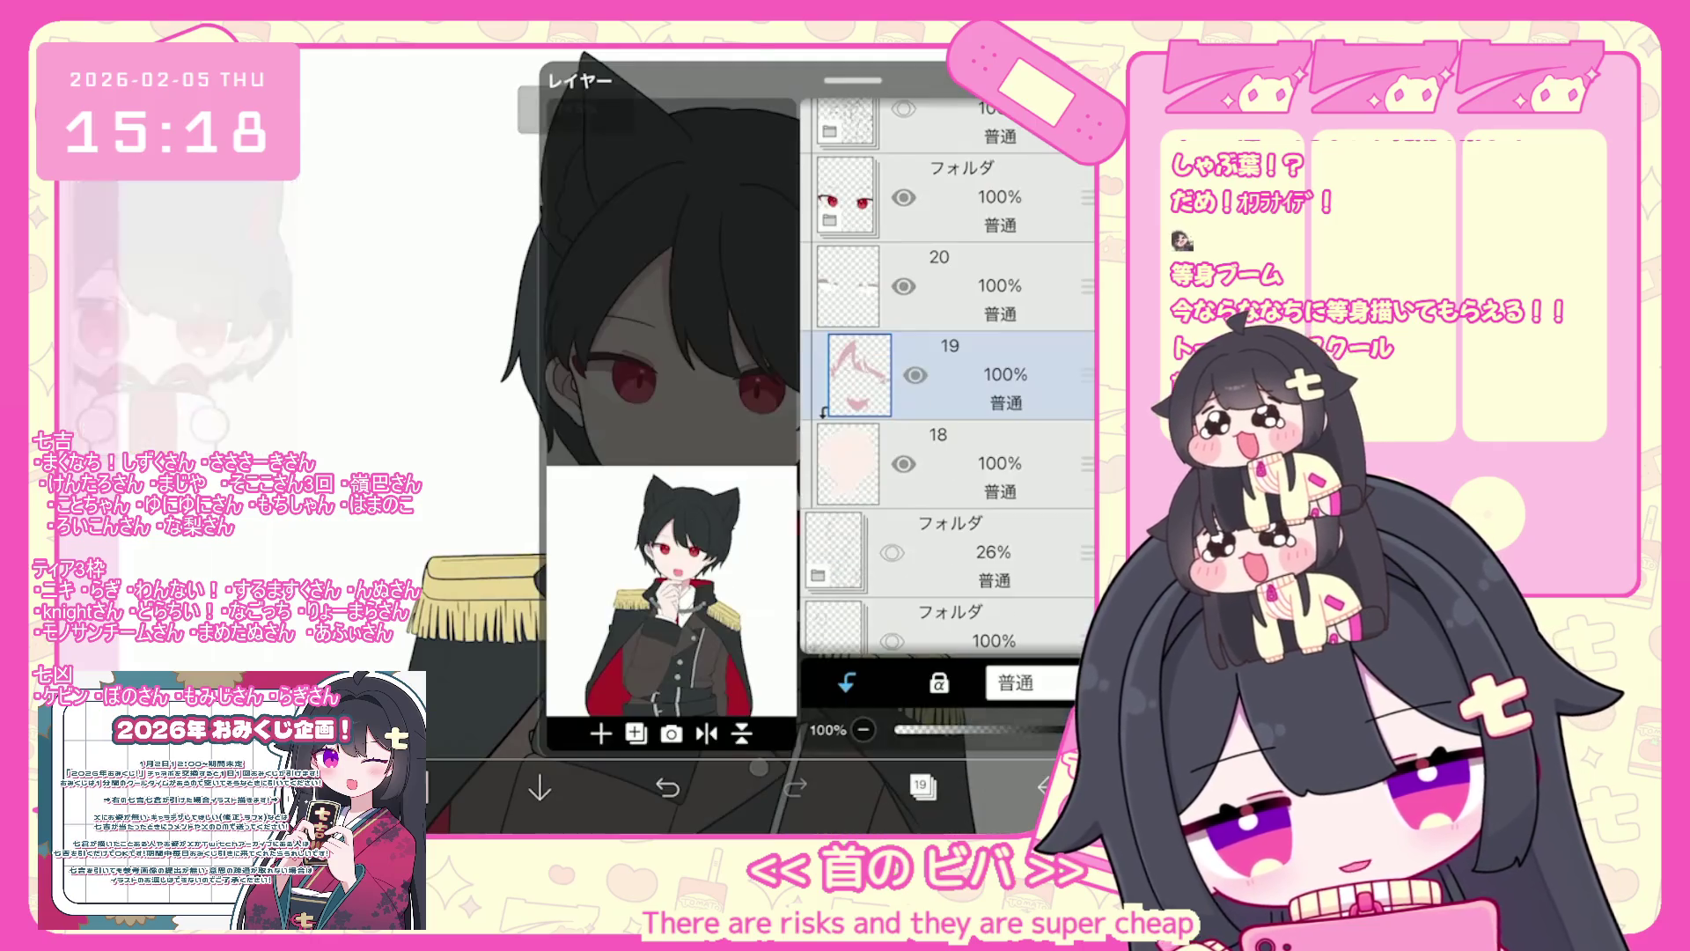
- Add a new layer above layer 19 and undo the stray strokes around the eyes
left_click(600, 733)
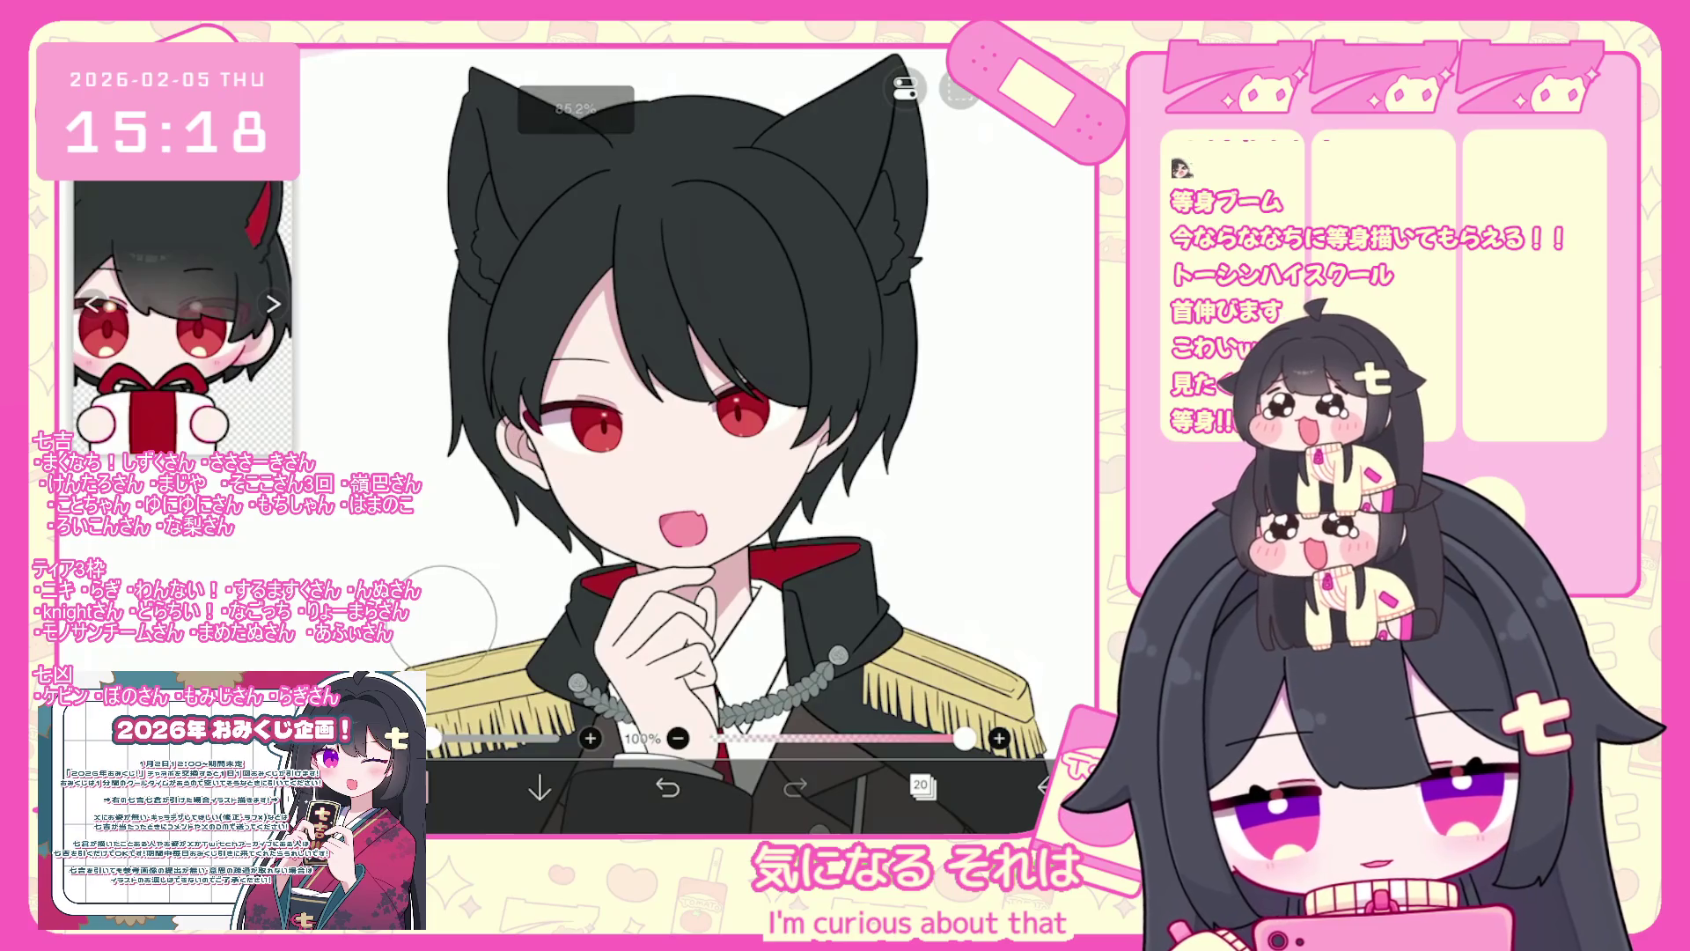
key("ctrl+z")
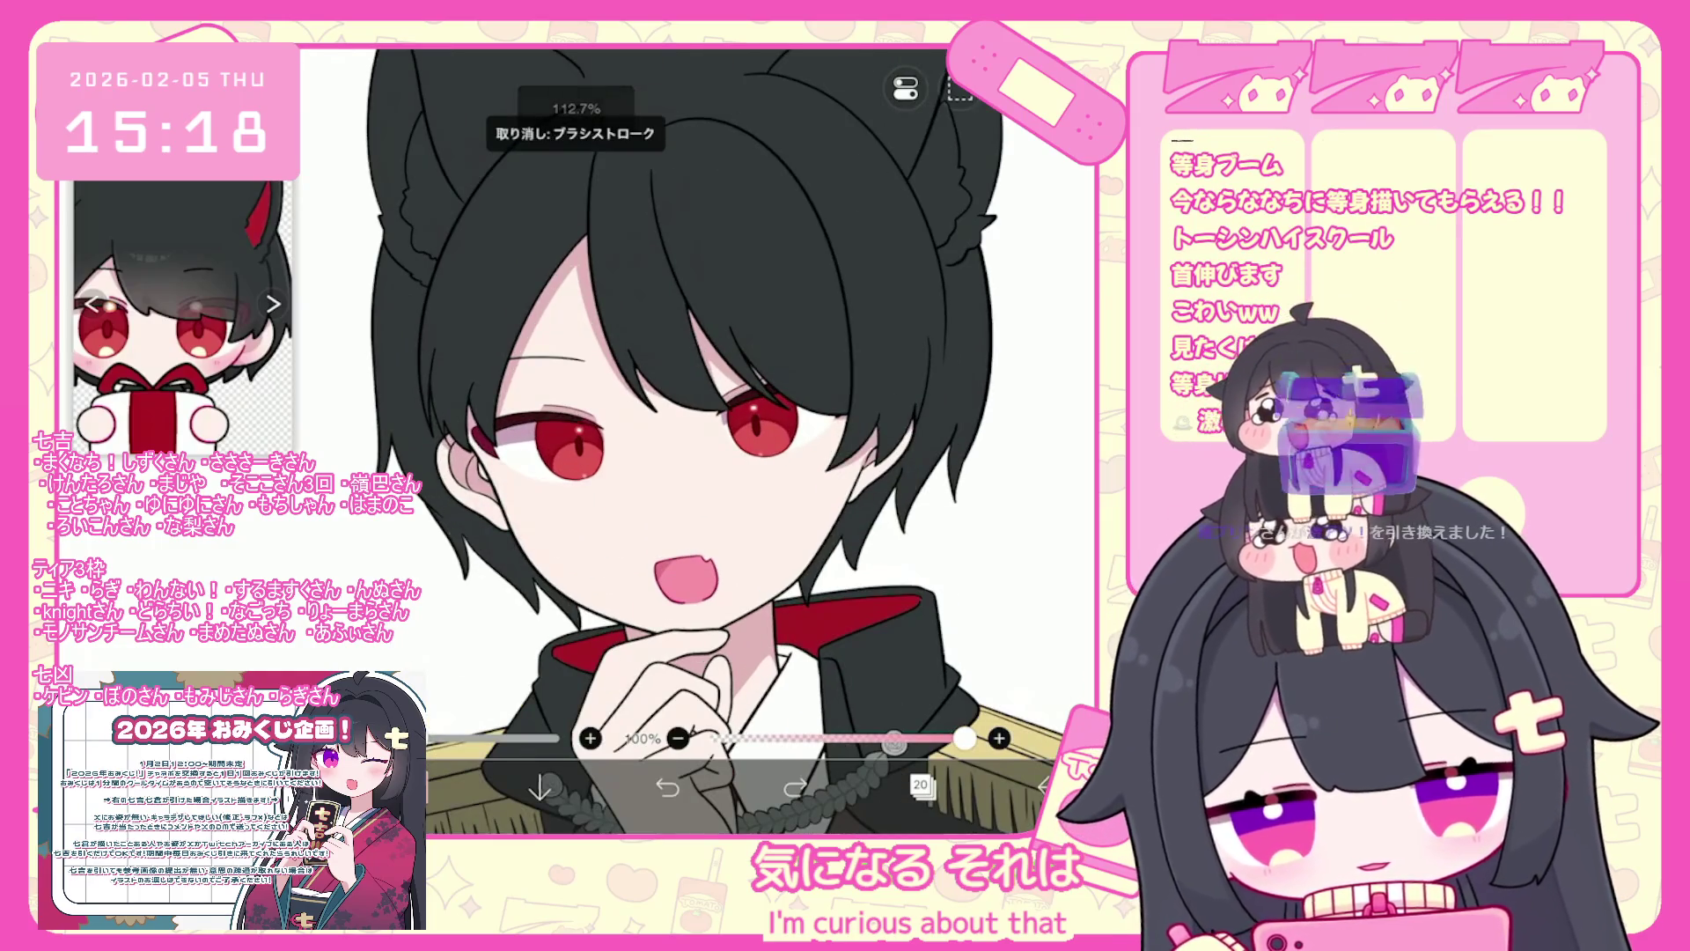
key("ctrl+z")
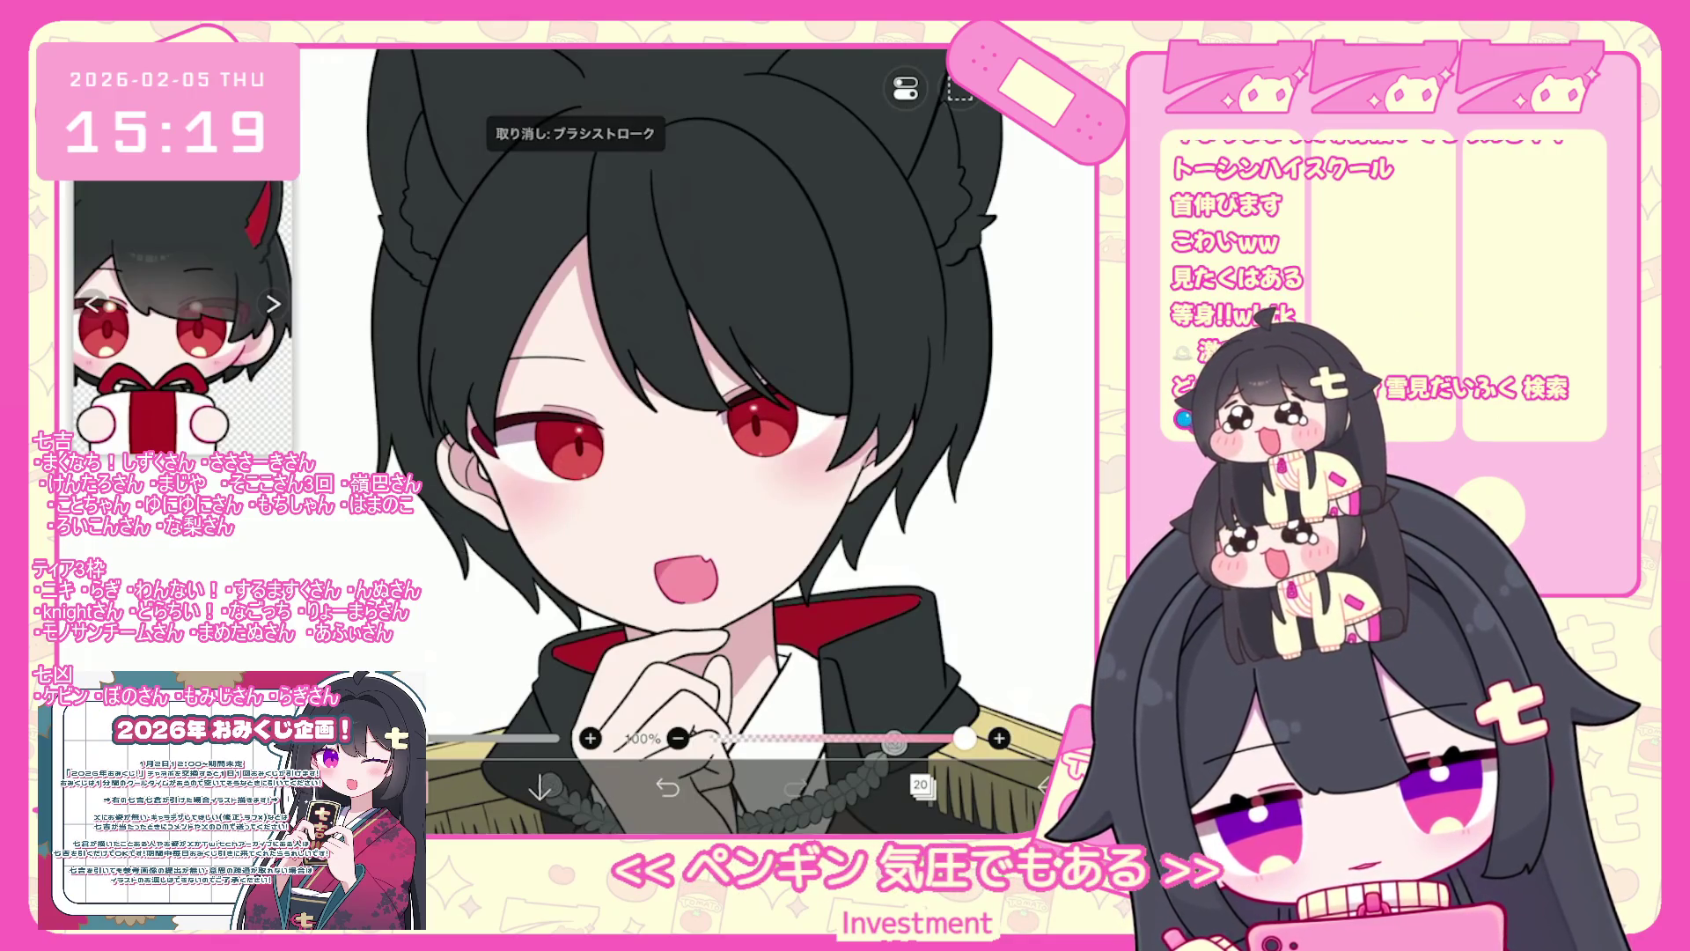
scroll(678, 440, "up", 2)
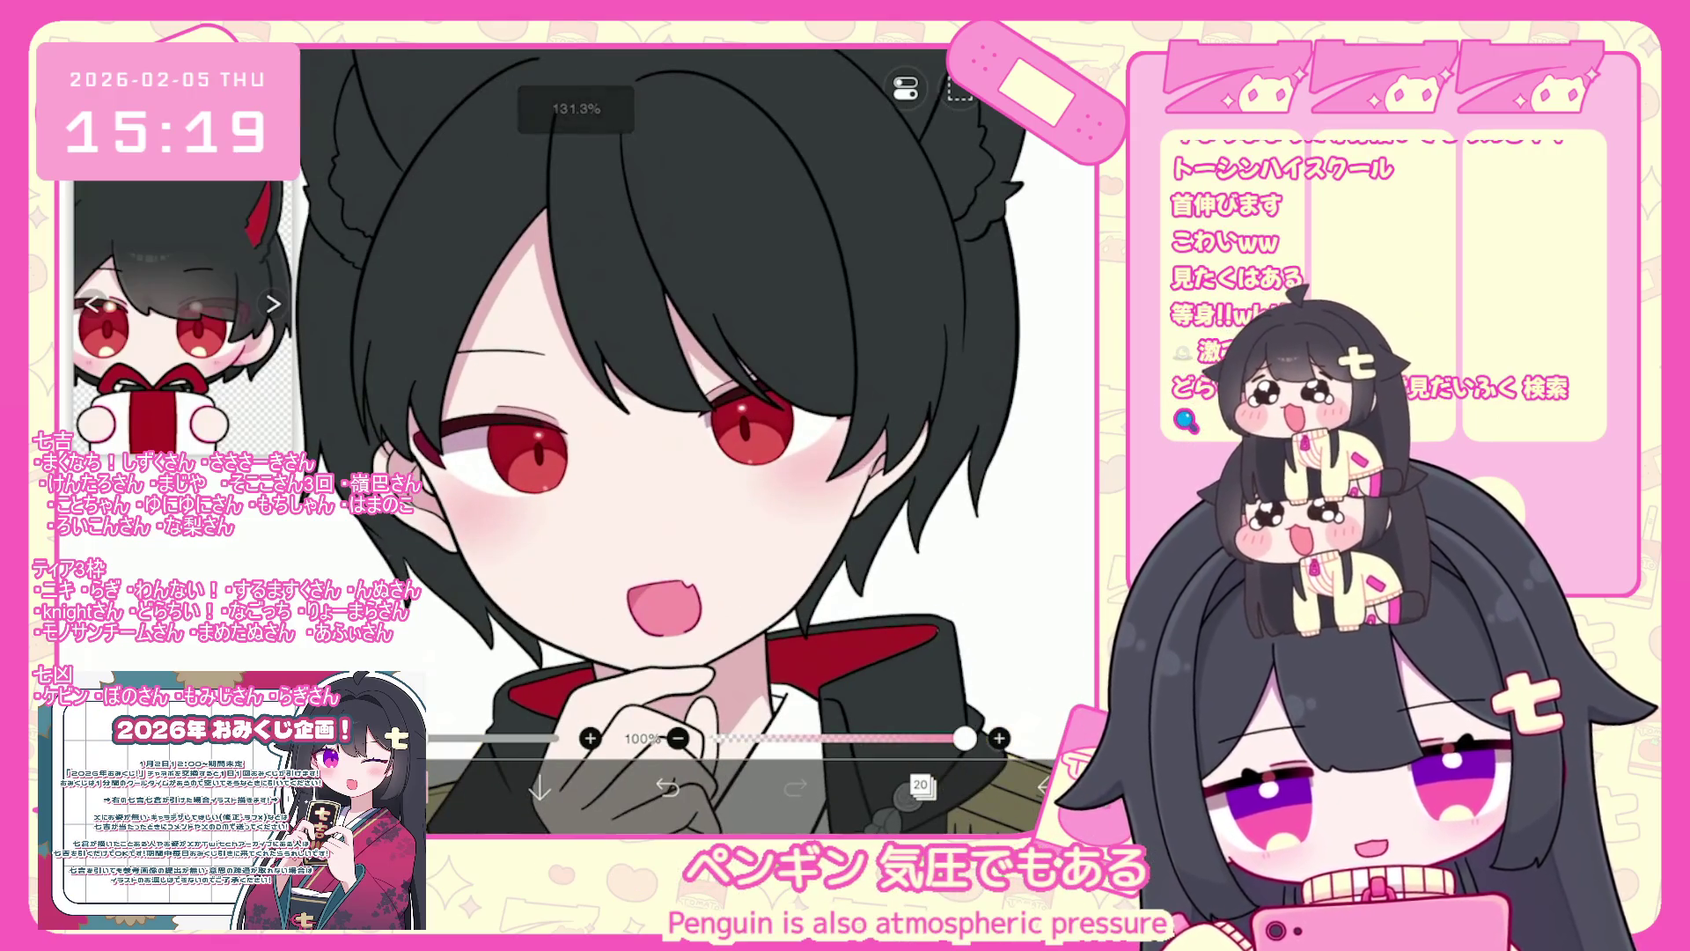
key("ctrl+z")
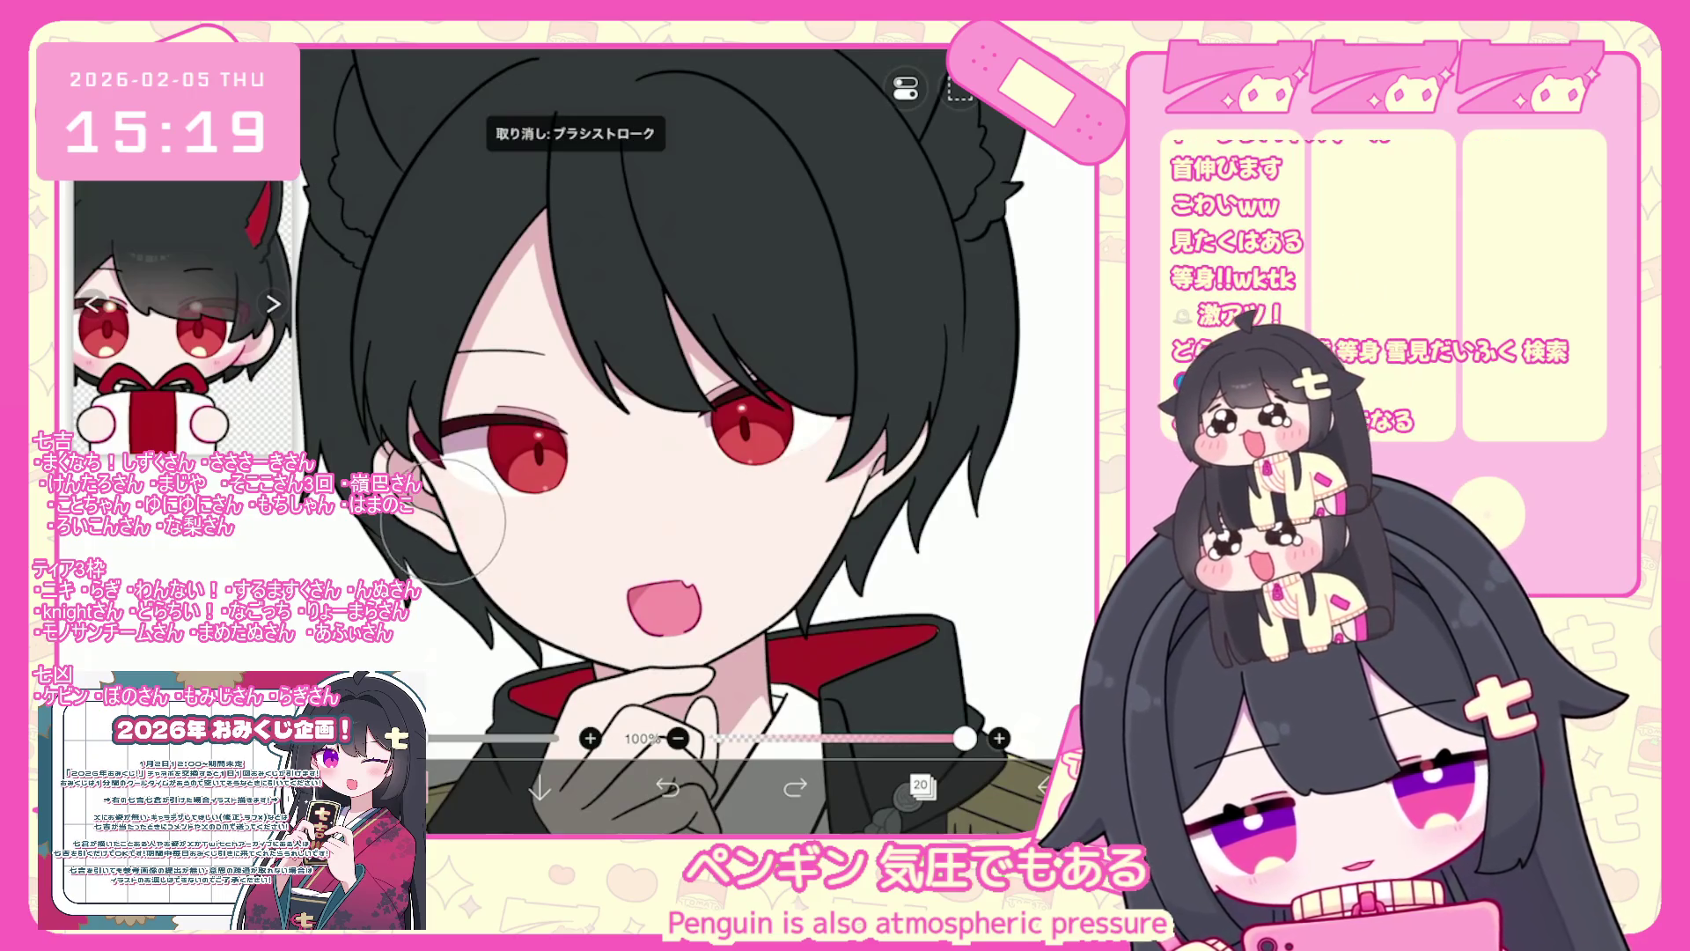
key("ctrl+z")
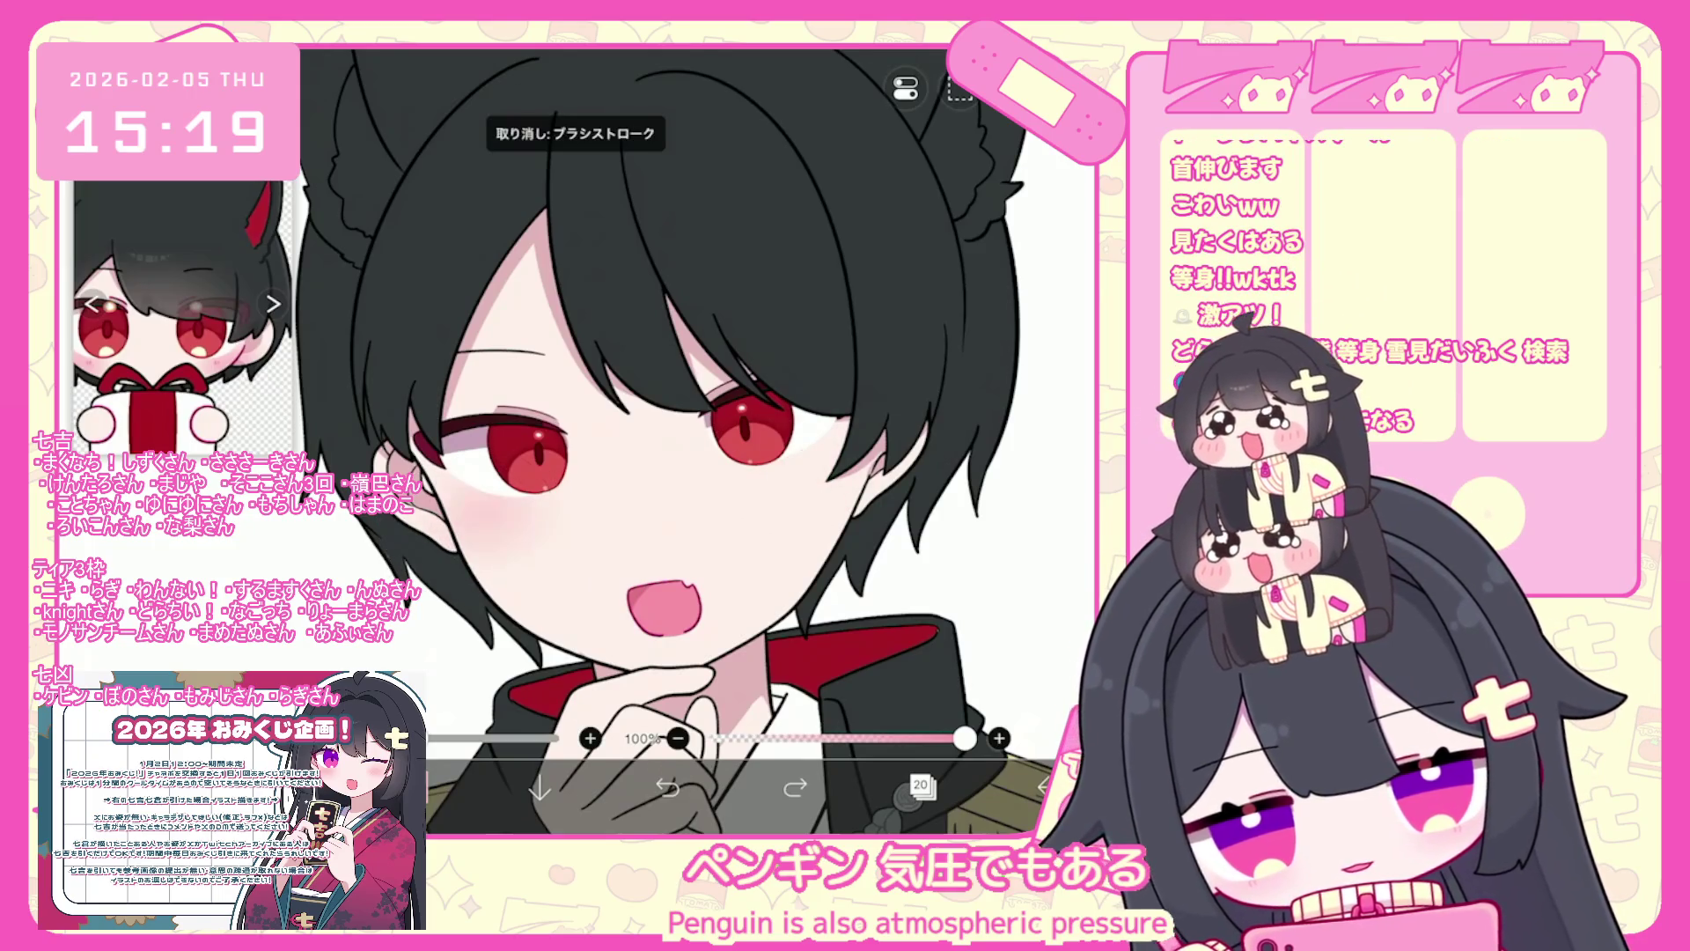
key("ctrl+z")
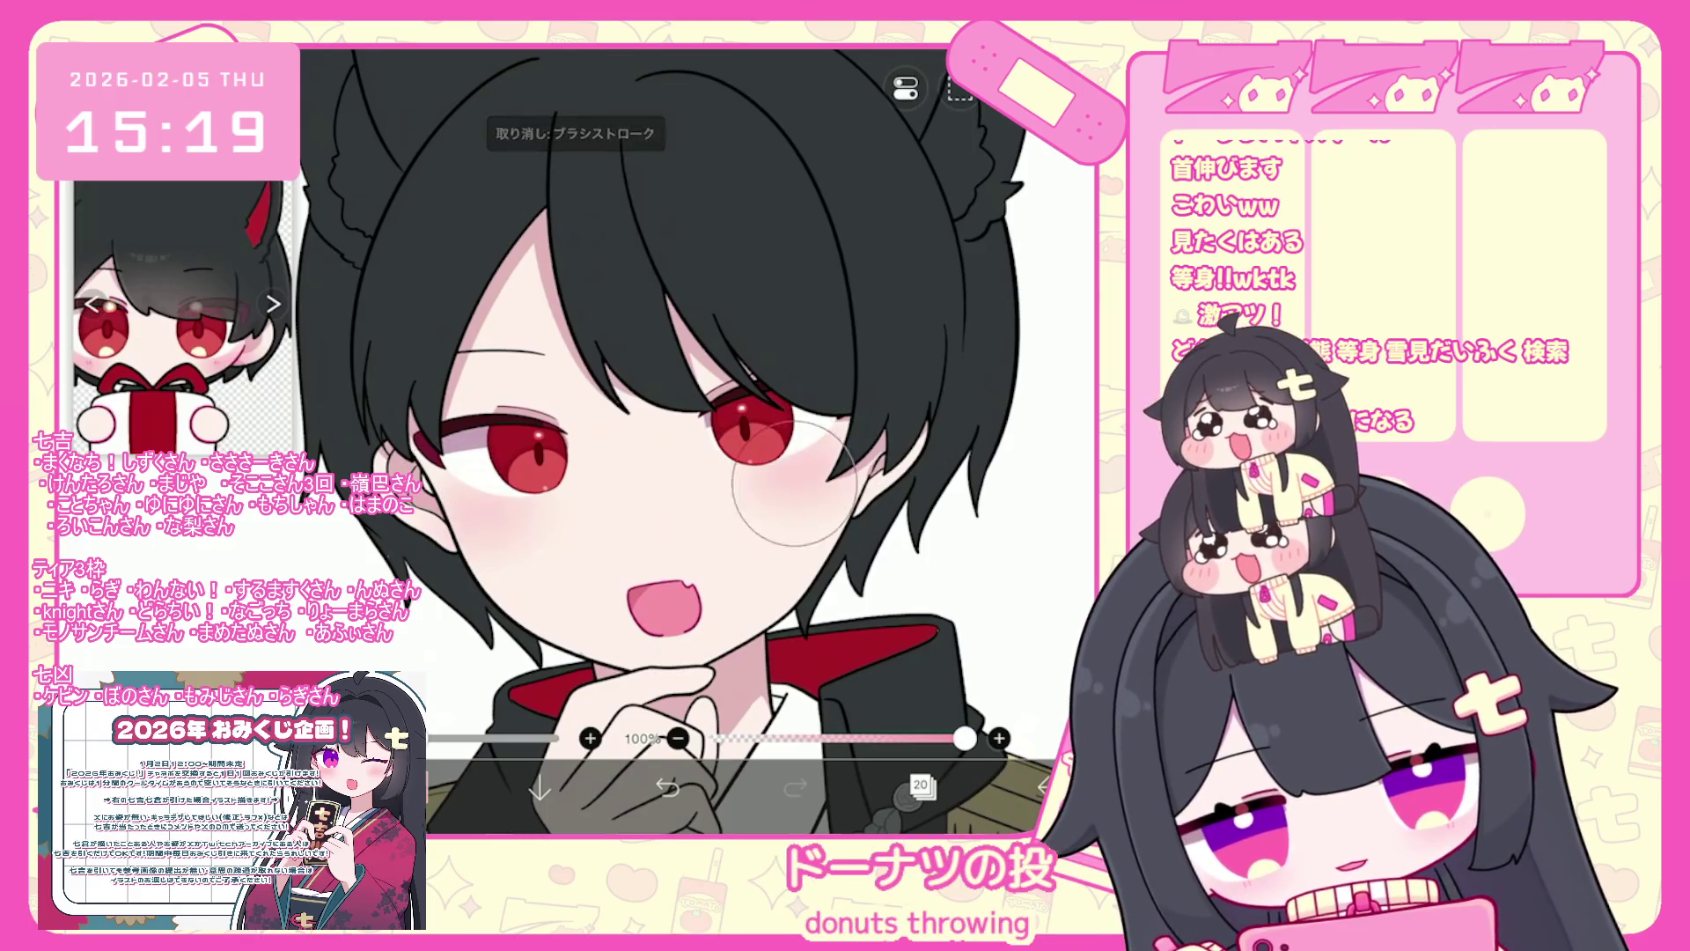
scroll(246, 370, "down", 5)
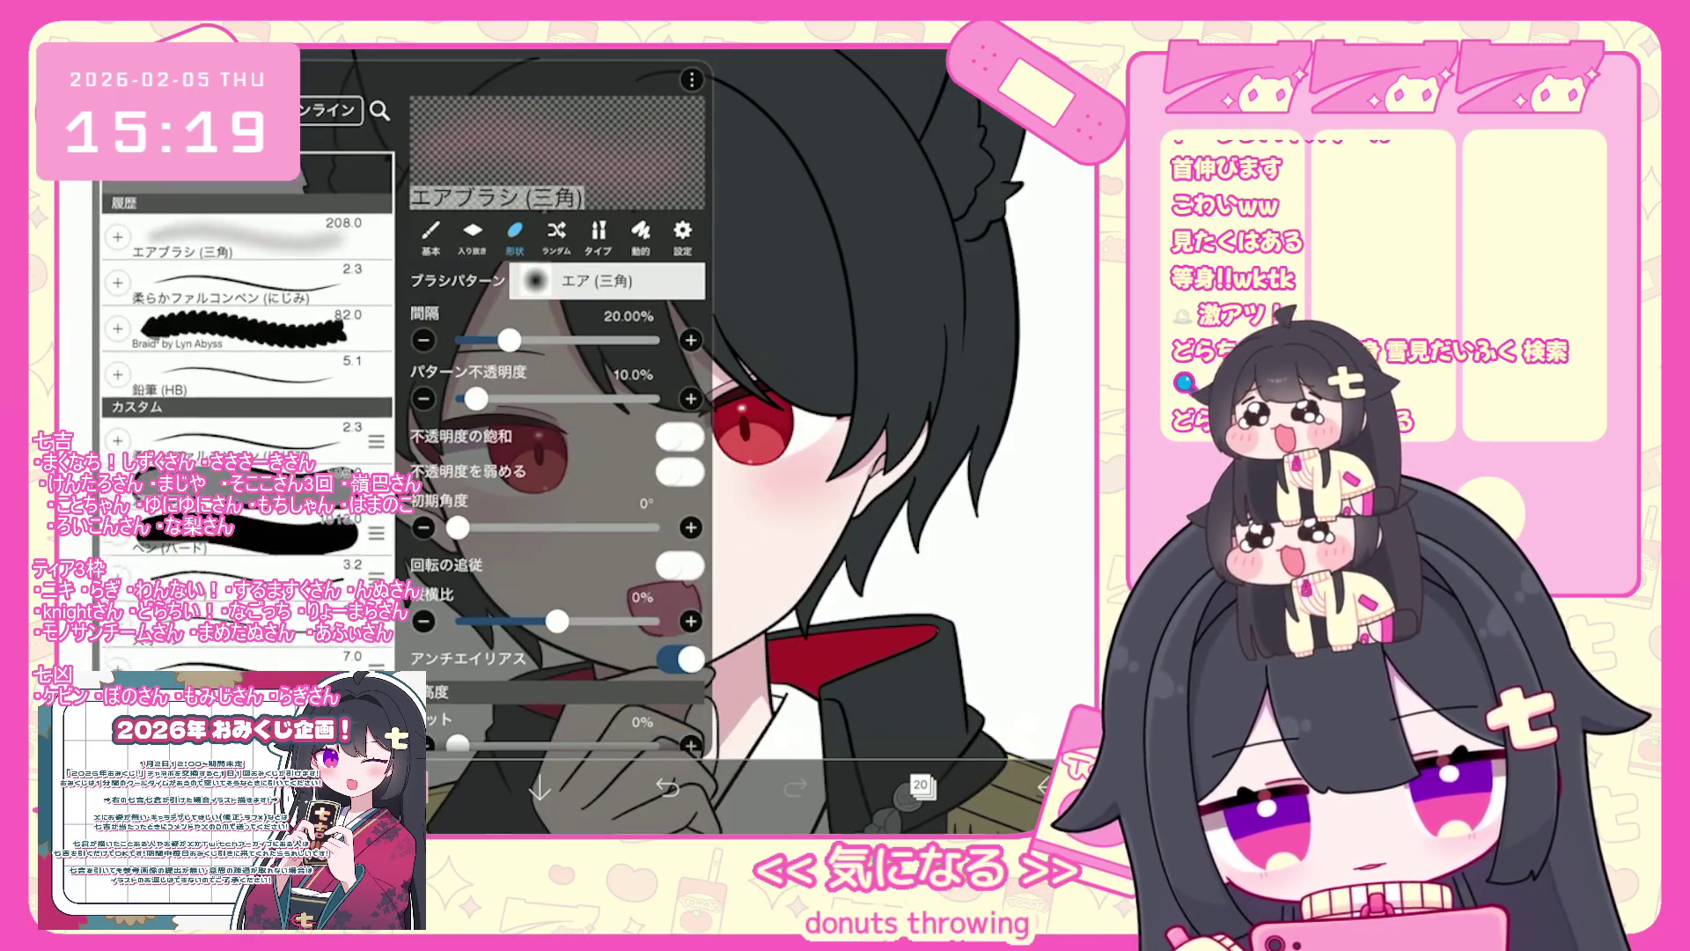
- Try the ネームペン(かすれ) and ペン(ハード) brushes and add a new vector layer
scroll(247, 370, "down", 10)
left_click(246, 352)
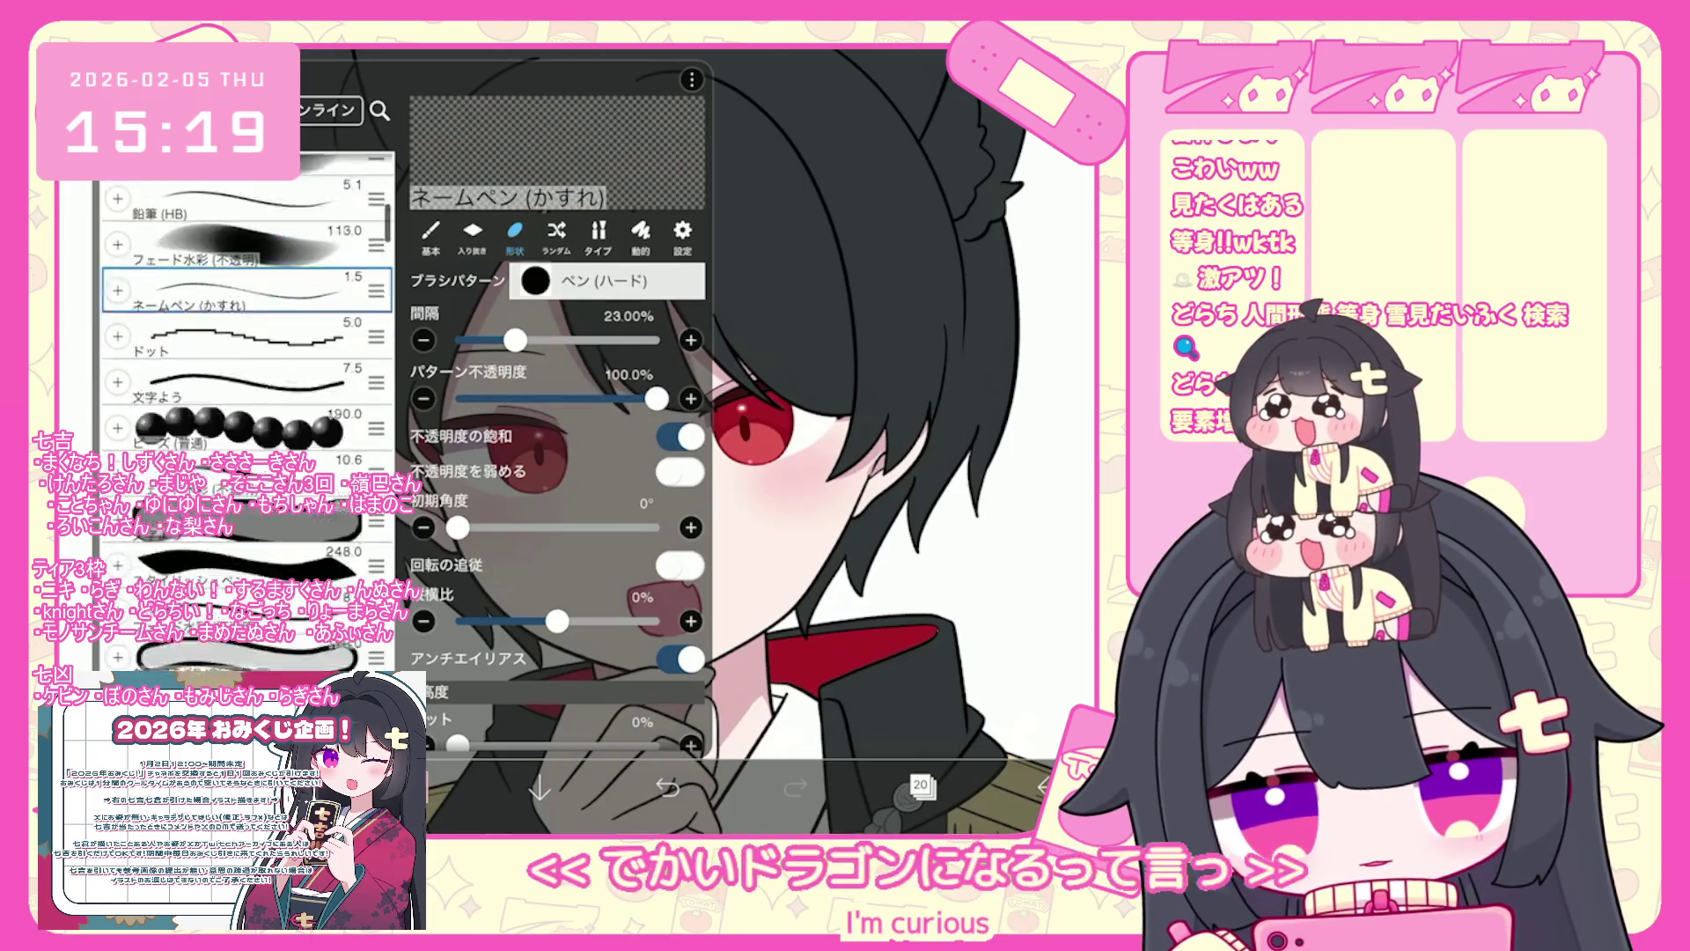
scroll(247, 370, "down", 10)
left_click(246, 394)
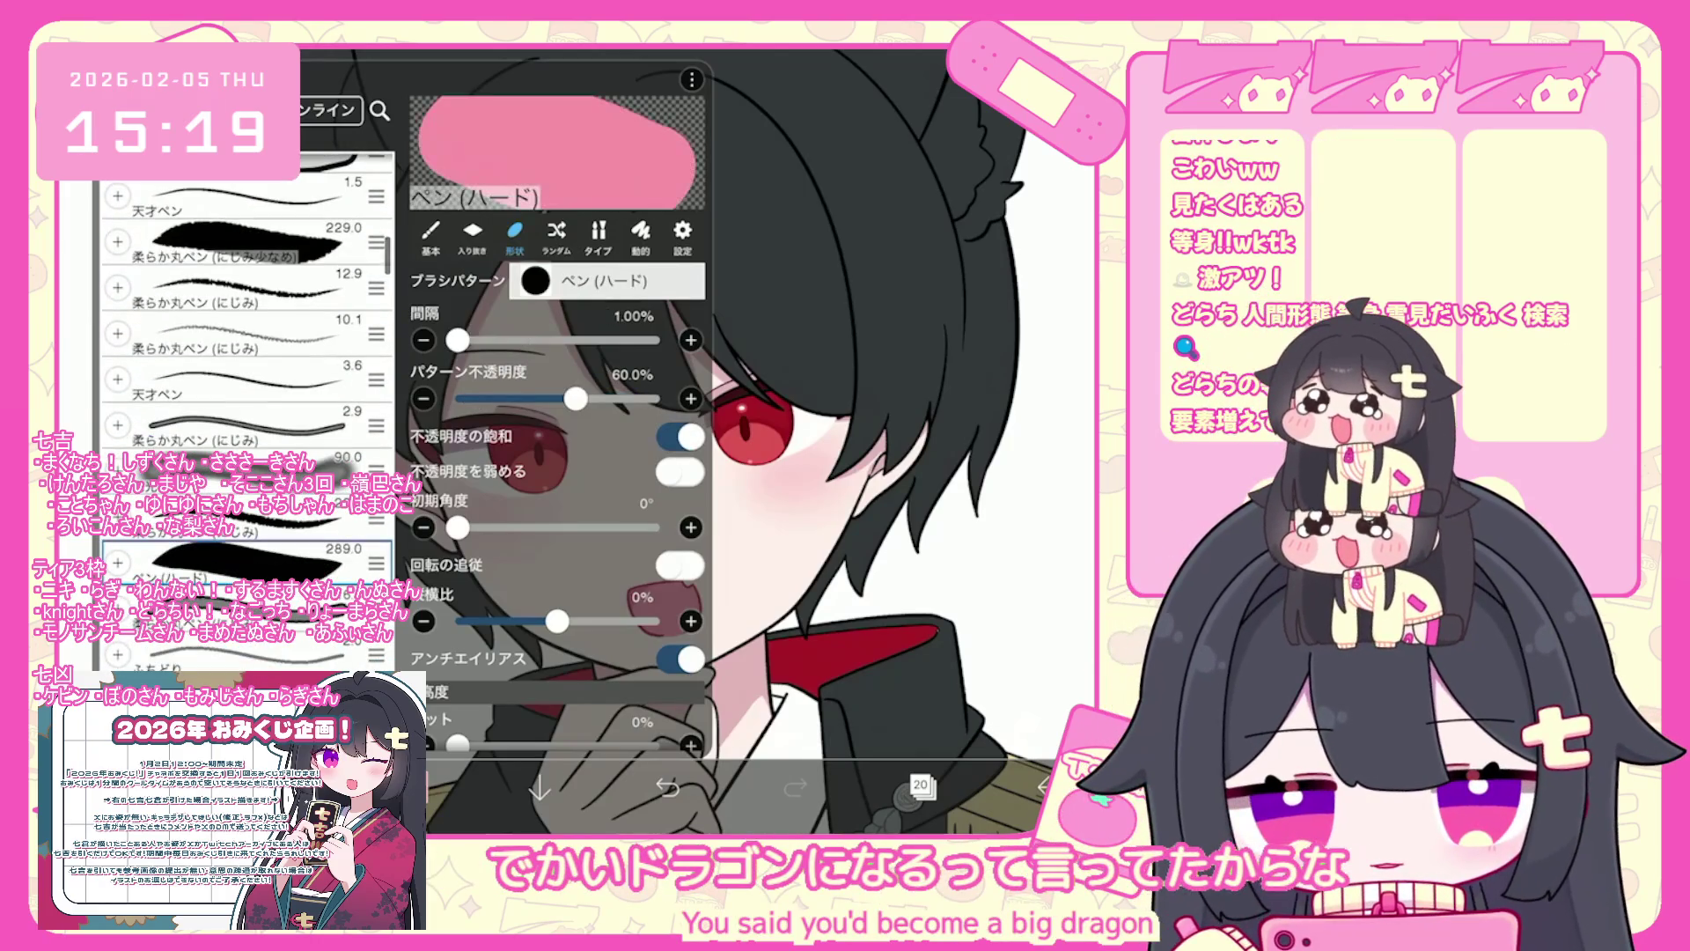
key("Escape")
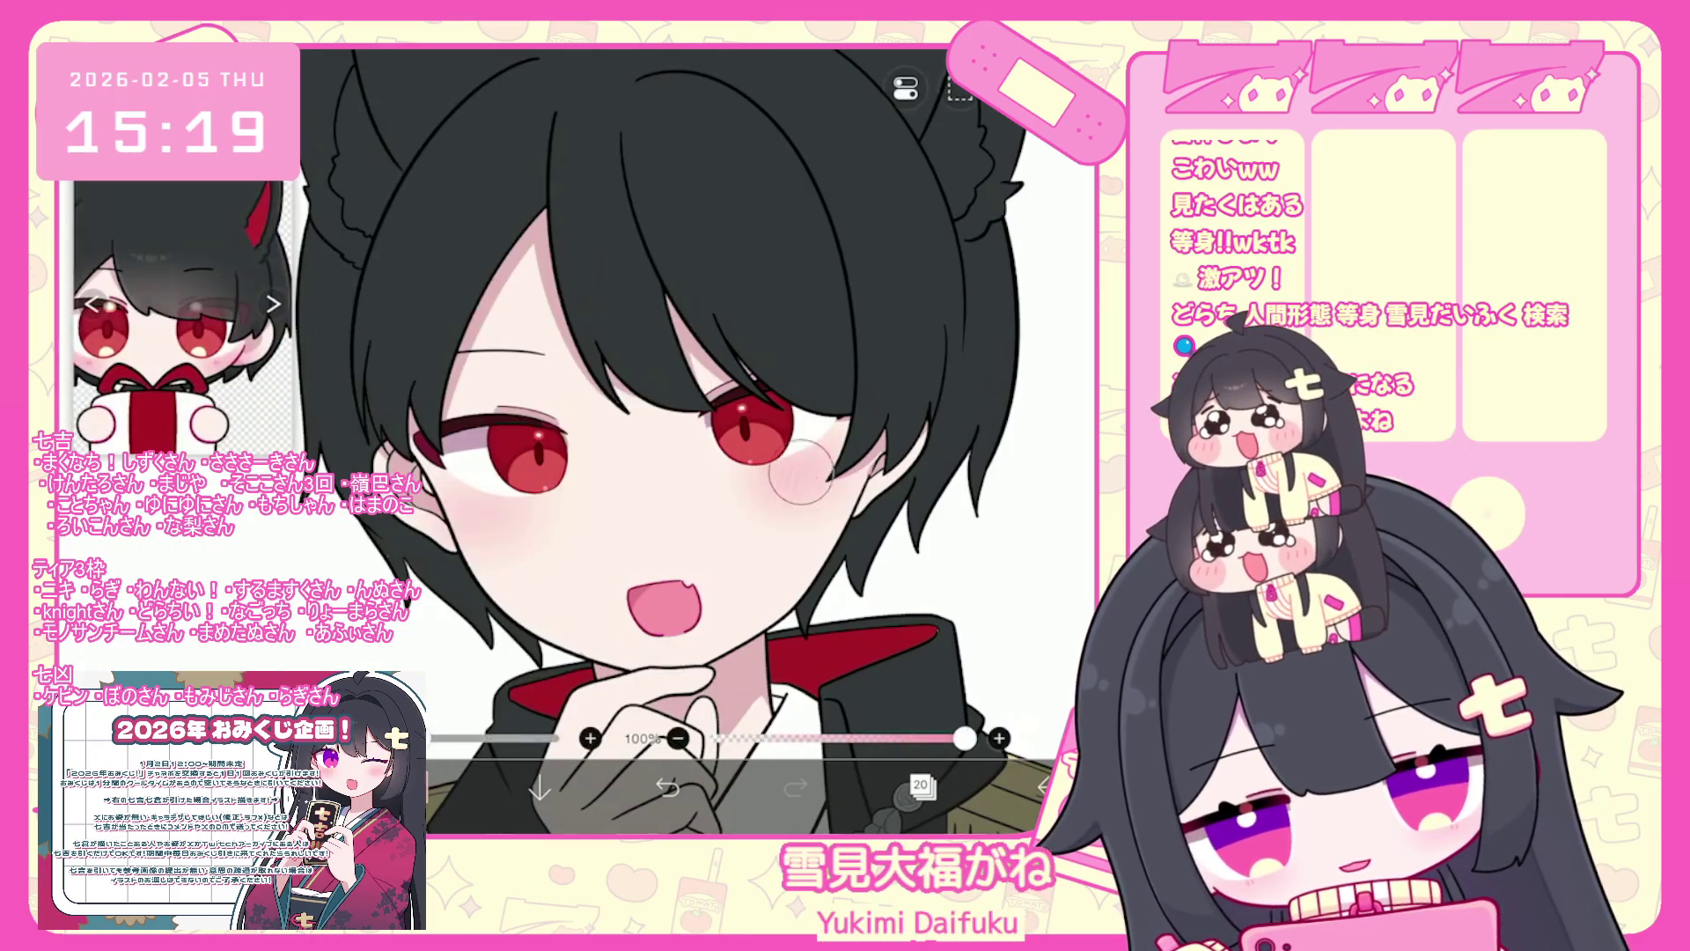
- Undo and restore the last blush stroke, briefly checking the selection tools
left_click(667, 786)
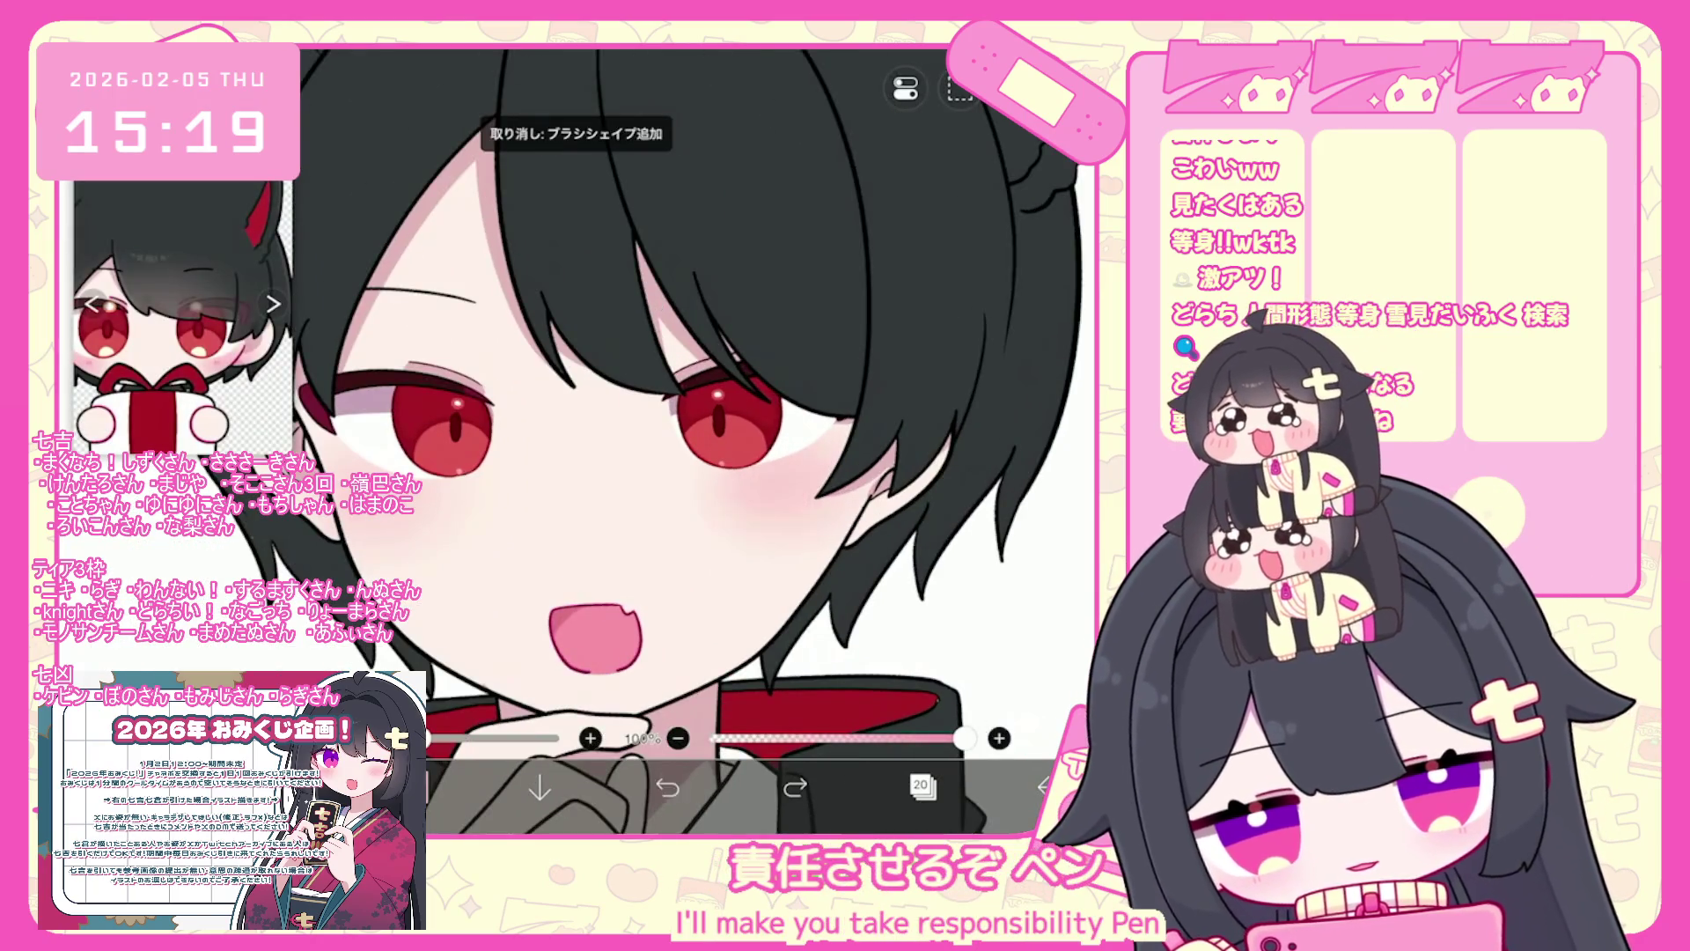
left_click(795, 786)
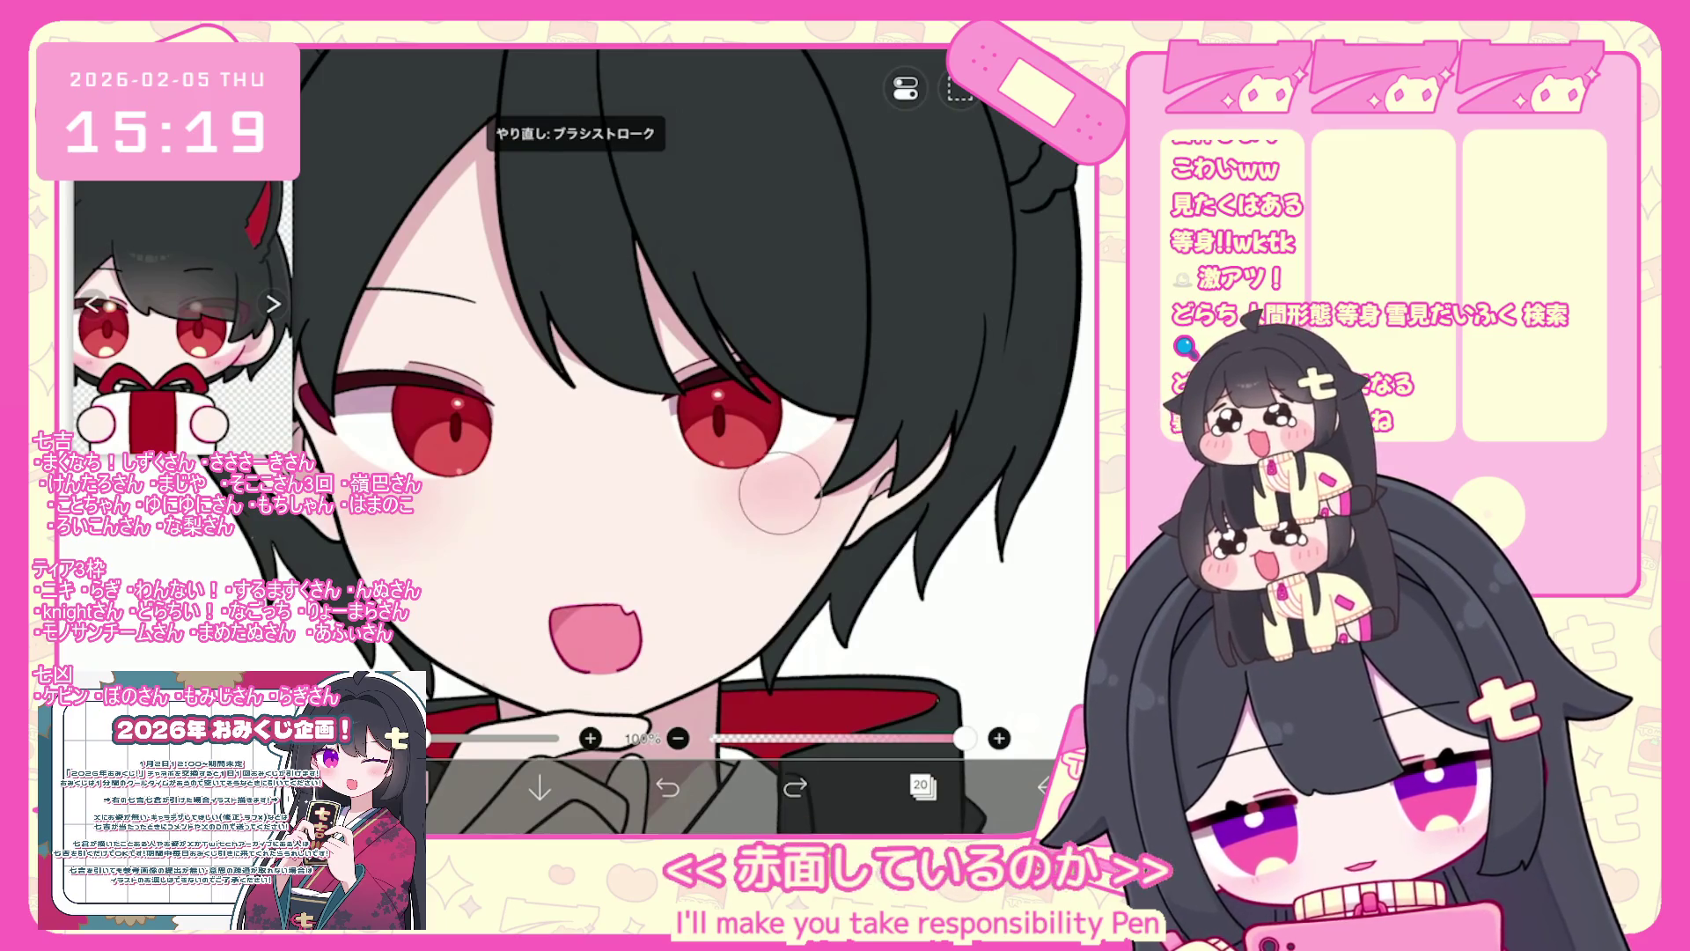
left_click(906, 88)
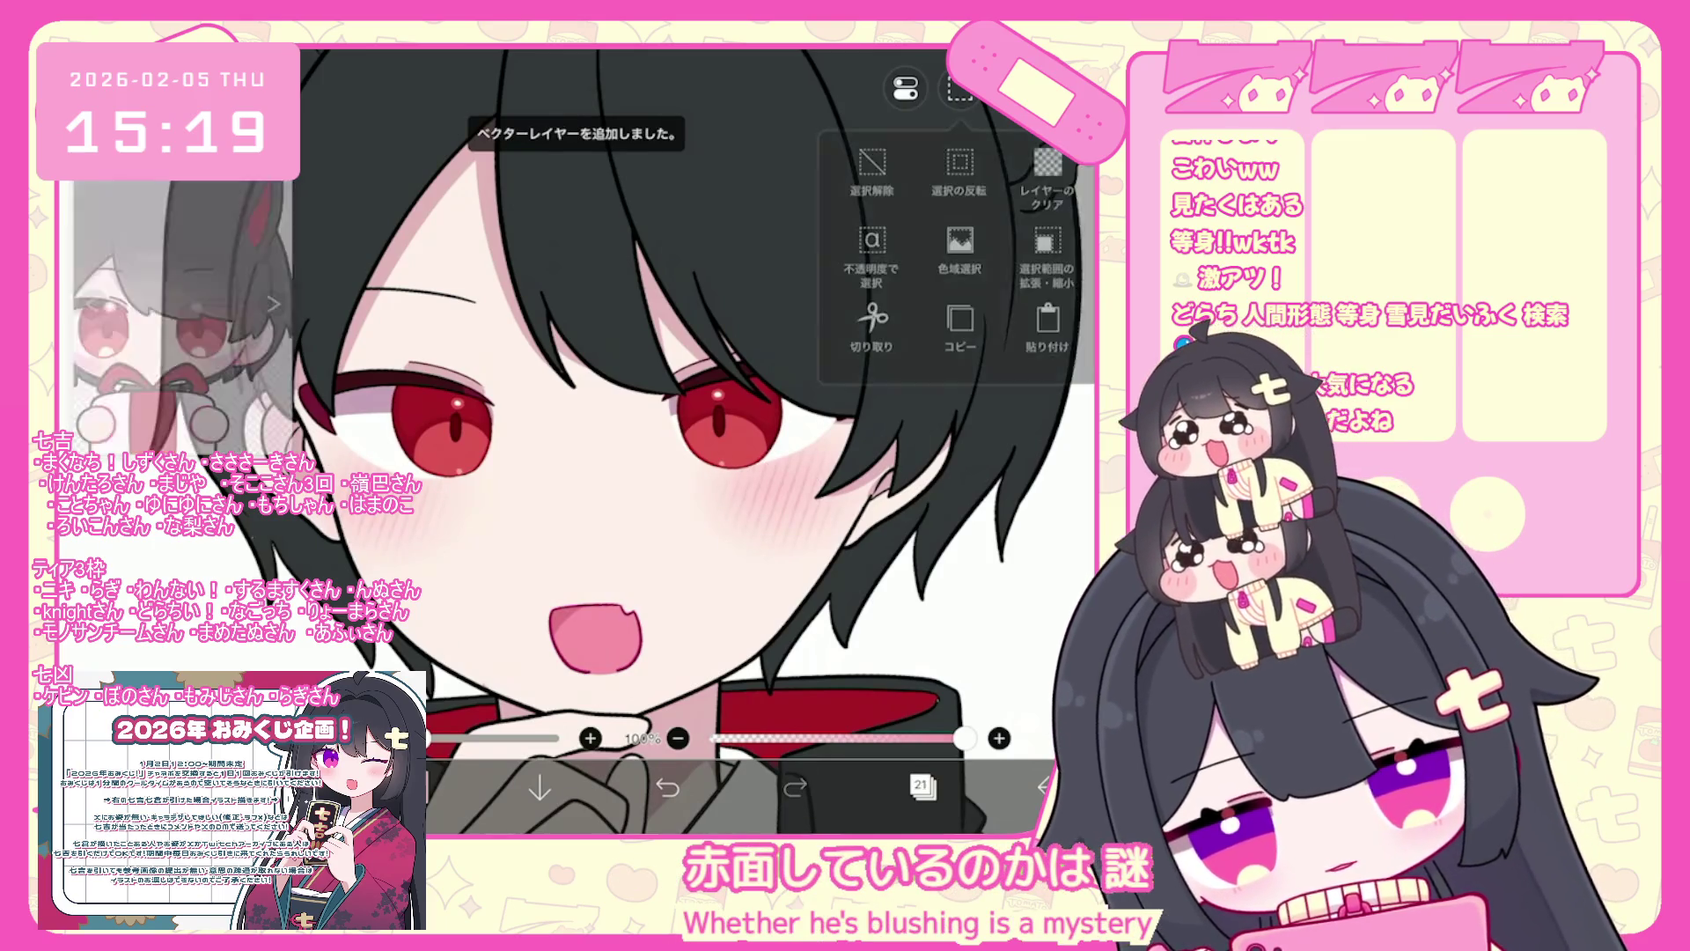
left_click(440, 621)
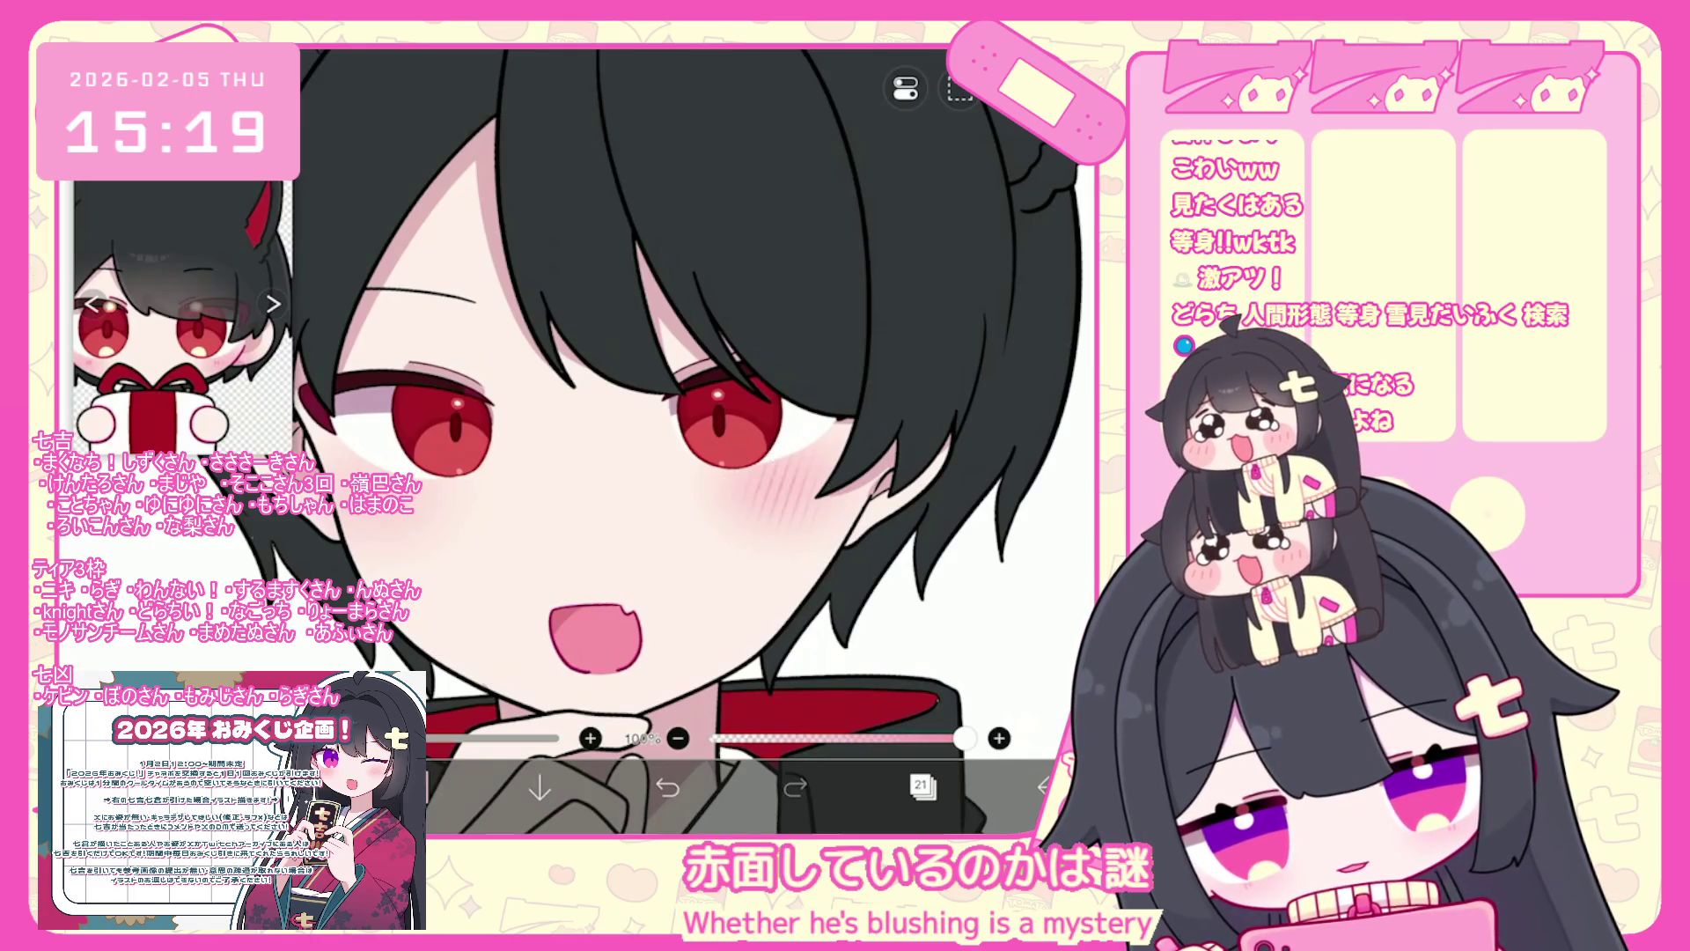
scroll(641, 440, "down", 2)
- Check the 赤面させるぞペン randomness and Type settings (paper 無題1534), then undo the extra shape
left_click(668, 786)
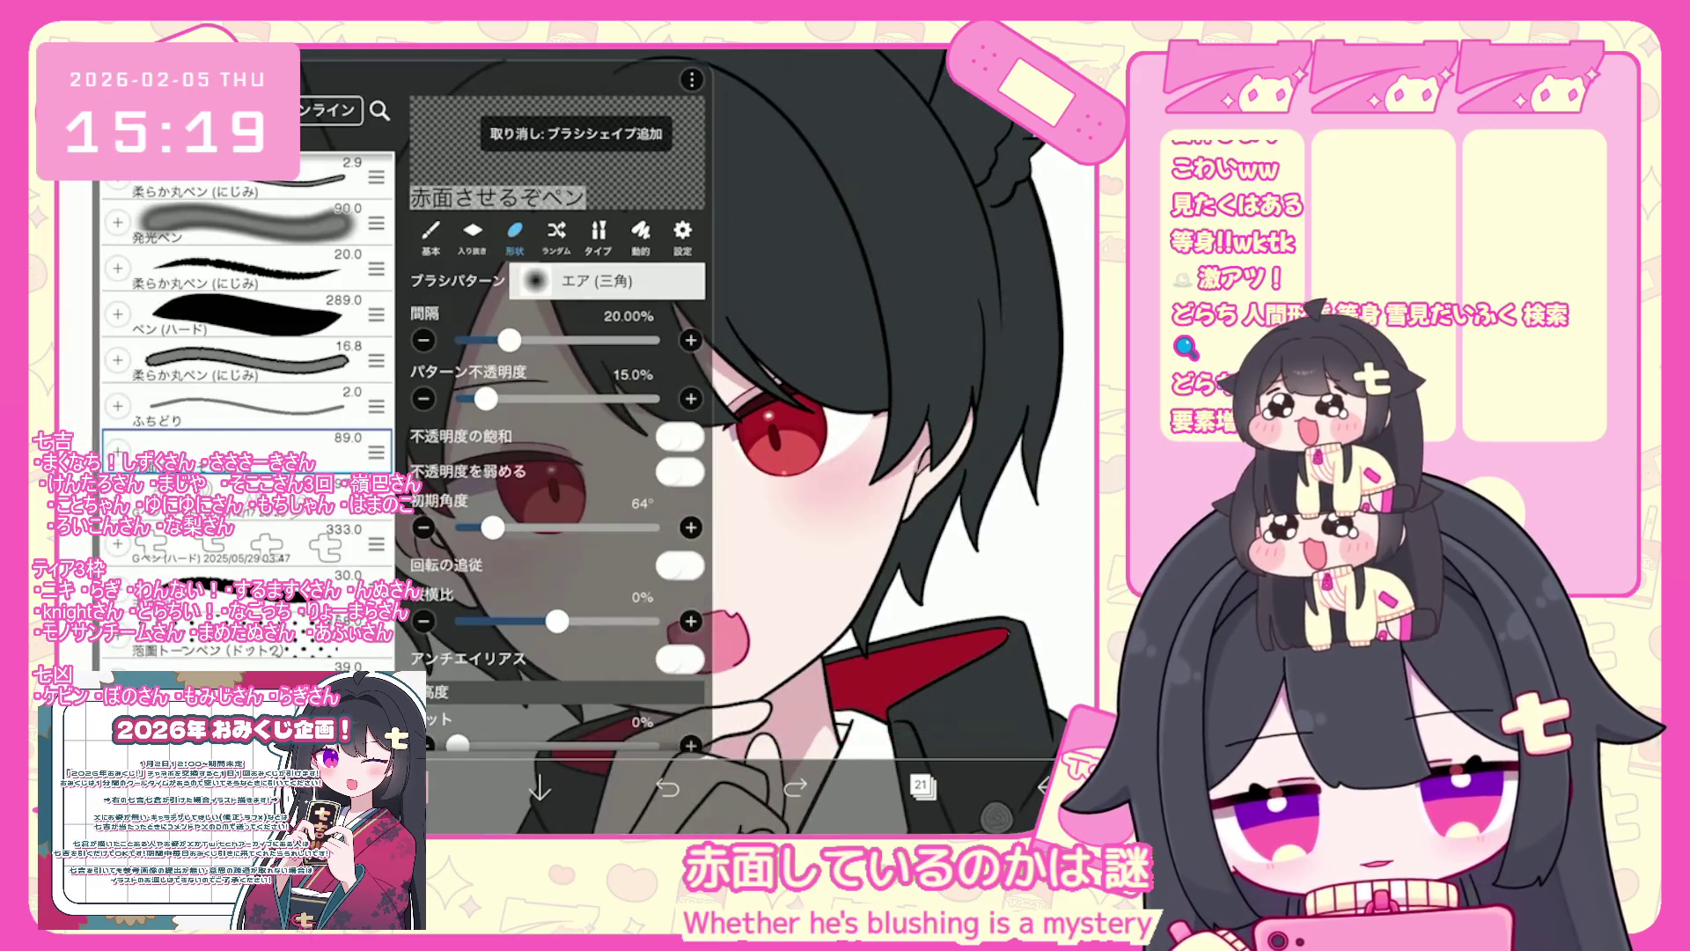
left_click(556, 233)
left_click(598, 233)
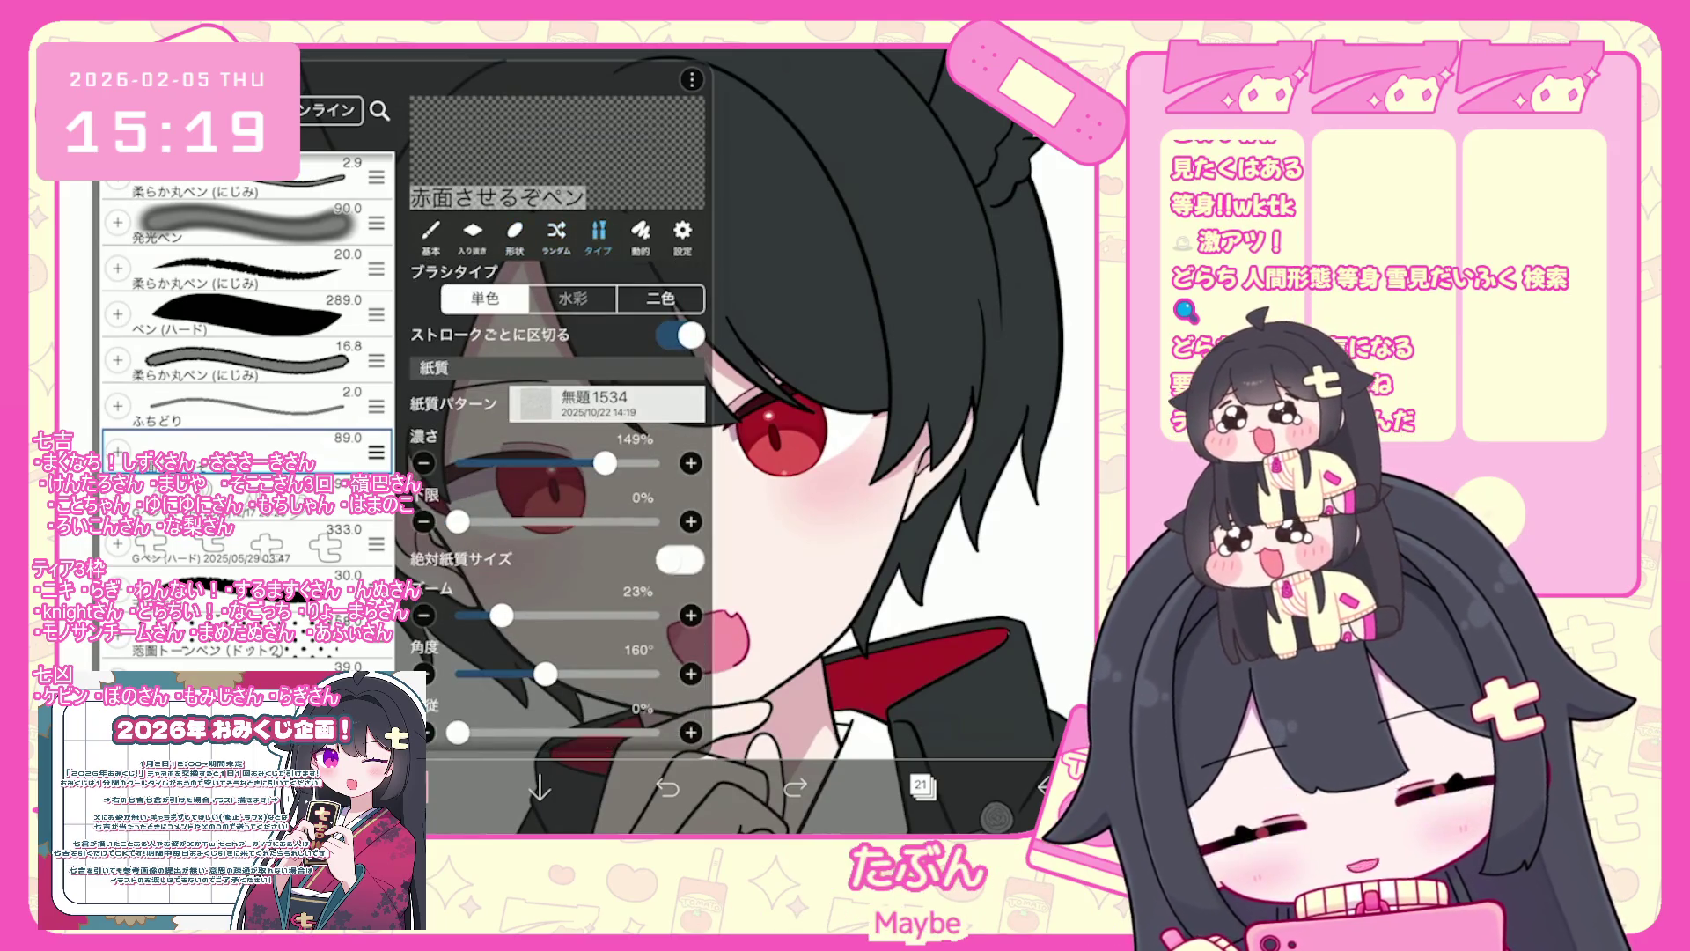
left_click(850, 474)
scroll(696, 440, "up", 2)
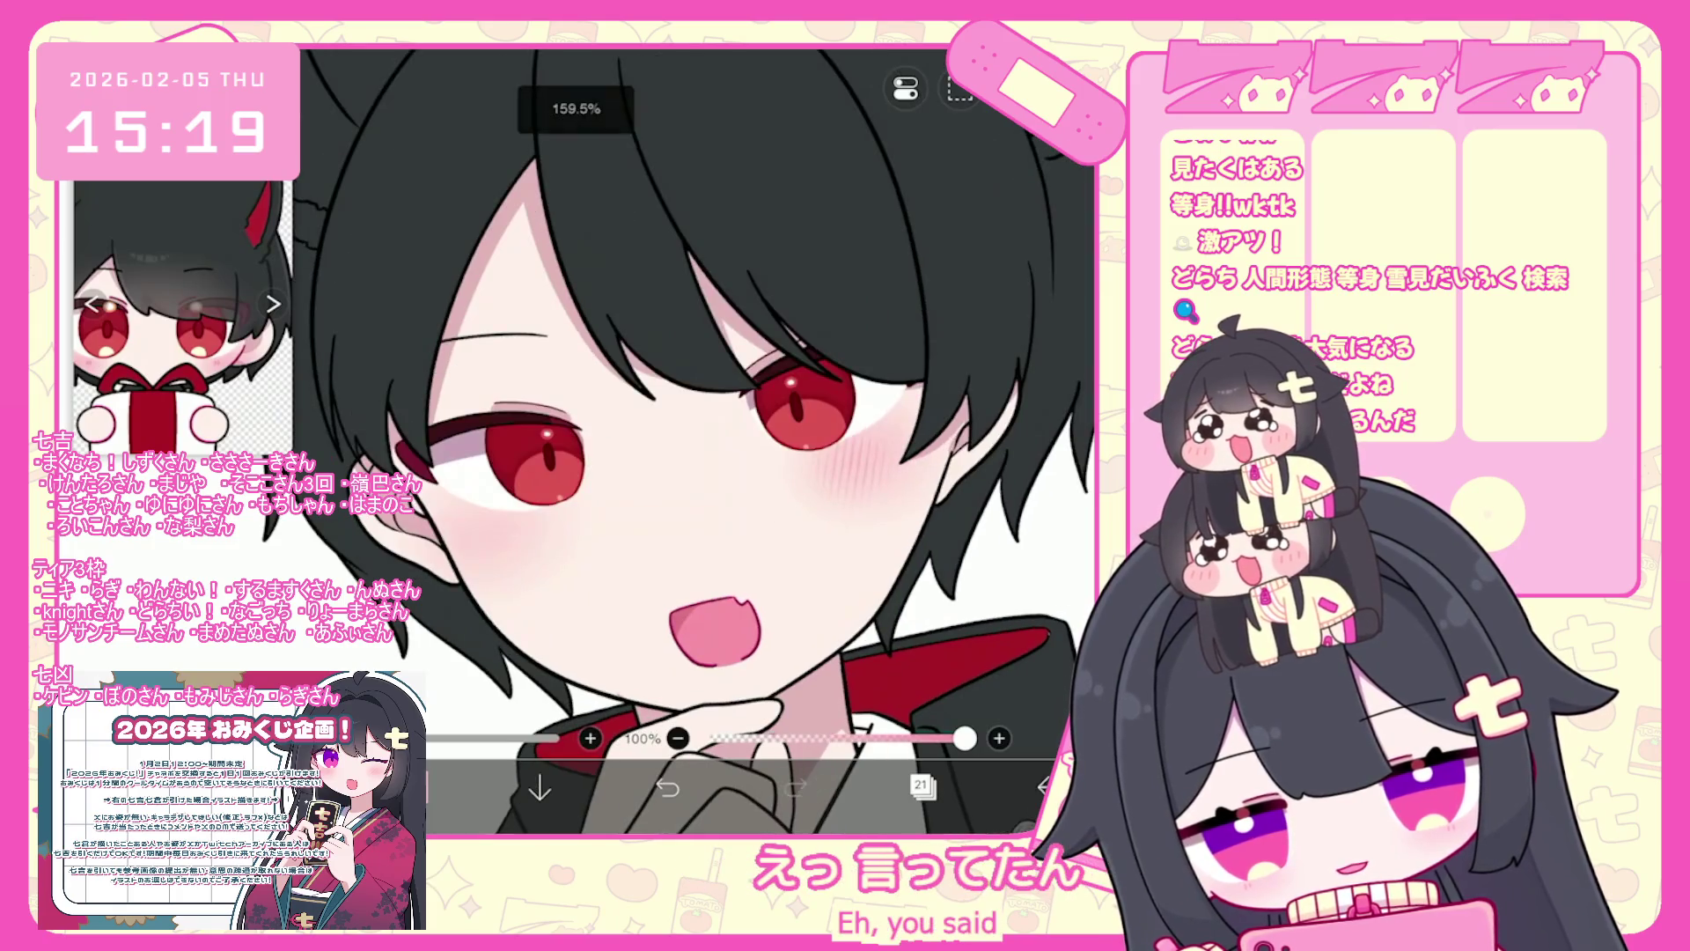
key("ctrl+z")
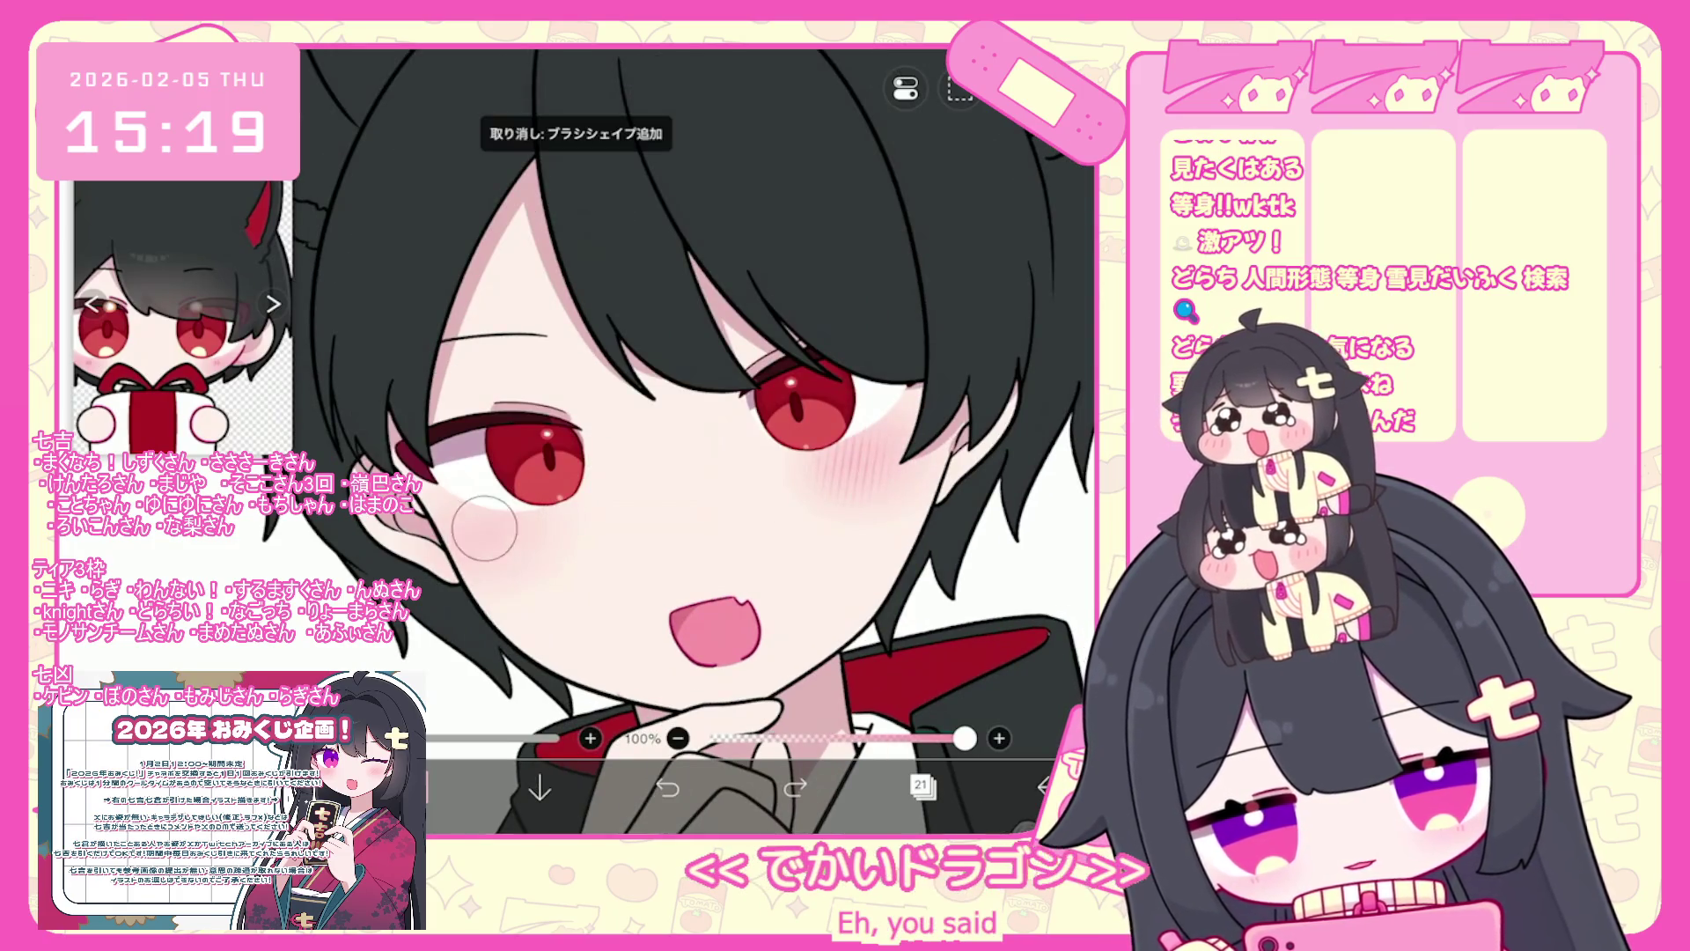
scroll(904, 432, "down", 5)
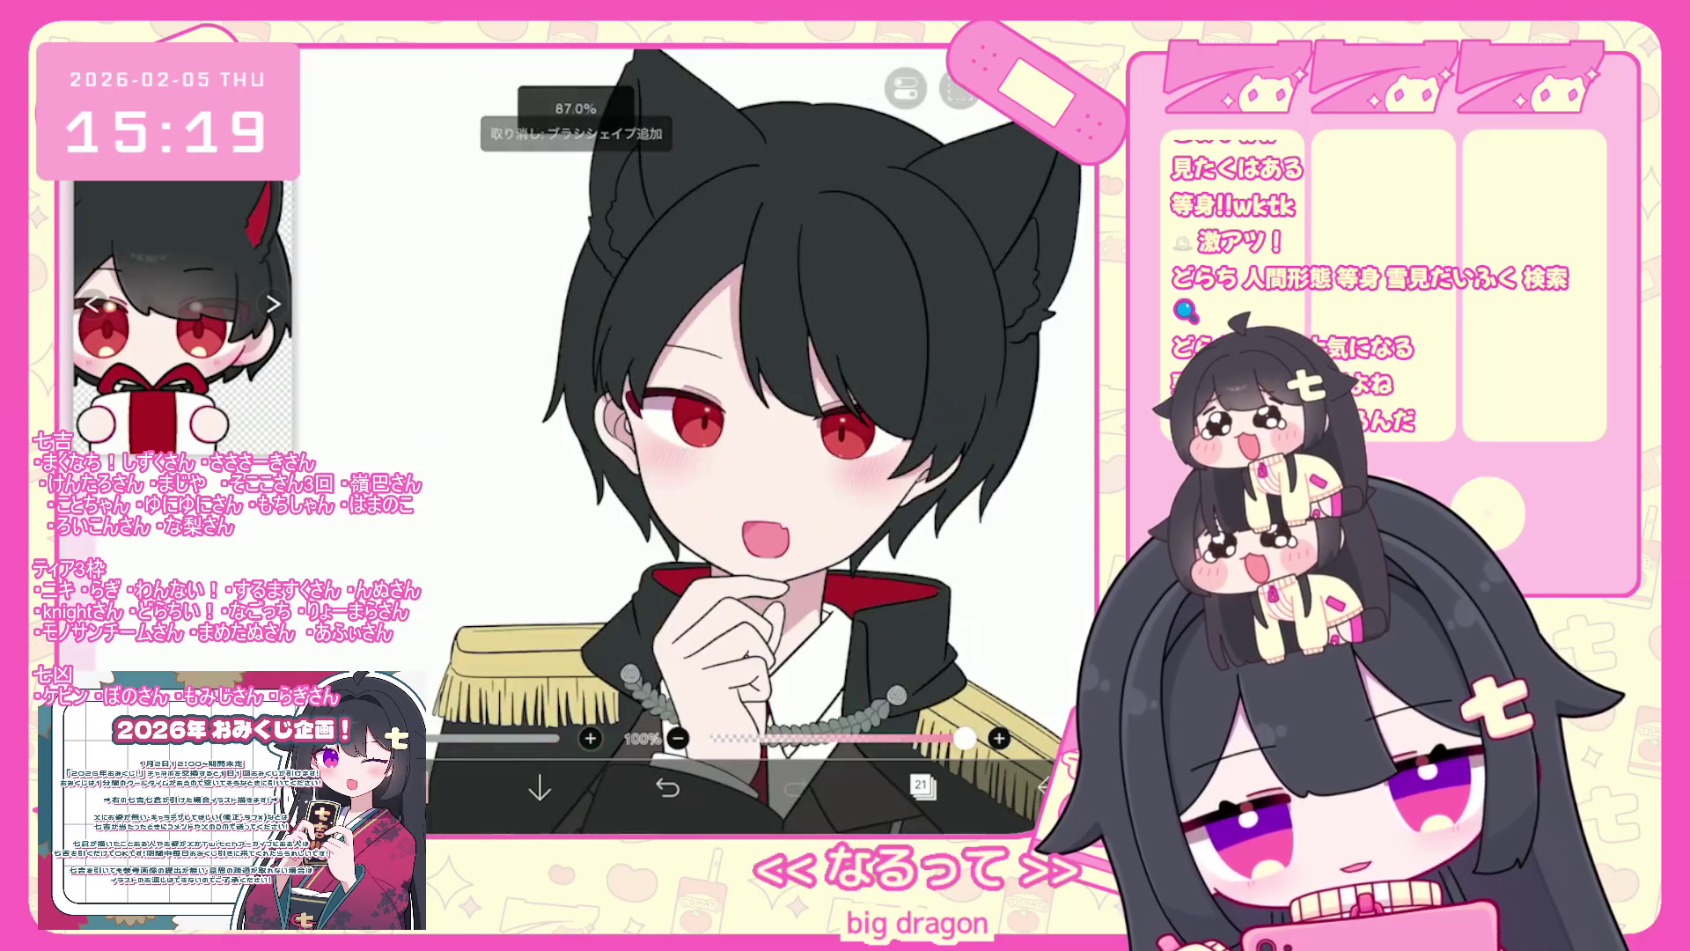
- Select layer 47 and add a new layer 48 above it
scroll(775, 440, "up", 5)
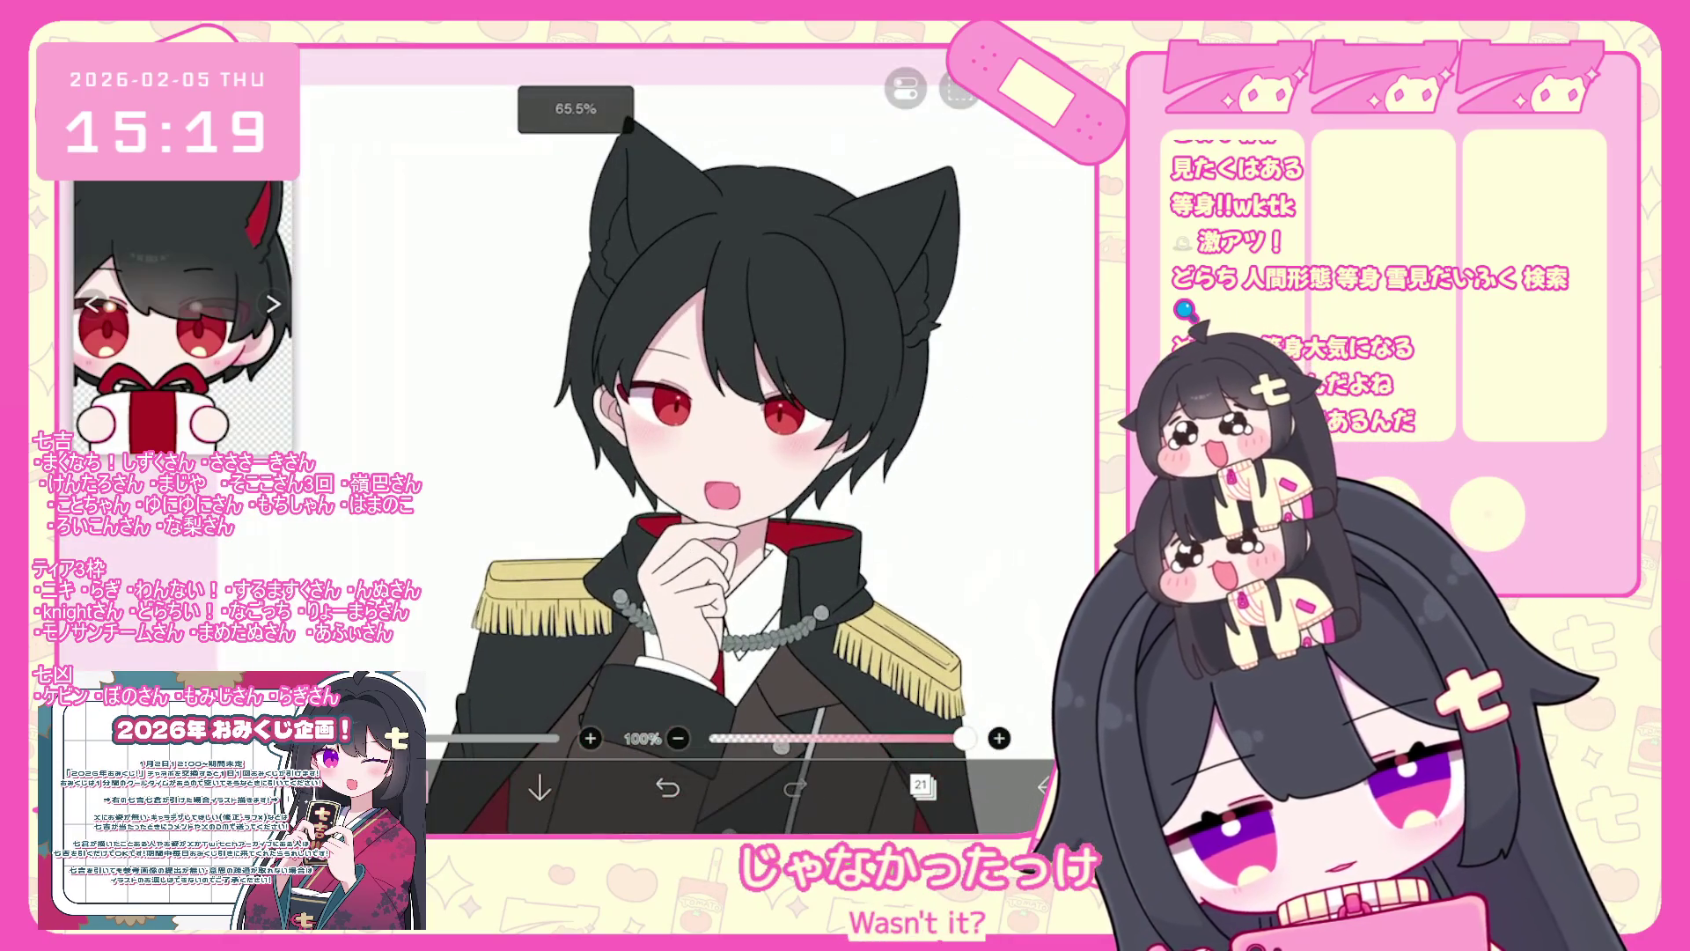
left_click(921, 785)
scroll(948, 378, "up", 5)
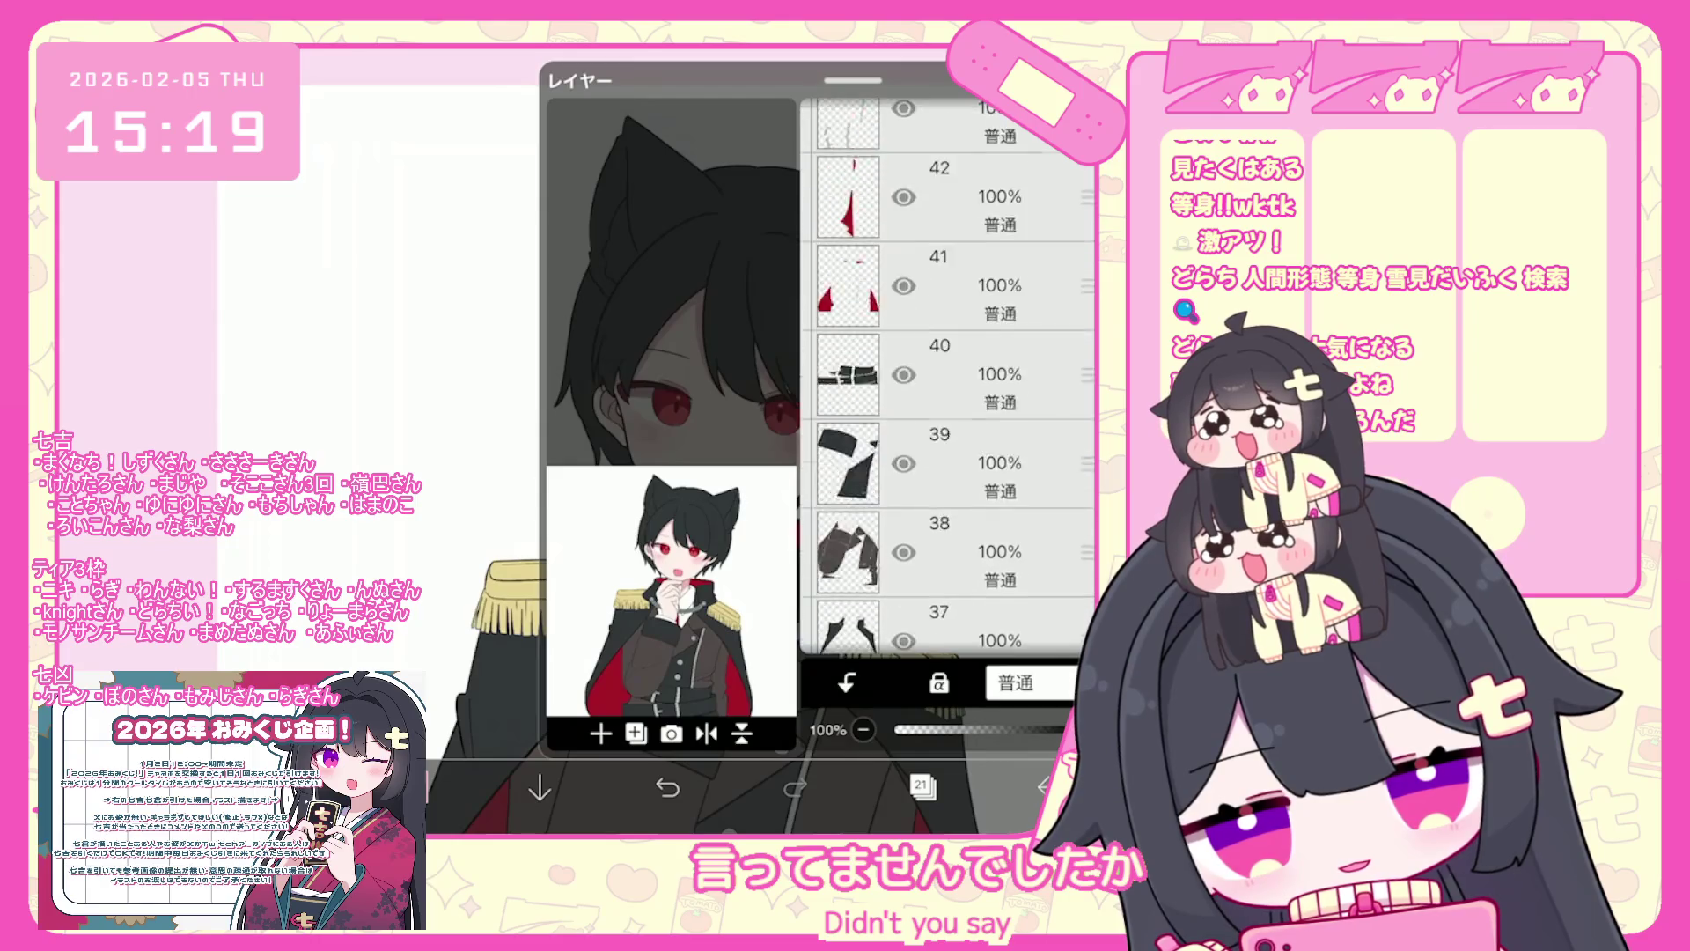
scroll(948, 379, "up", 5)
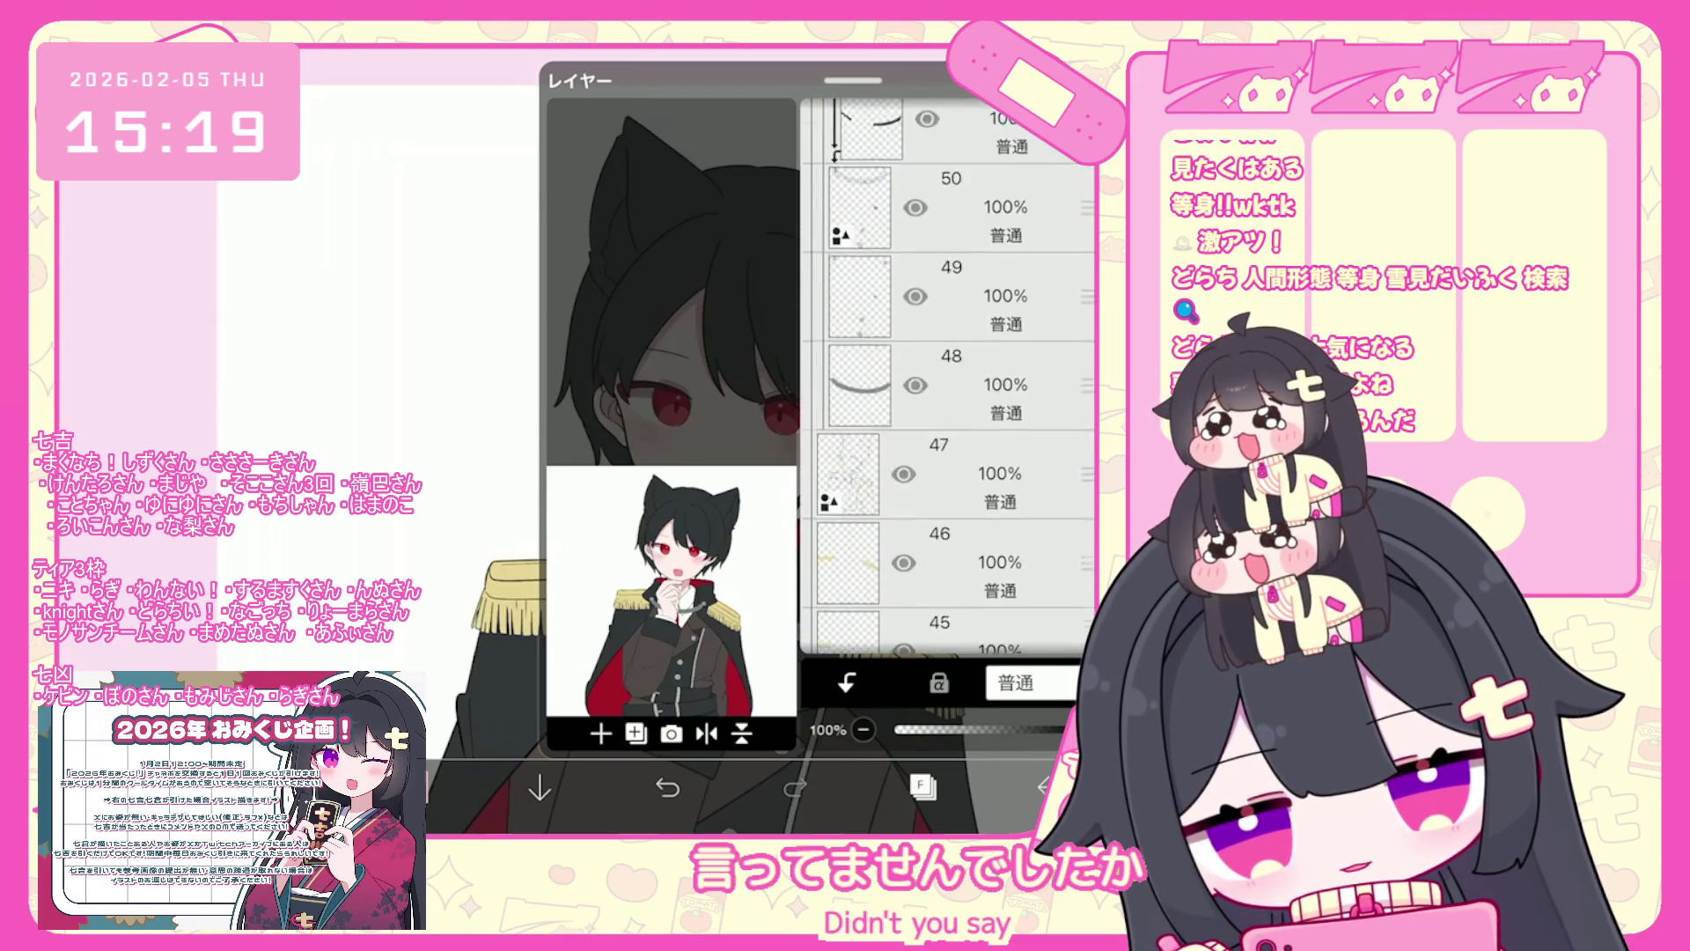
left_click(968, 434)
left_click(969, 464)
left_click(601, 733)
- Pick dark crimson #A3274B and lasso-fill an accent along the ear edge
left_click(412, 785)
left_click_drag(586, 542, 566, 542)
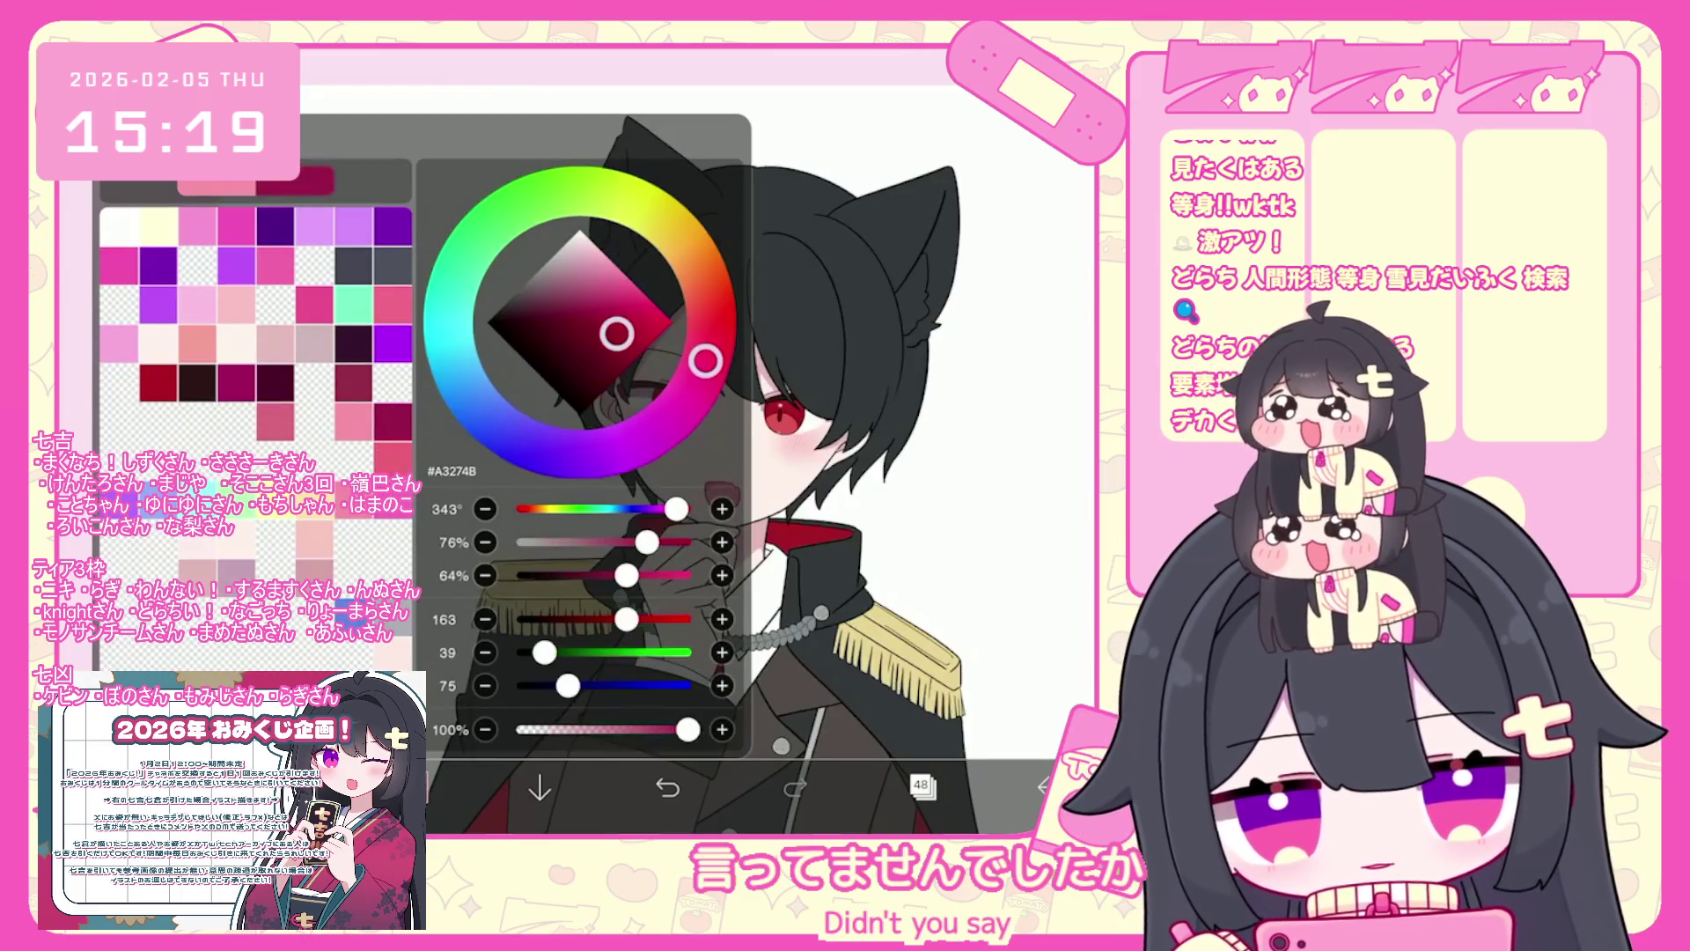
scroll(704, 396, "up", 5)
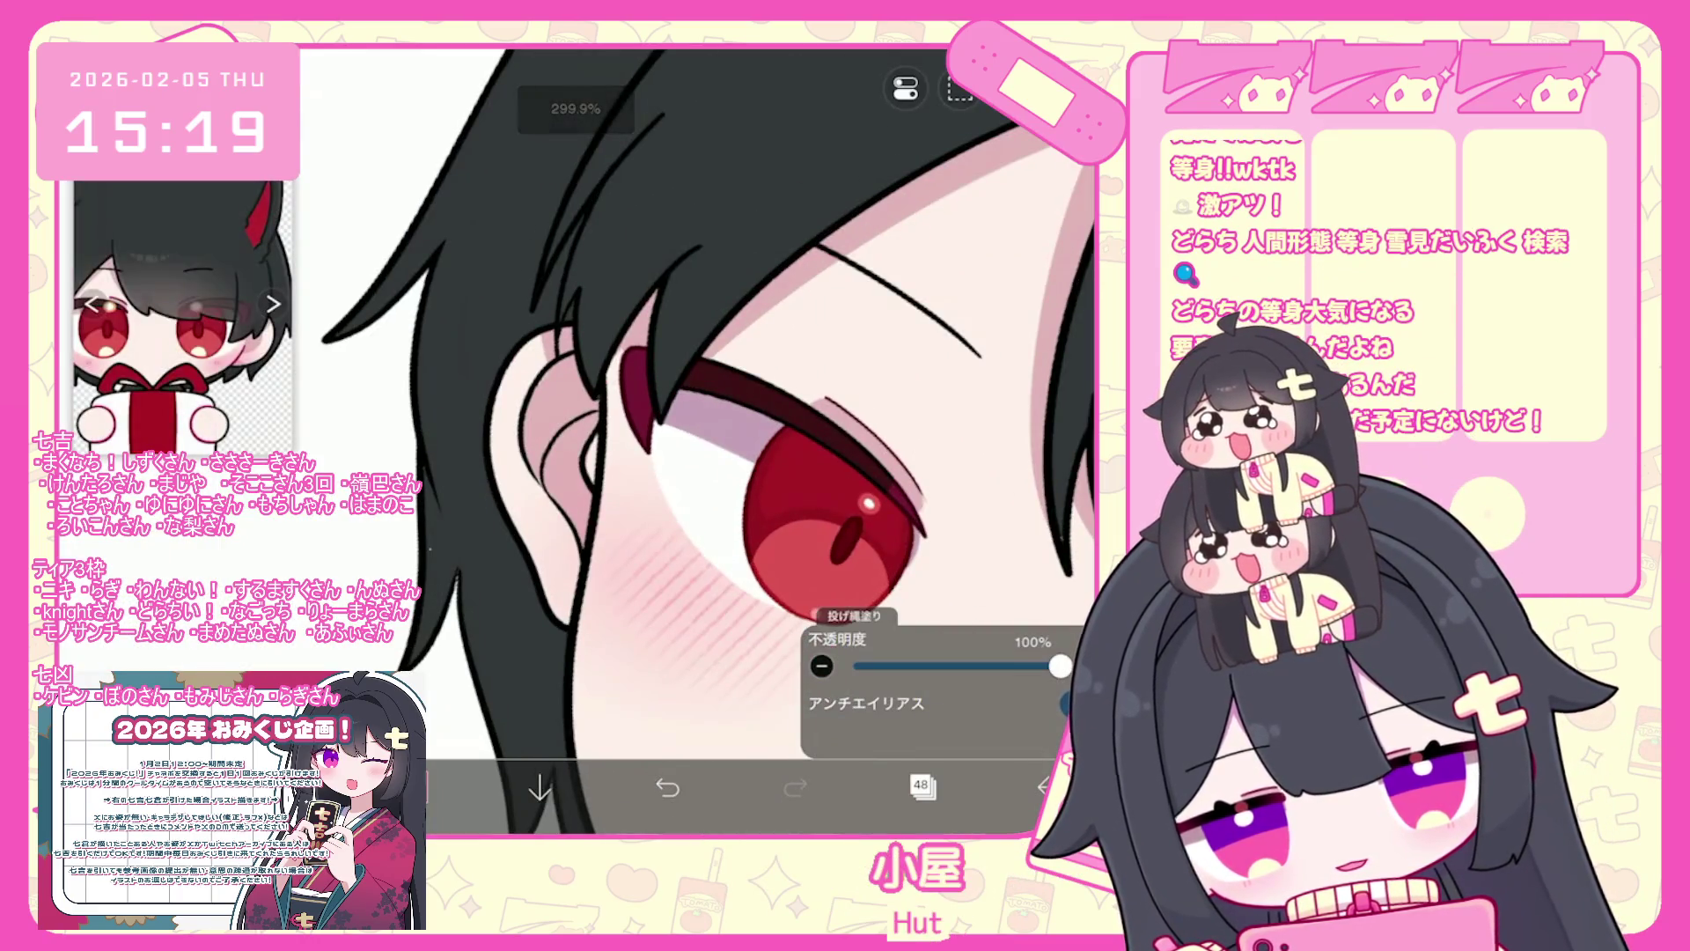
left_click_drag(528, 388, 585, 581)
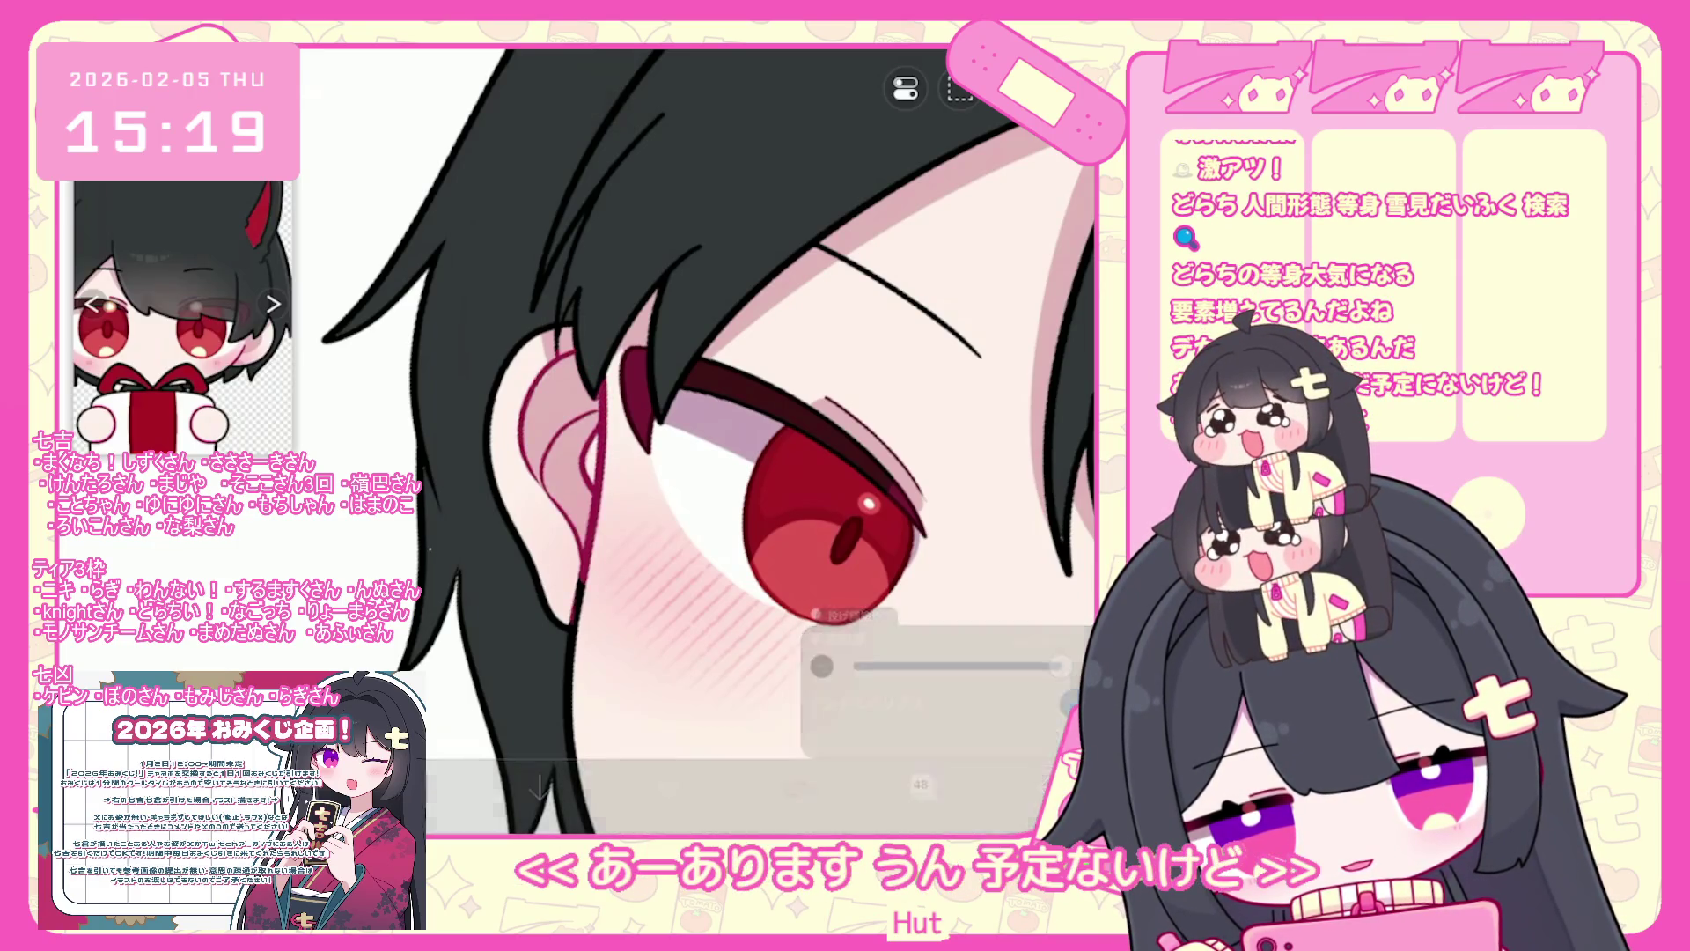
scroll(704, 440, "down", 5)
scroll(704, 440, "up", 8)
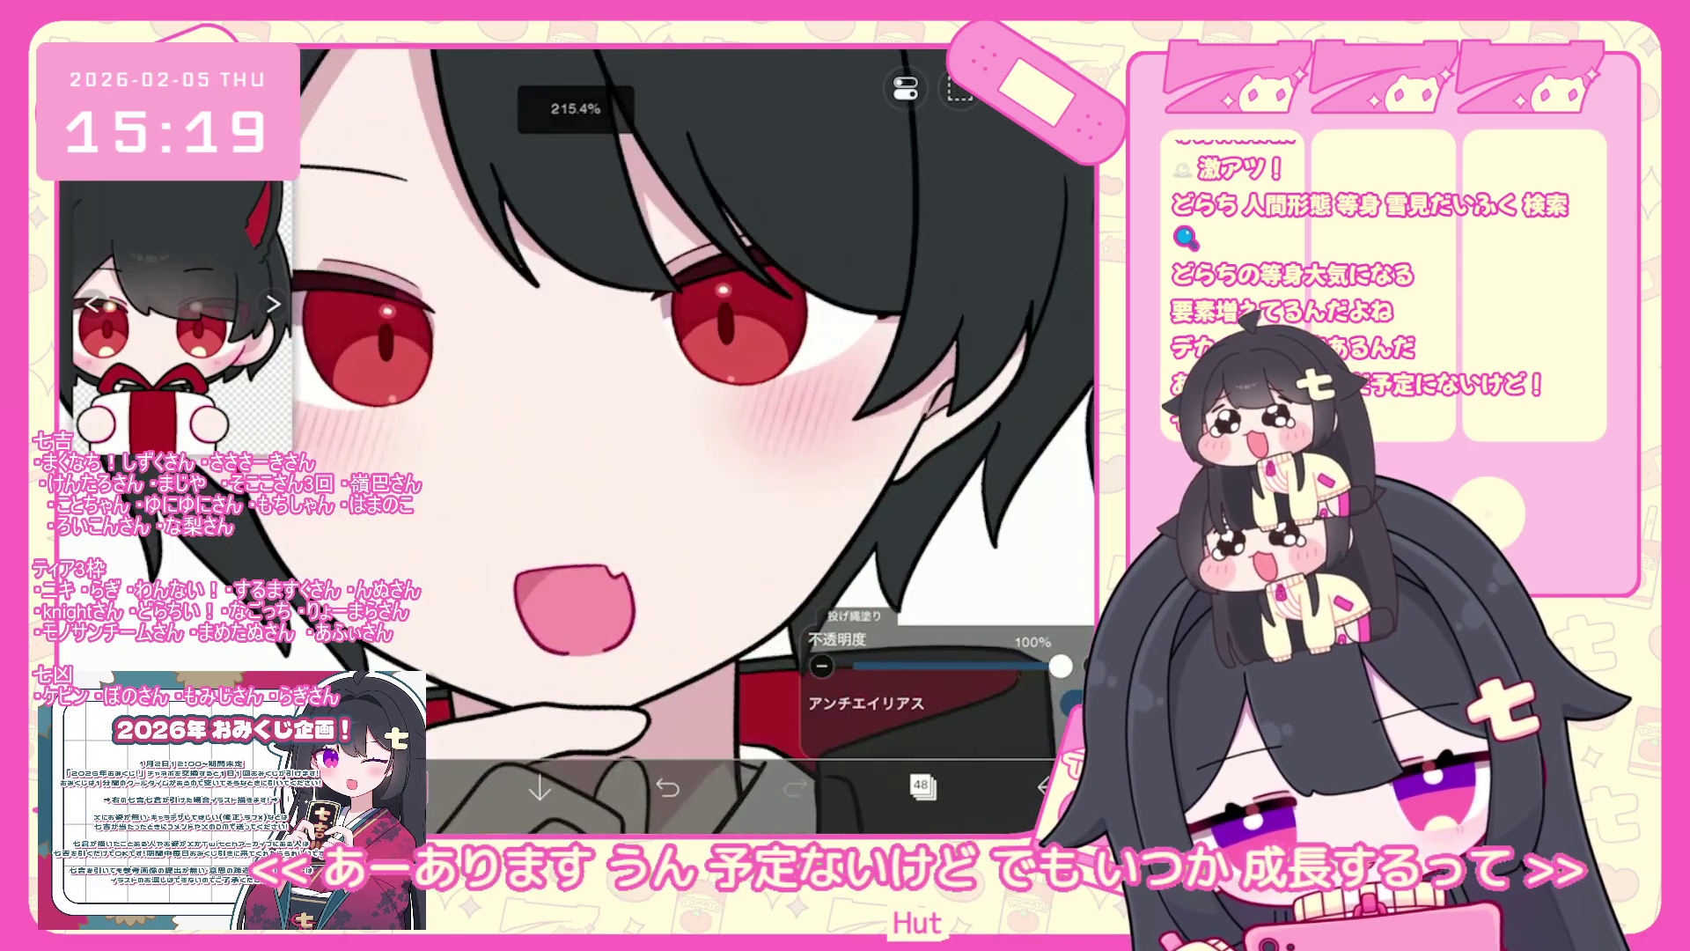
scroll(757, 458, "up", 4)
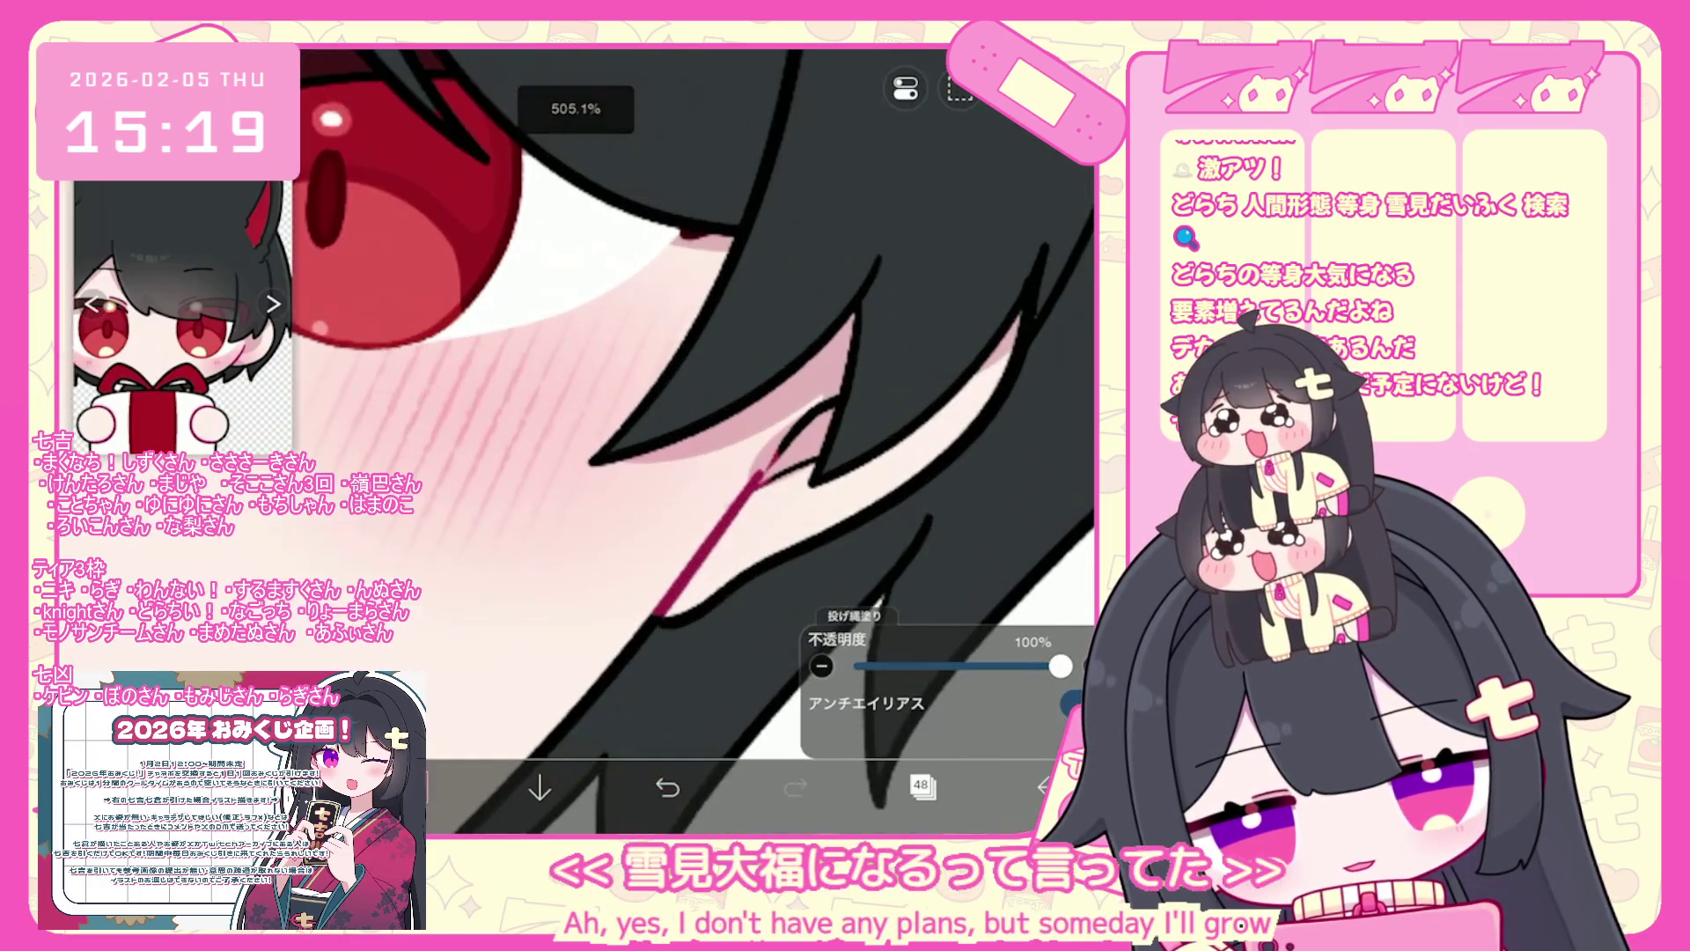
scroll(695, 440, "down", 5)
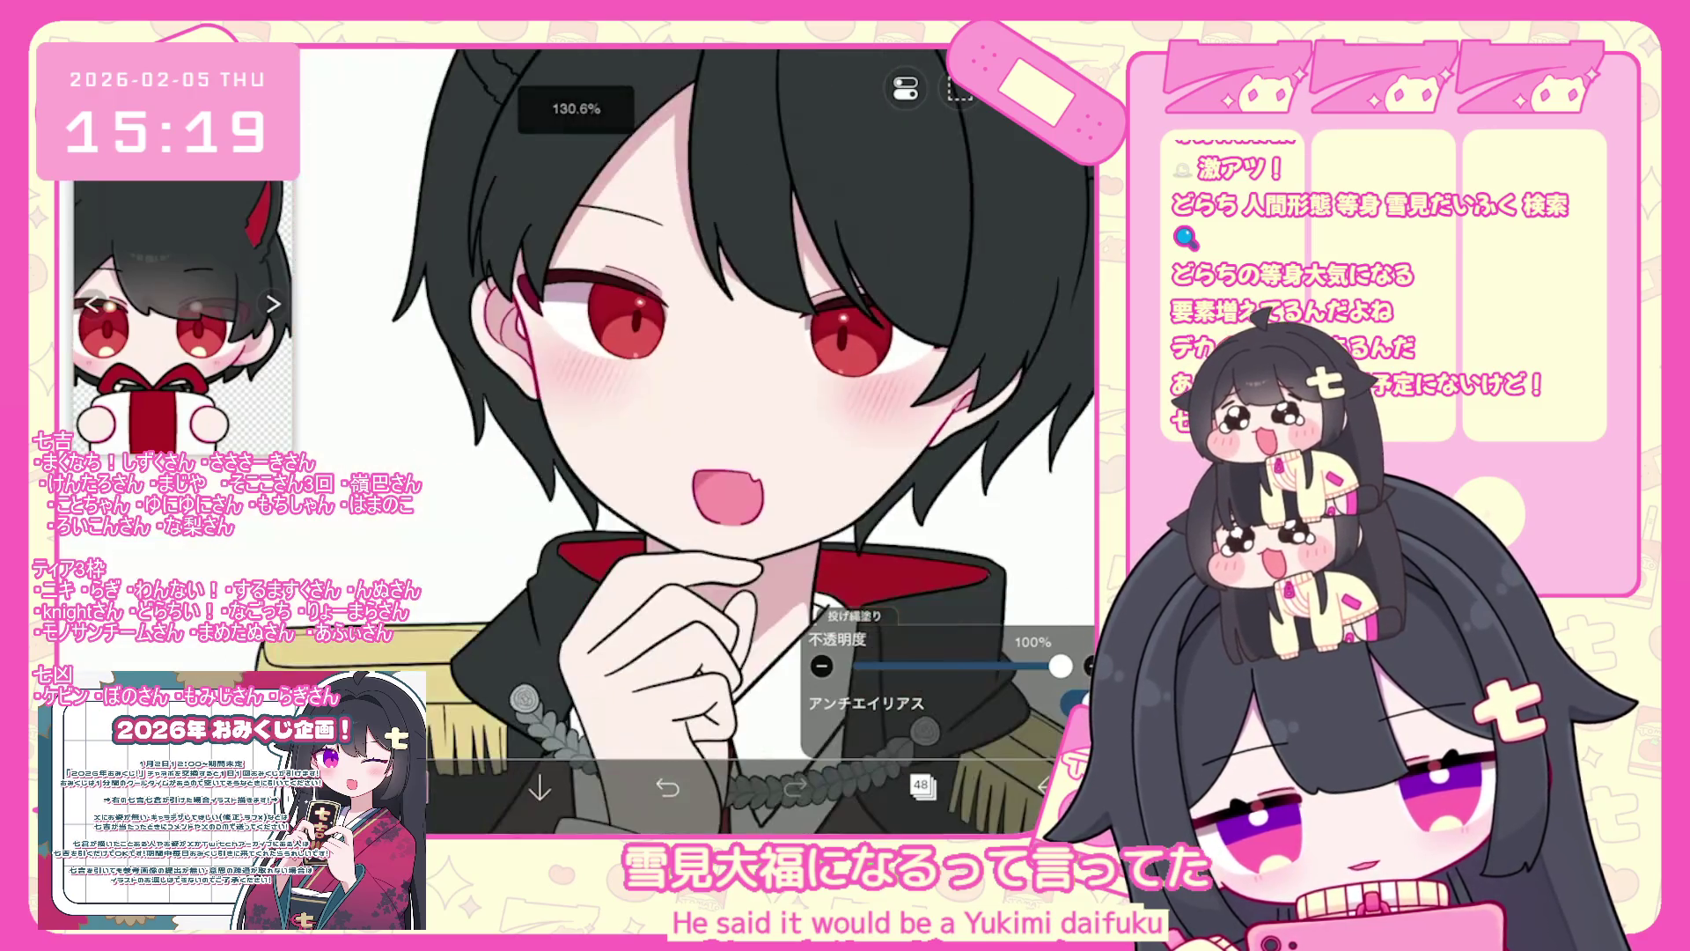
scroll(695, 440, "up", 5)
scroll(629, 560, "down", 1)
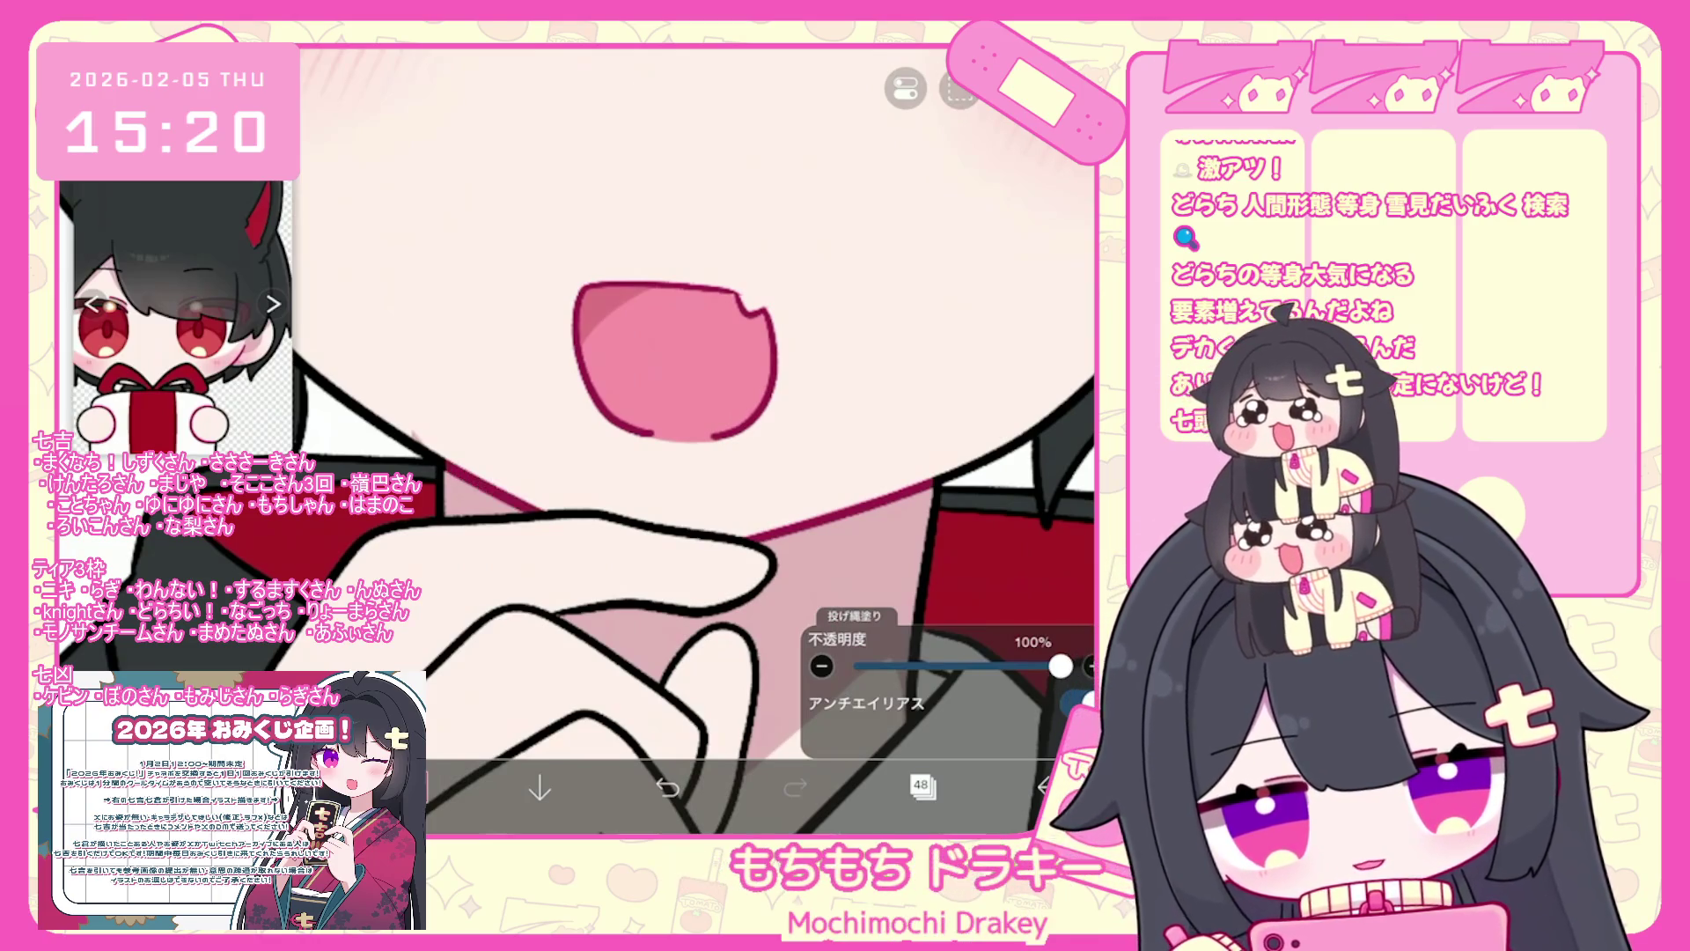
- Select layer 19 in the layer list
left_click(921, 784)
scroll(948, 379, "down", 10)
left_click(950, 504)
left_click(922, 784)
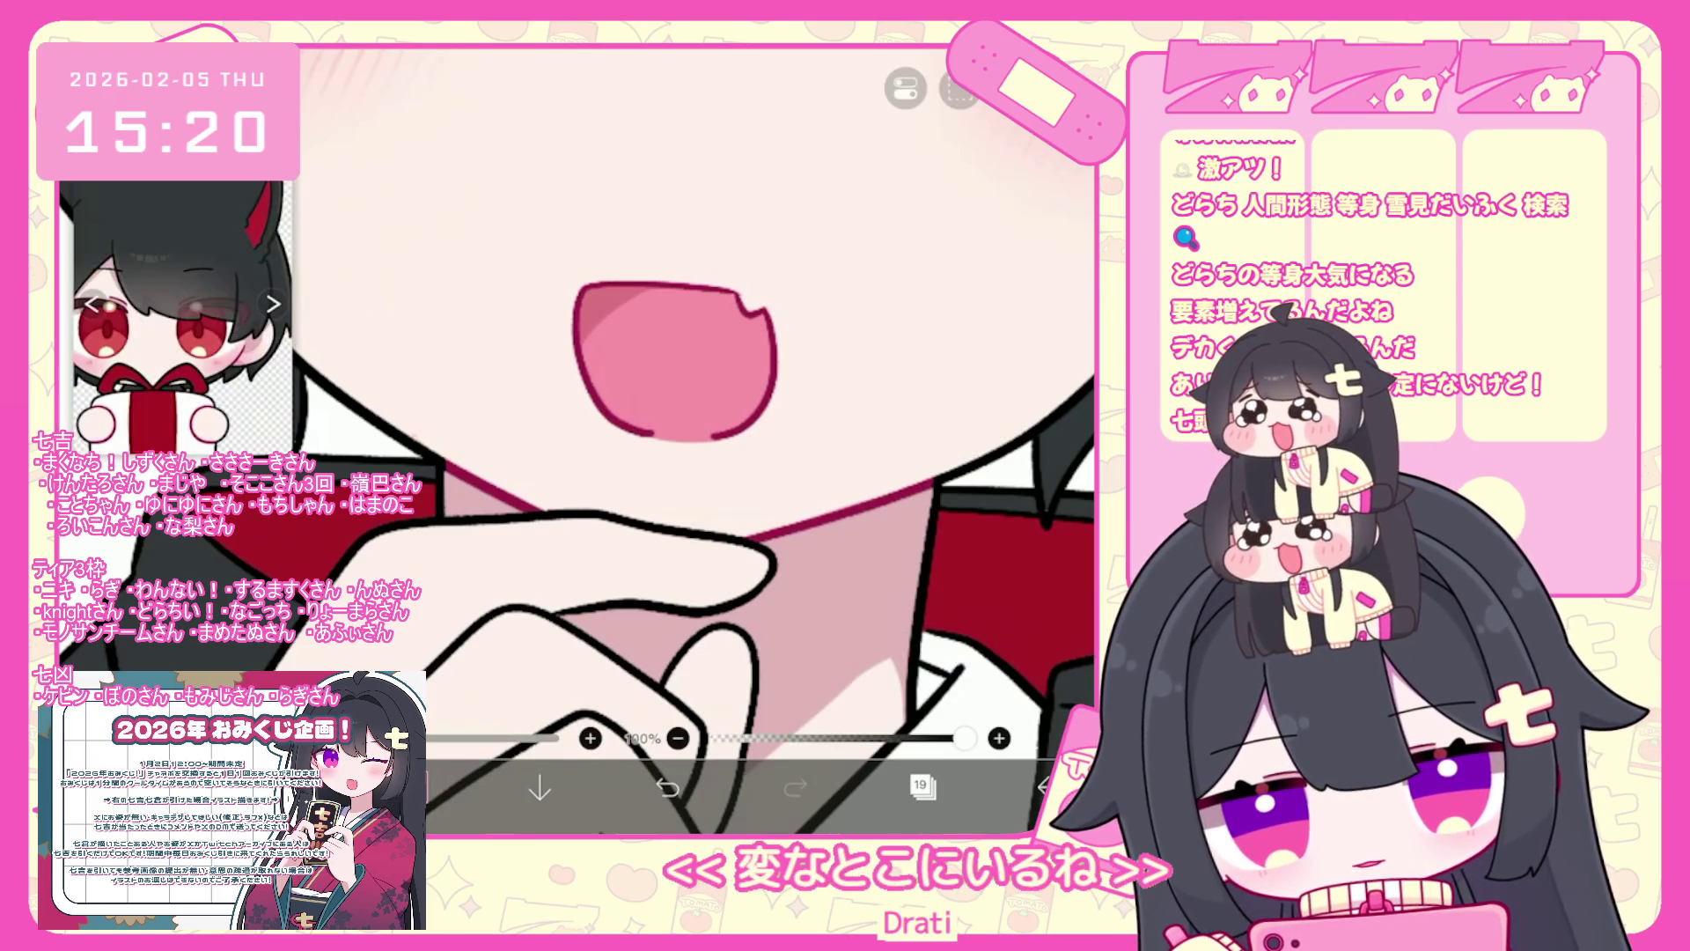
scroll(577, 440, "down", 5)
- Select layer 29, which holds the boy's eyebrow lines
left_click(922, 784)
scroll(948, 379, "up", 10)
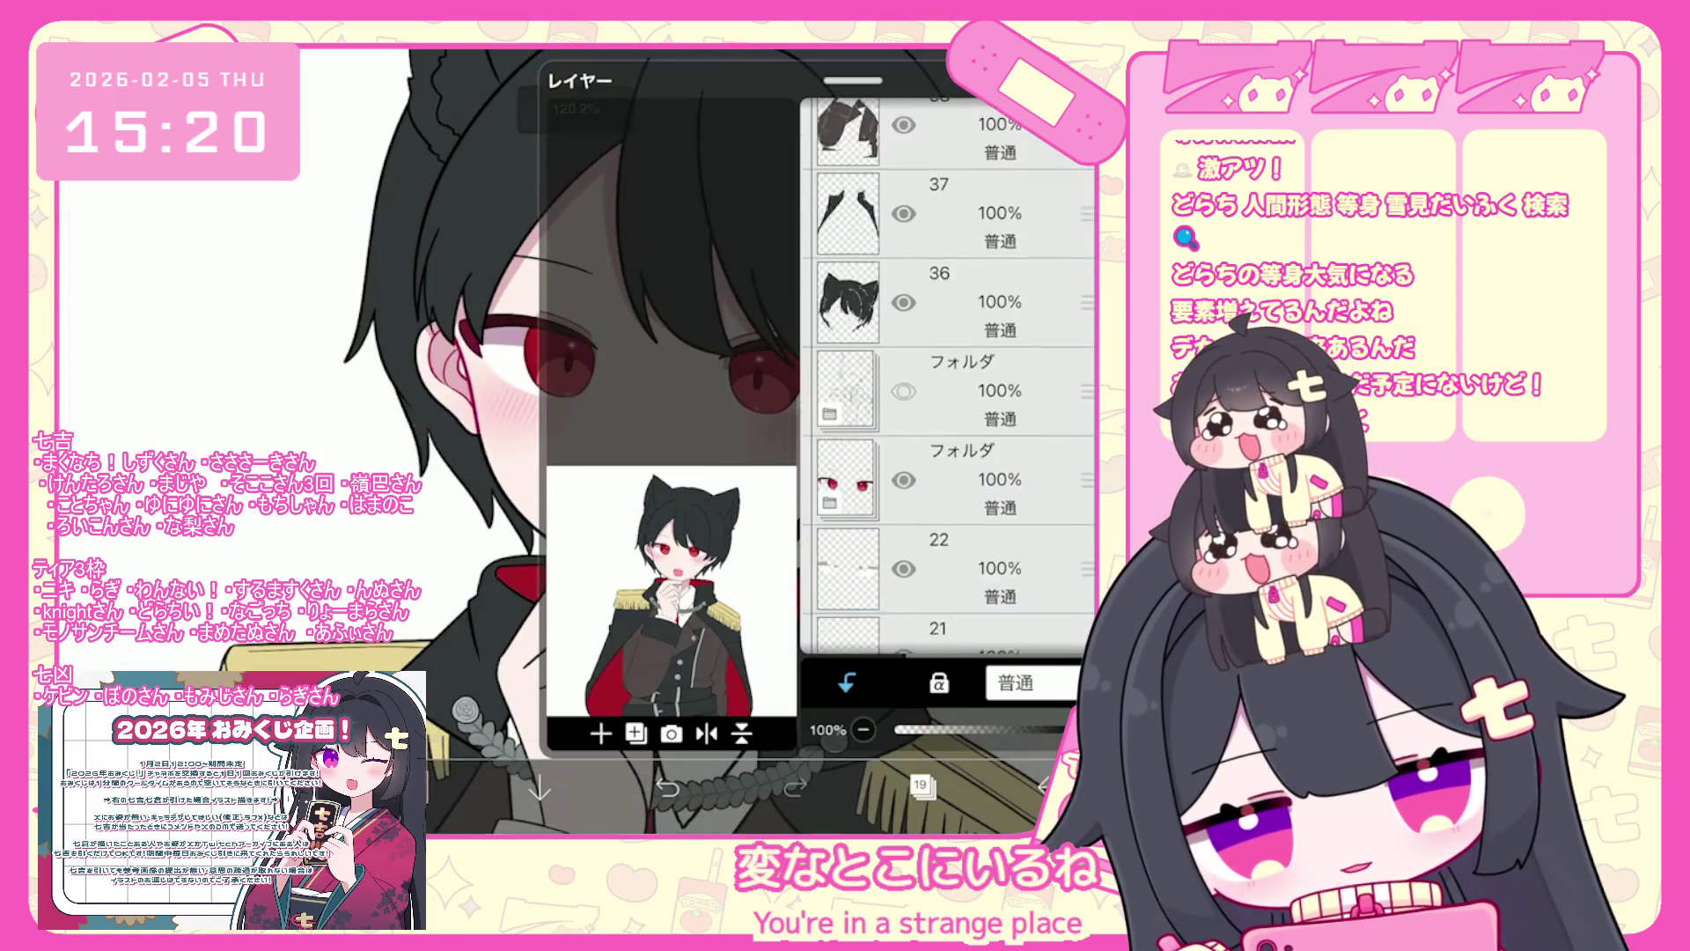
scroll(948, 378, "up", 5)
left_click(951, 519)
scroll(948, 378, "down", 5)
scroll(947, 378, "down", 5)
left_click(951, 414)
left_click(950, 326)
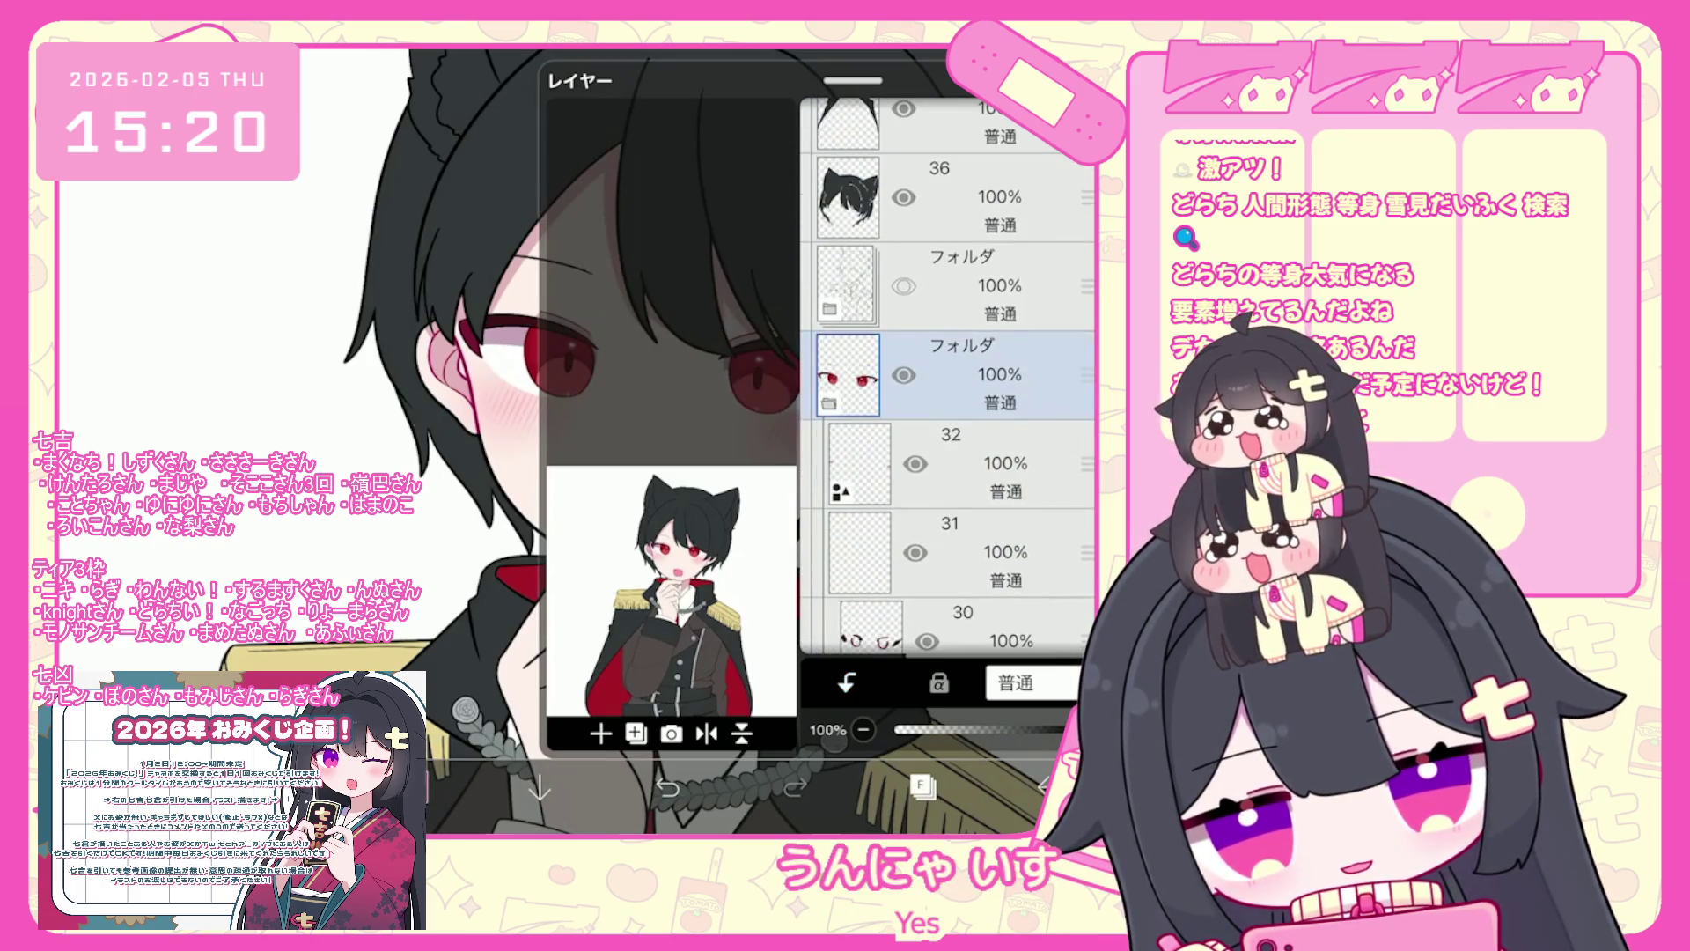
scroll(948, 378, "down", 3)
left_click(951, 453)
left_click(921, 784)
- Cut the selected eyebrow lines from layer 29
scroll(643, 440, "down", 2)
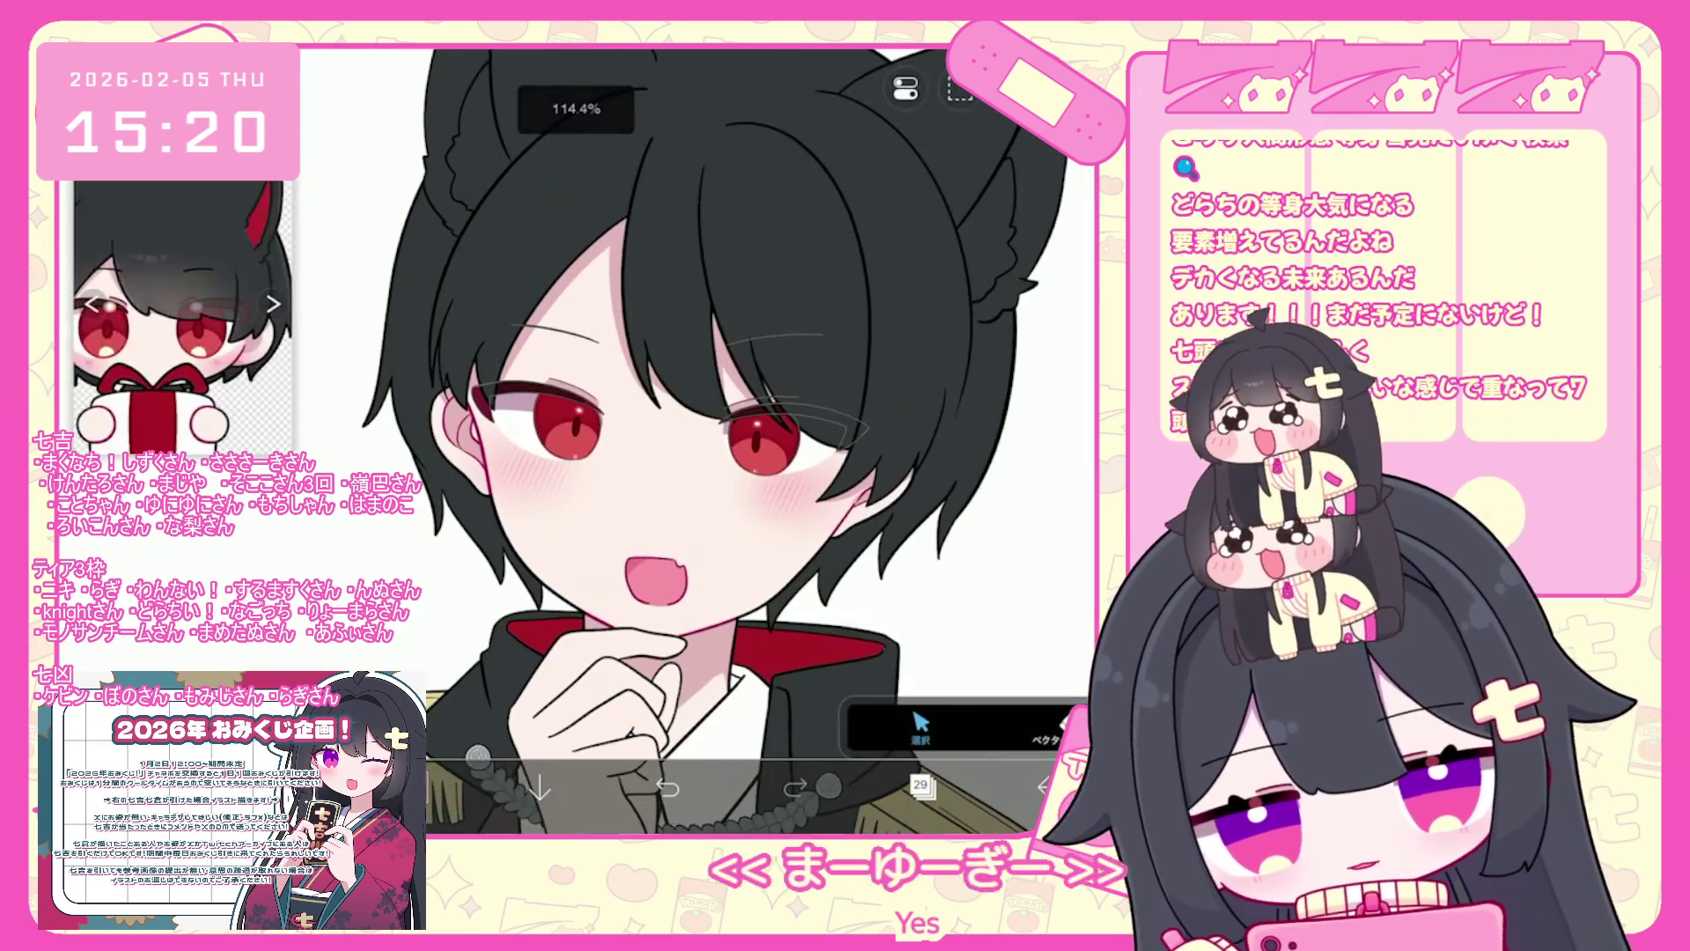
left_click(959, 88)
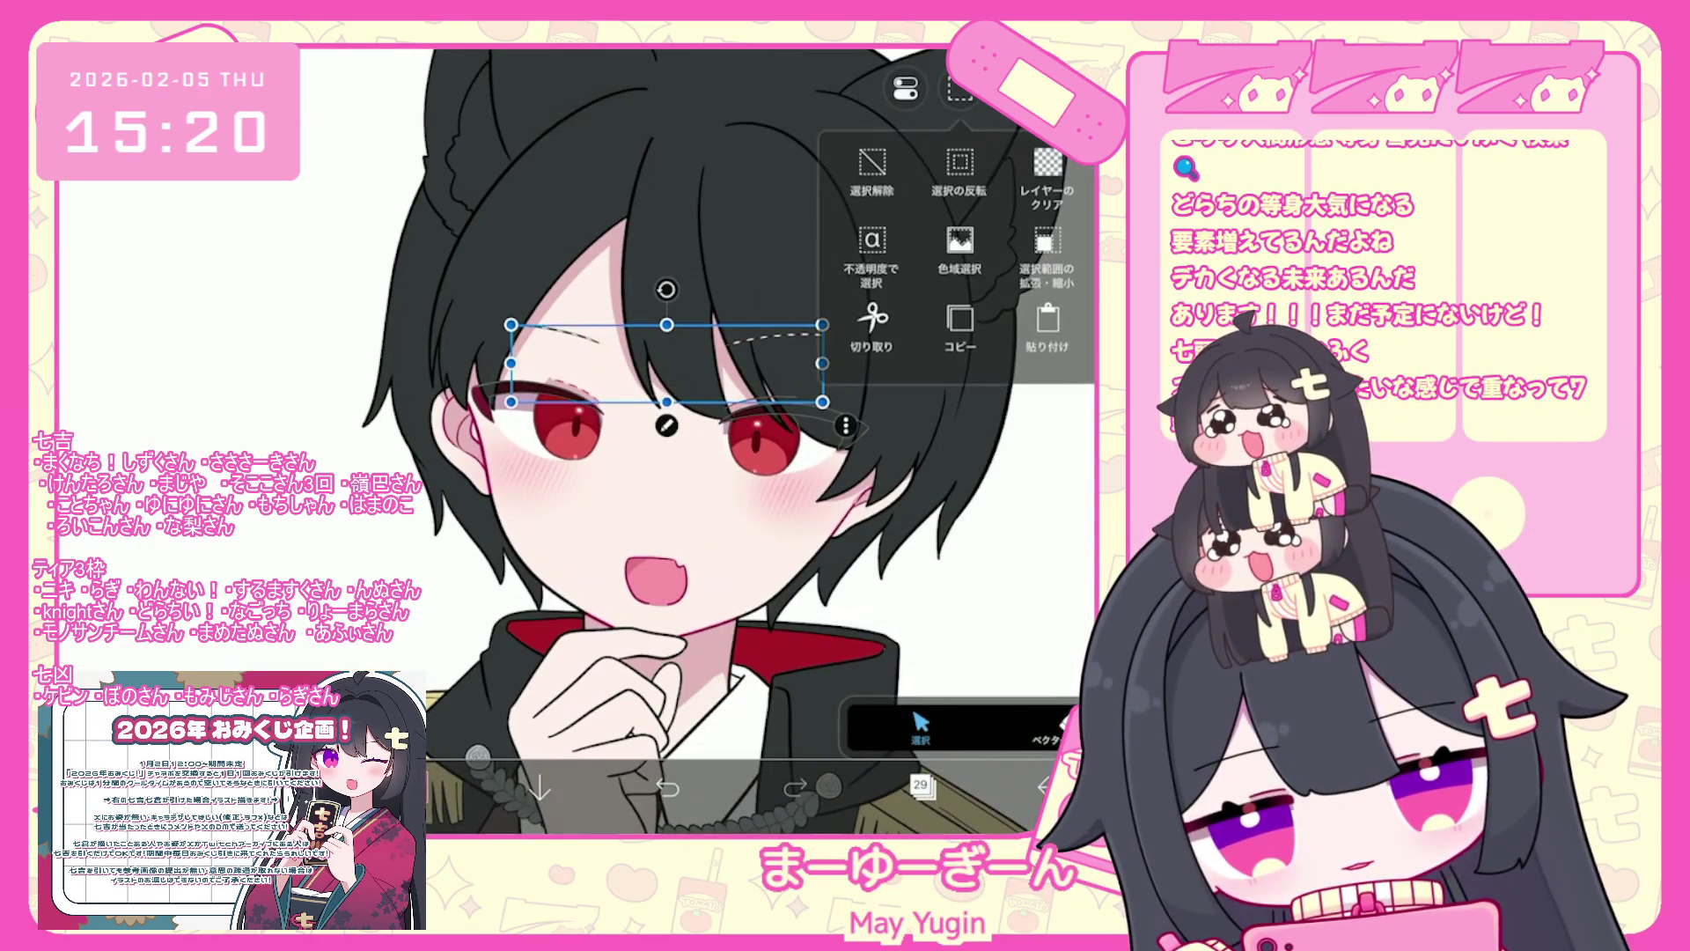
left_click(872, 171)
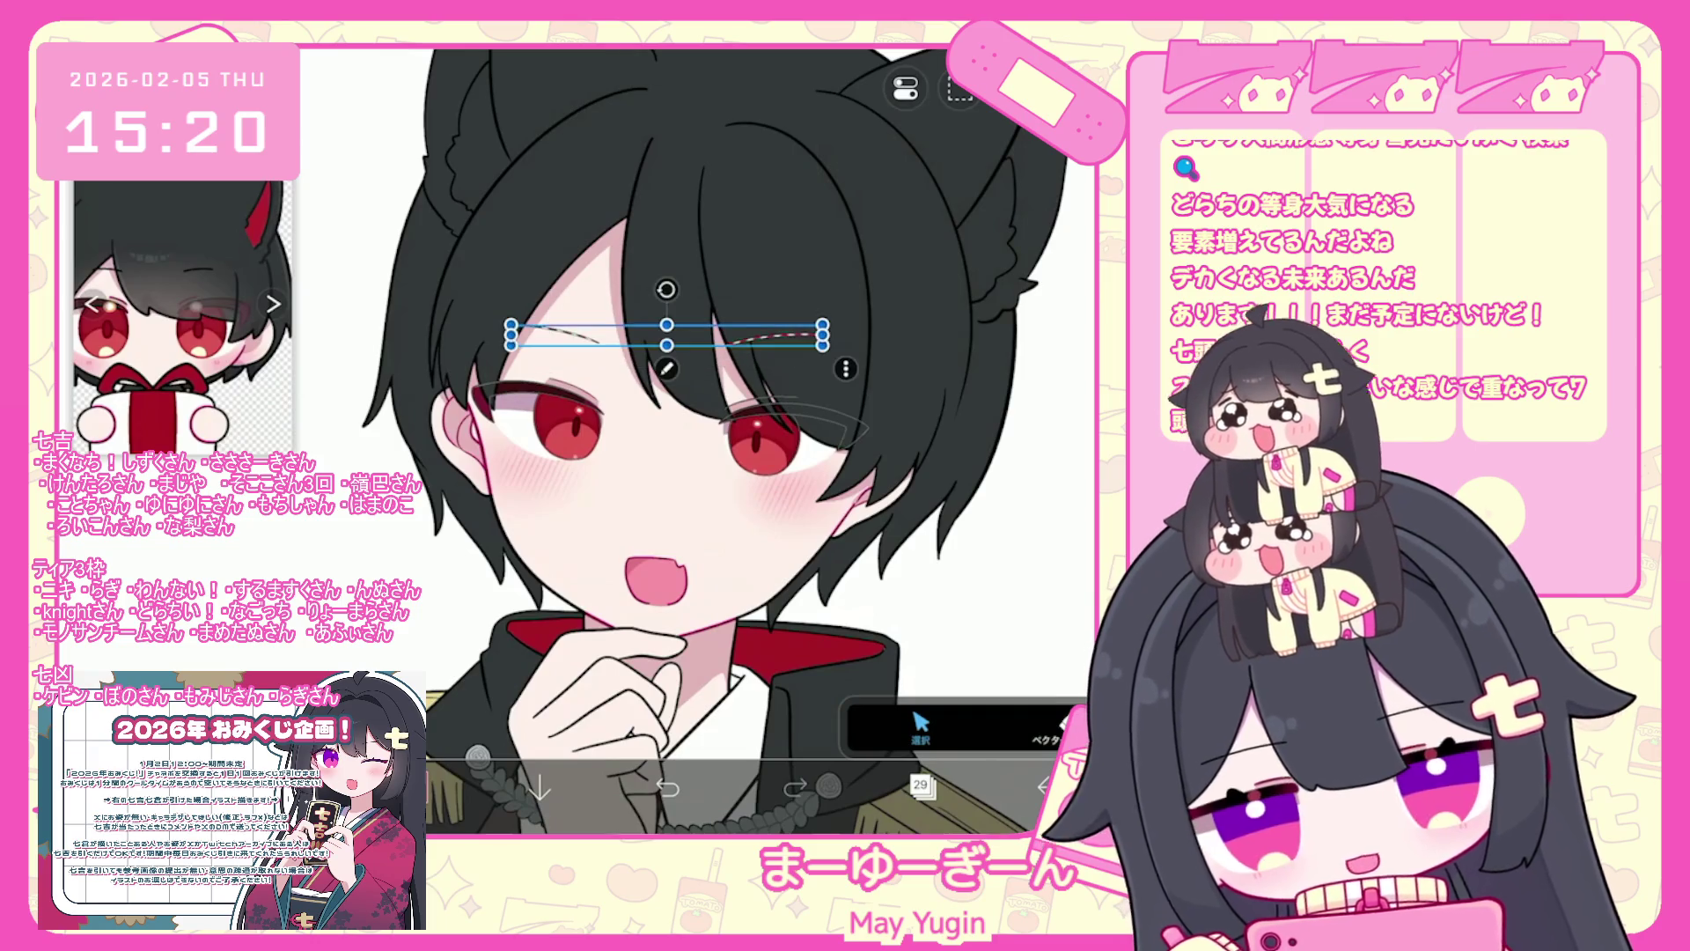
left_click(960, 88)
left_click(871, 264)
- Paste the eyebrow lines onto a new layer in the top folder
left_click(920, 783)
scroll(948, 376, "up", 10)
left_click(950, 339)
scroll(948, 376, "up", 3)
left_click(950, 255)
left_click(919, 783)
left_click(959, 88)
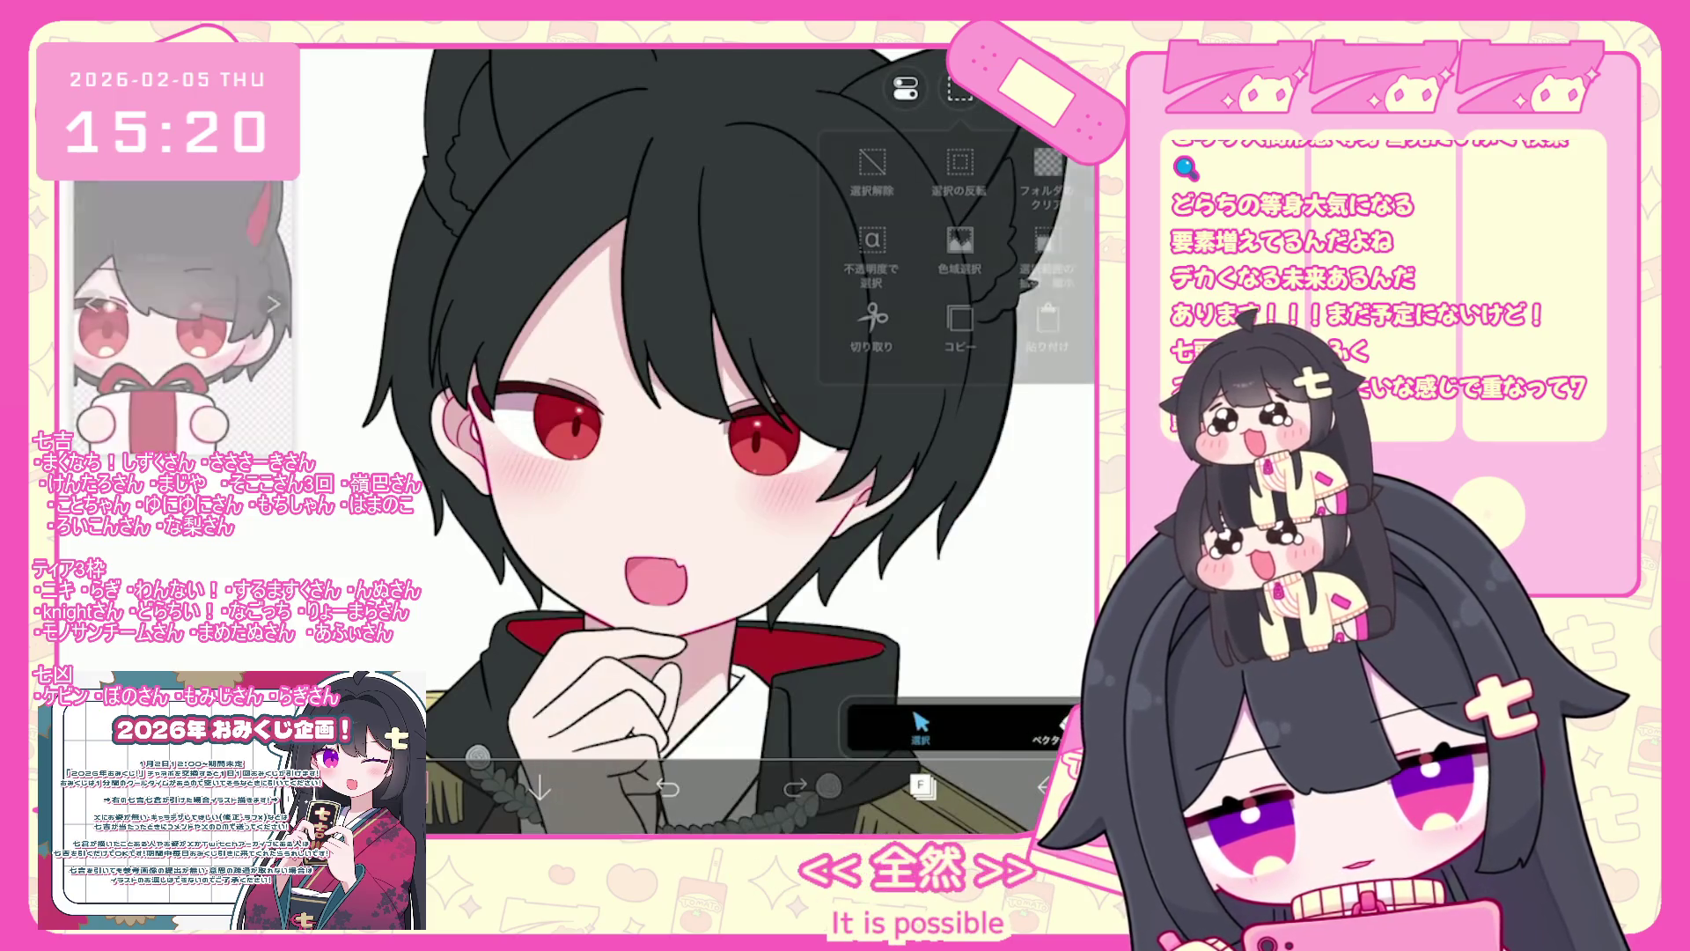
left_click(1047, 322)
left_click(829, 786)
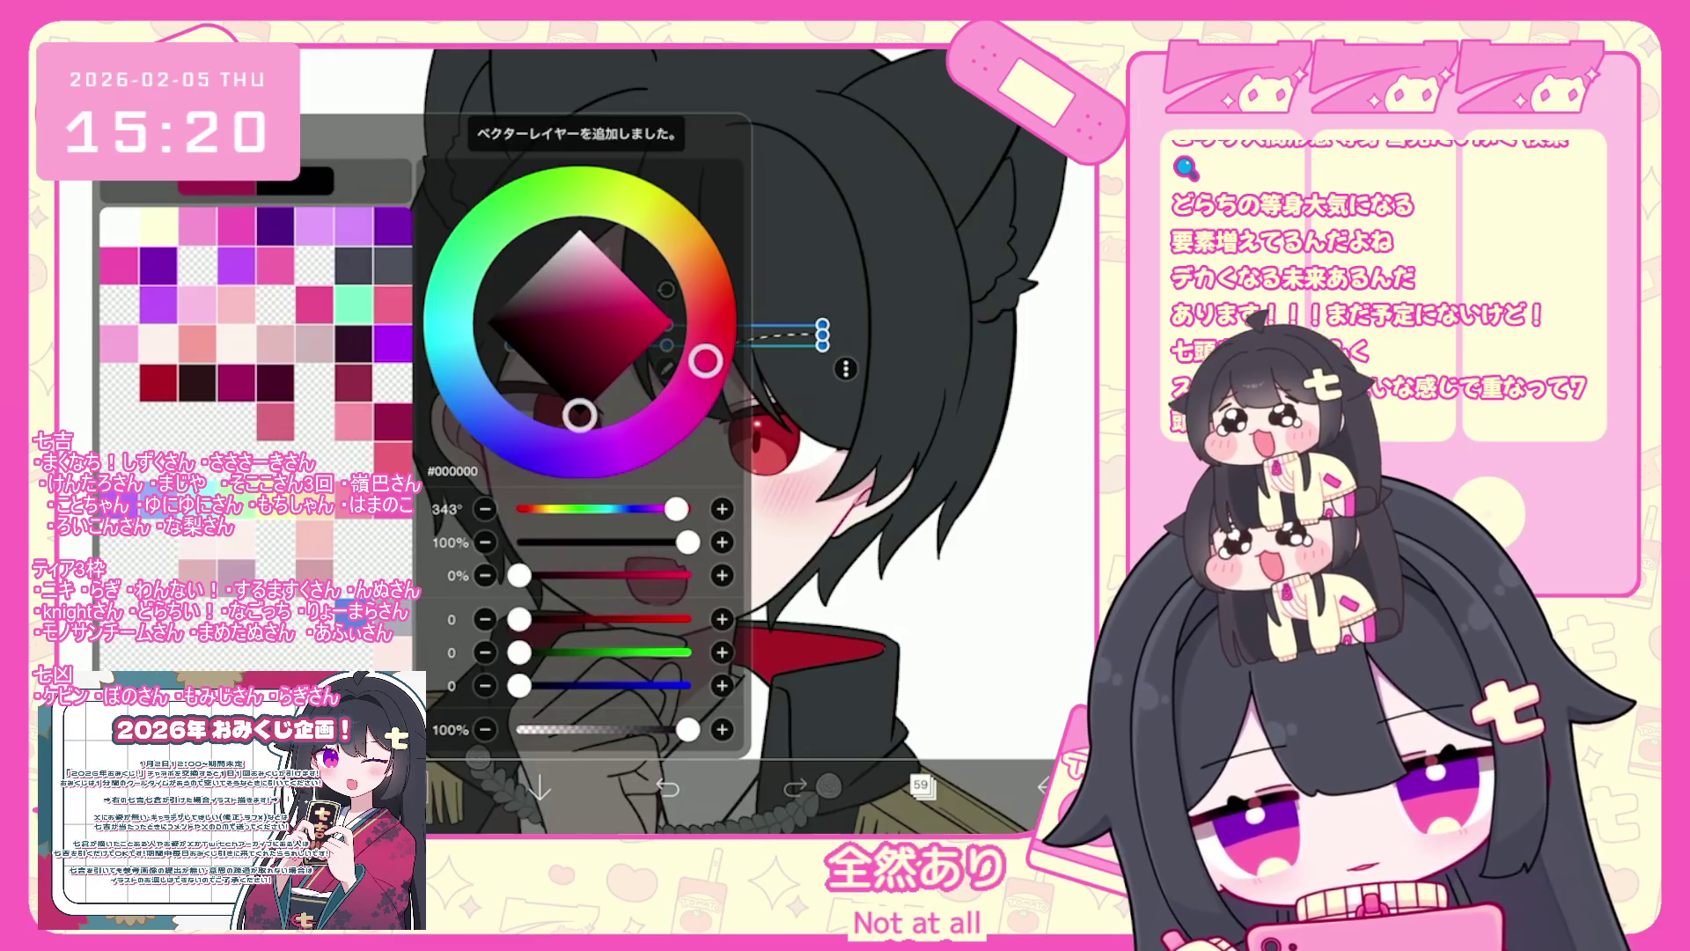
- Switch to a soft pen brush and draw an eyebrow line above the right eye
left_click(830, 786)
left_click(414, 786)
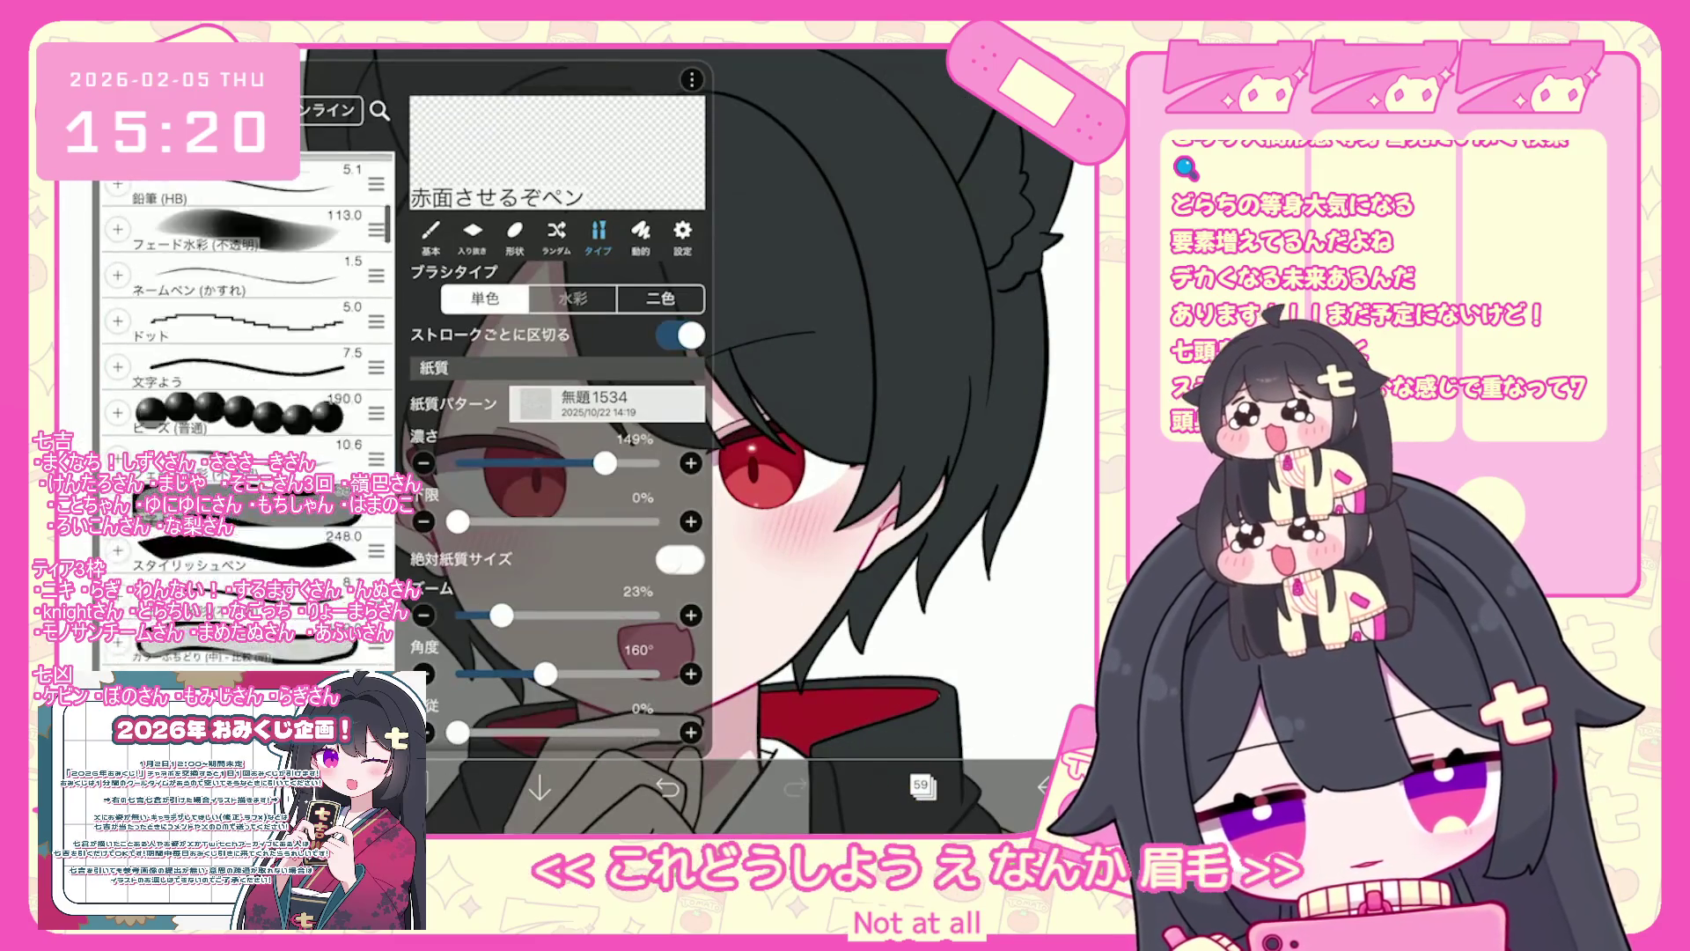
left_click(220, 334)
scroll(616, 396, "up", 5)
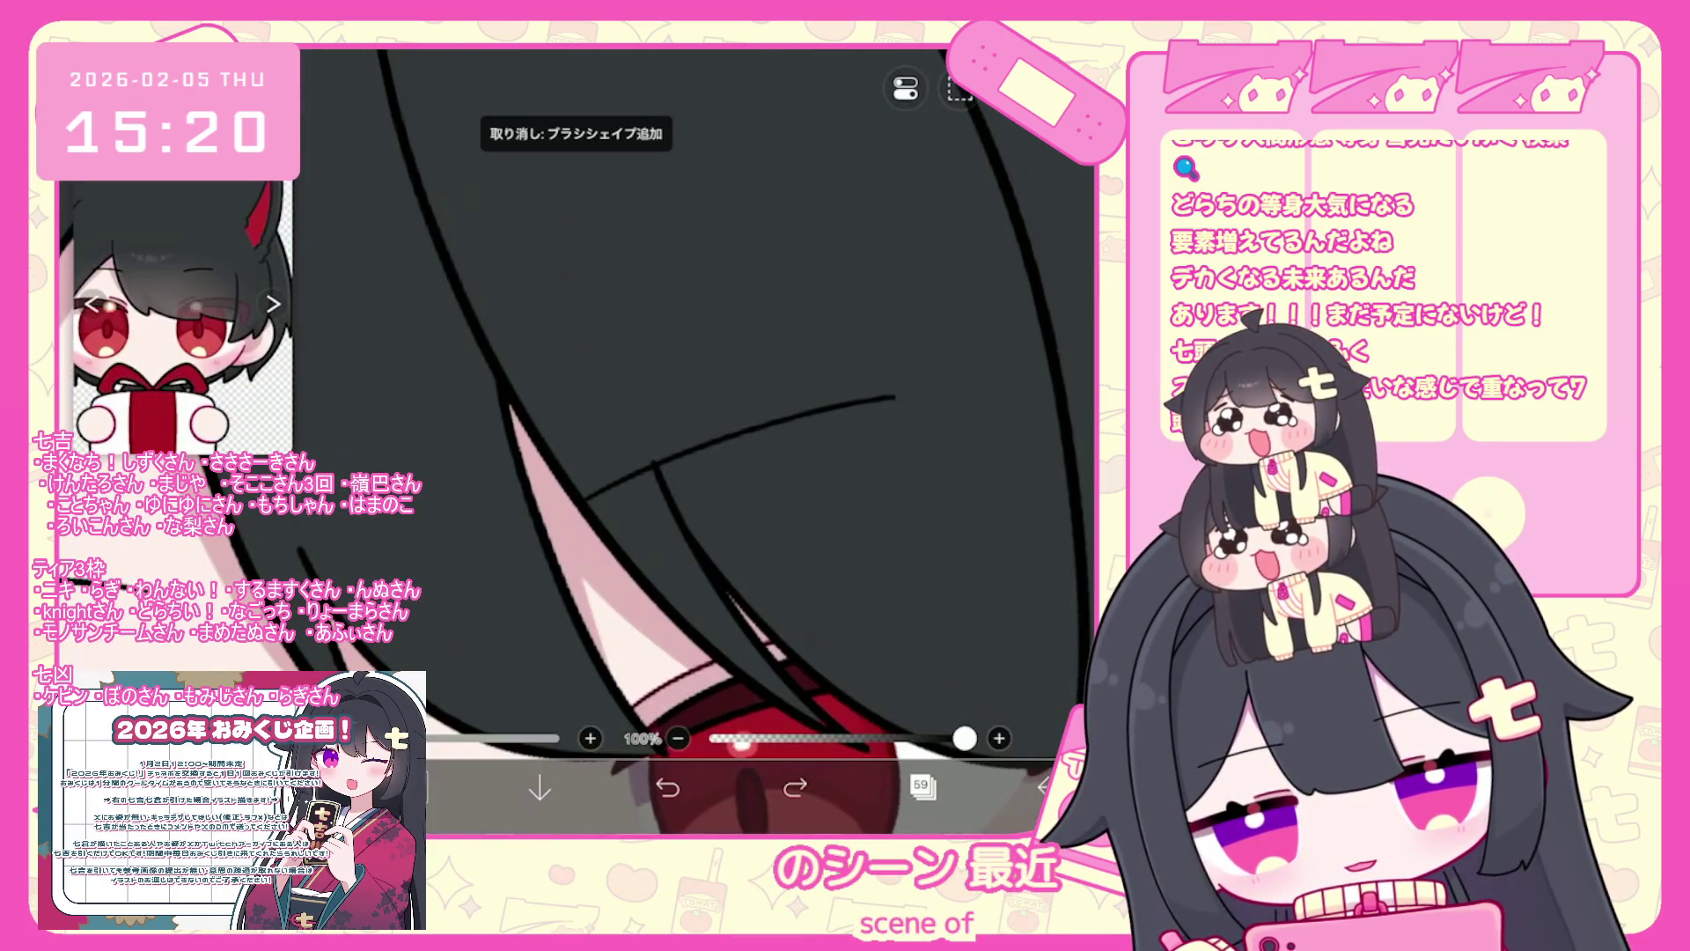
scroll(616, 396, "up", 2)
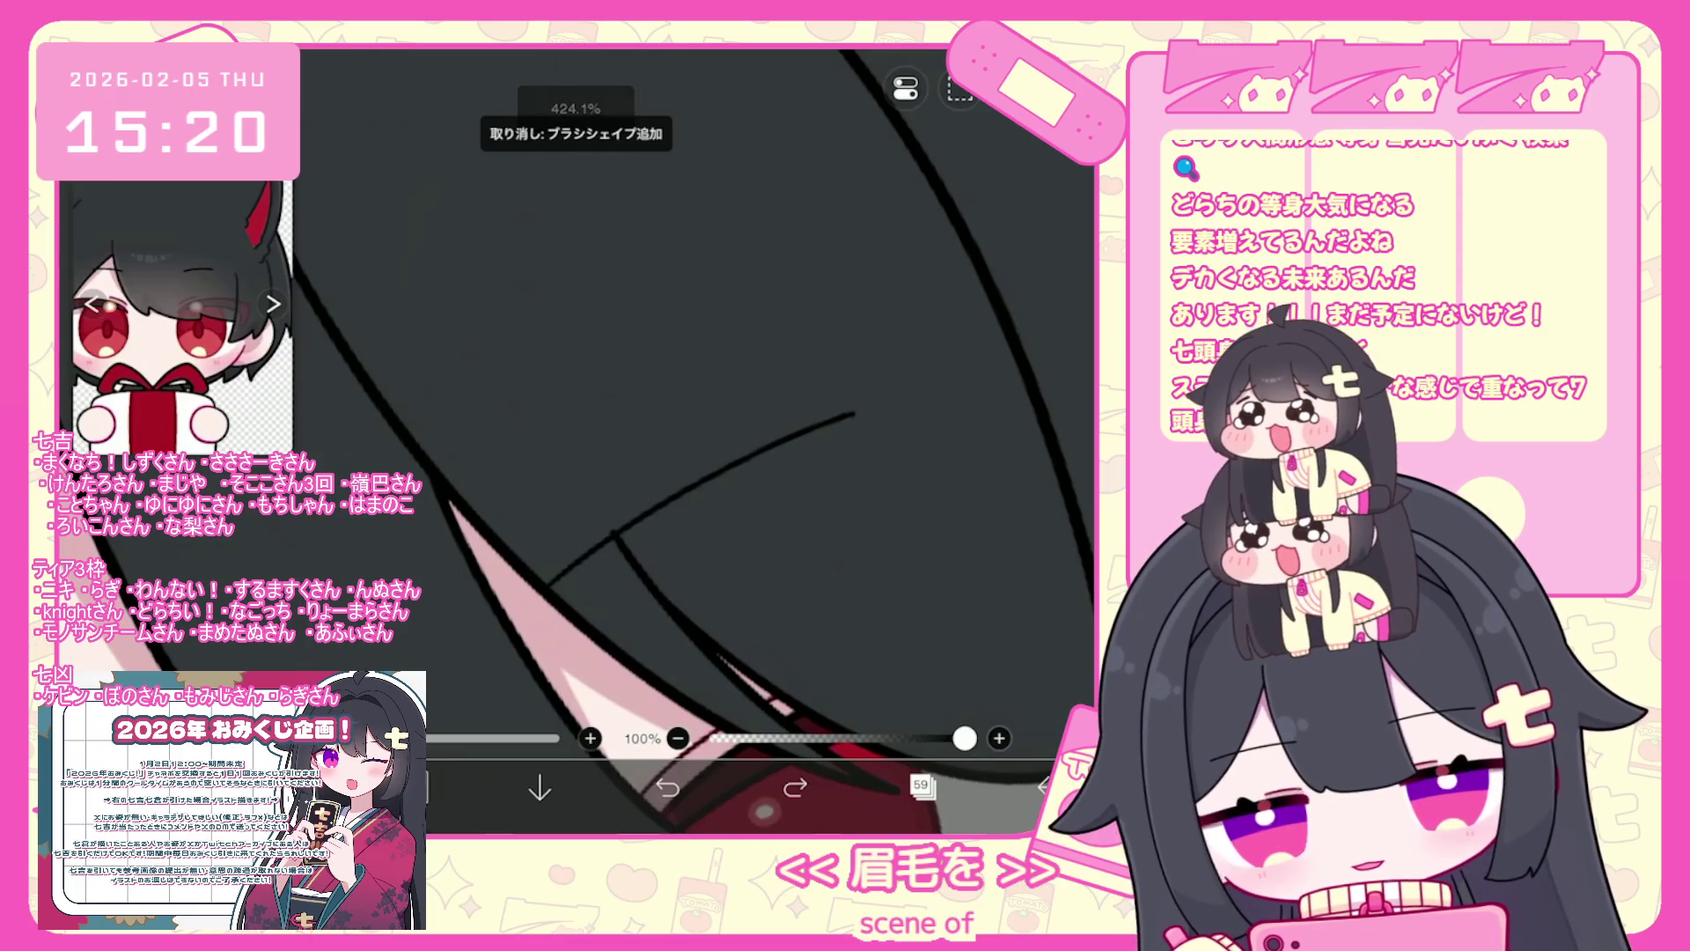
left_click_drag(546, 580, 801, 429)
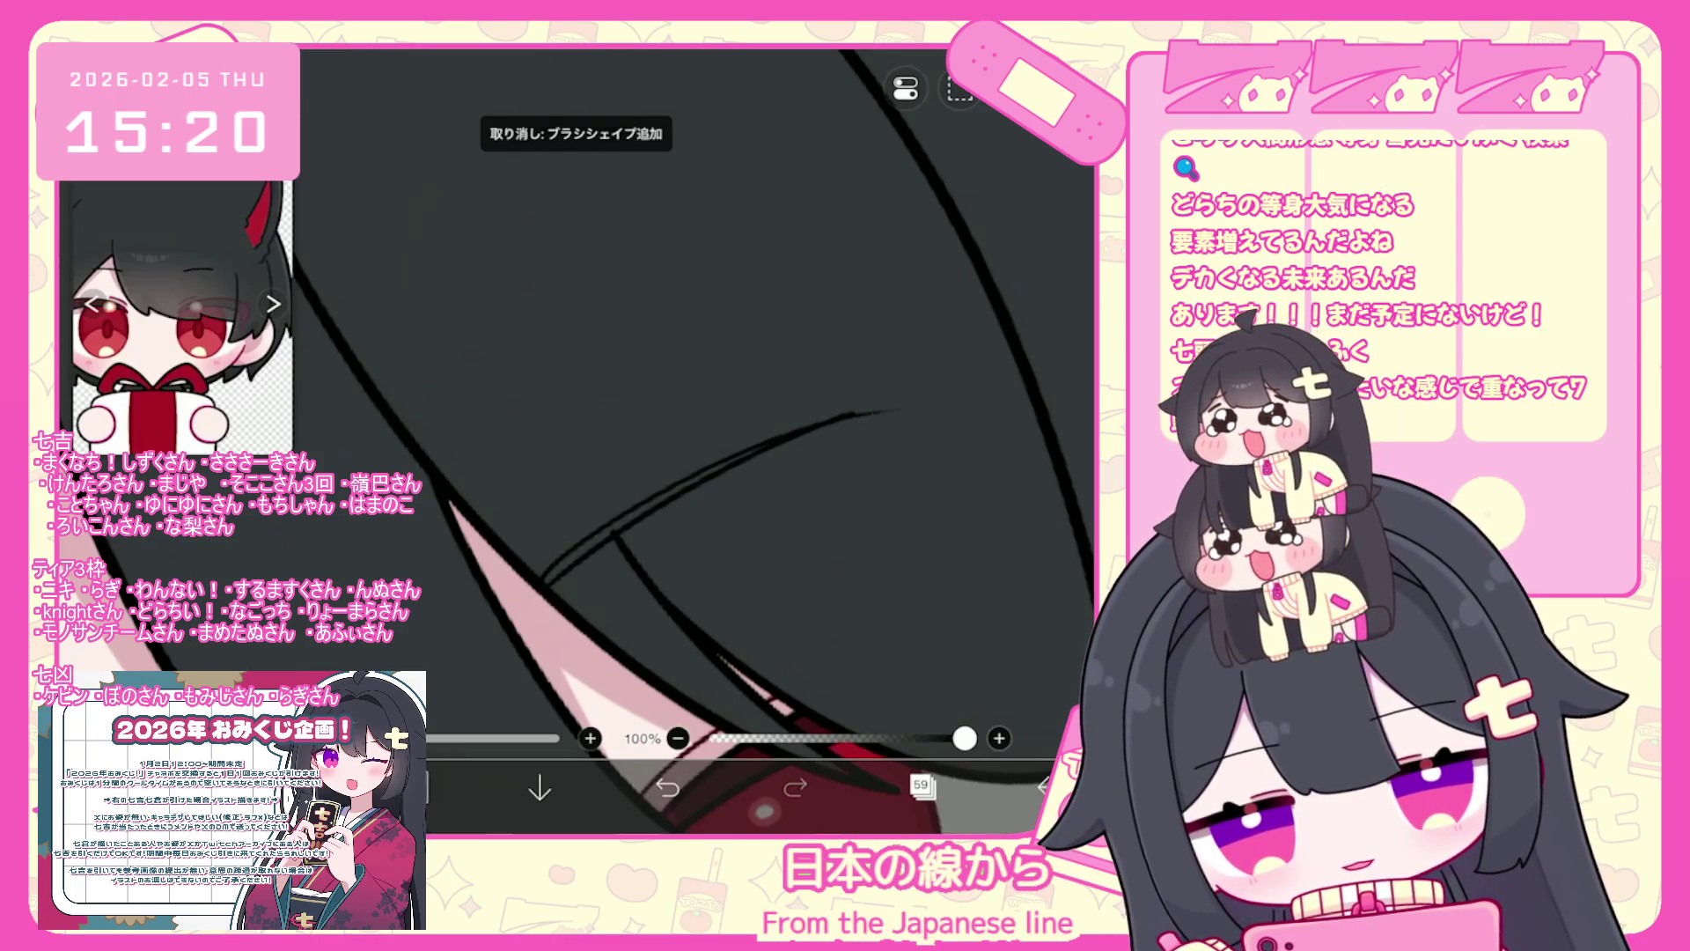
- Undo the stray white stroke left near the eye
scroll(616, 397, "down", 5)
scroll(616, 396, "up", 3)
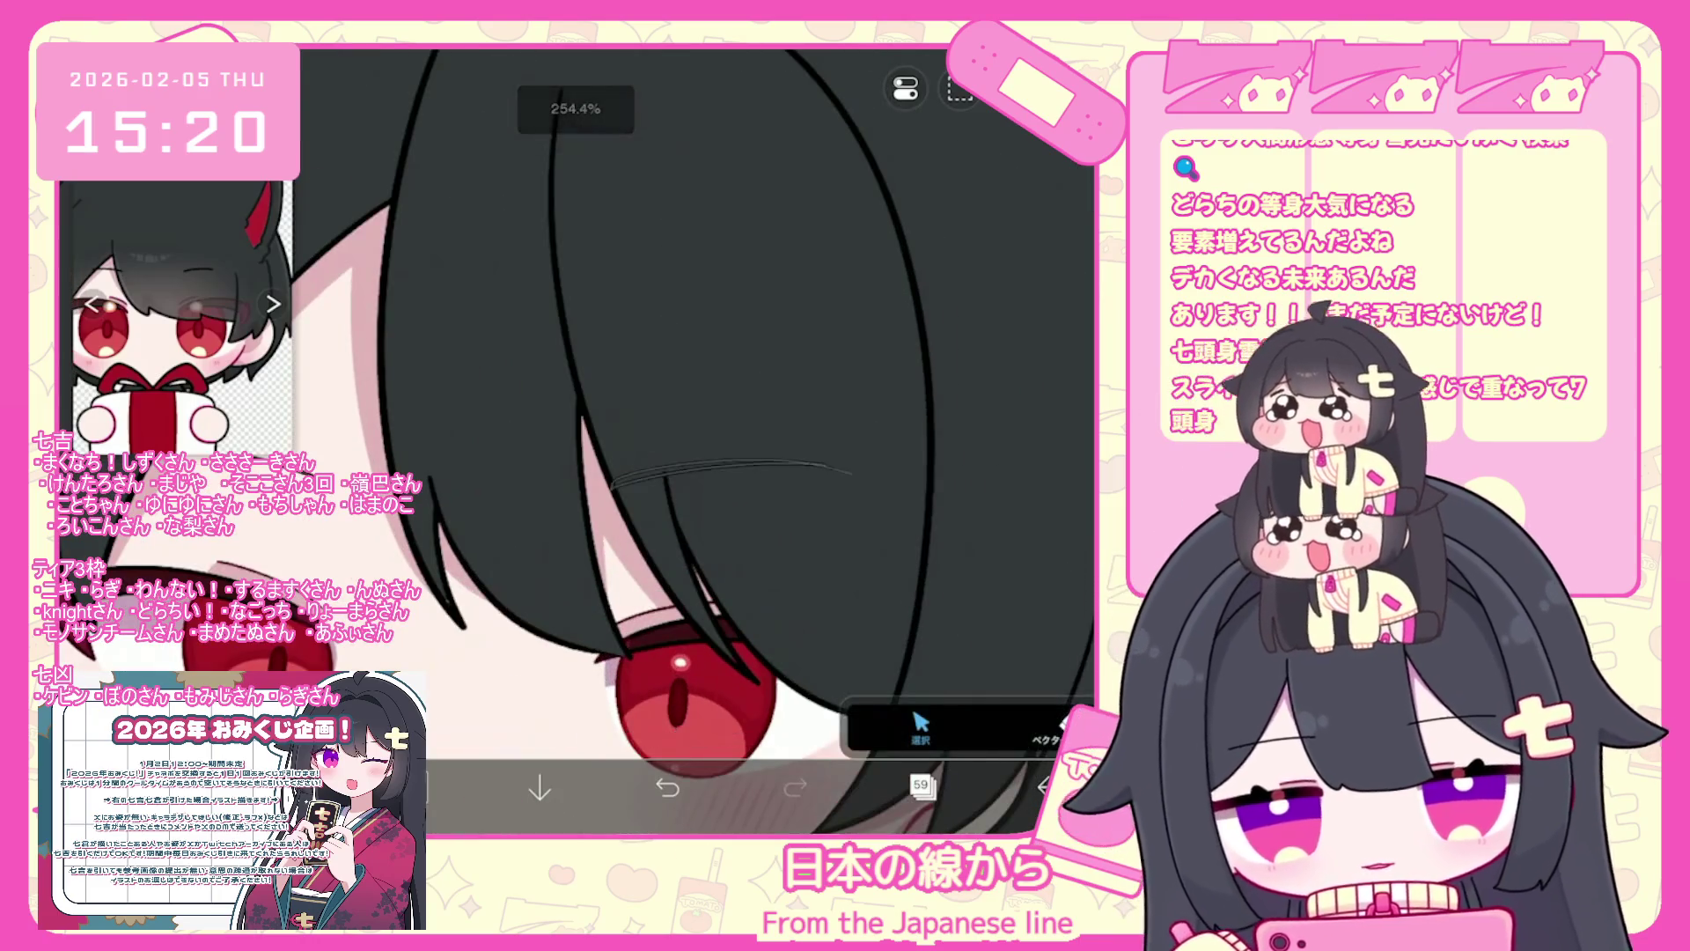
scroll(617, 396, "up", 2)
left_click(572, 550)
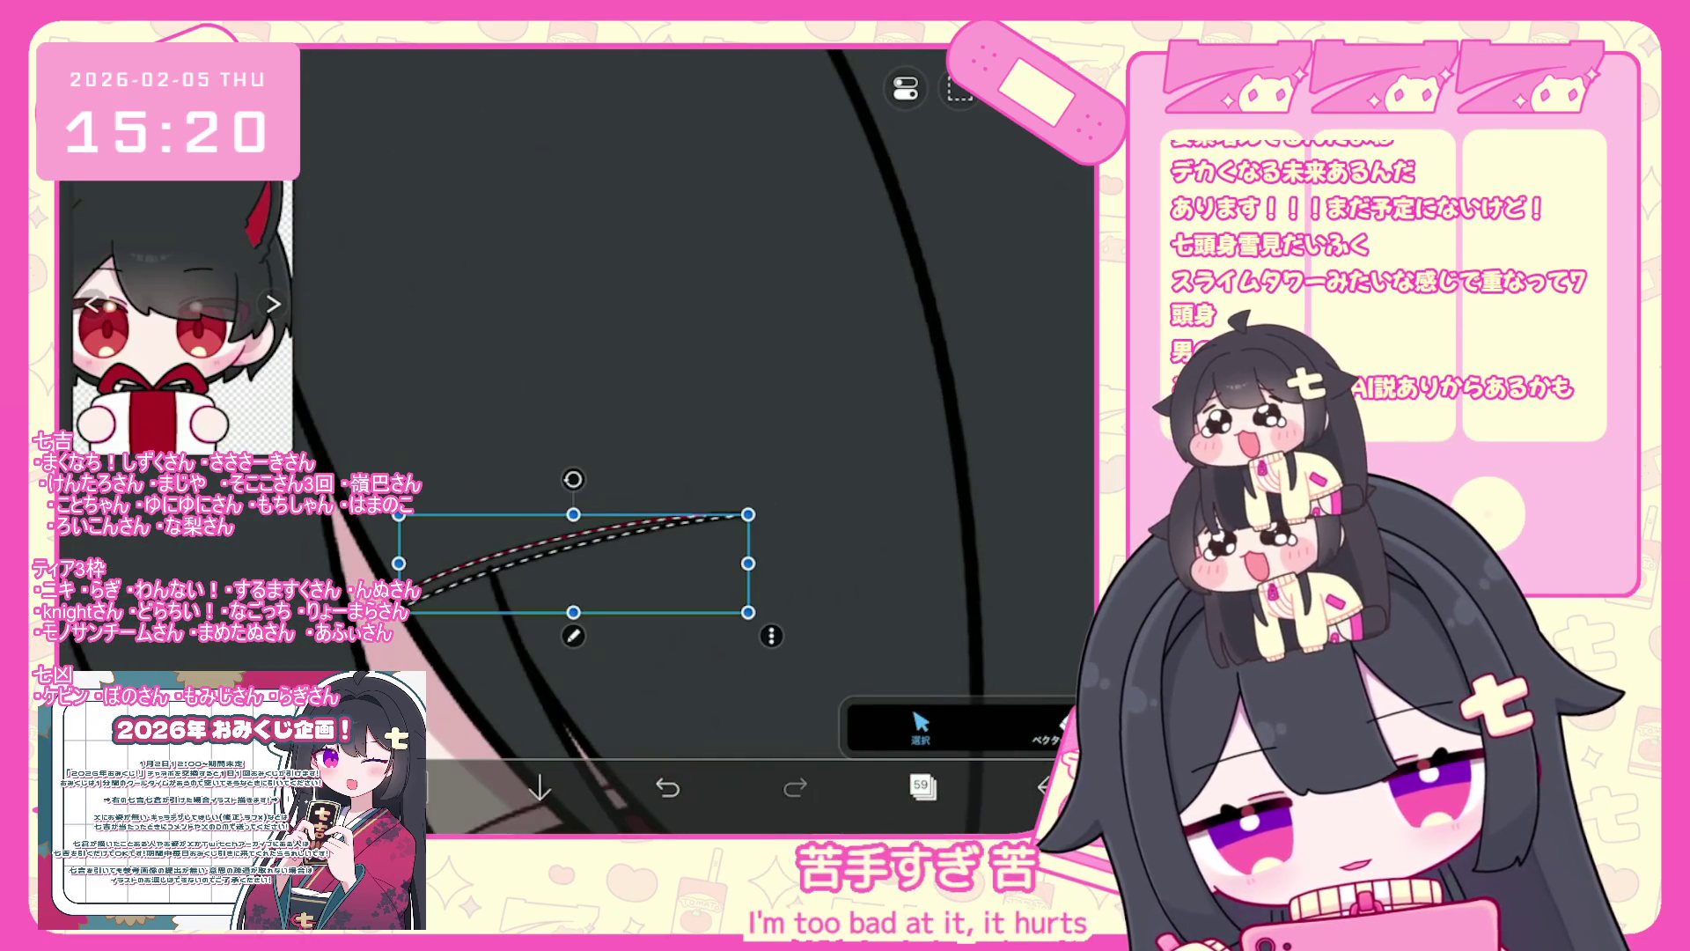
key("Escape")
scroll(616, 396, "down", 2)
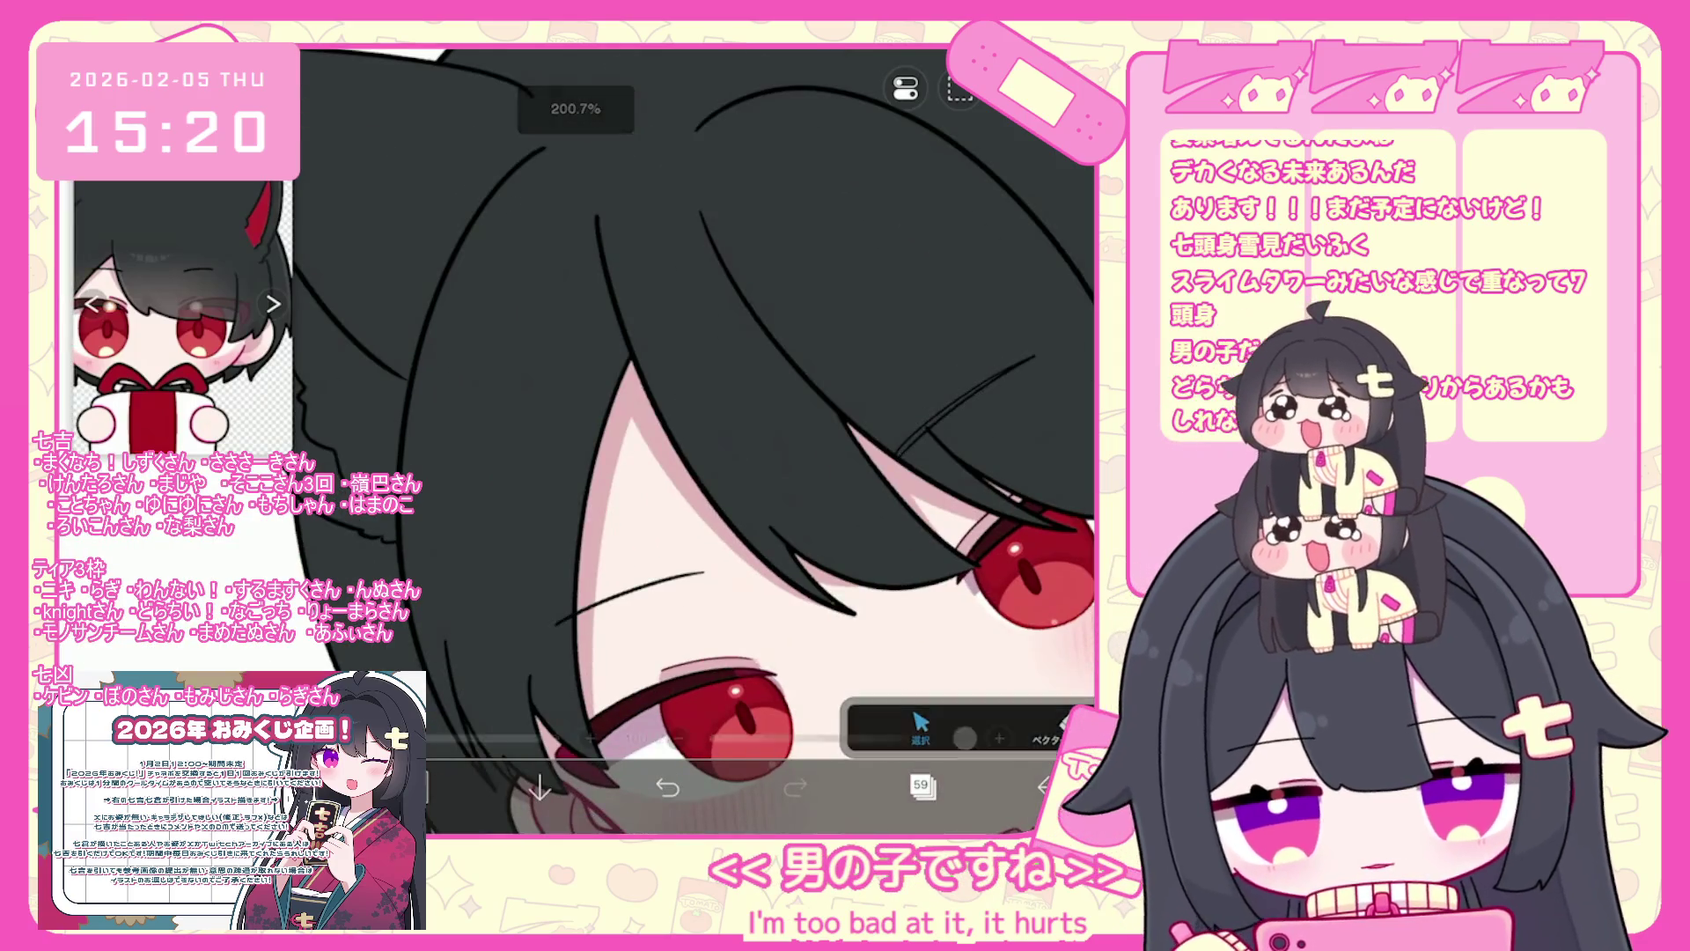
scroll(704, 440, "up", 1)
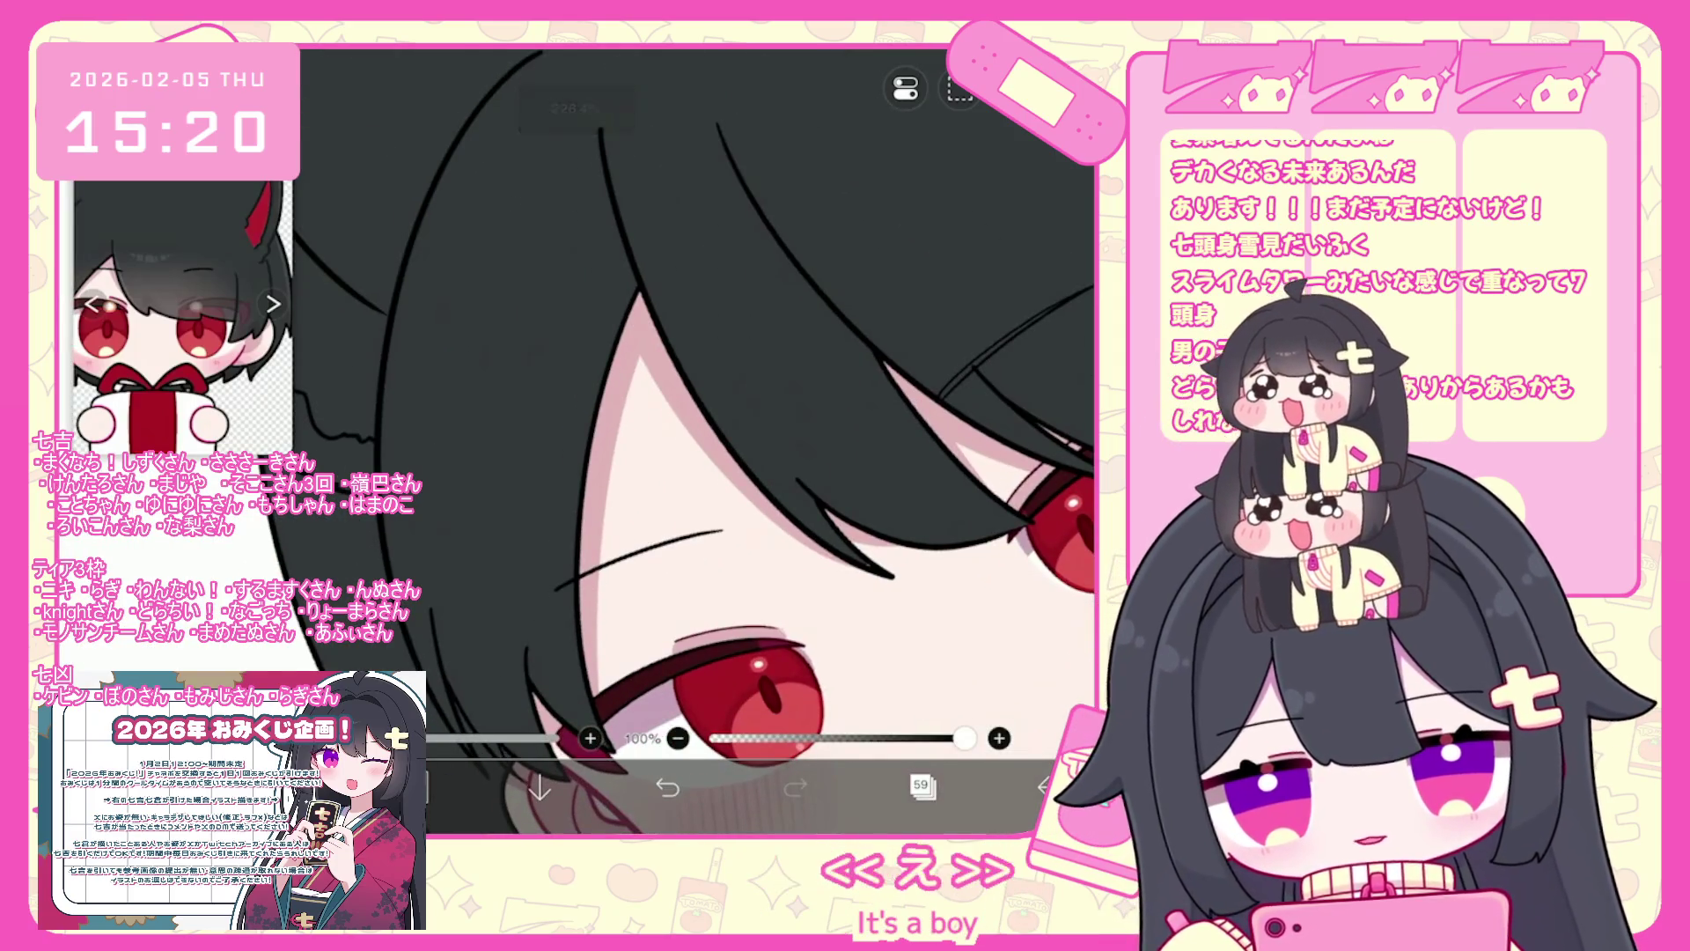
scroll(695, 440, "up", 2)
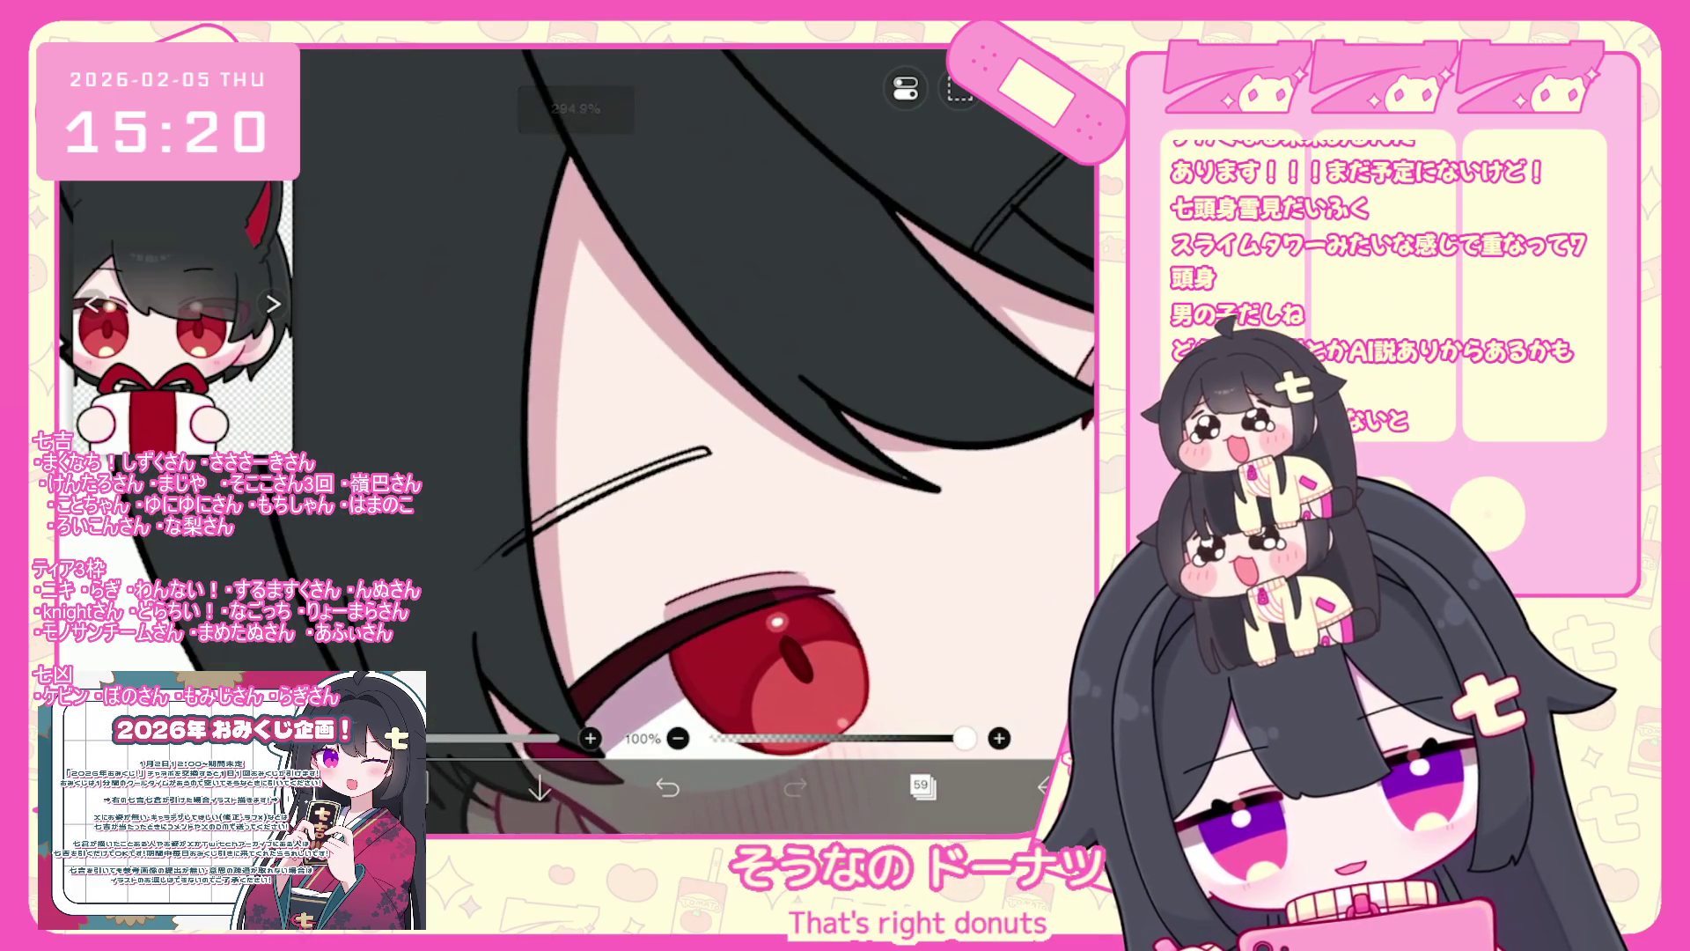
key("ctrl+z")
- Select the new eyebrow stroke and copy it
scroll(696, 441, "down", 3)
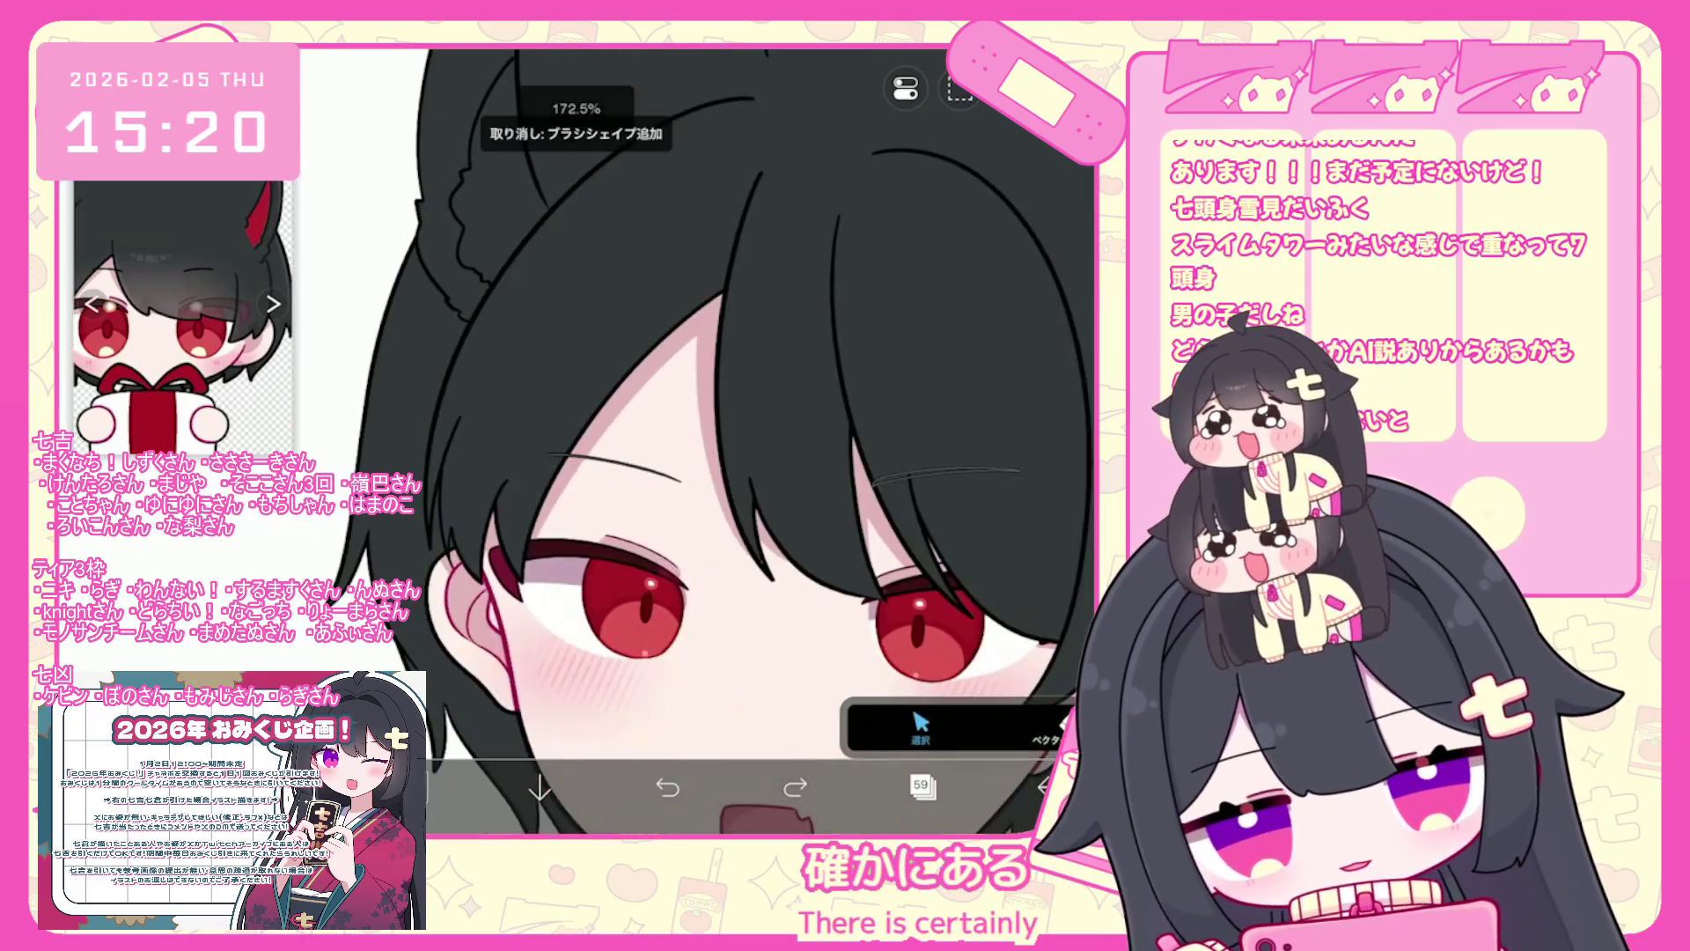
left_click(946, 475)
left_click(1043, 511)
left_click(1048, 167)
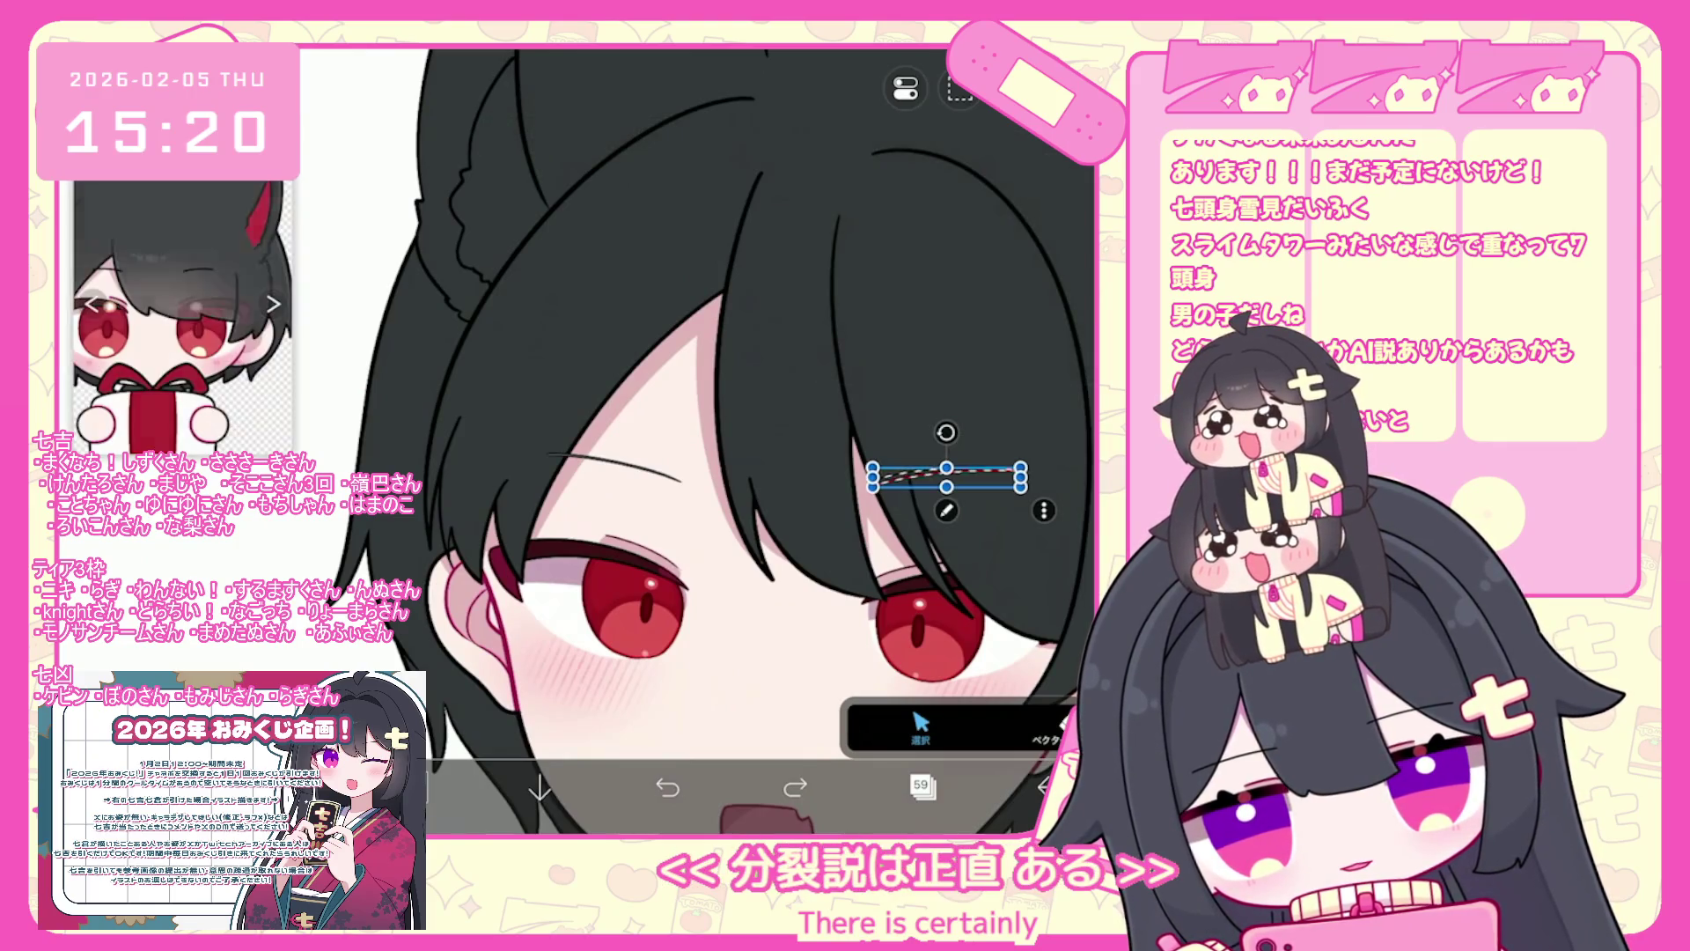
- Paste the eyebrow copy and move it, slightly tilted, over the other eye
left_click(959, 88)
left_click(875, 264)
left_click_drag(946, 480, 788, 482)
left_click_drag(673, 493, 659, 421)
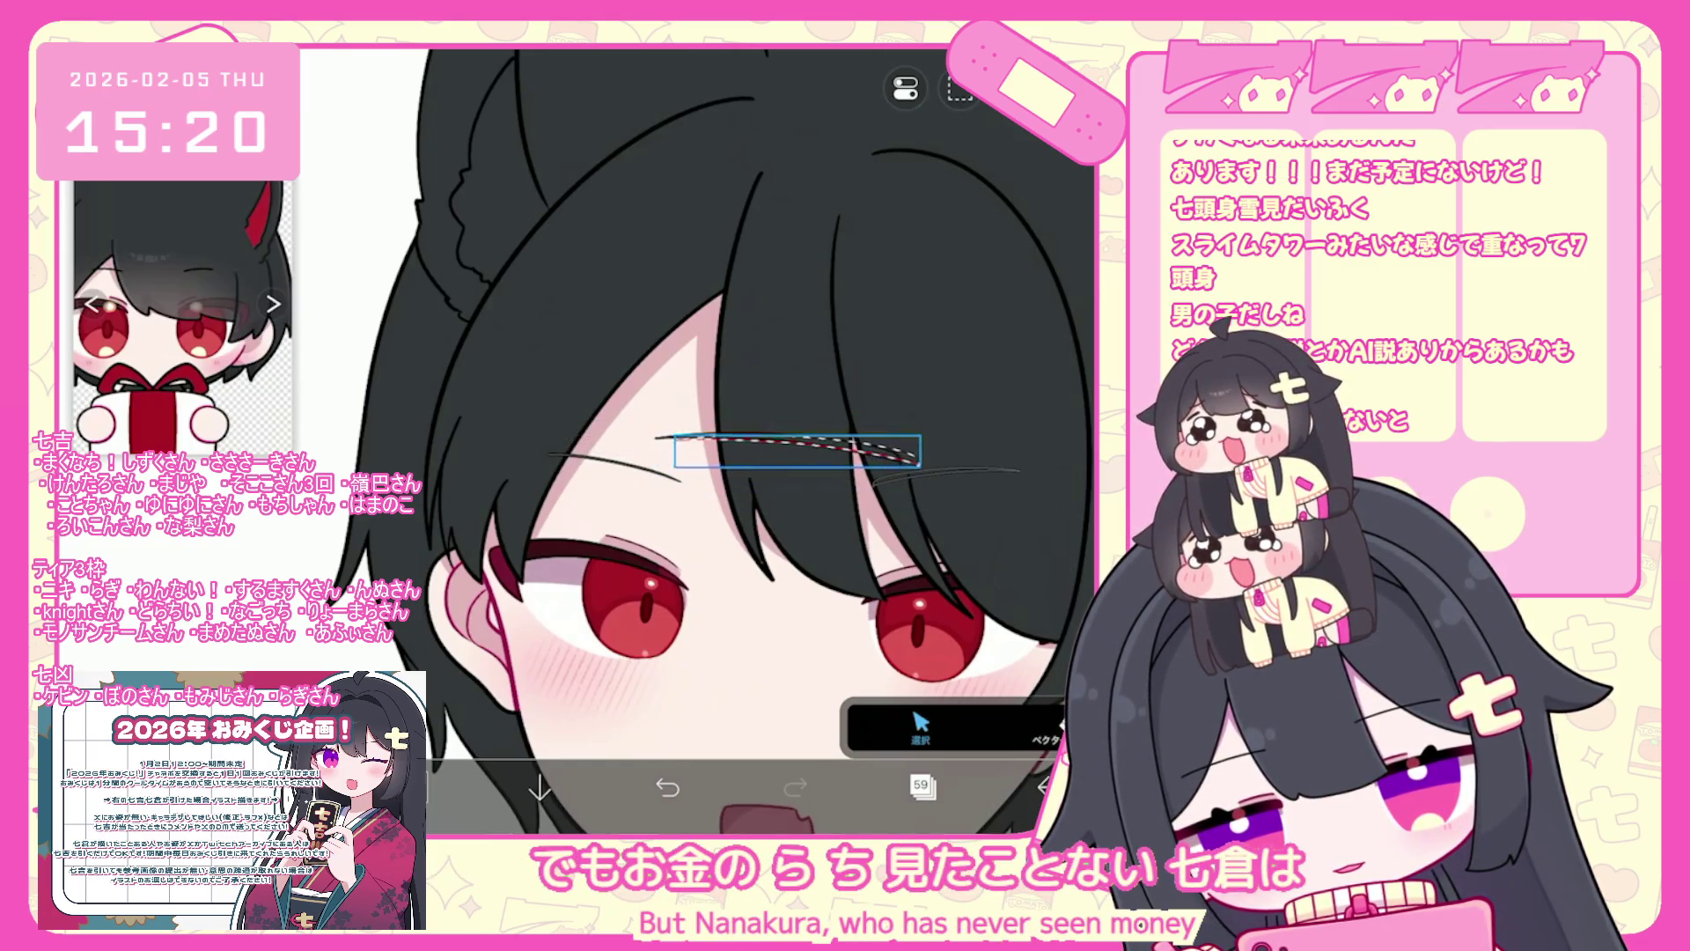
scroll(669, 449, "up", 3)
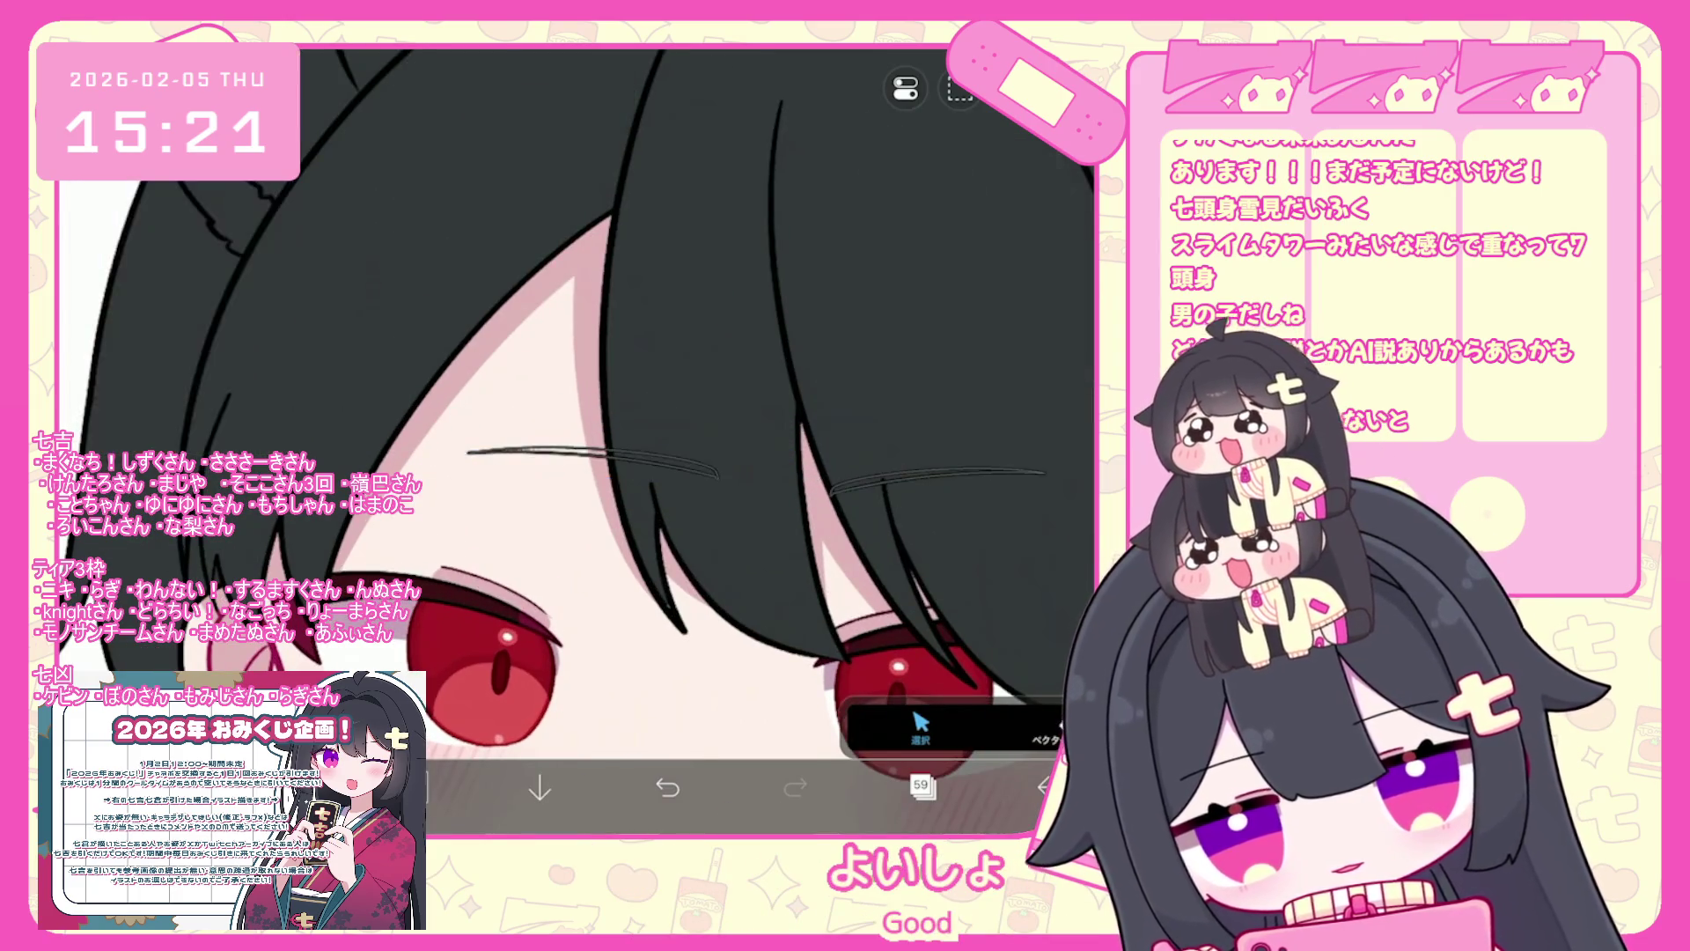
left_click_drag(593, 463, 485, 457)
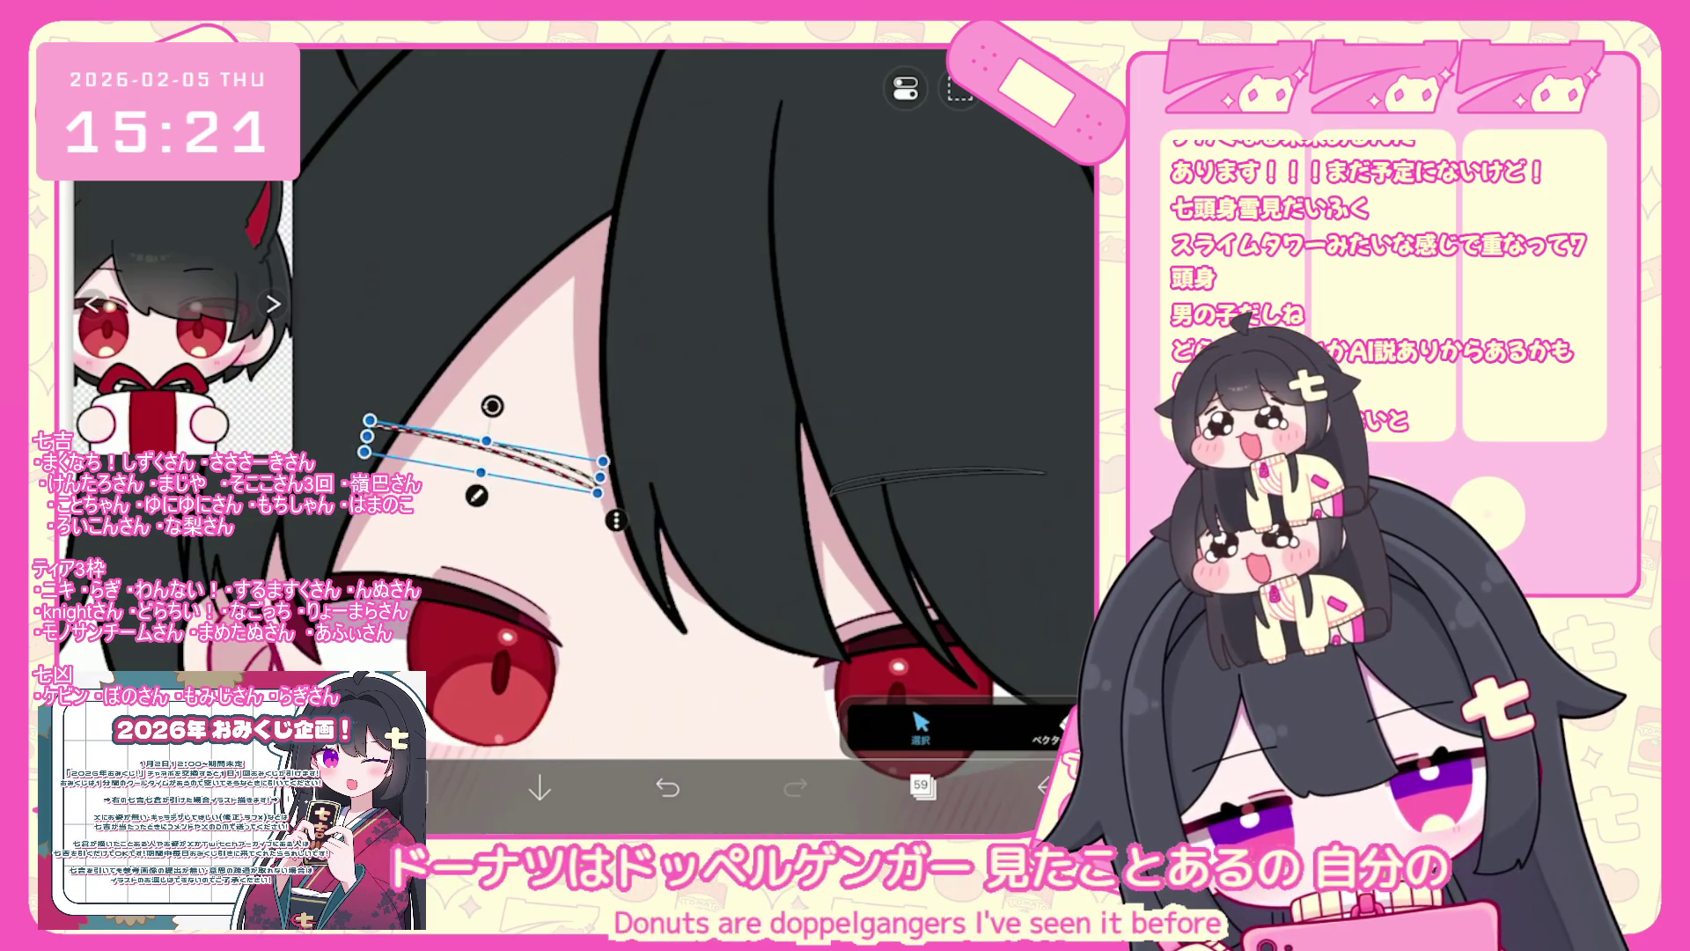
- Select and check the eyebrows above the right and left eyes, then show the layer list
scroll(695, 440, "down", 5)
scroll(695, 440, "up", 2)
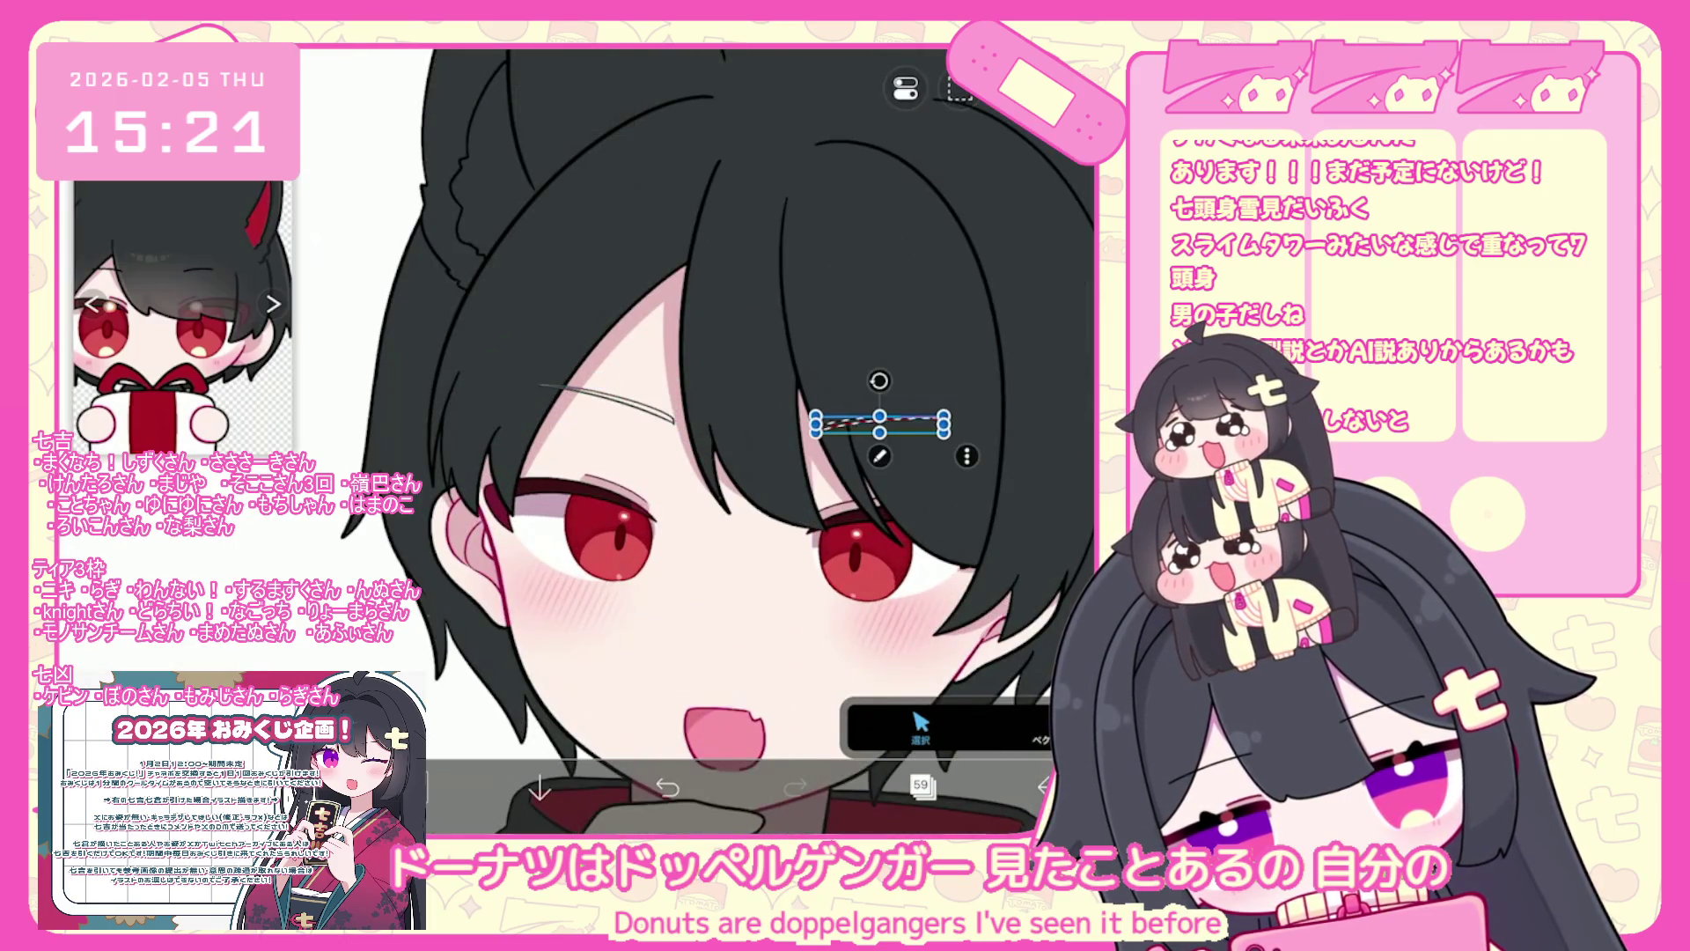
scroll(696, 440, "down", 5)
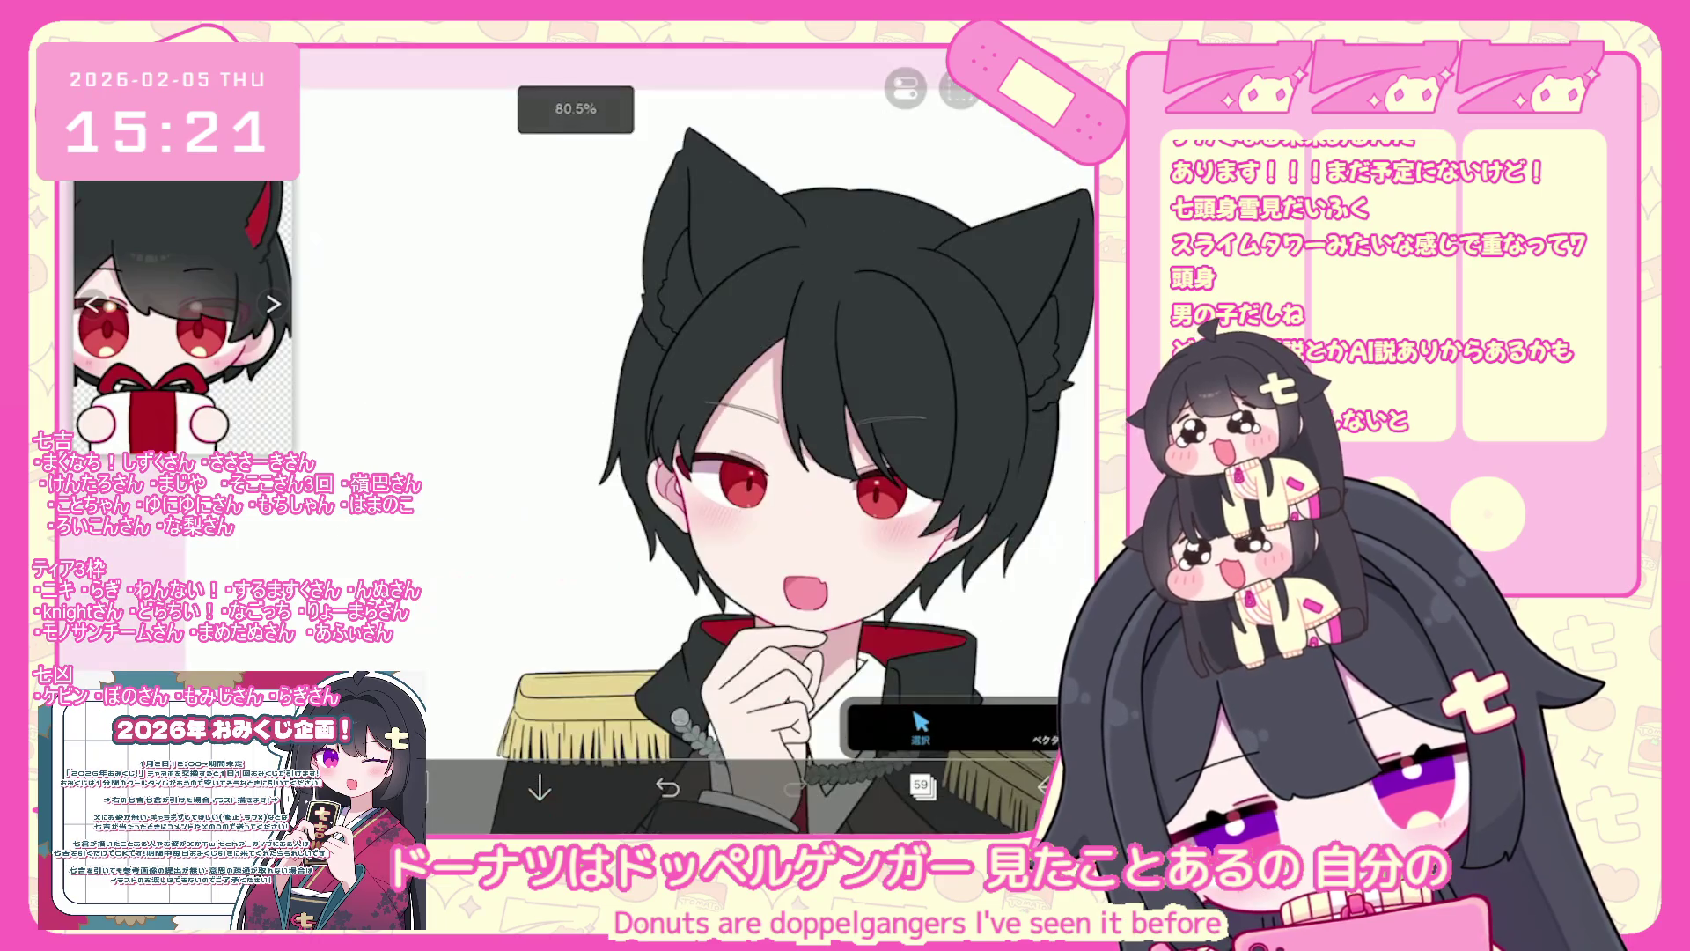
scroll(695, 440, "up", 5)
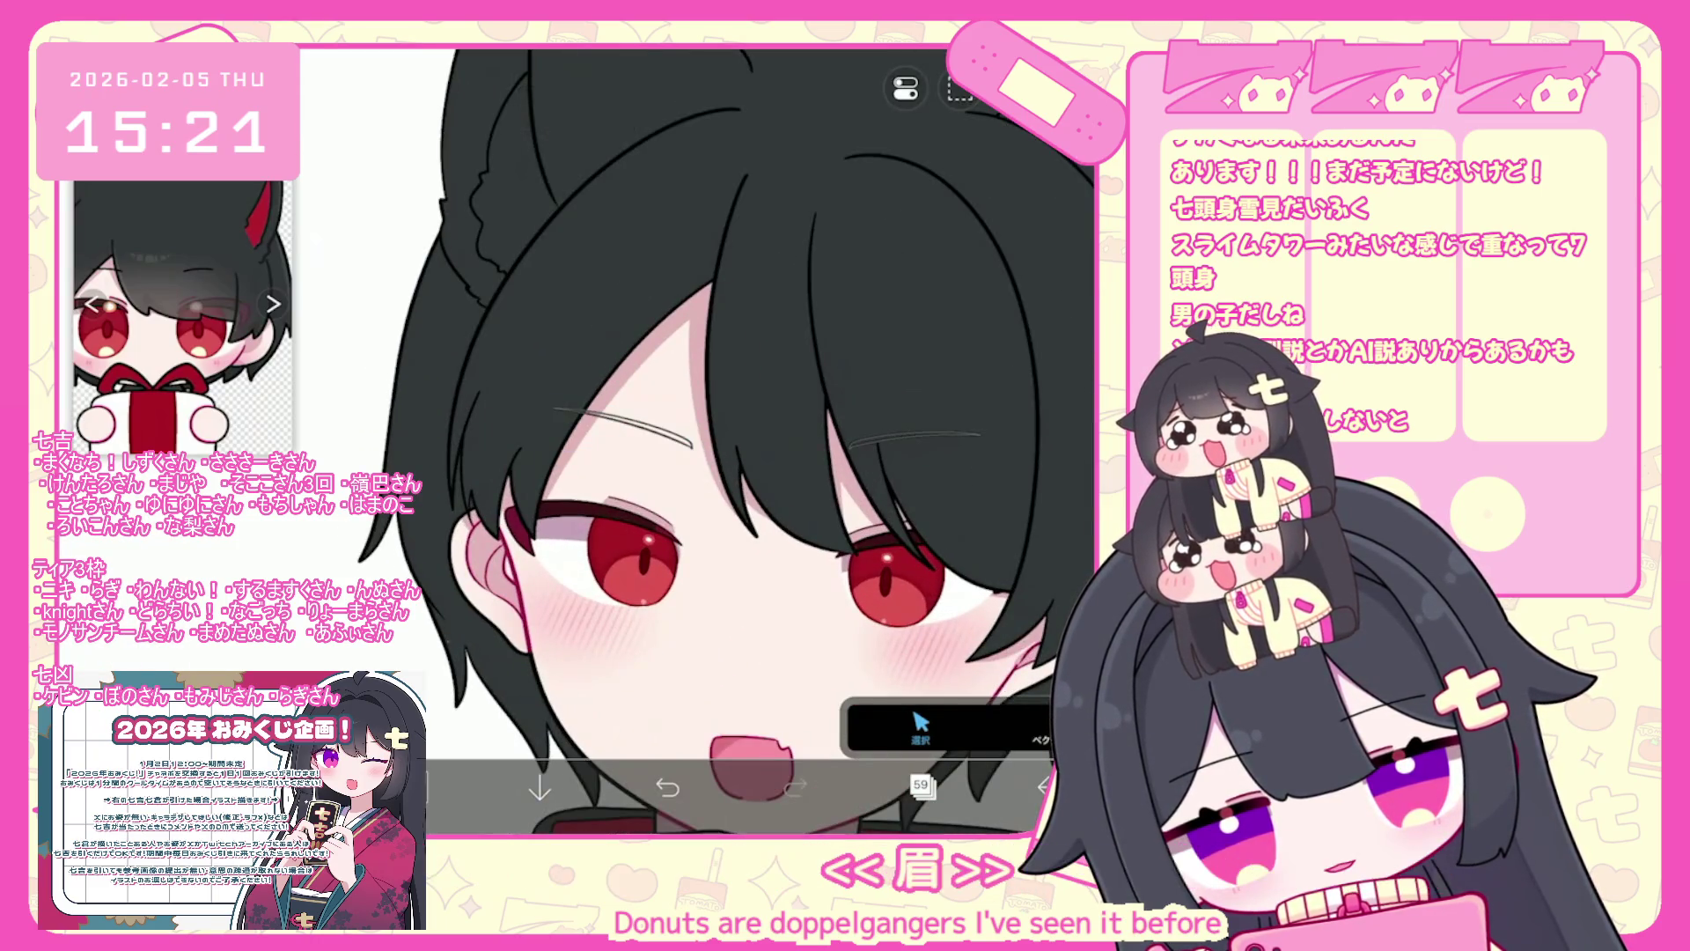
scroll(696, 440, "down", 5)
scroll(695, 440, "up", 4)
left_click(792, 440)
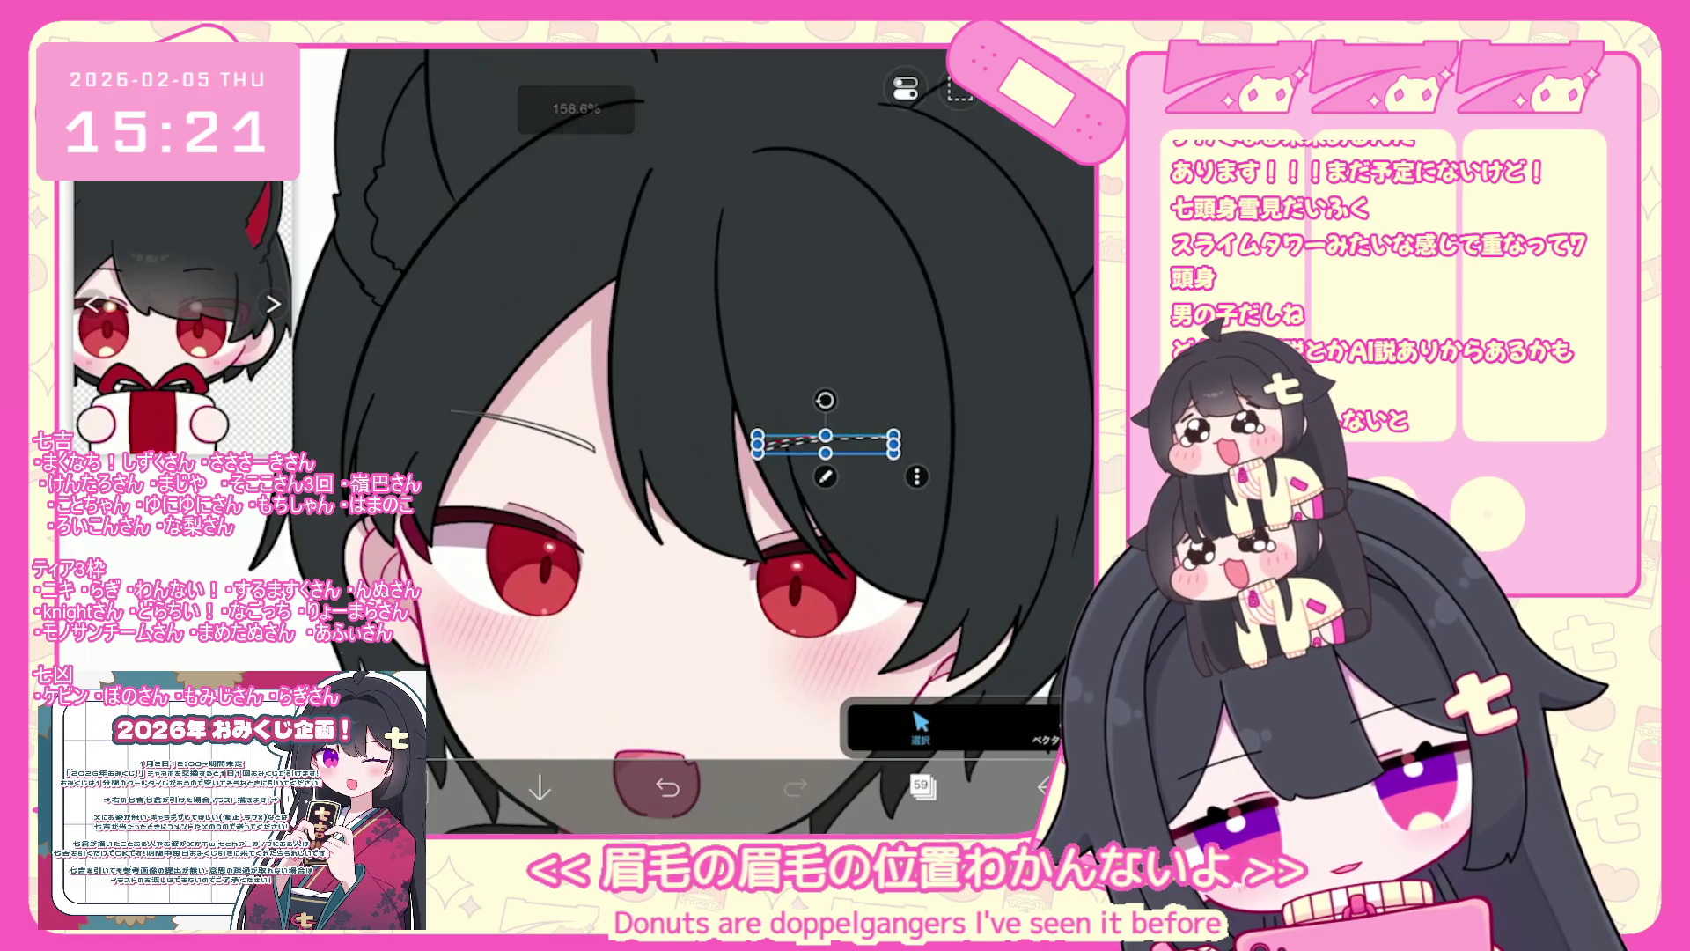
scroll(792, 440, "up", 3)
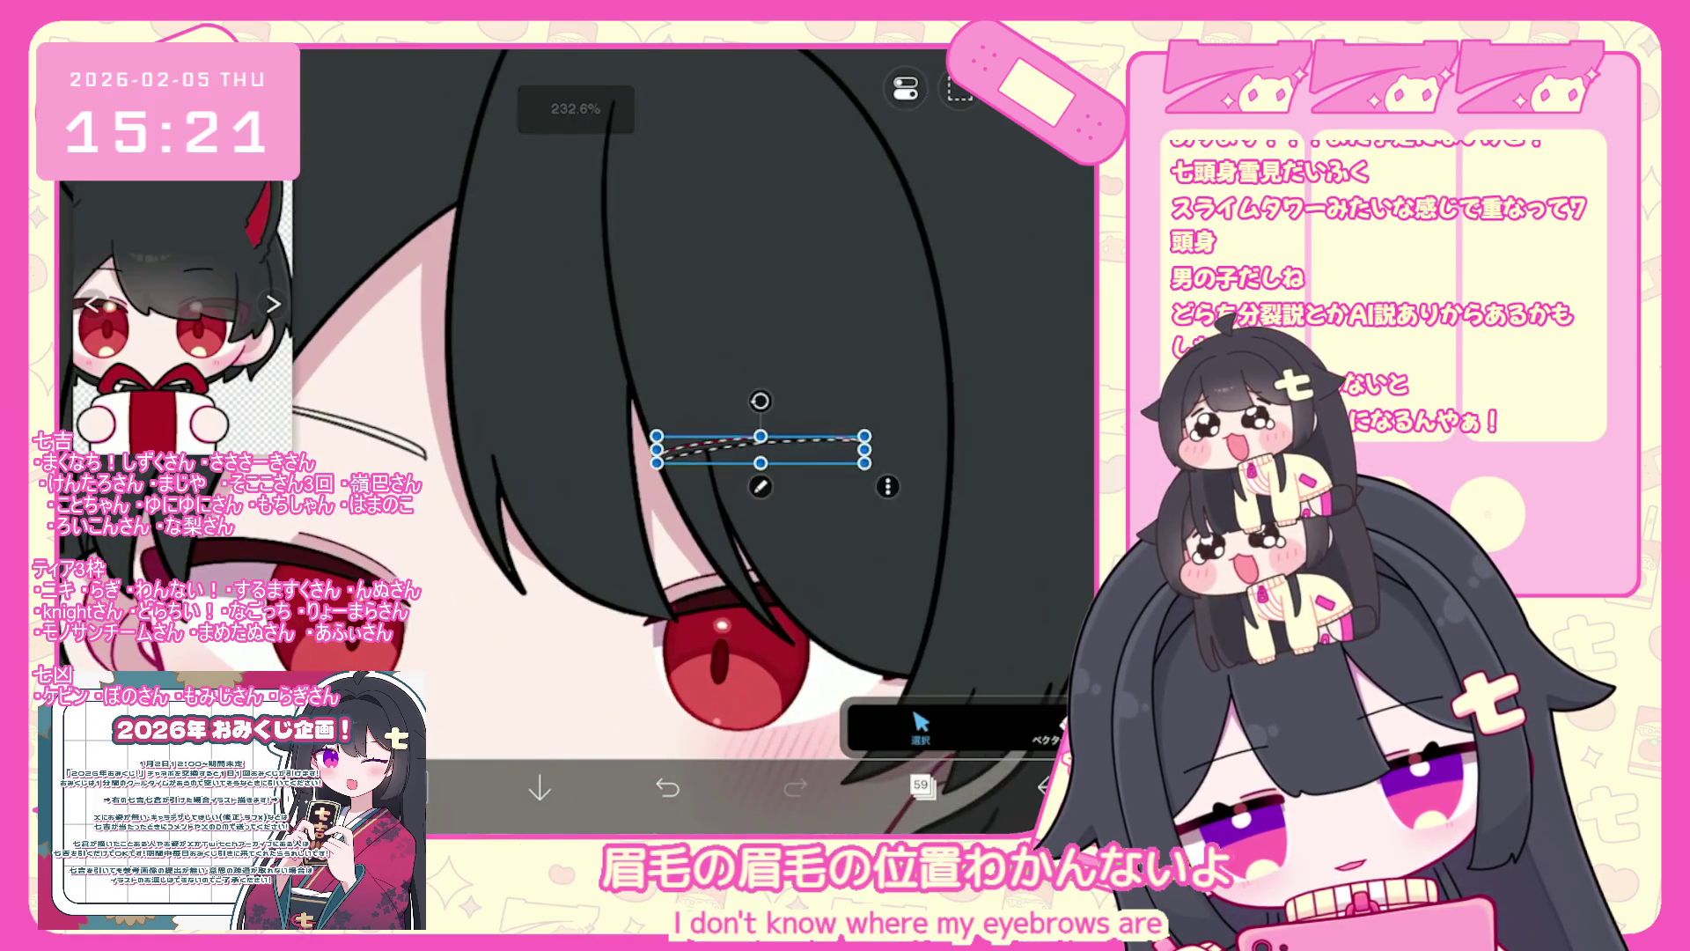
scroll(572, 396, "down", 5)
scroll(572, 396, "up", 5)
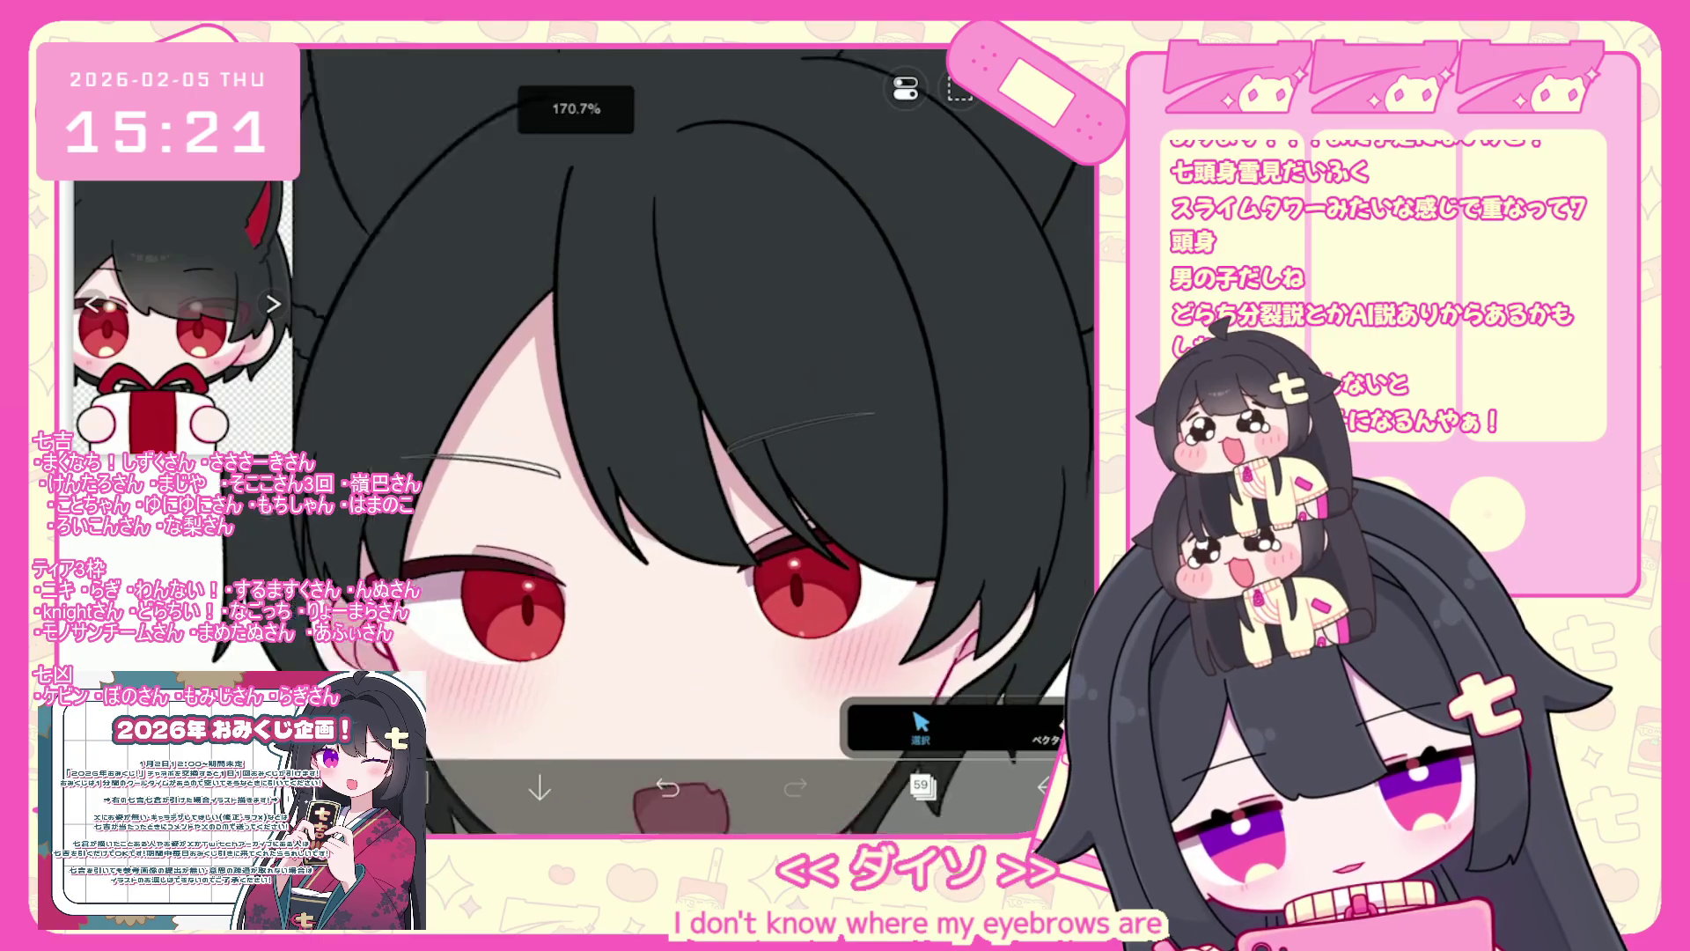
scroll(572, 396, "down", 1)
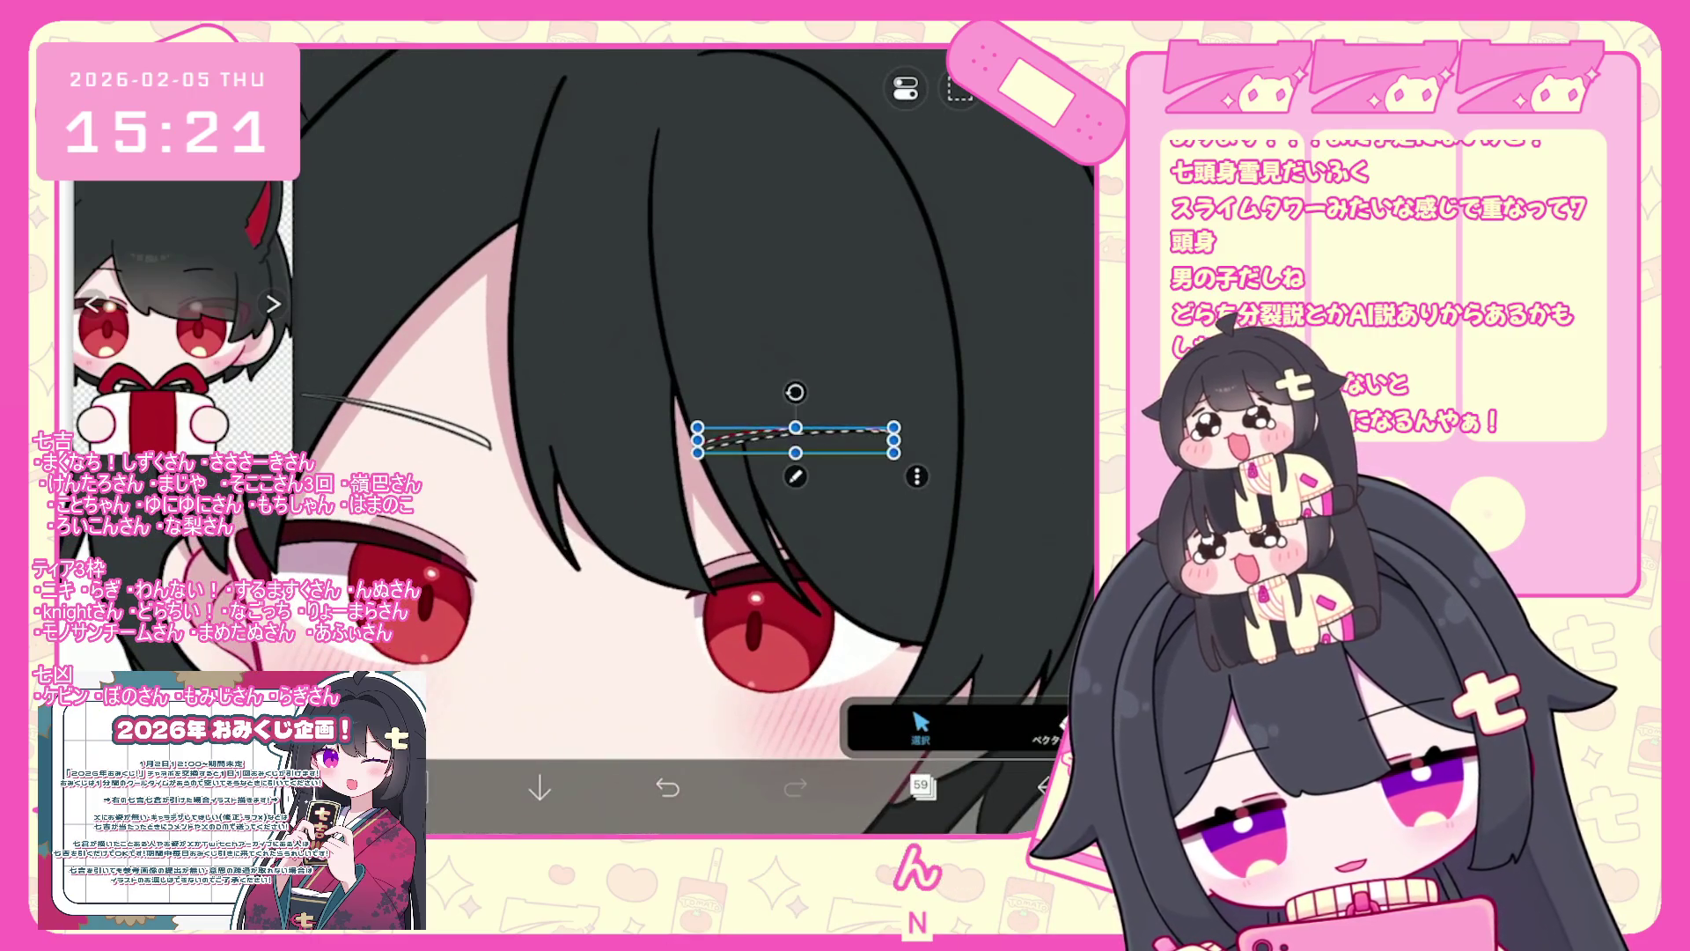
scroll(572, 396, "down", 3)
scroll(572, 396, "up", 3)
left_click(510, 429)
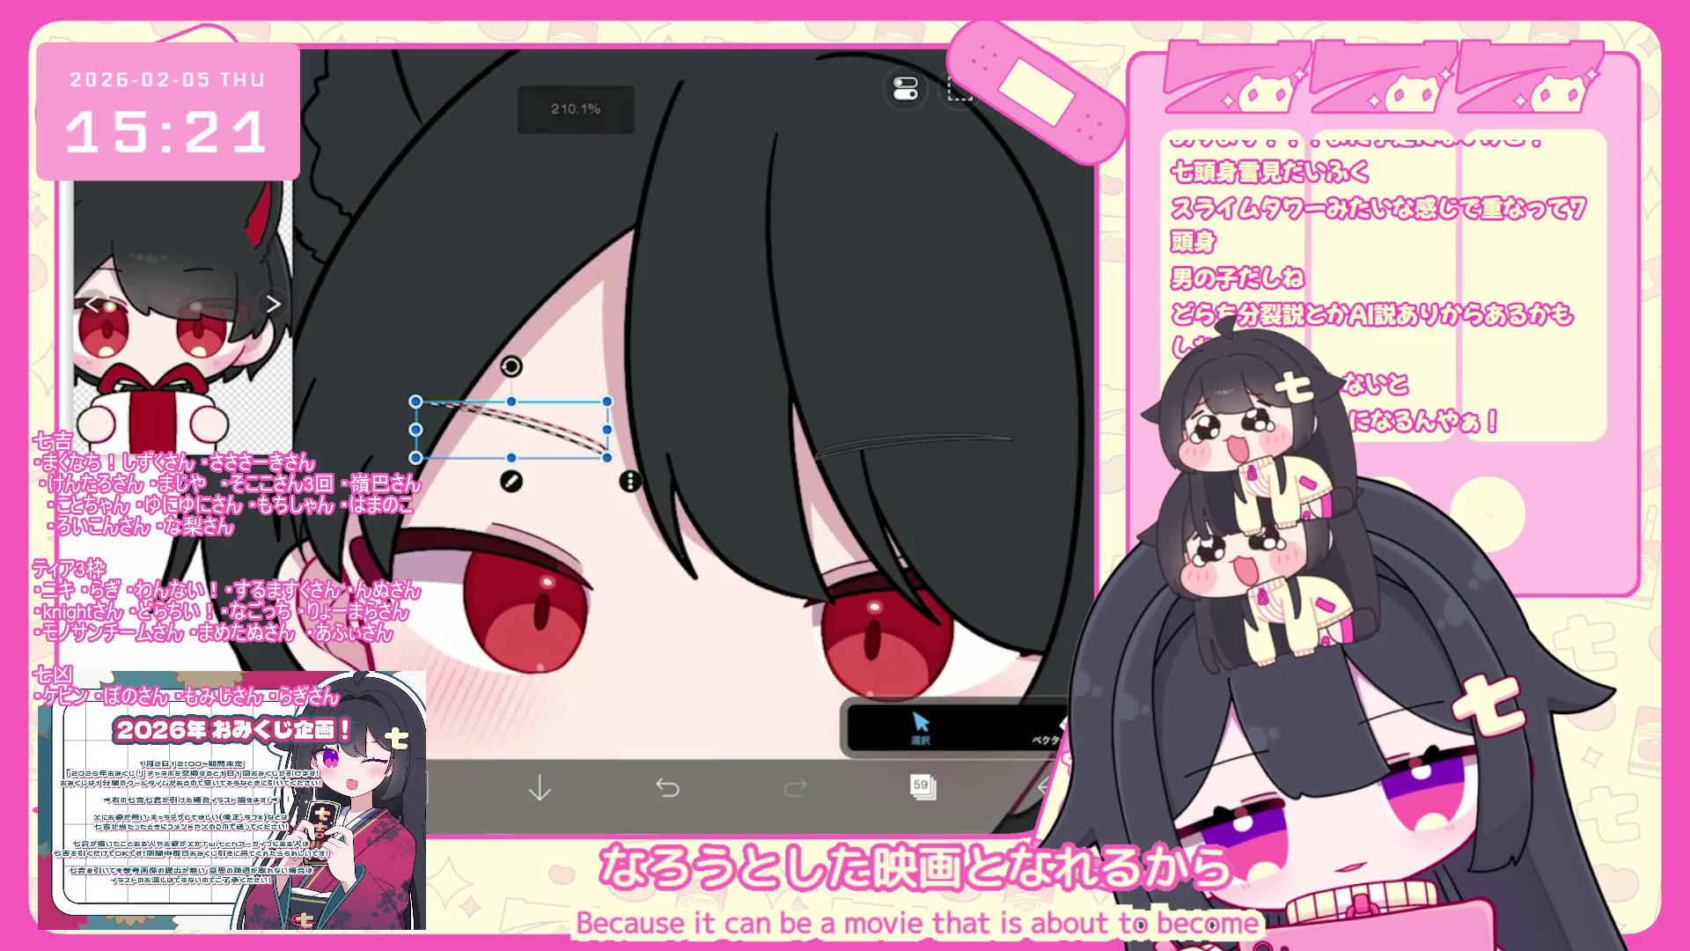
scroll(572, 396, "down", 3)
scroll(572, 396, "up", 8)
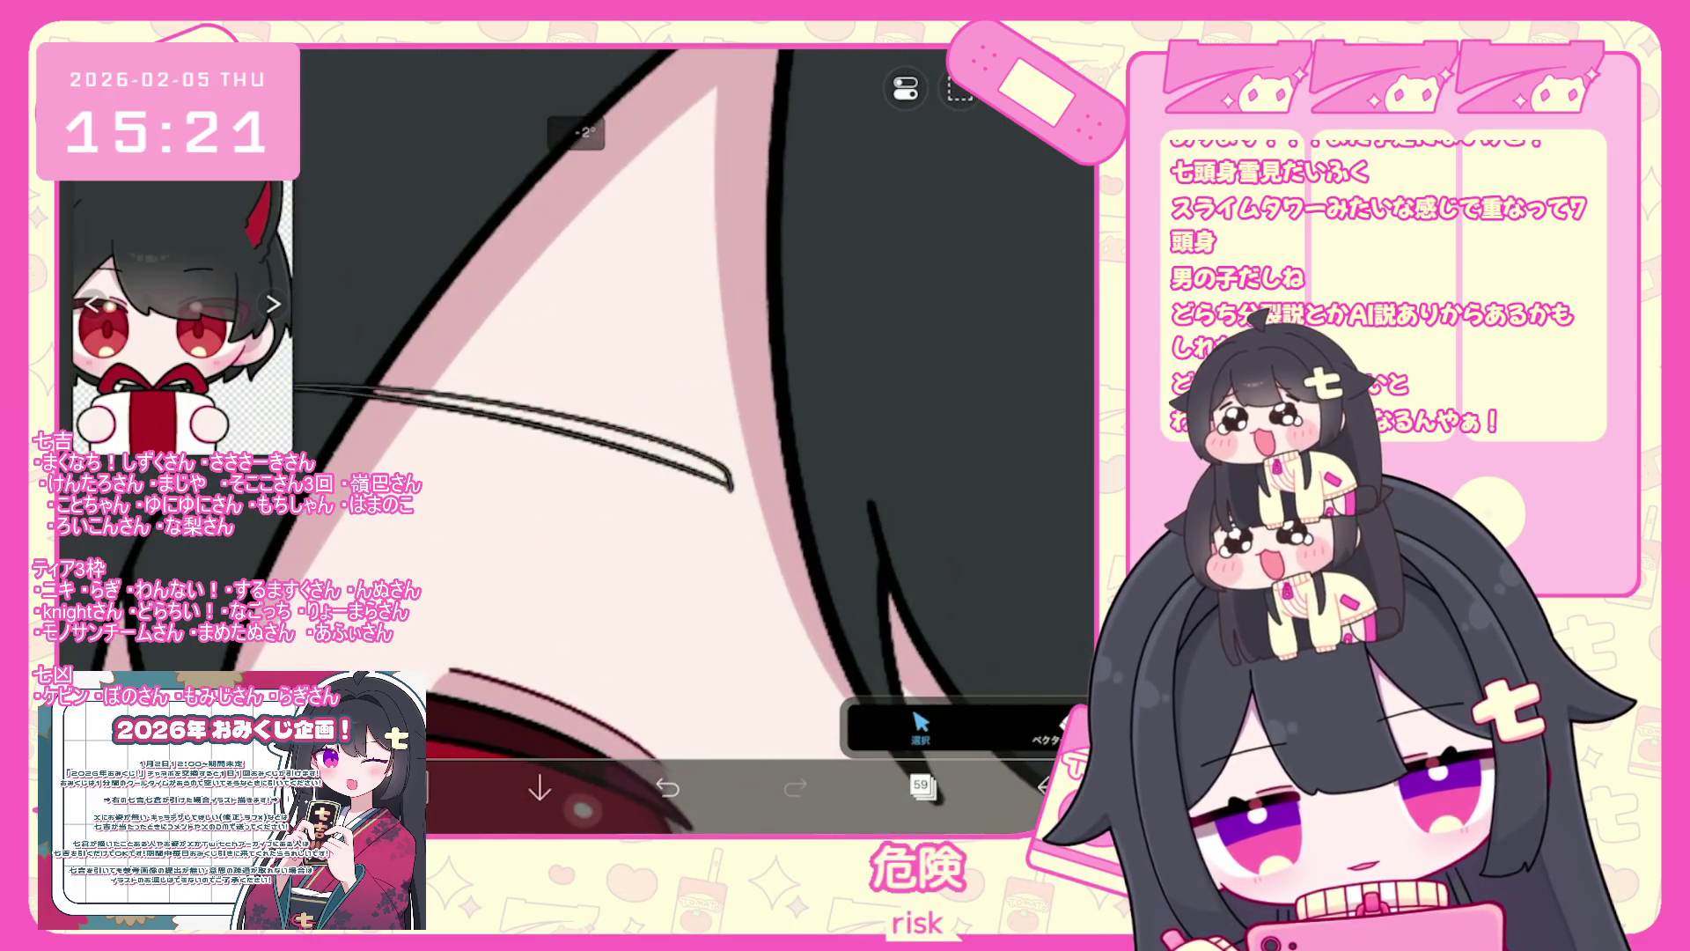
scroll(572, 397, "down", 5)
left_click(920, 783)
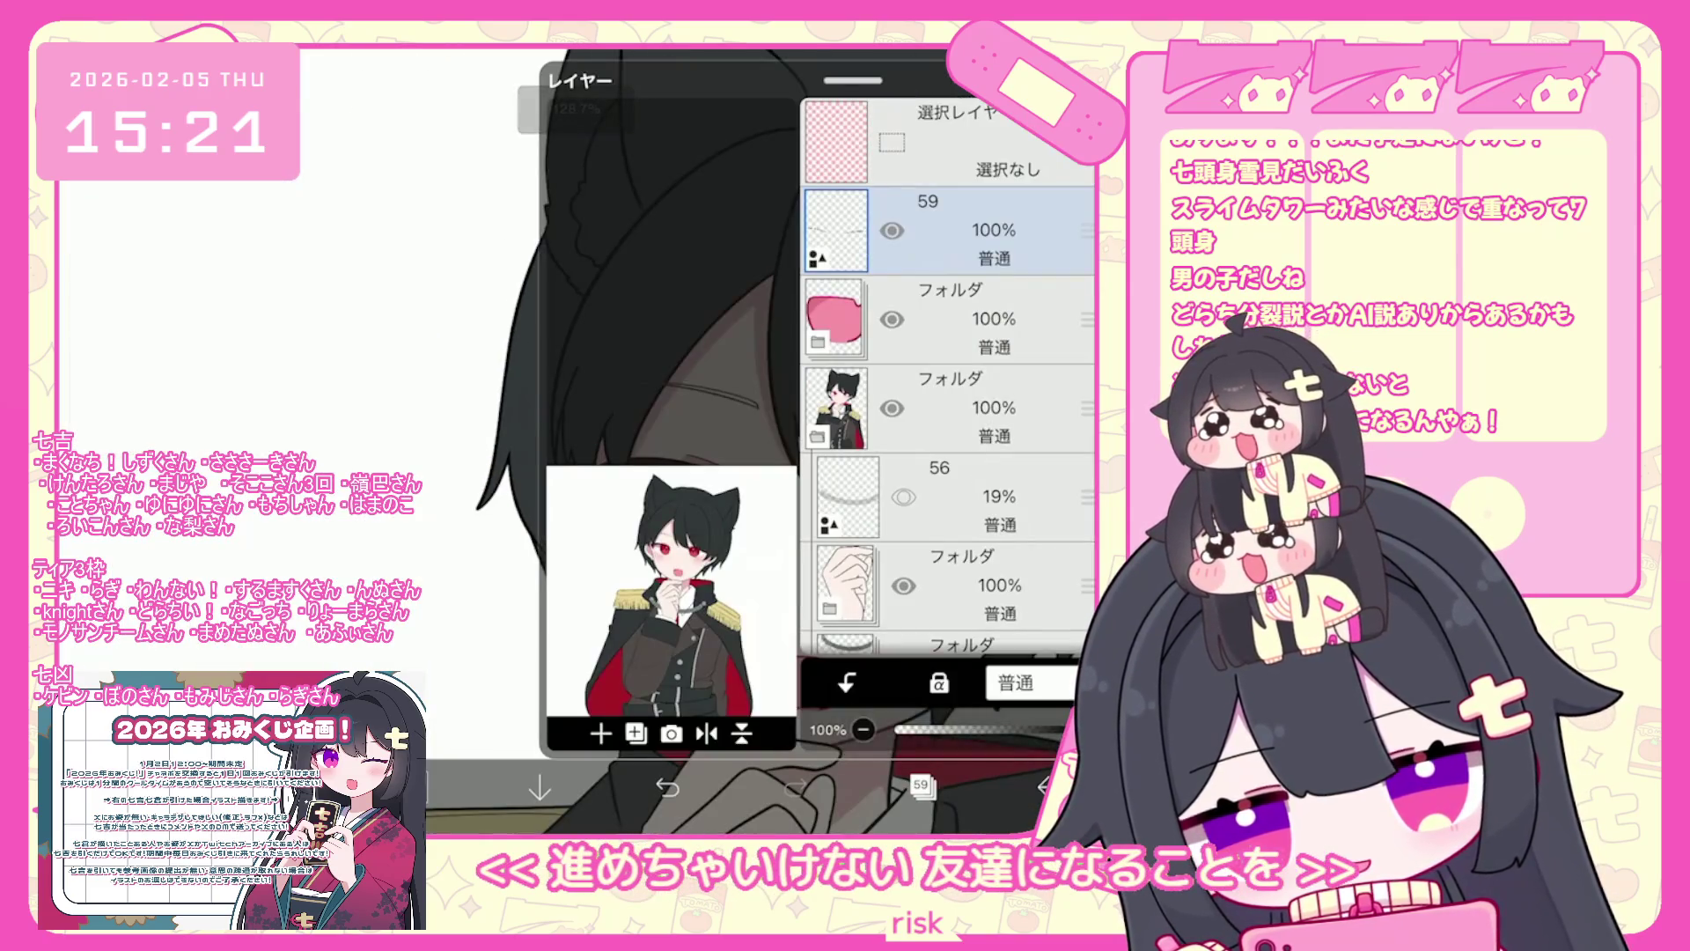
- Review both eyebrows on the canvas, then make layer 46 the active layer
left_click(921, 784)
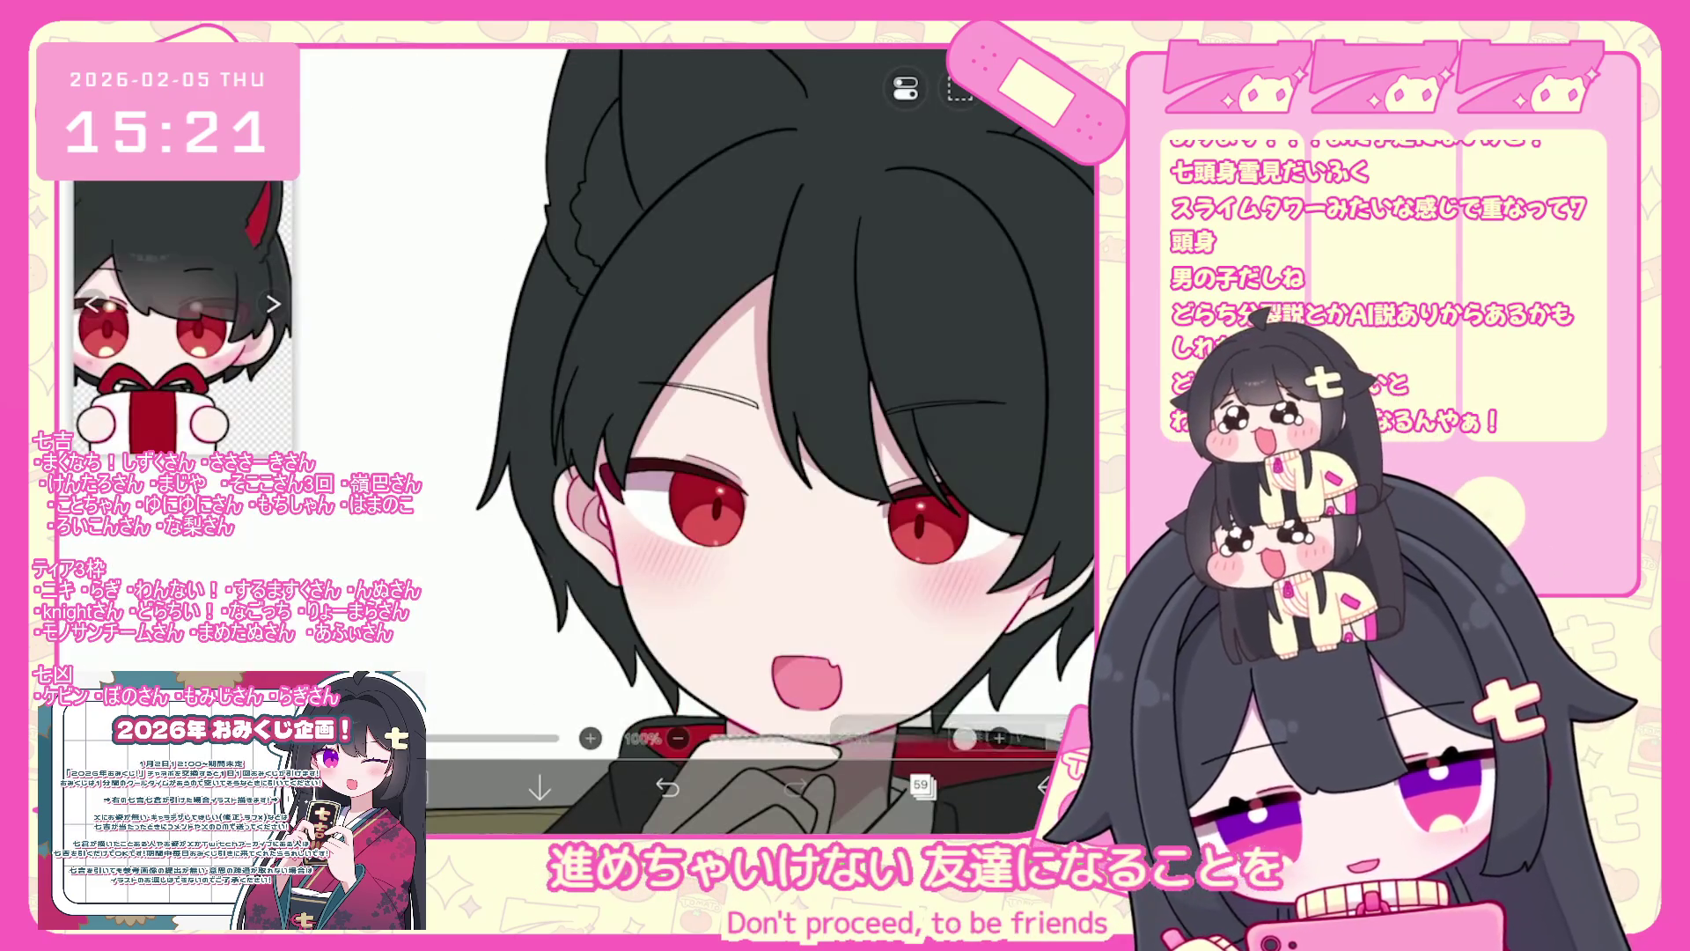
scroll(669, 414, "up", 10)
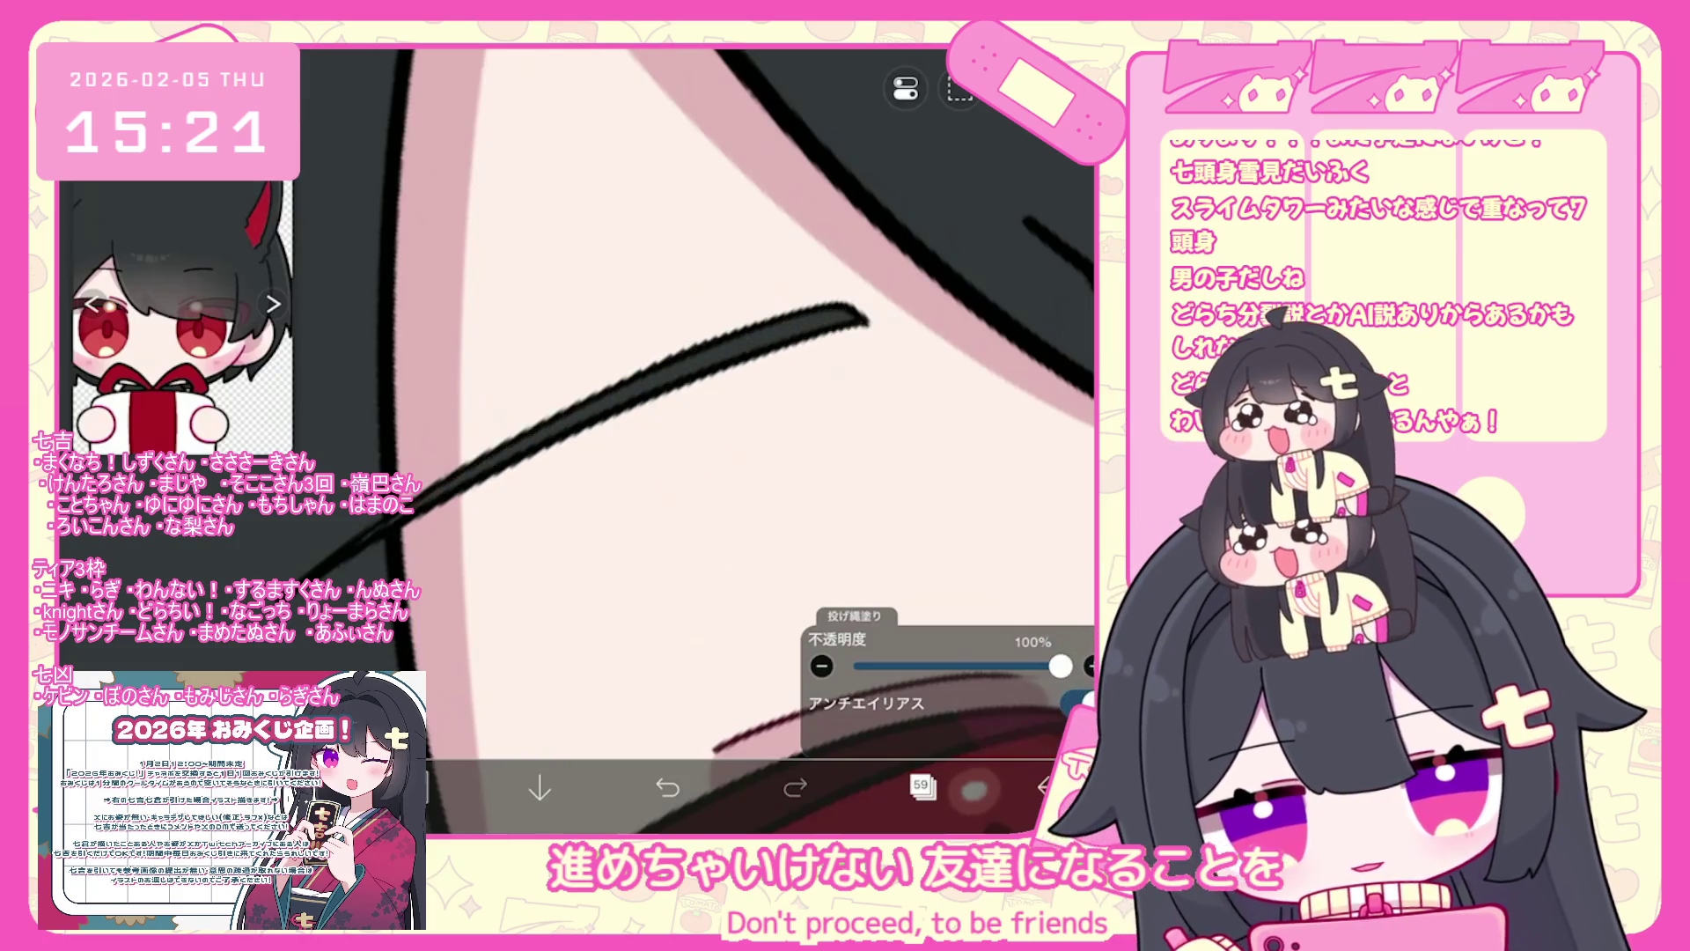
scroll(704, 440, "up", 5)
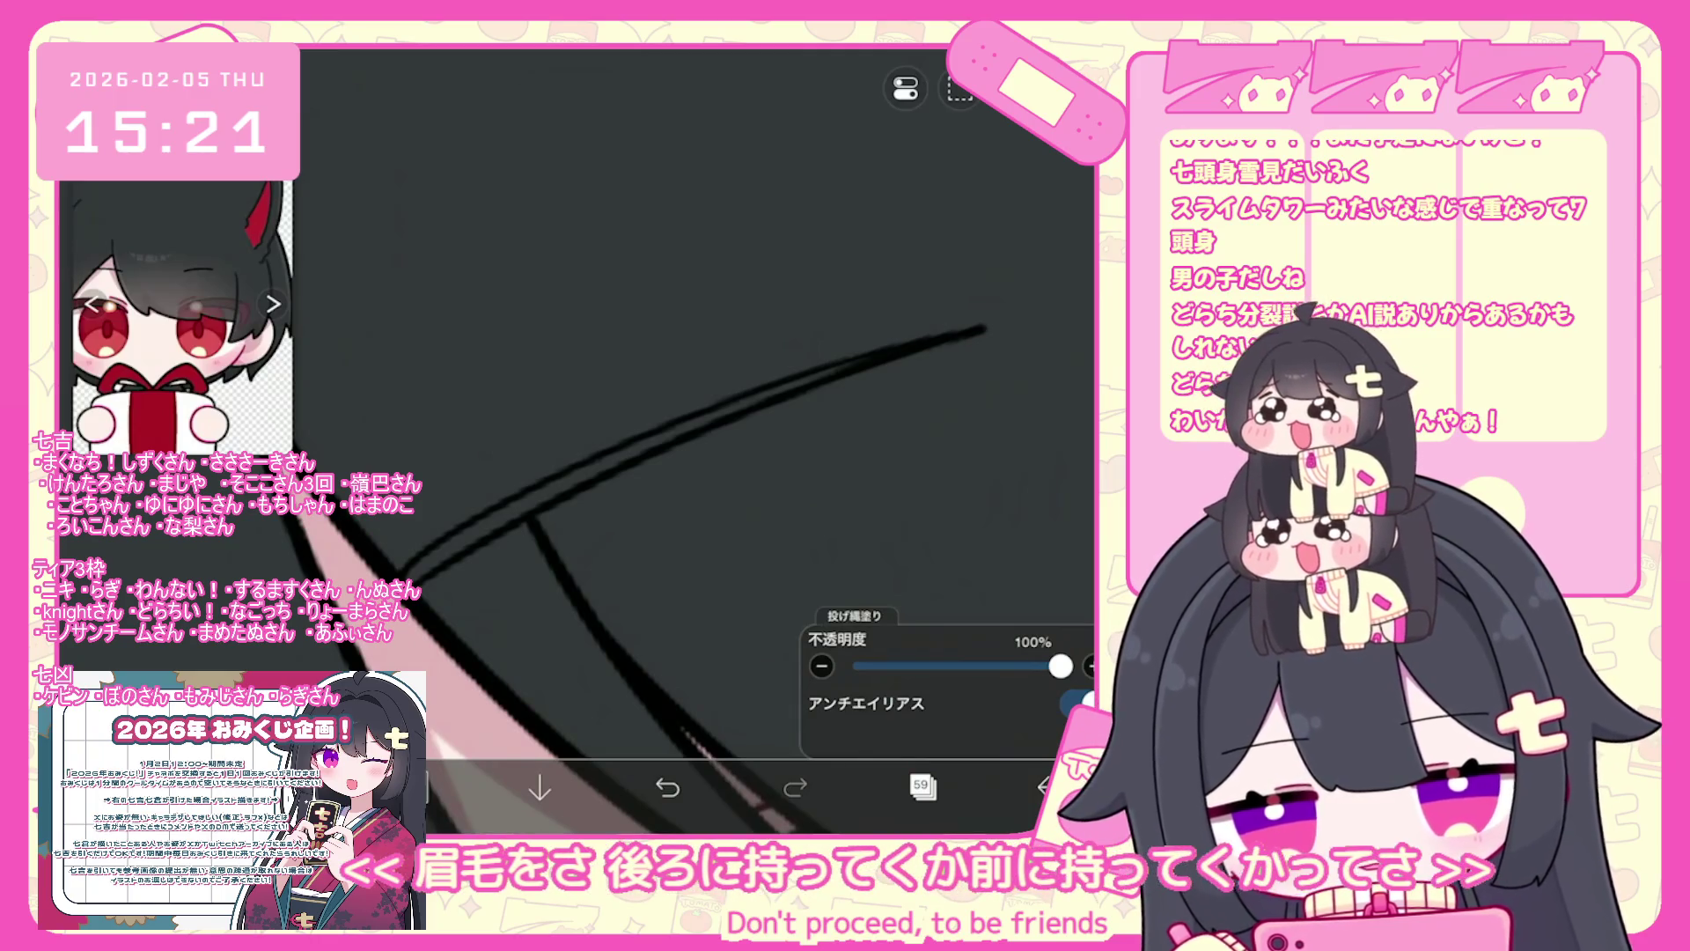
scroll(704, 440, "down", 10)
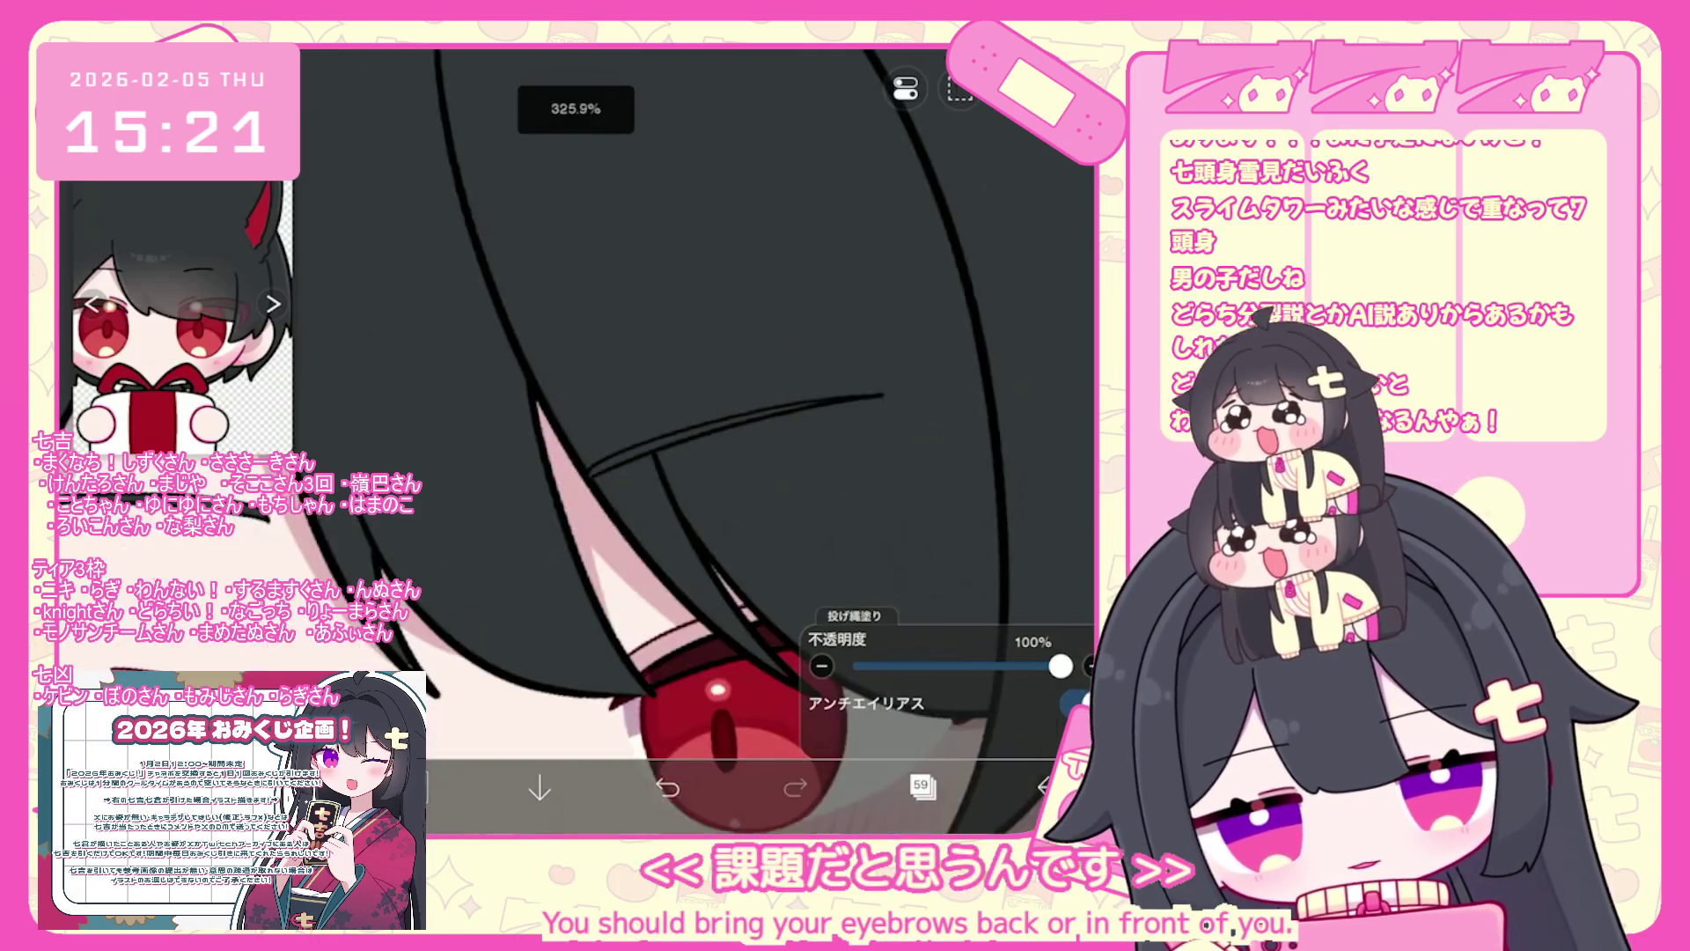
scroll(704, 440, "down", 3)
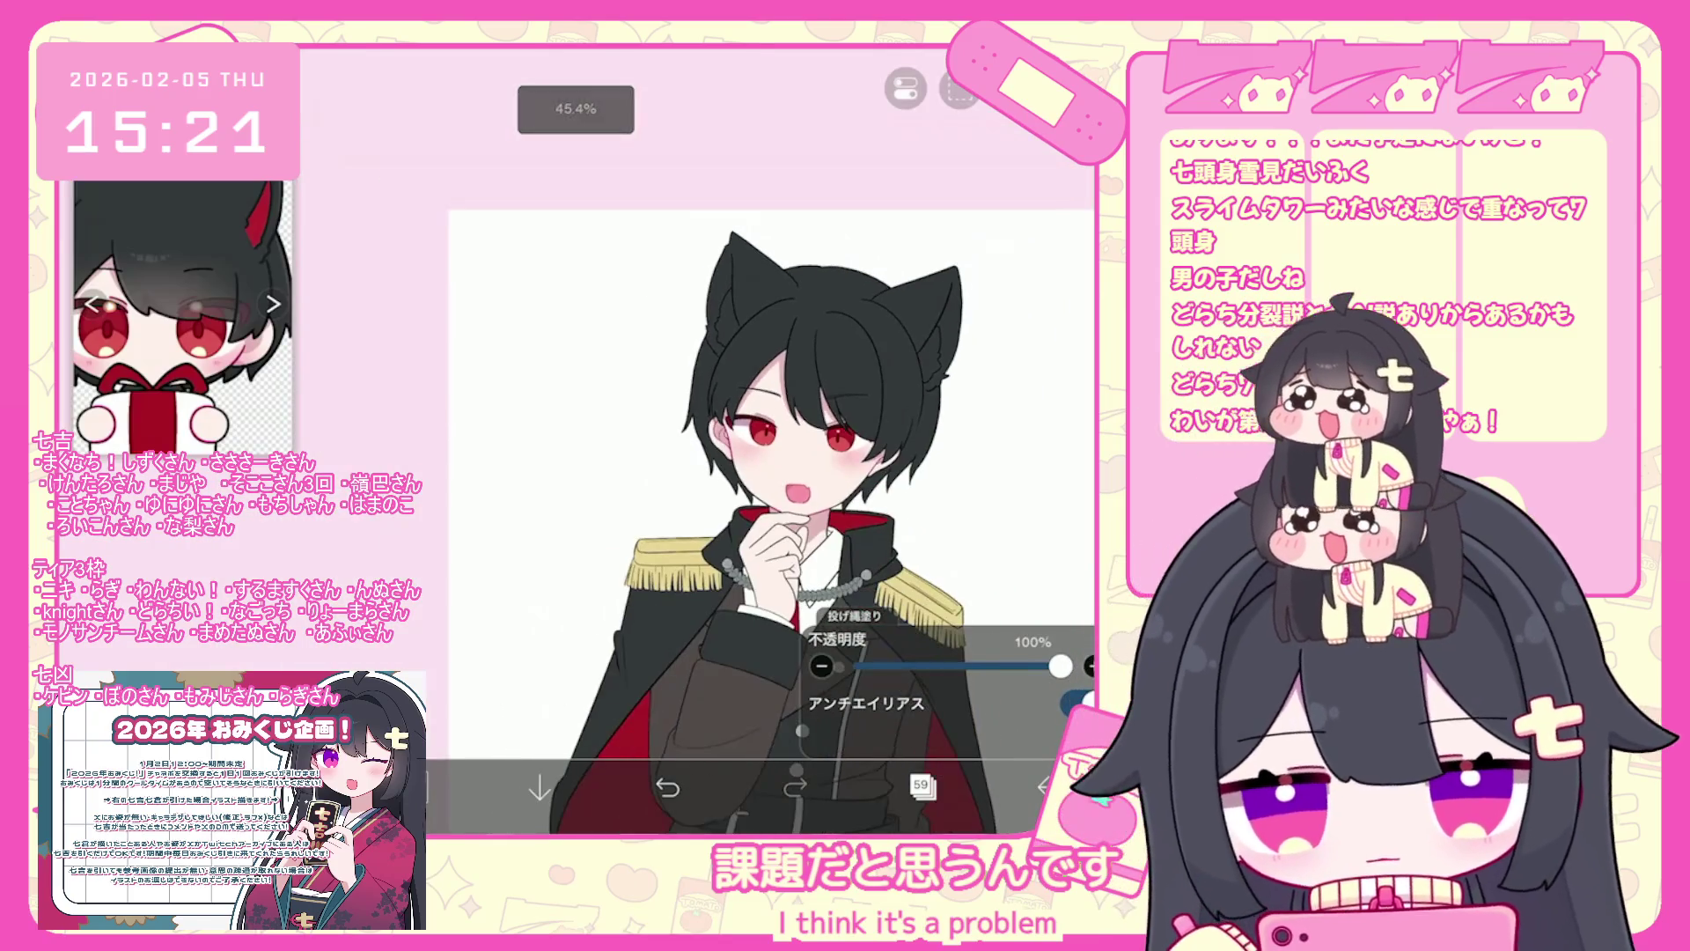
scroll(704, 440, "up", 4)
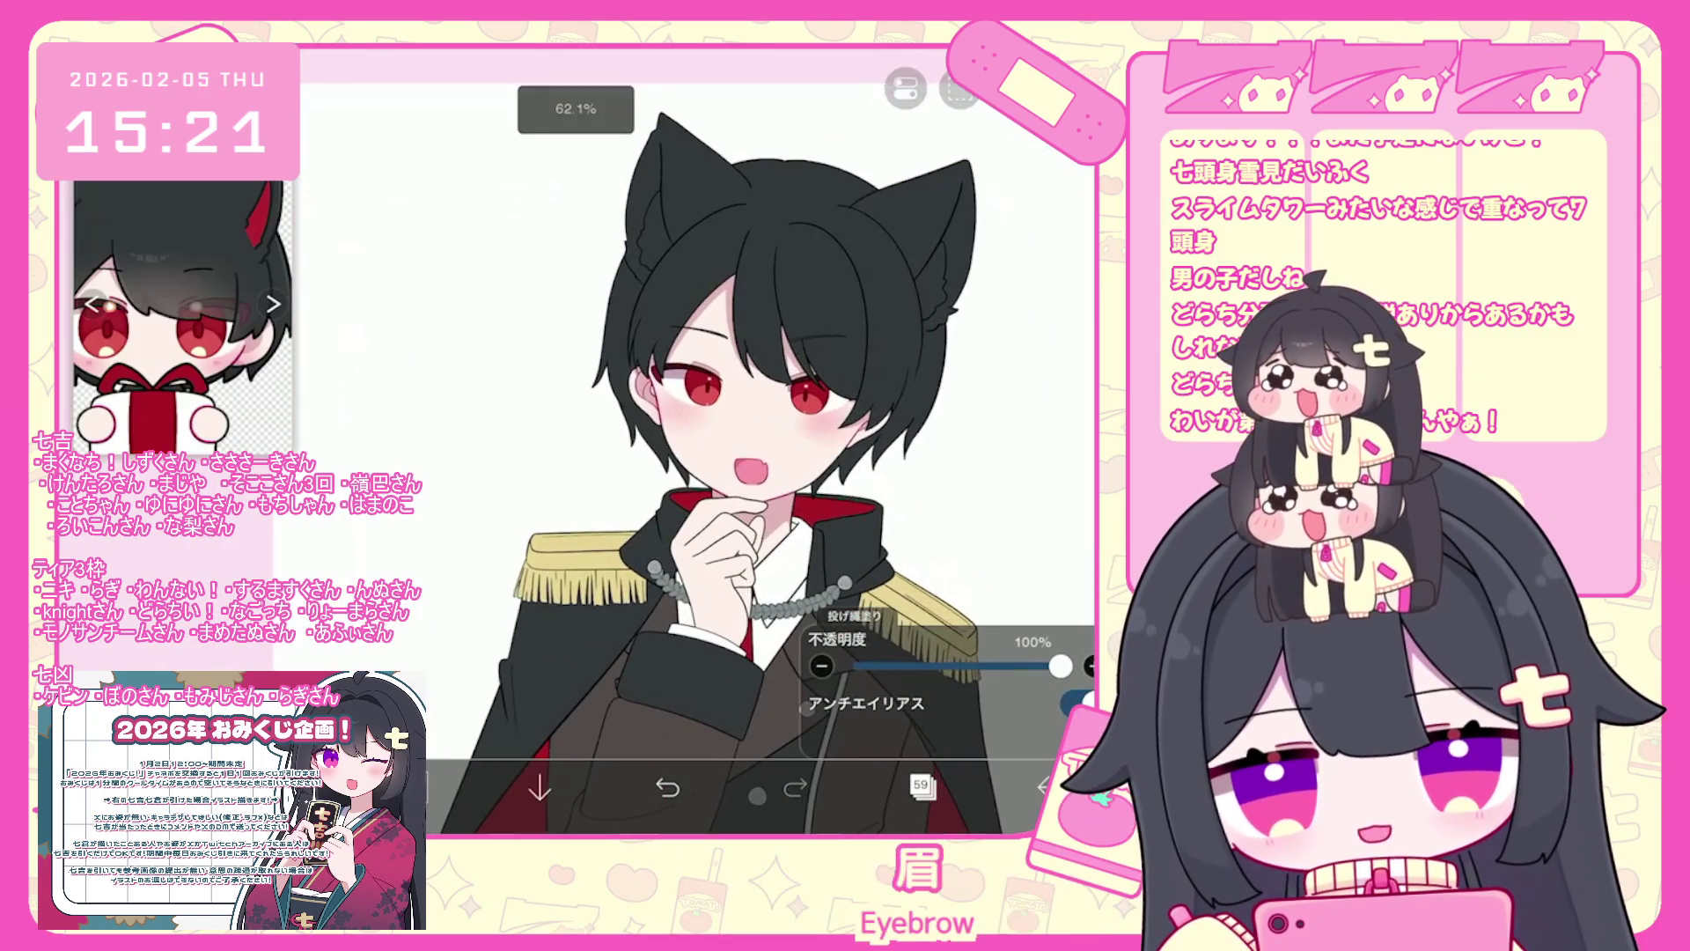
scroll(704, 441, "up", 4)
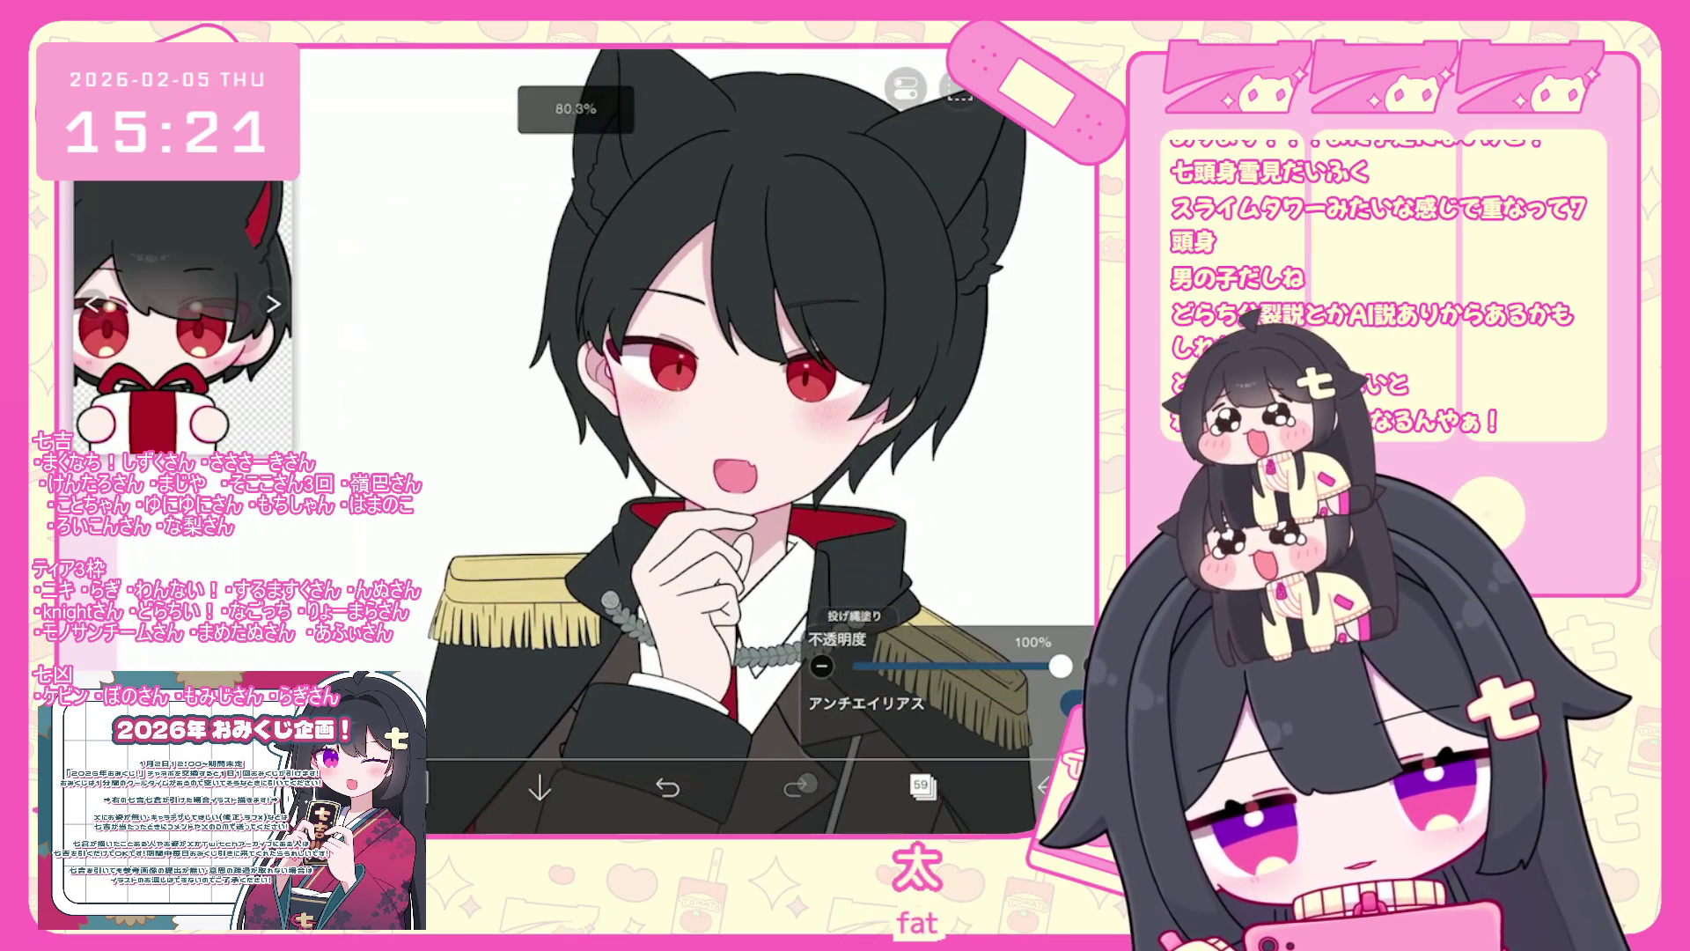
left_click(920, 786)
scroll(947, 396, "down", 10)
left_click(946, 476)
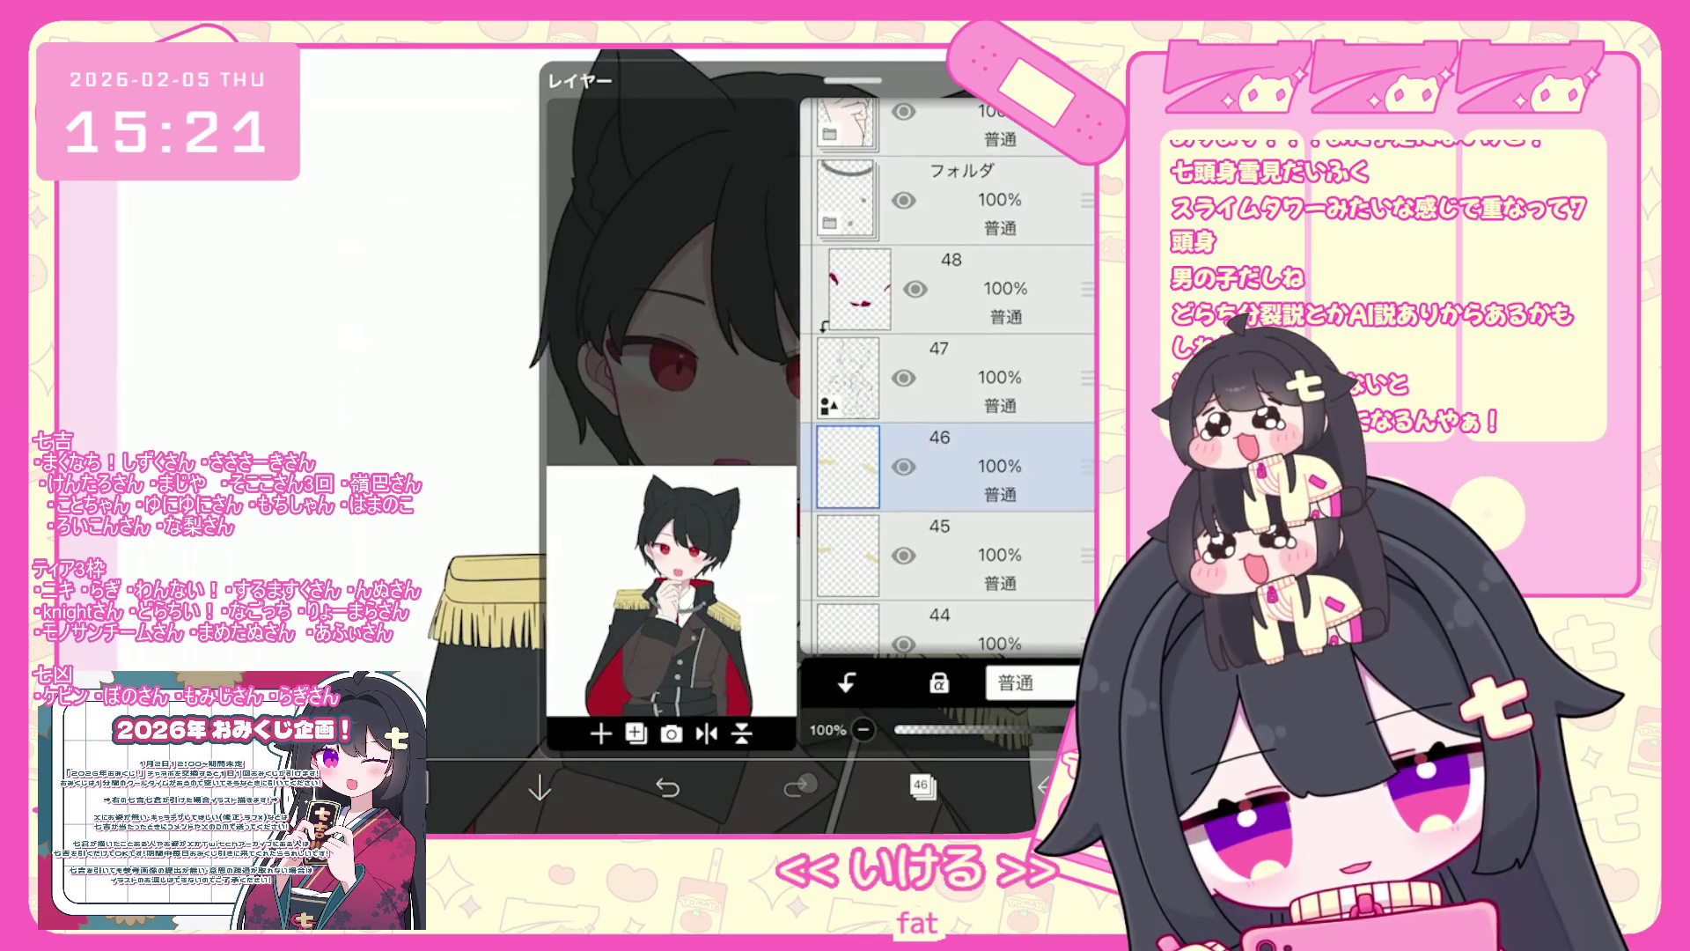
- Add a merged copy of the eyes folder and move it up the layer stack
scroll(946, 396, "down", 5)
scroll(946, 378, "down", 2)
left_click(947, 379)
scroll(946, 378, "down", 5)
left_click(947, 347)
scroll(947, 379, "down", 2)
left_click(946, 467)
scroll(947, 378, "down", 1)
left_click(601, 733)
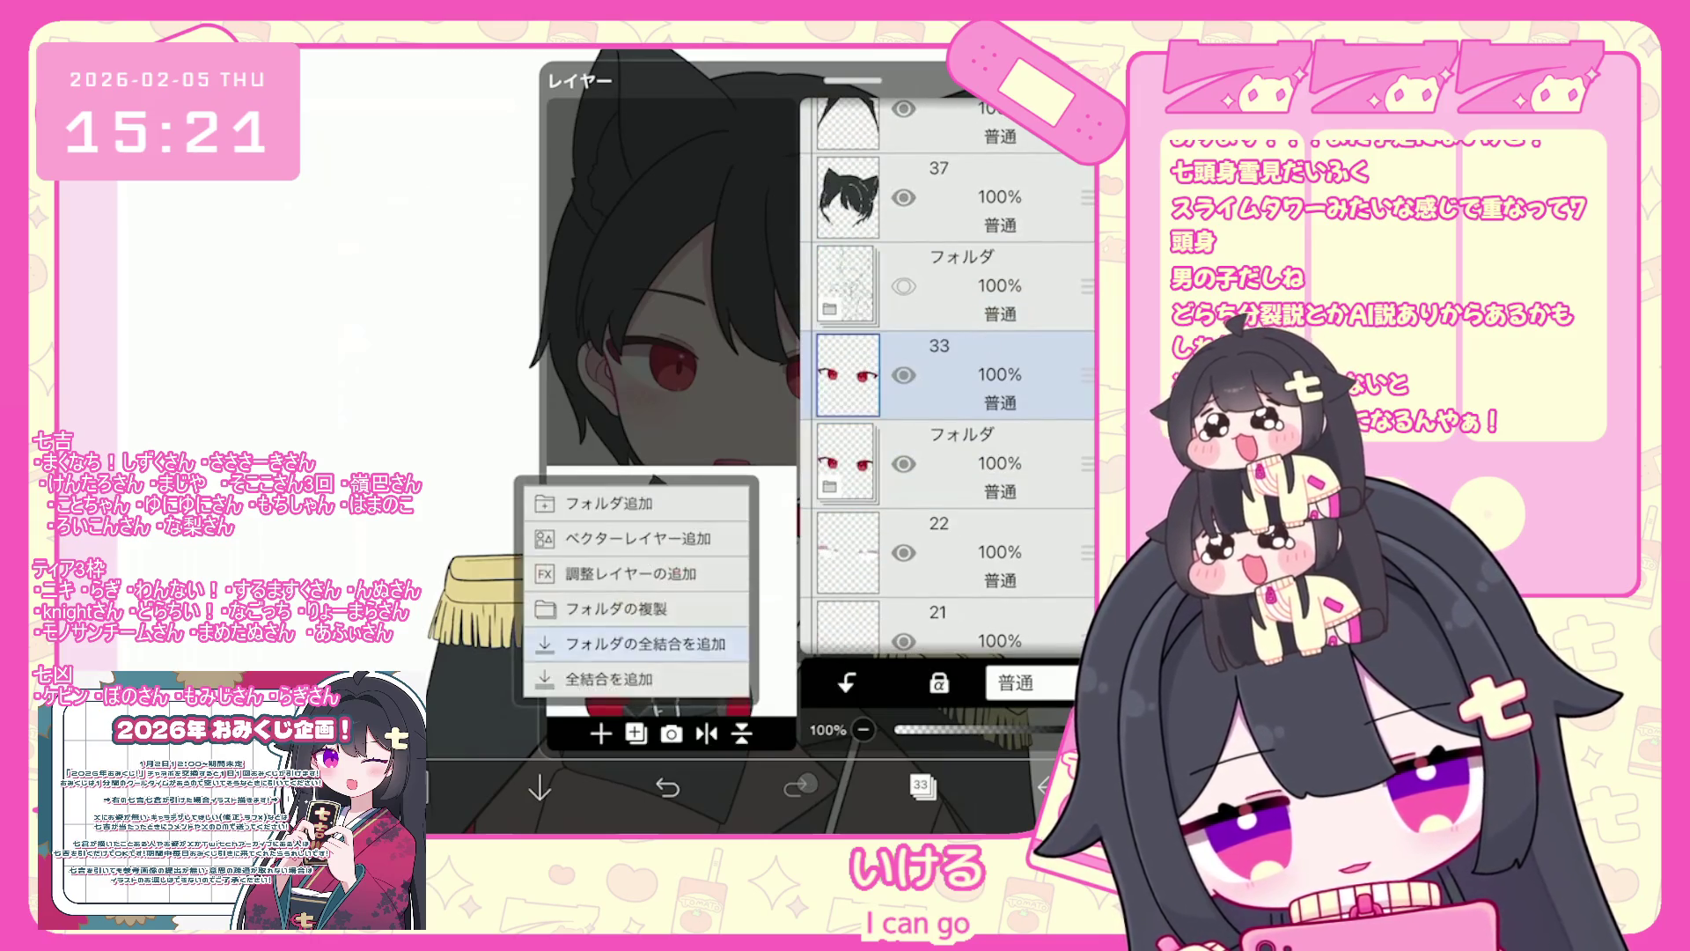
left_click(643, 669)
left_click_drag(1087, 379, 1087, 154)
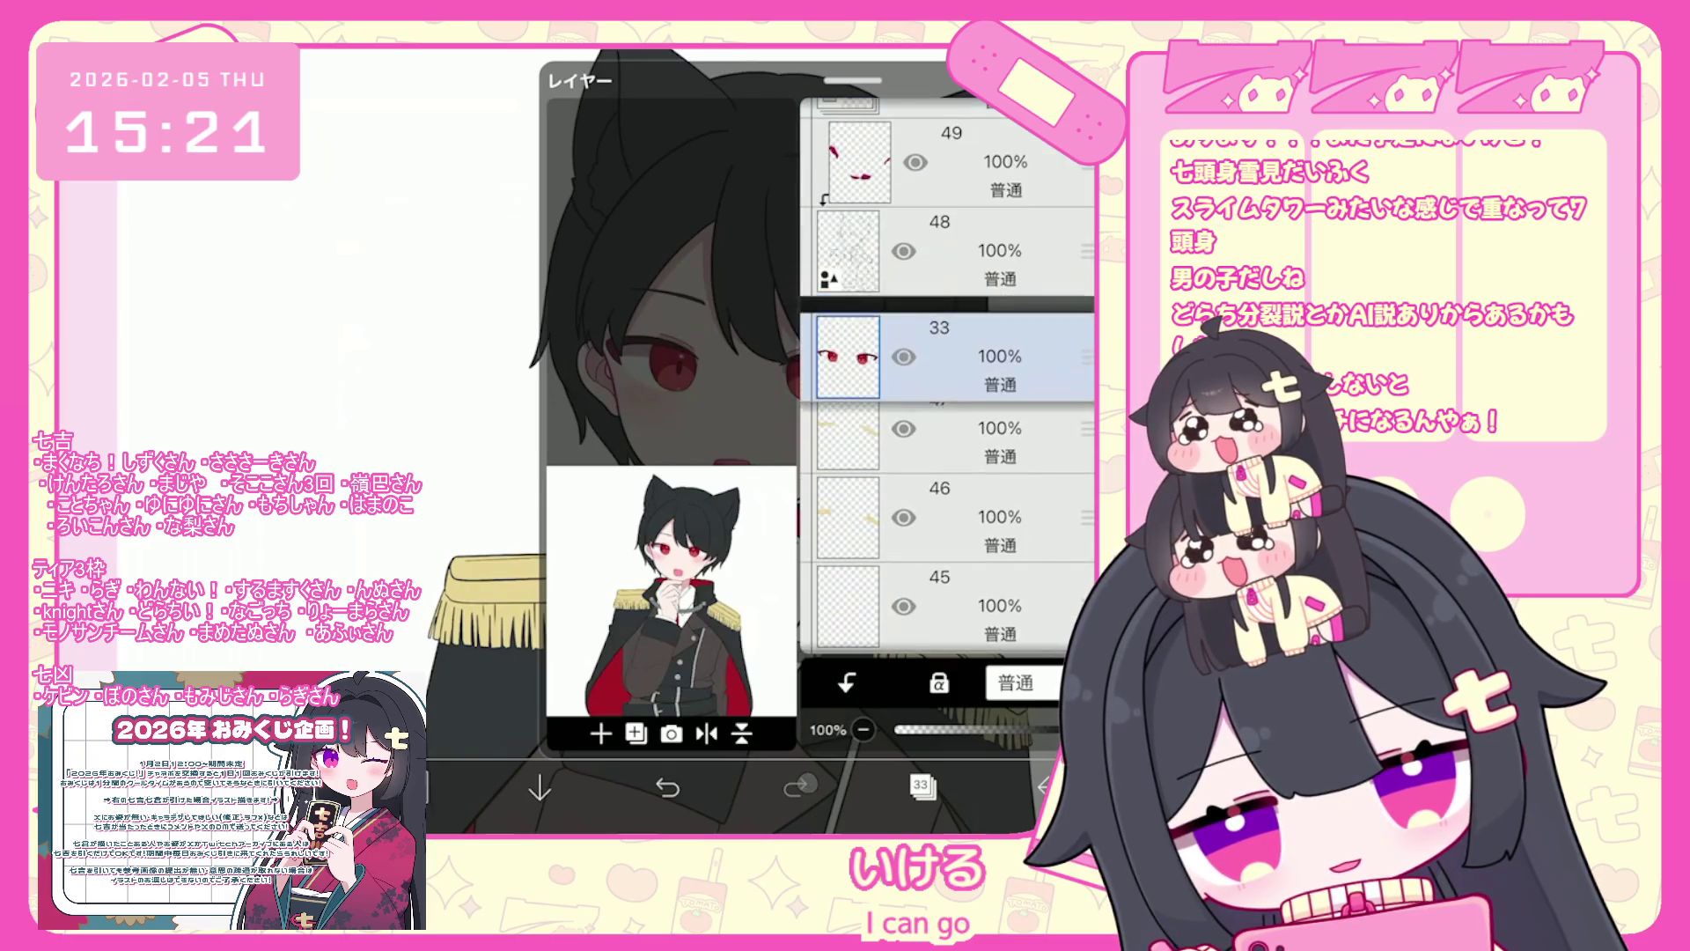
- Lower layer 47's opacity to 30%
mouse_move(981, 730)
left_mouse_down()
mouse_move(936, 730)
mouse_move(955, 729)
left_mouse_up()
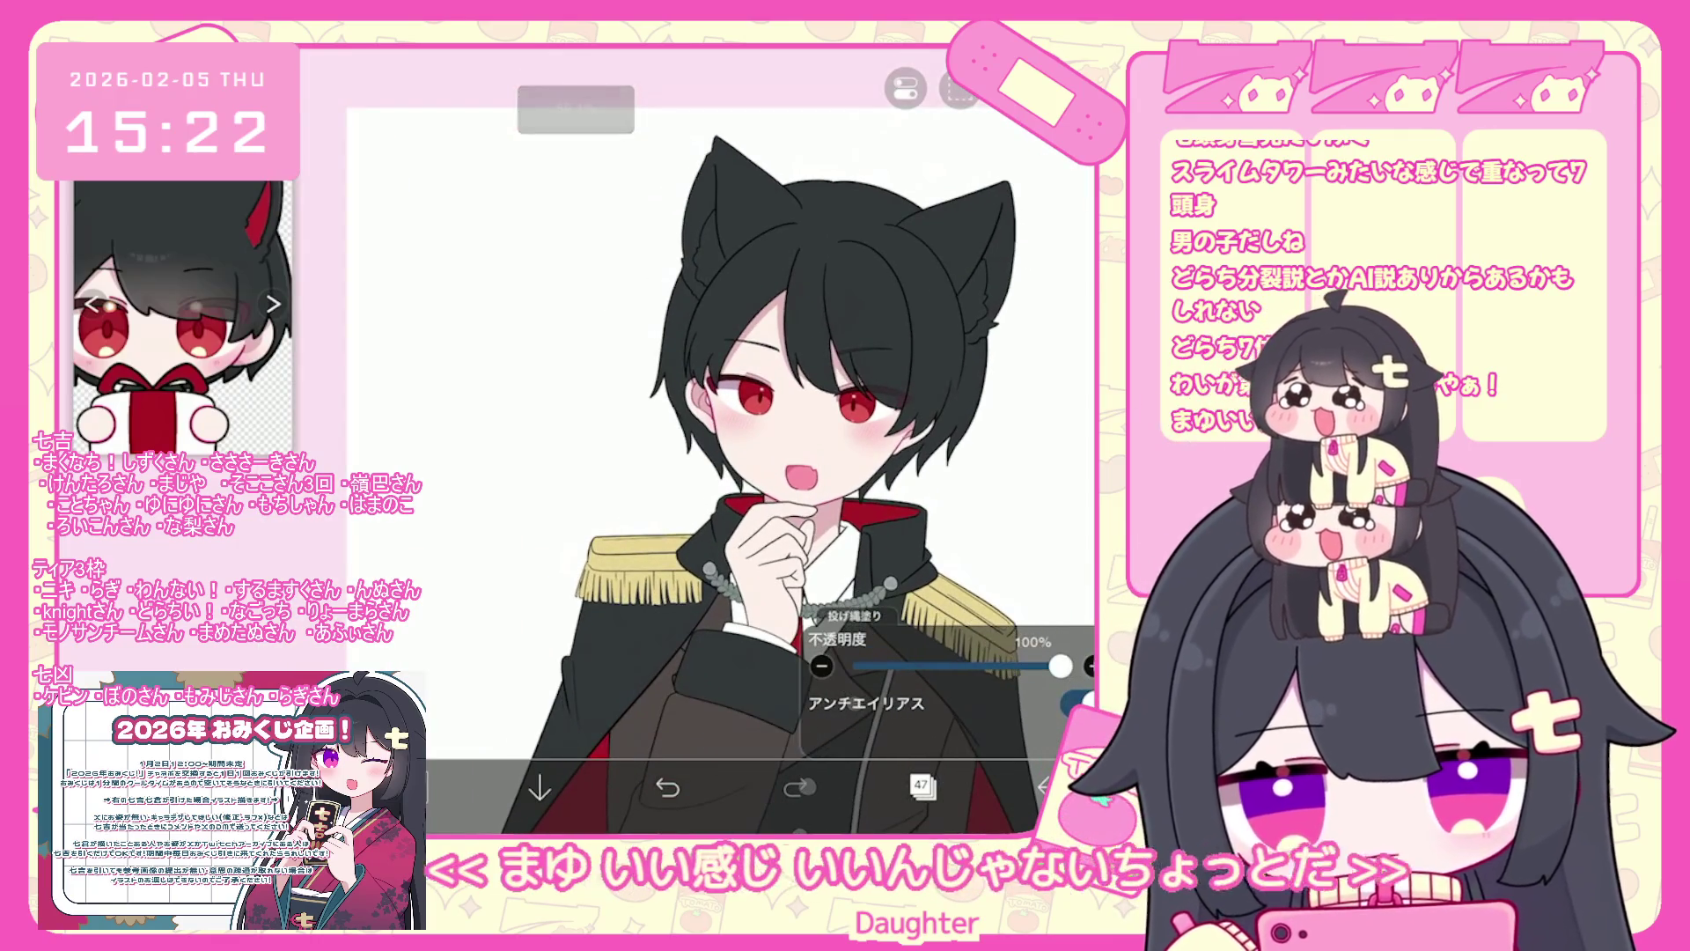
scroll(629, 446, "up", 2)
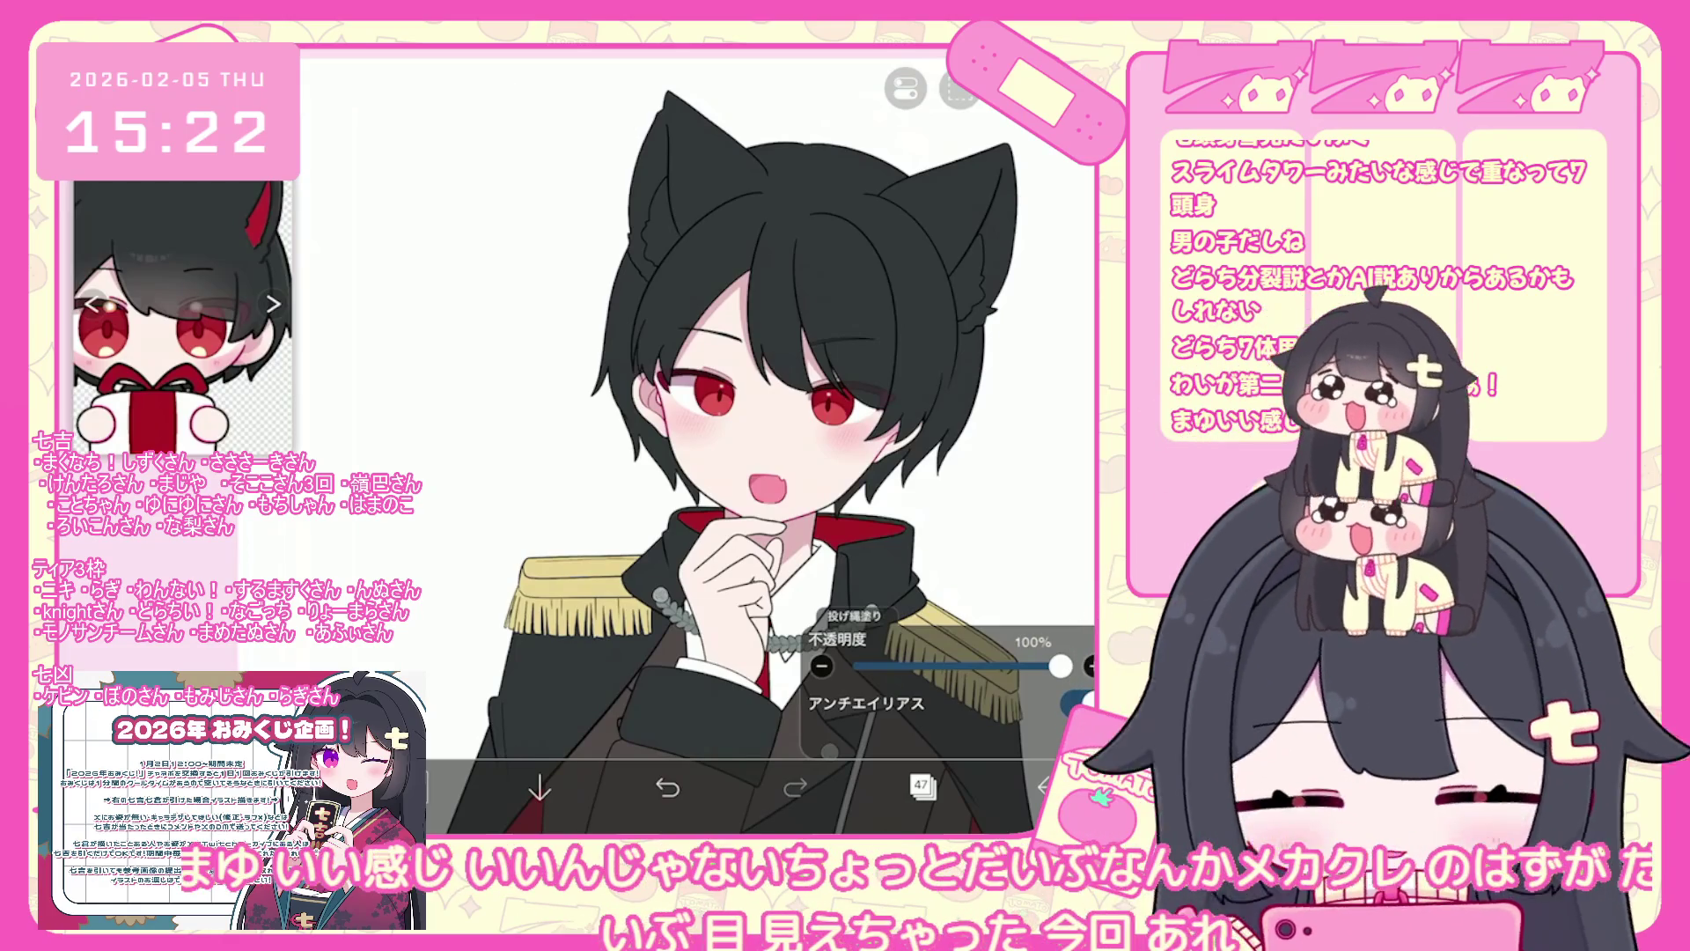
scroll(669, 440, "up", 2)
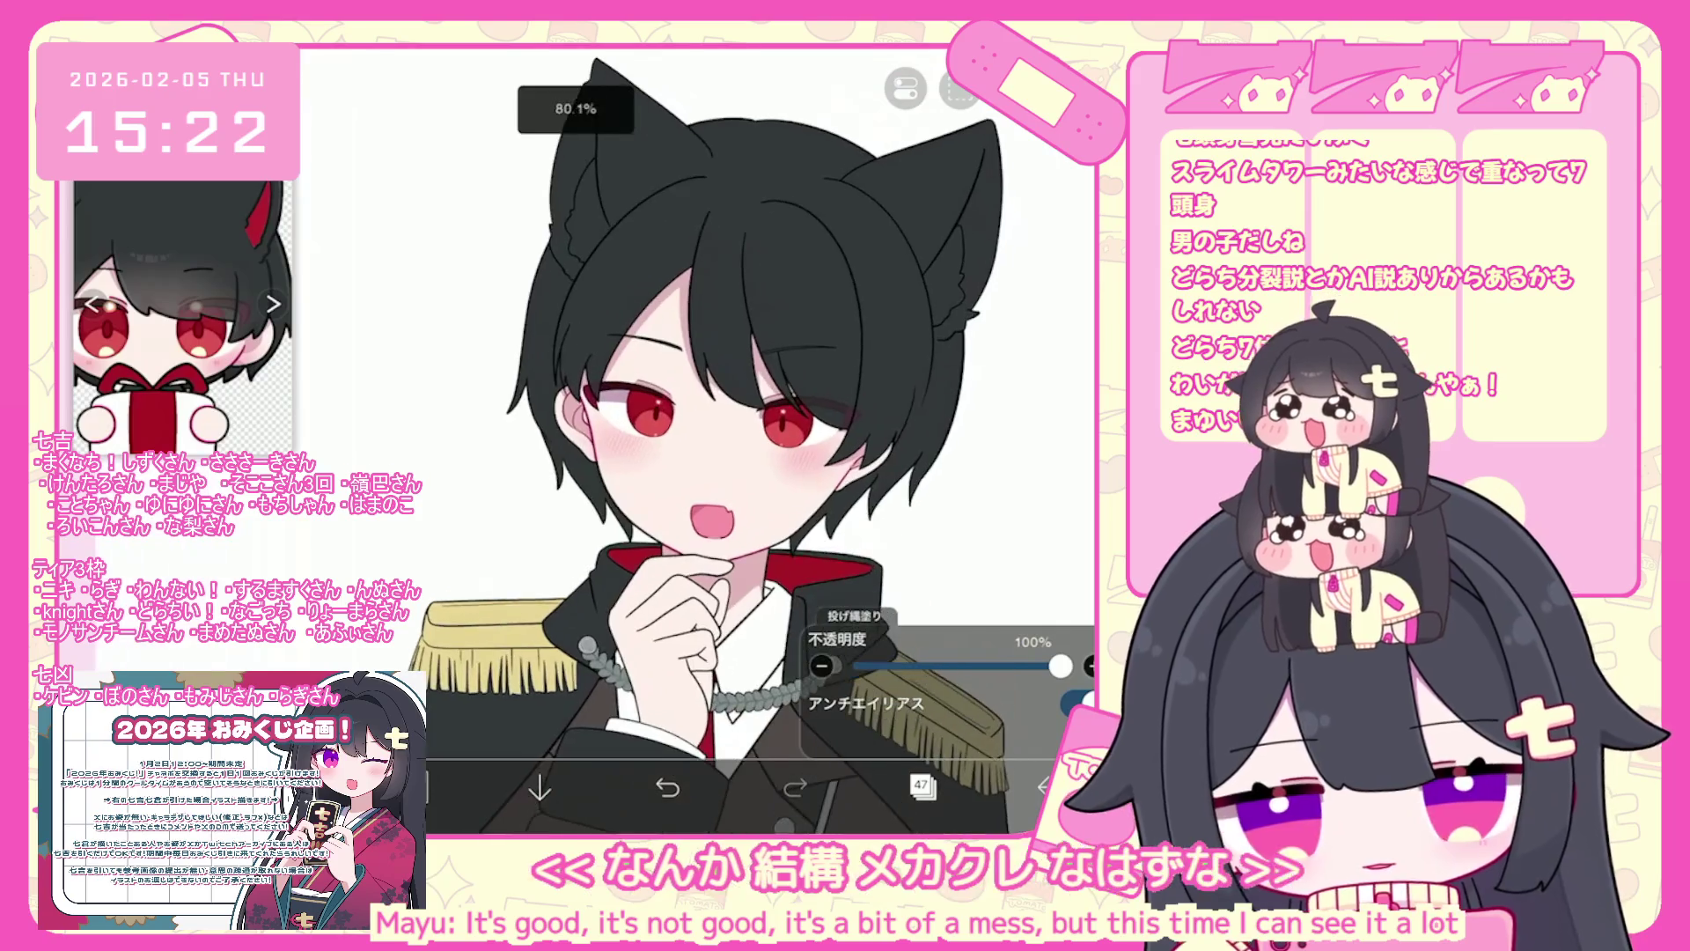
scroll(669, 440, "down", 2)
- Make layer 37 active and bring up the lasso fill opacity settings
left_click(921, 786)
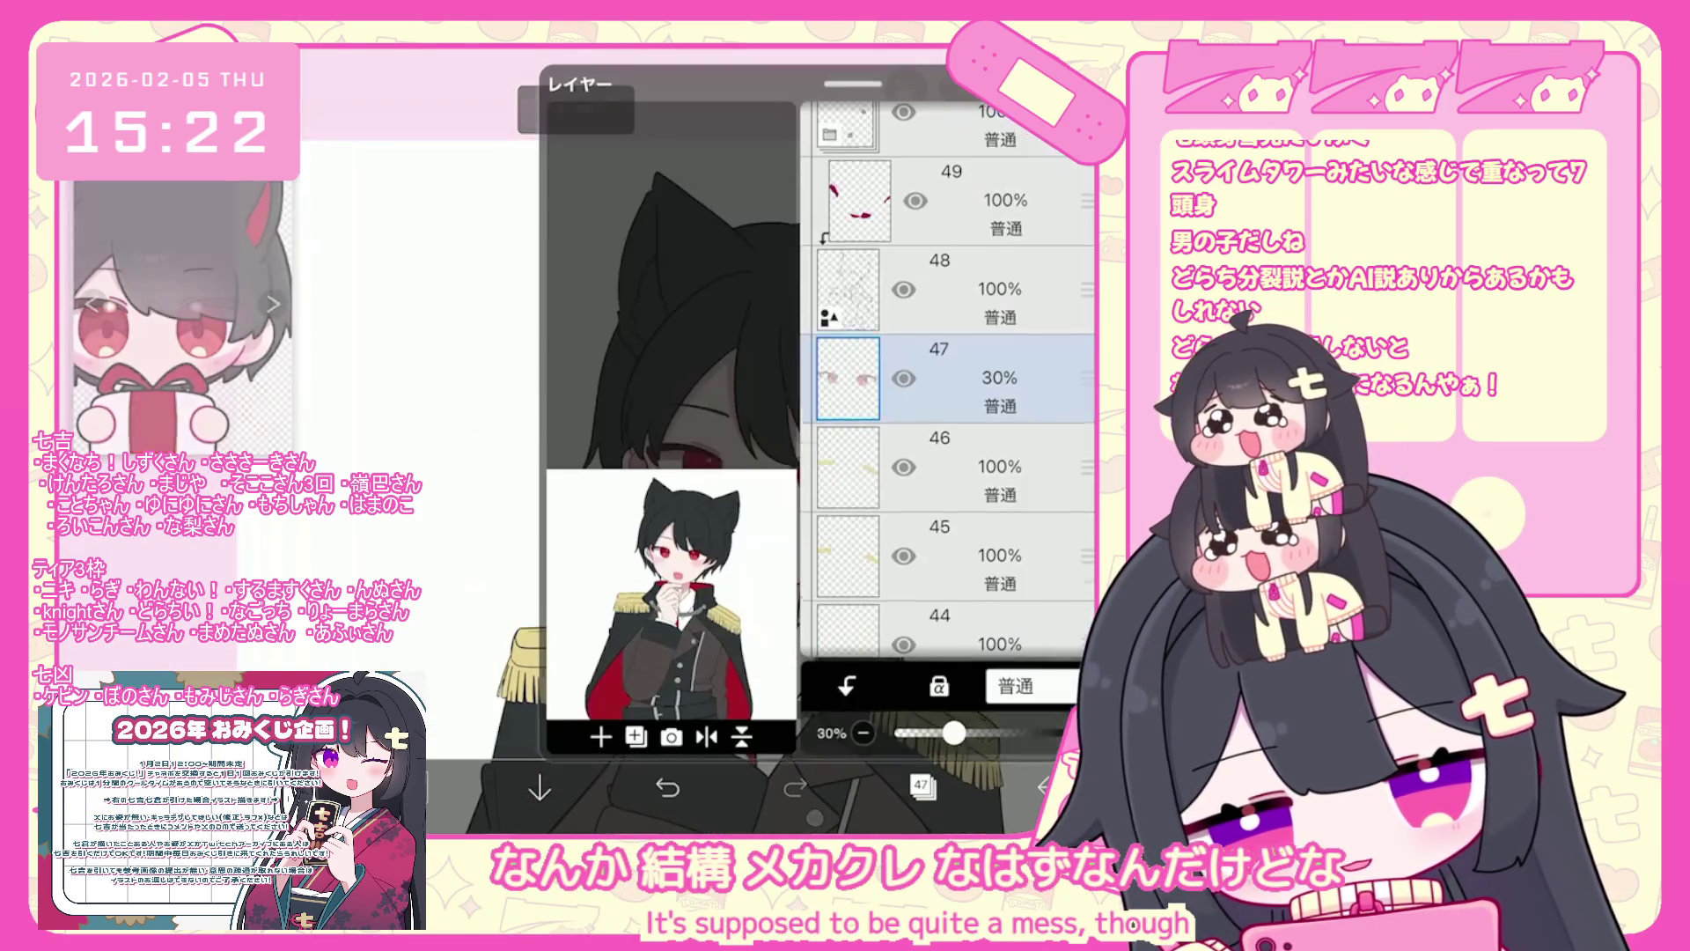
scroll(946, 378, "down", 3)
left_click(933, 427)
scroll(946, 379, "down", 3)
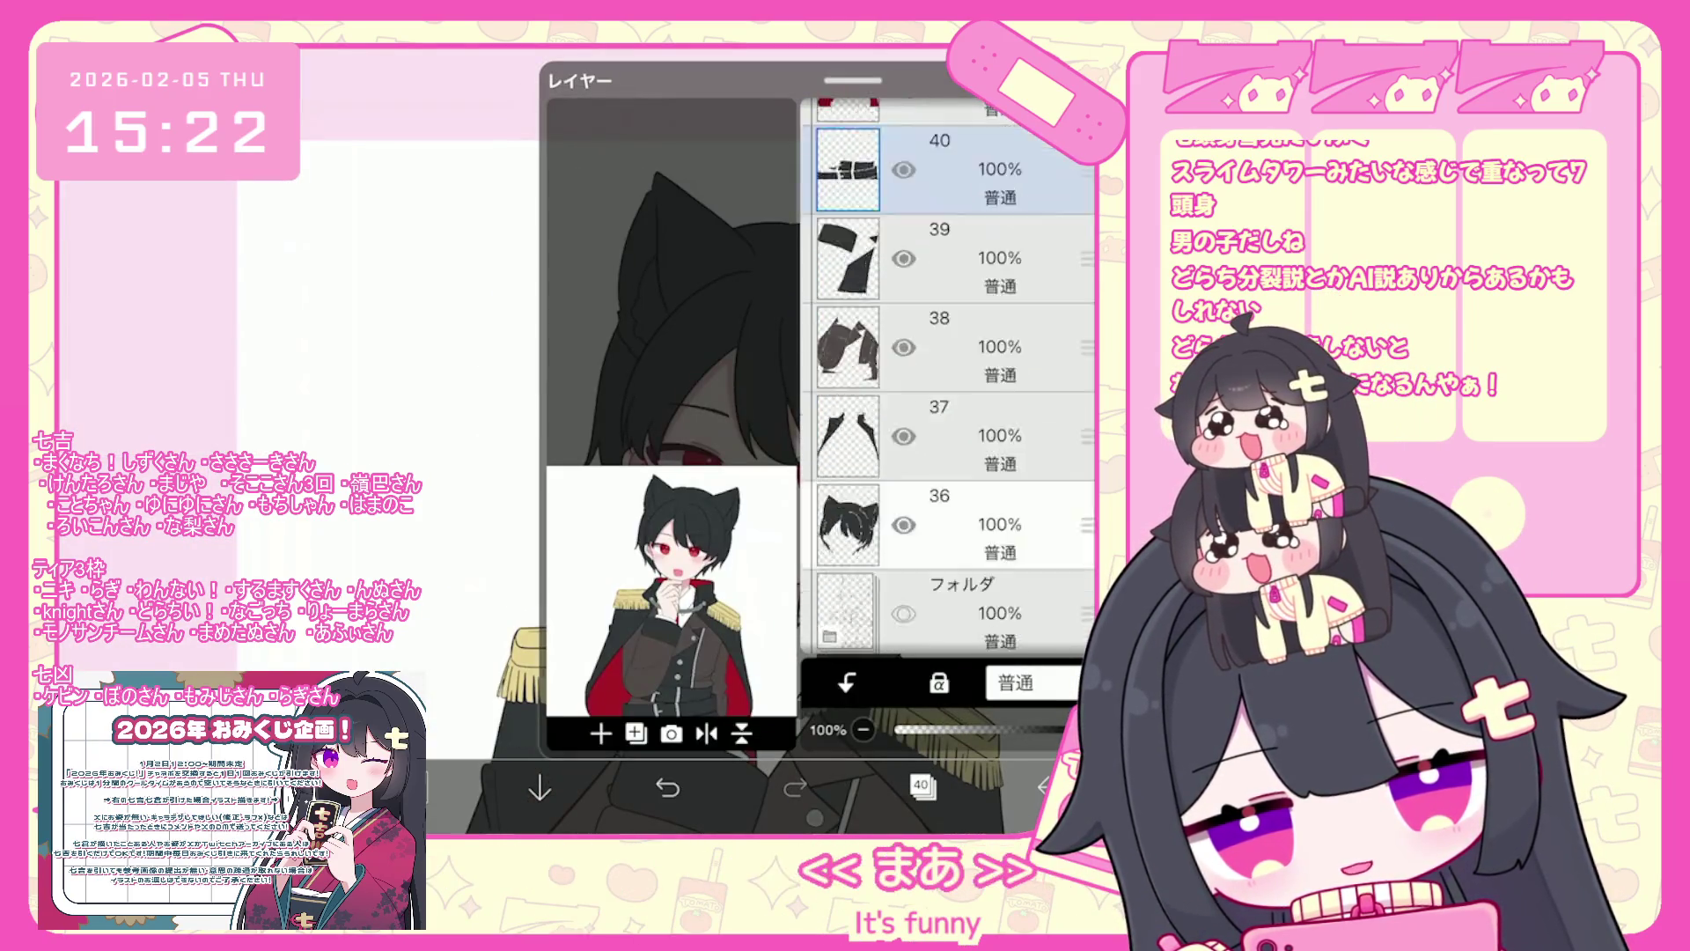
left_click(933, 535)
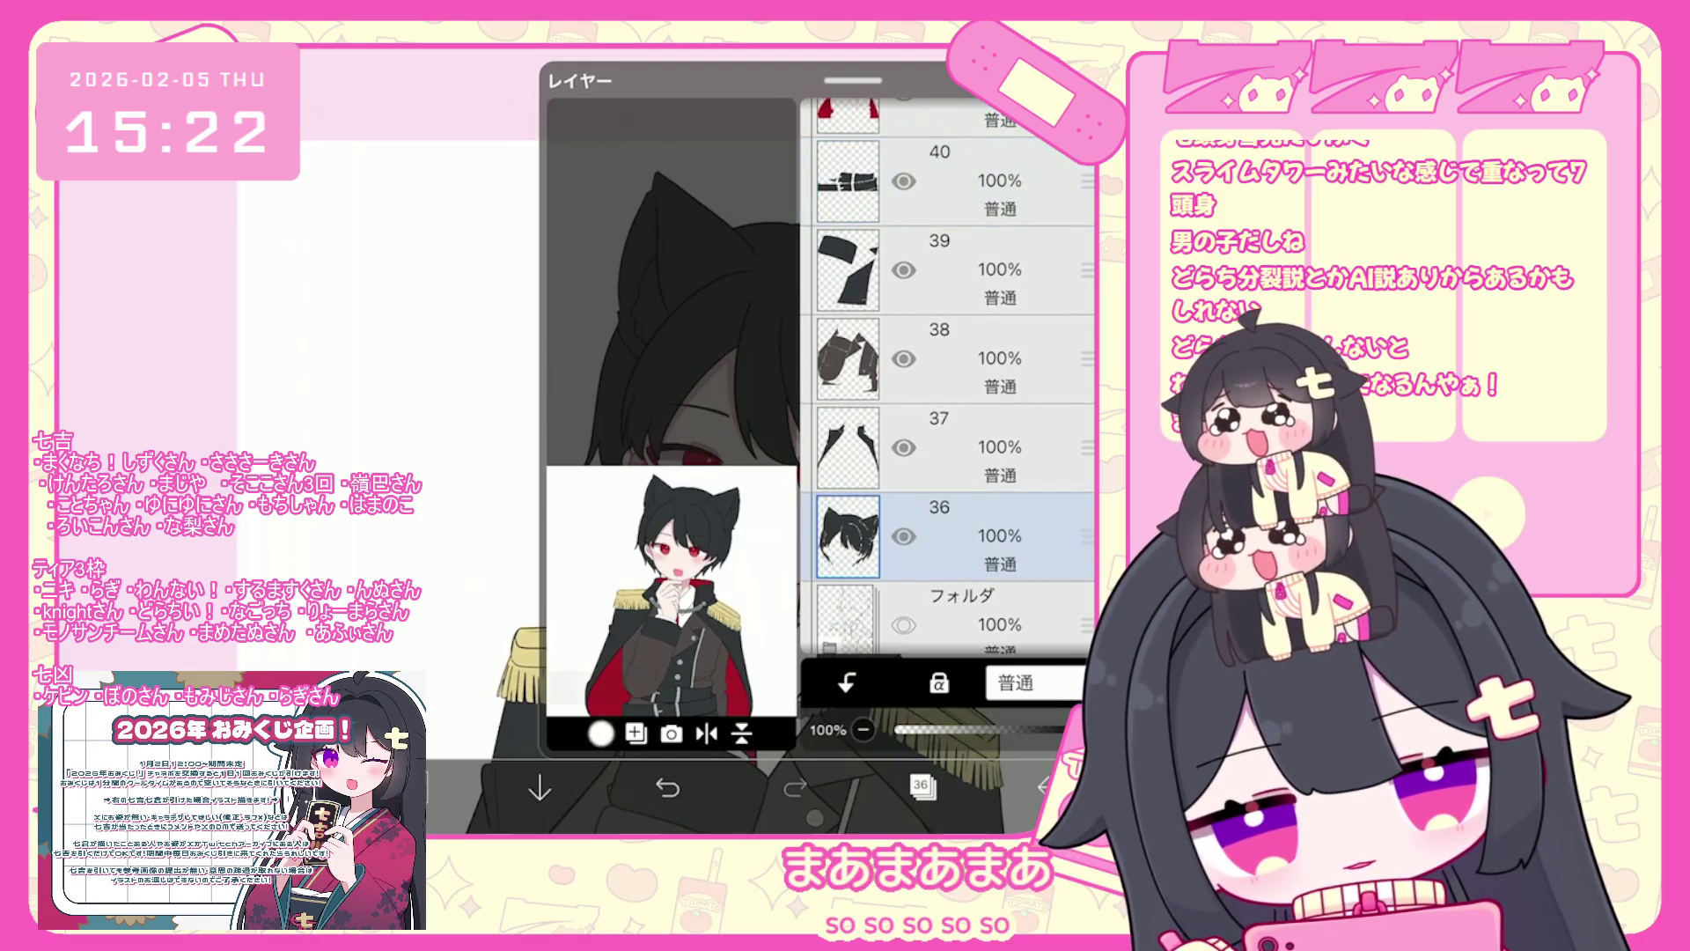
left_click(933, 447)
left_click(921, 786)
left_click(995, 735)
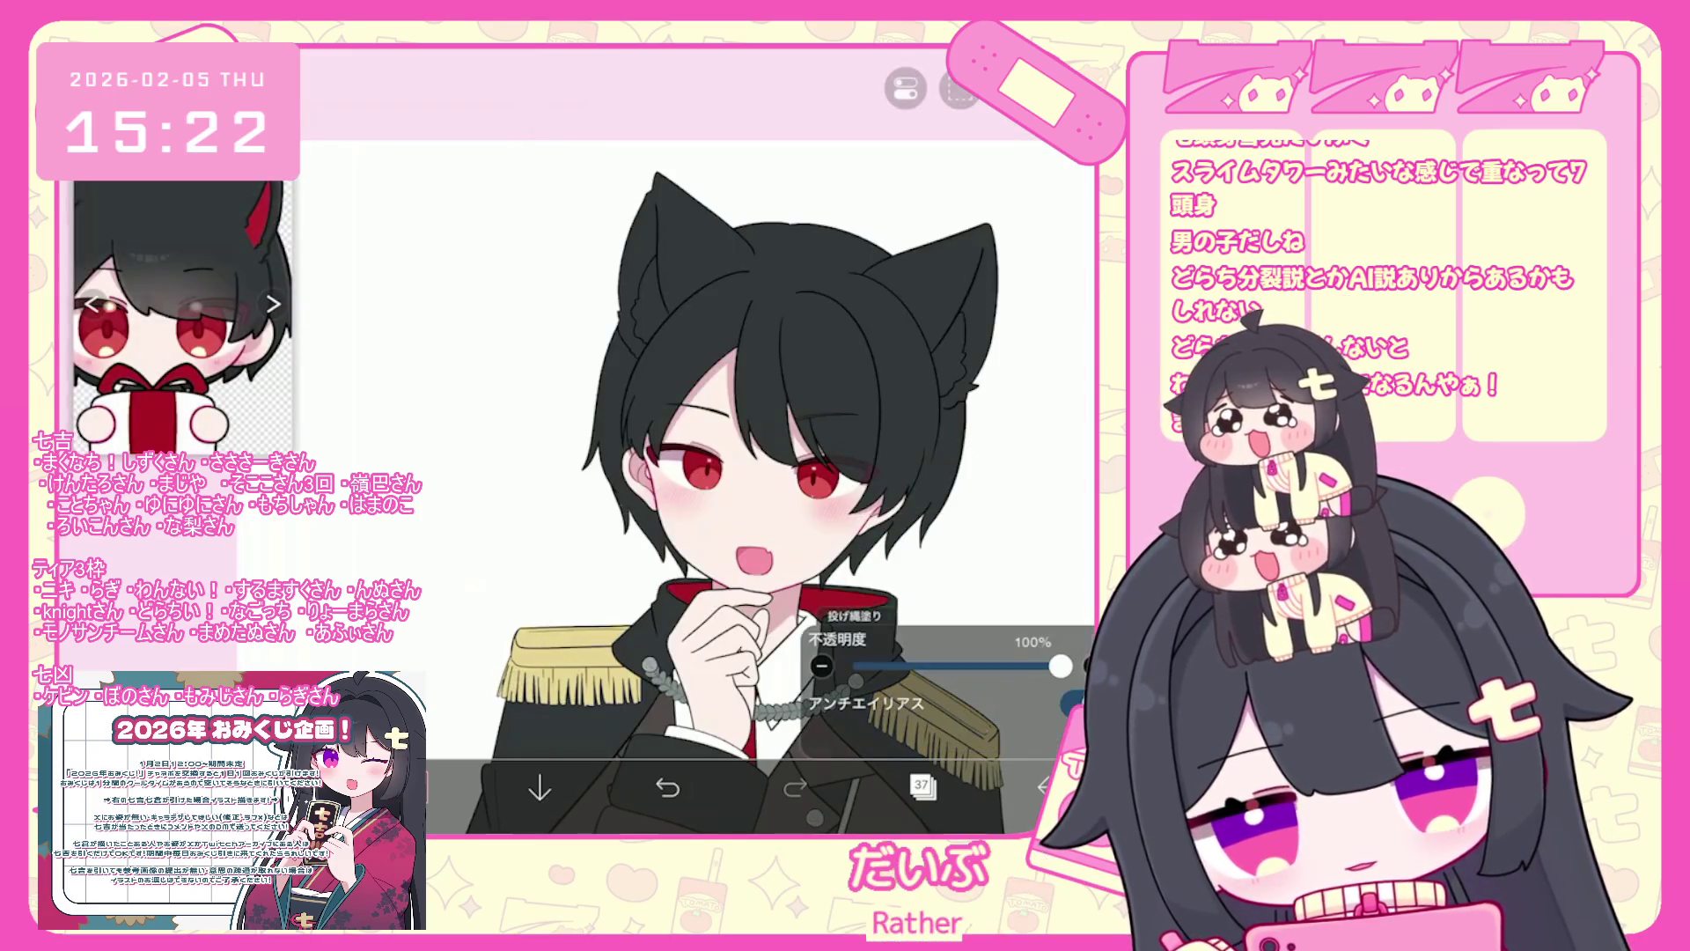
- Fill the inner cat ears with red, then select layer 36 in the layer list
scroll(757, 440, "up", 3)
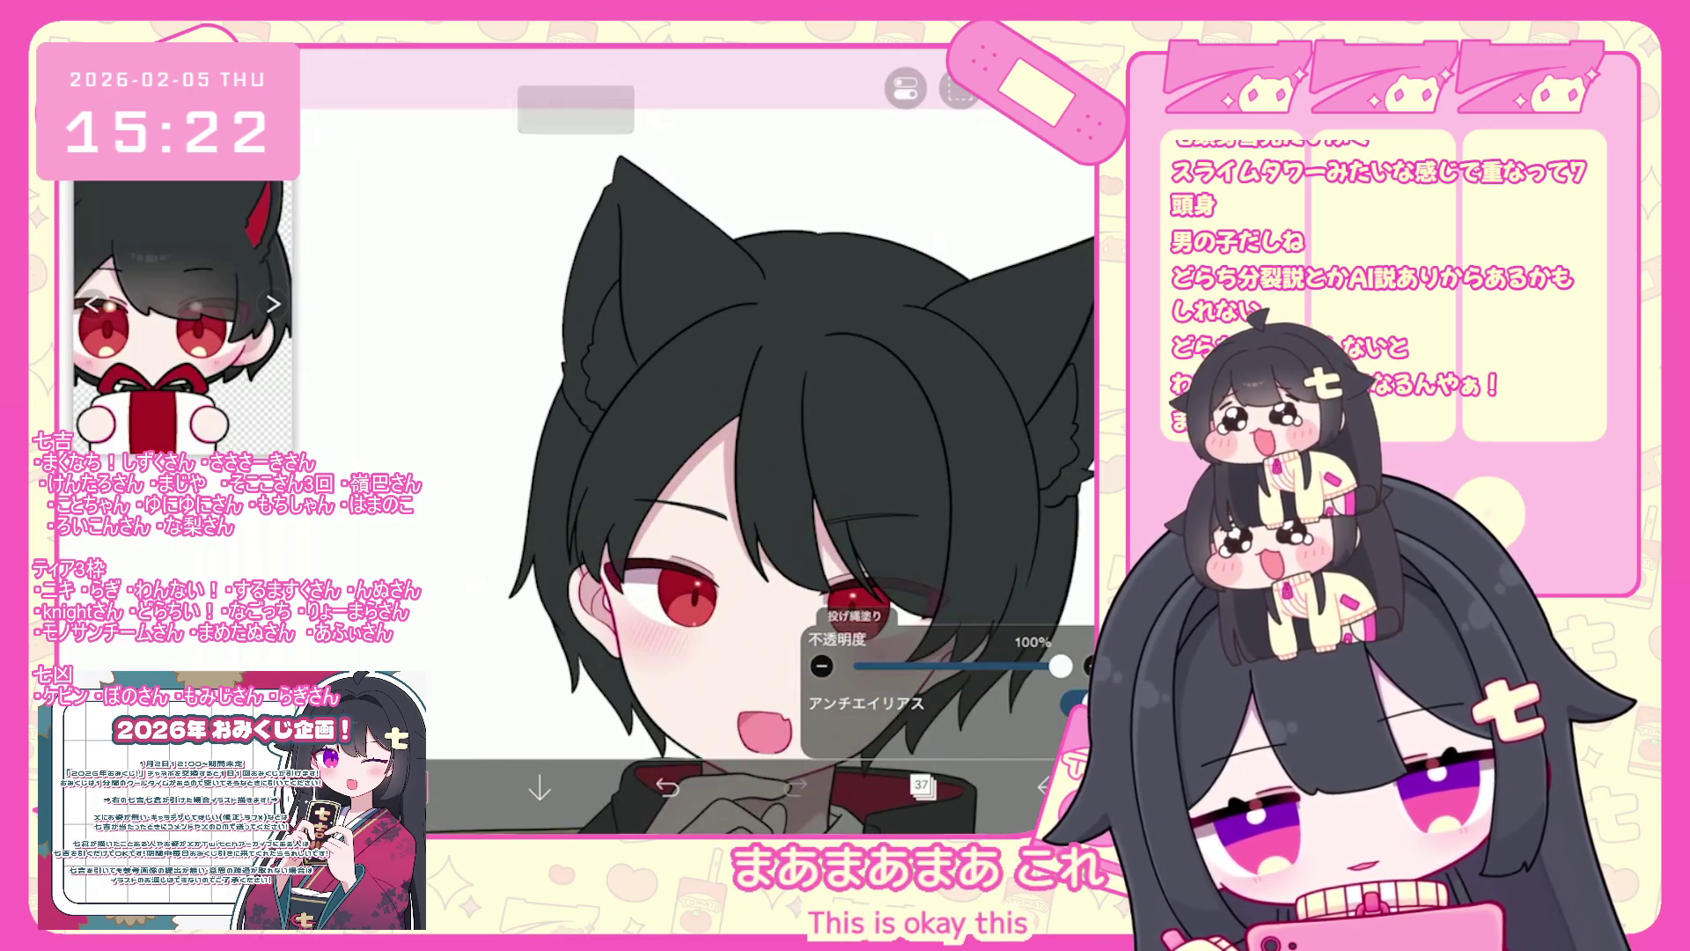
left_click(607, 352)
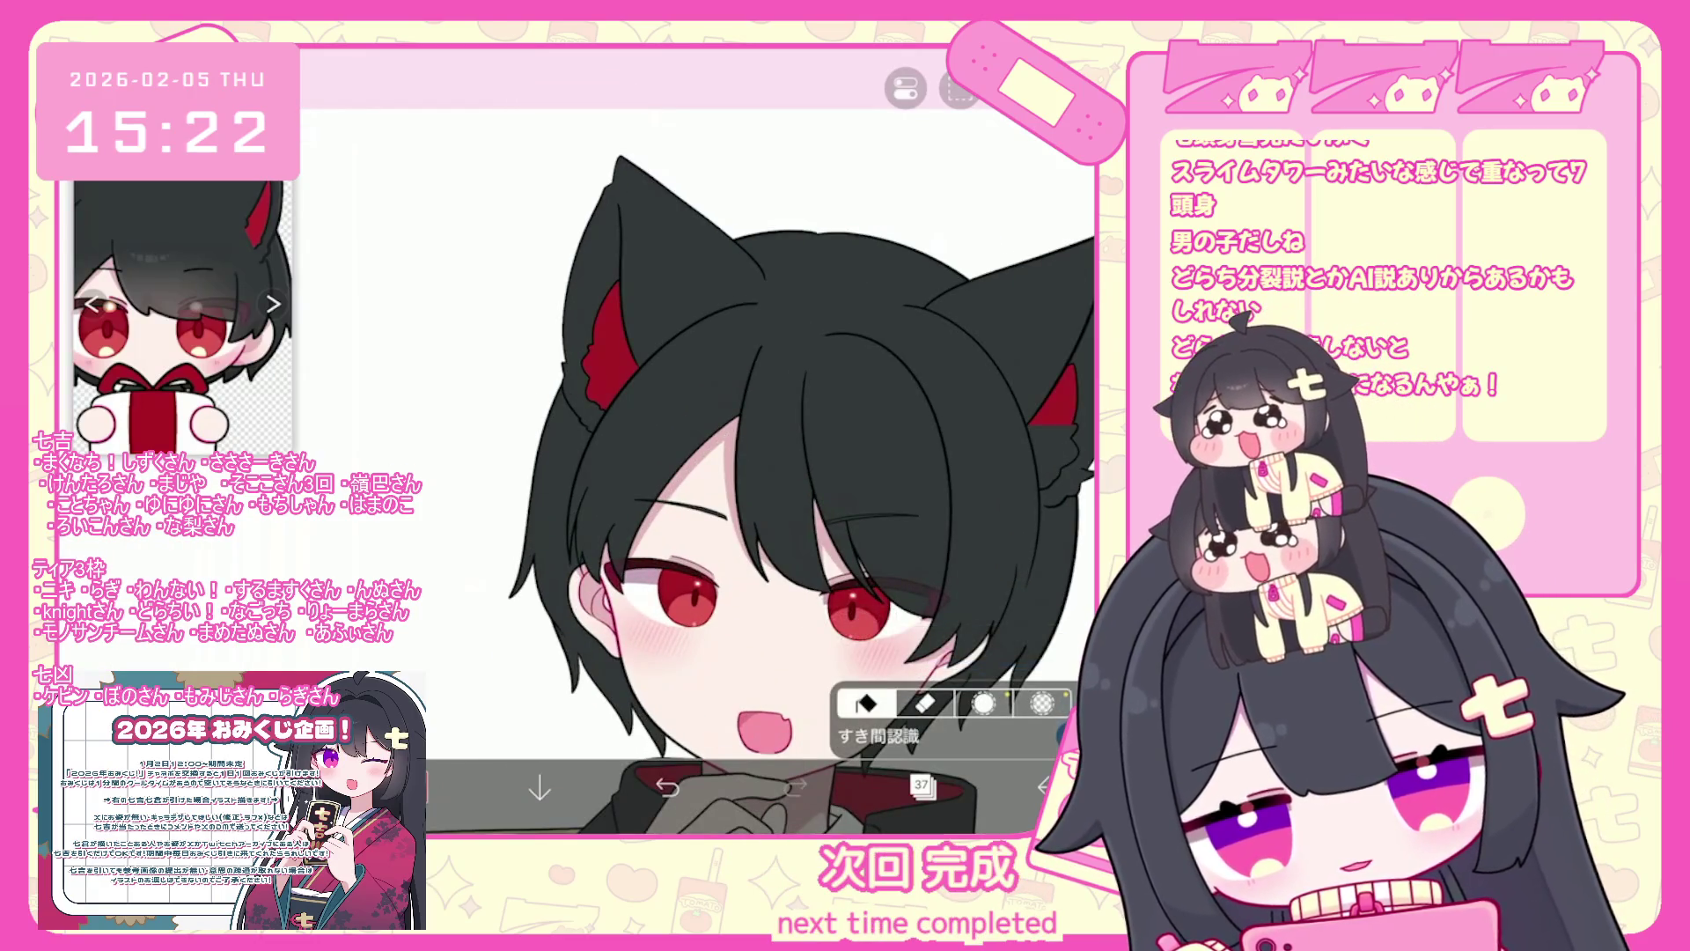
scroll(757, 440, "down", 5)
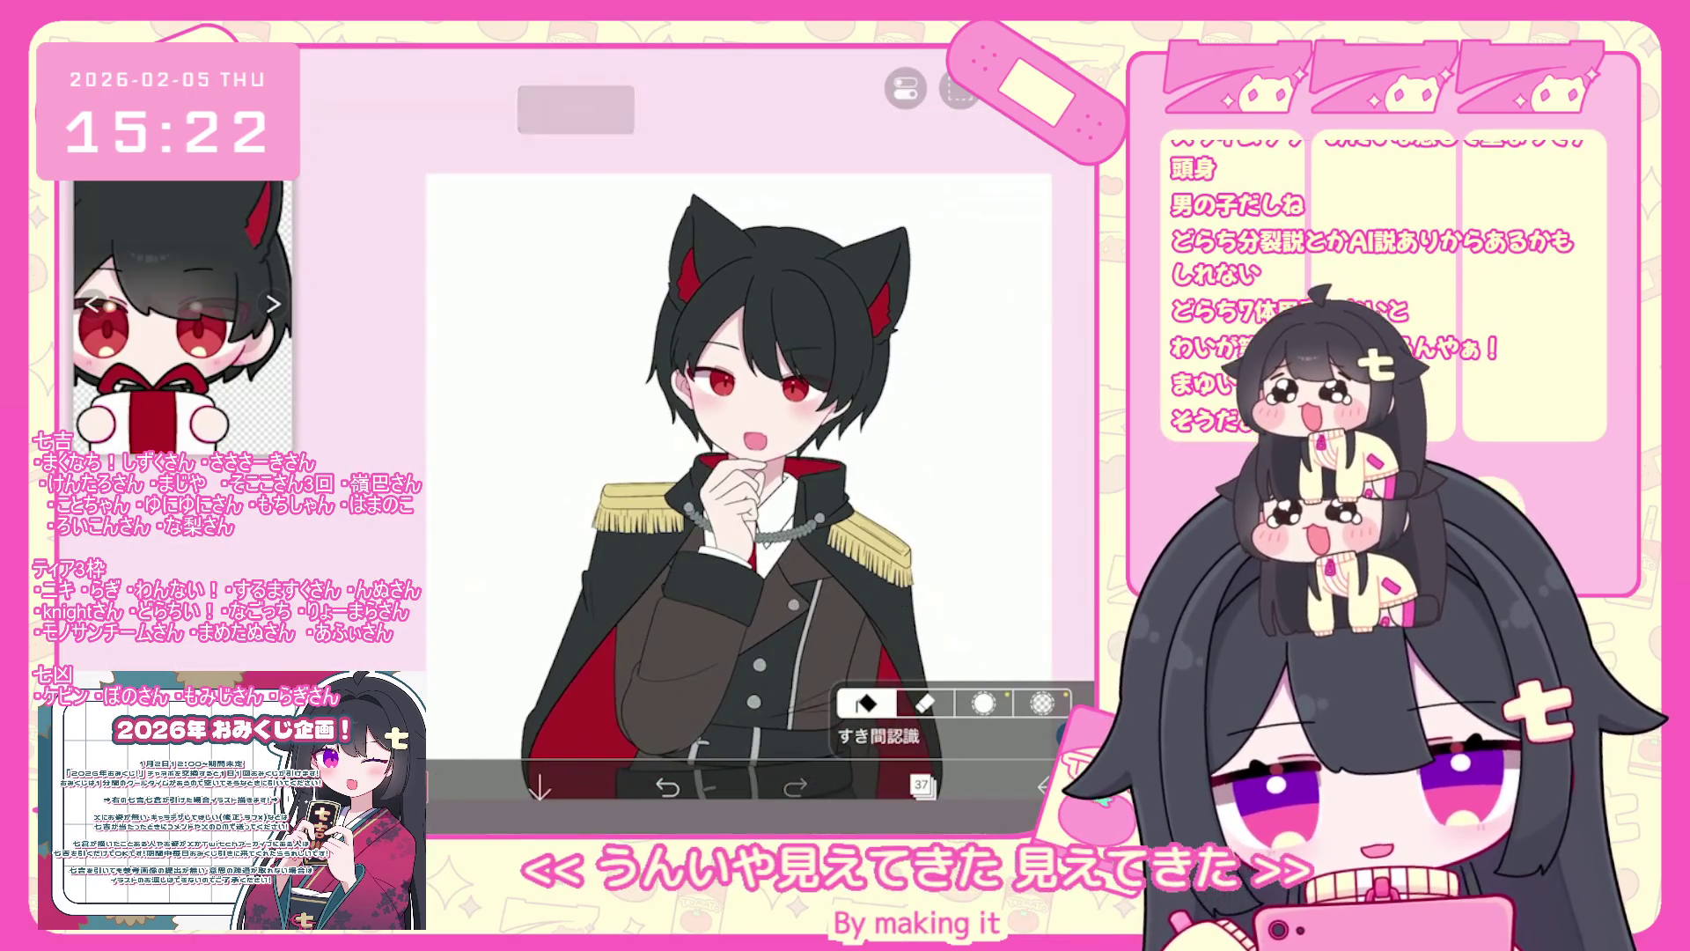
scroll(757, 440, "up", 2)
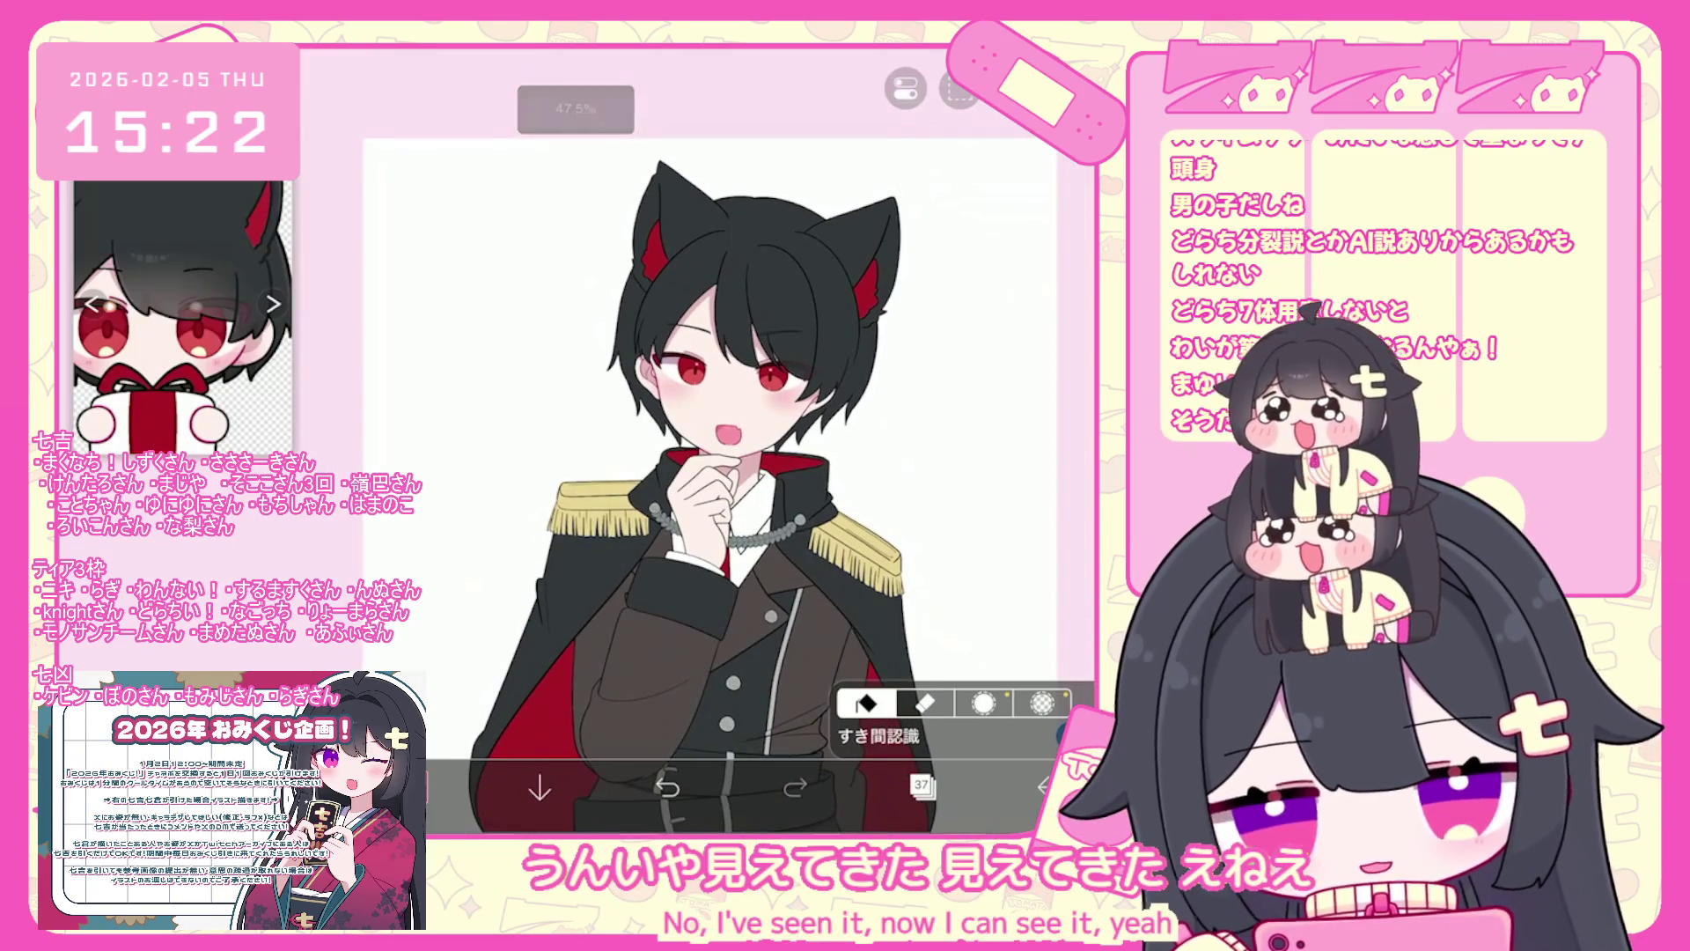
scroll(748, 620, "up", 5)
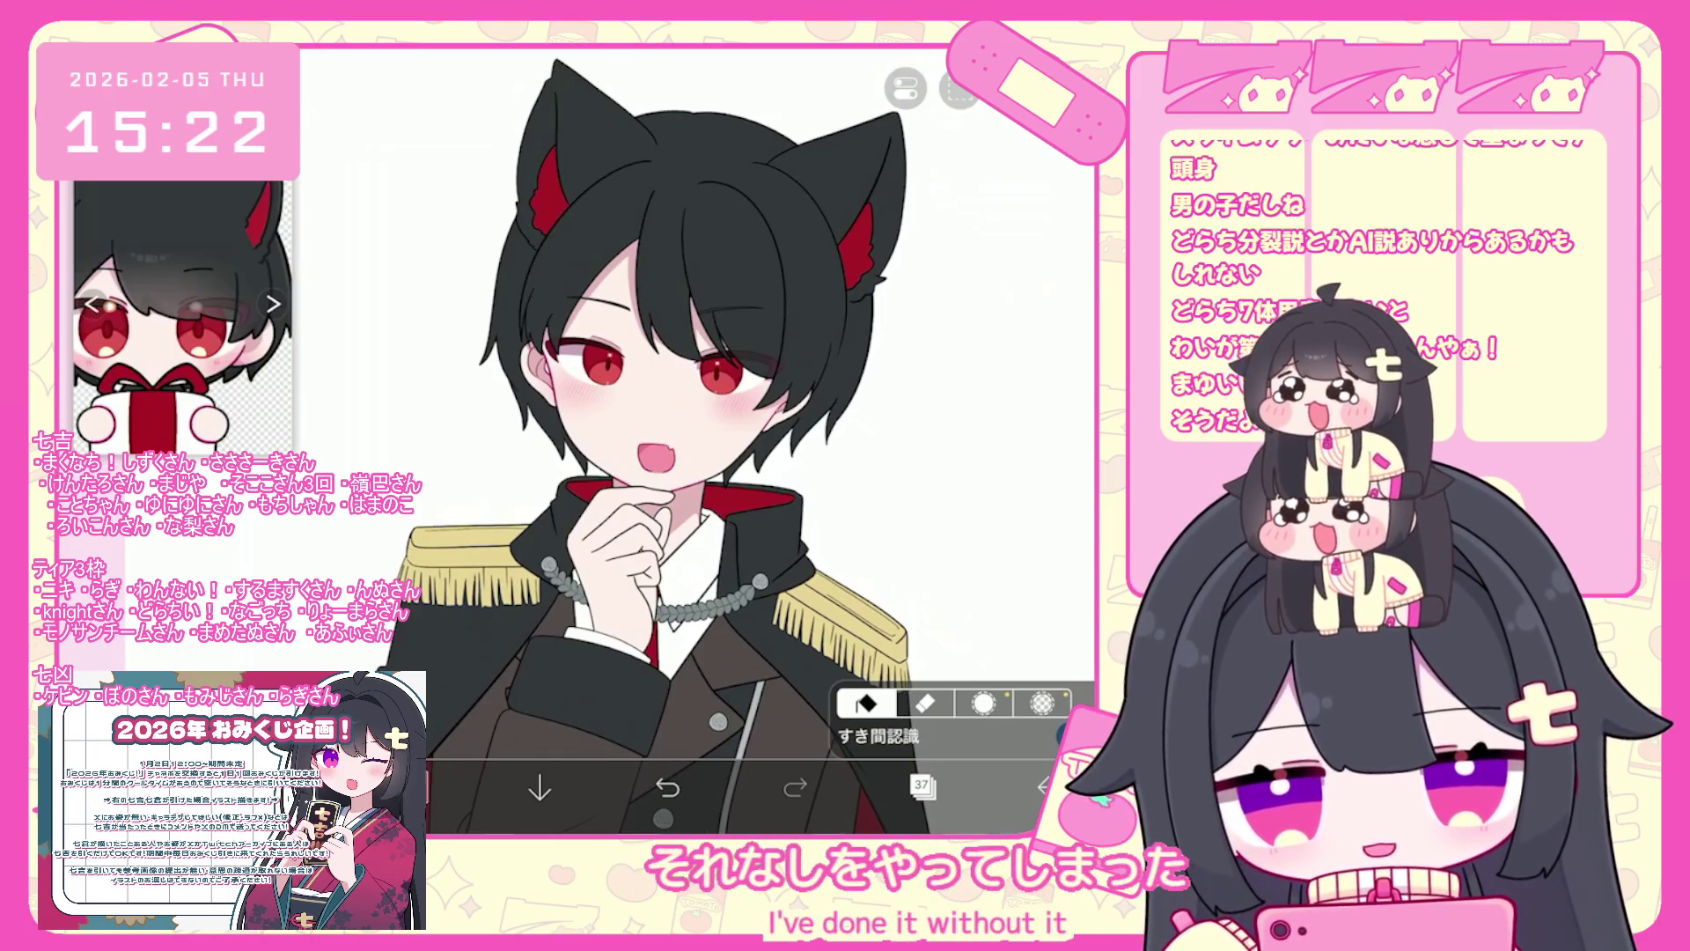
scroll(669, 440, "down", 4)
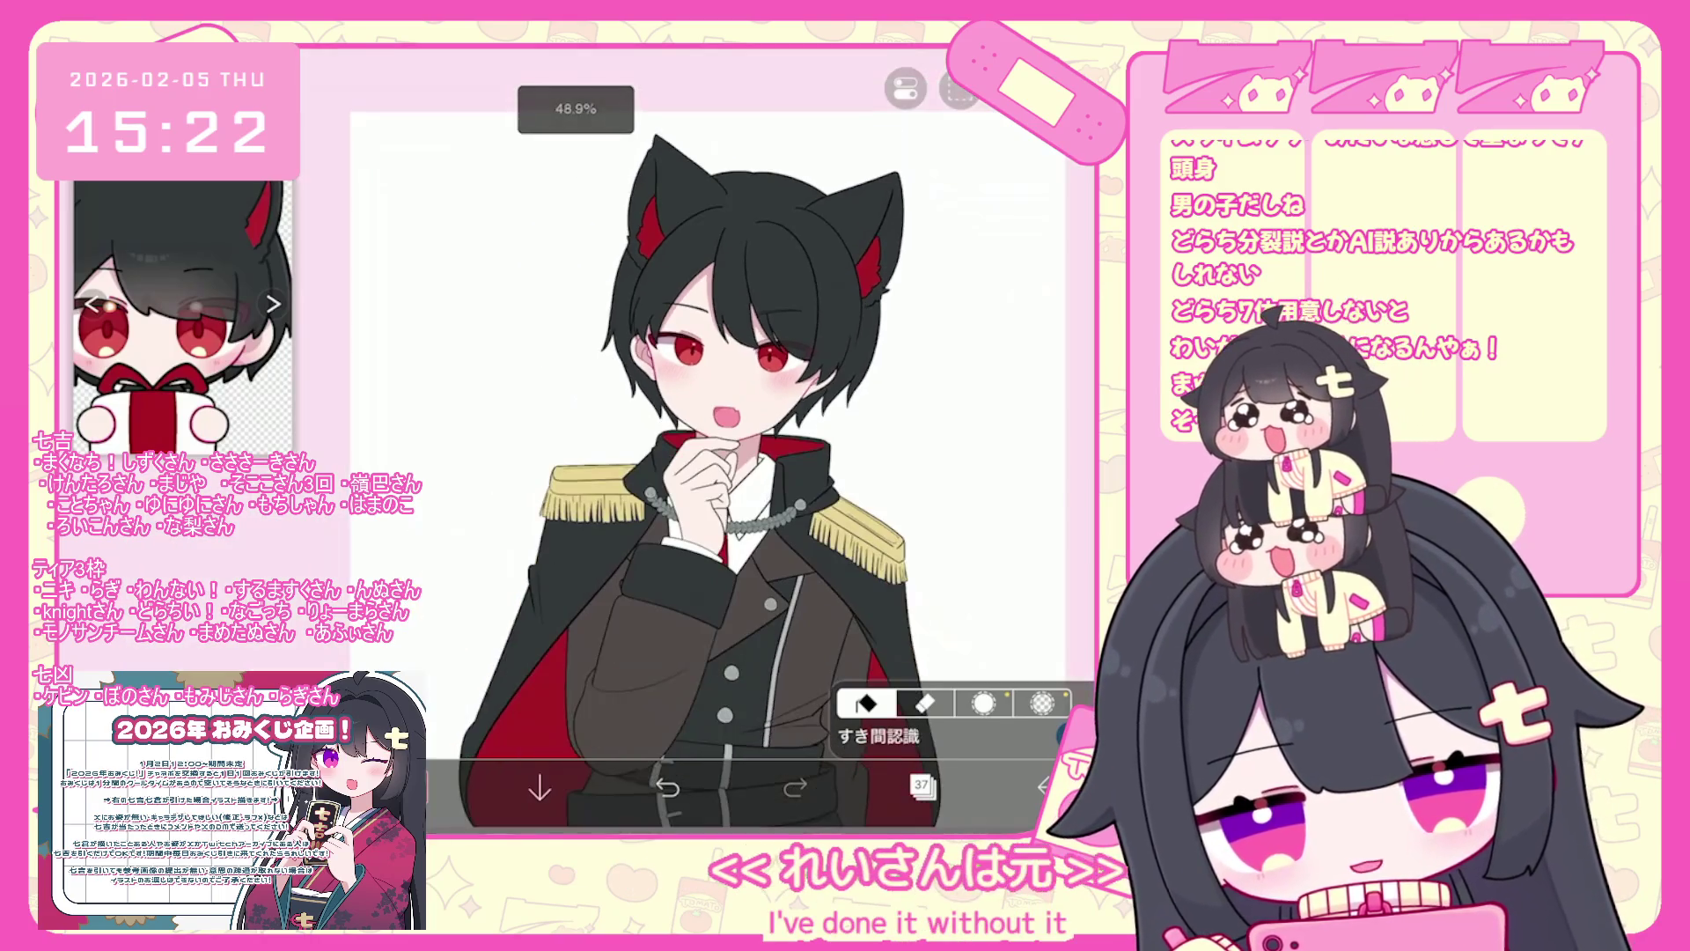
scroll(669, 405, "down", 5)
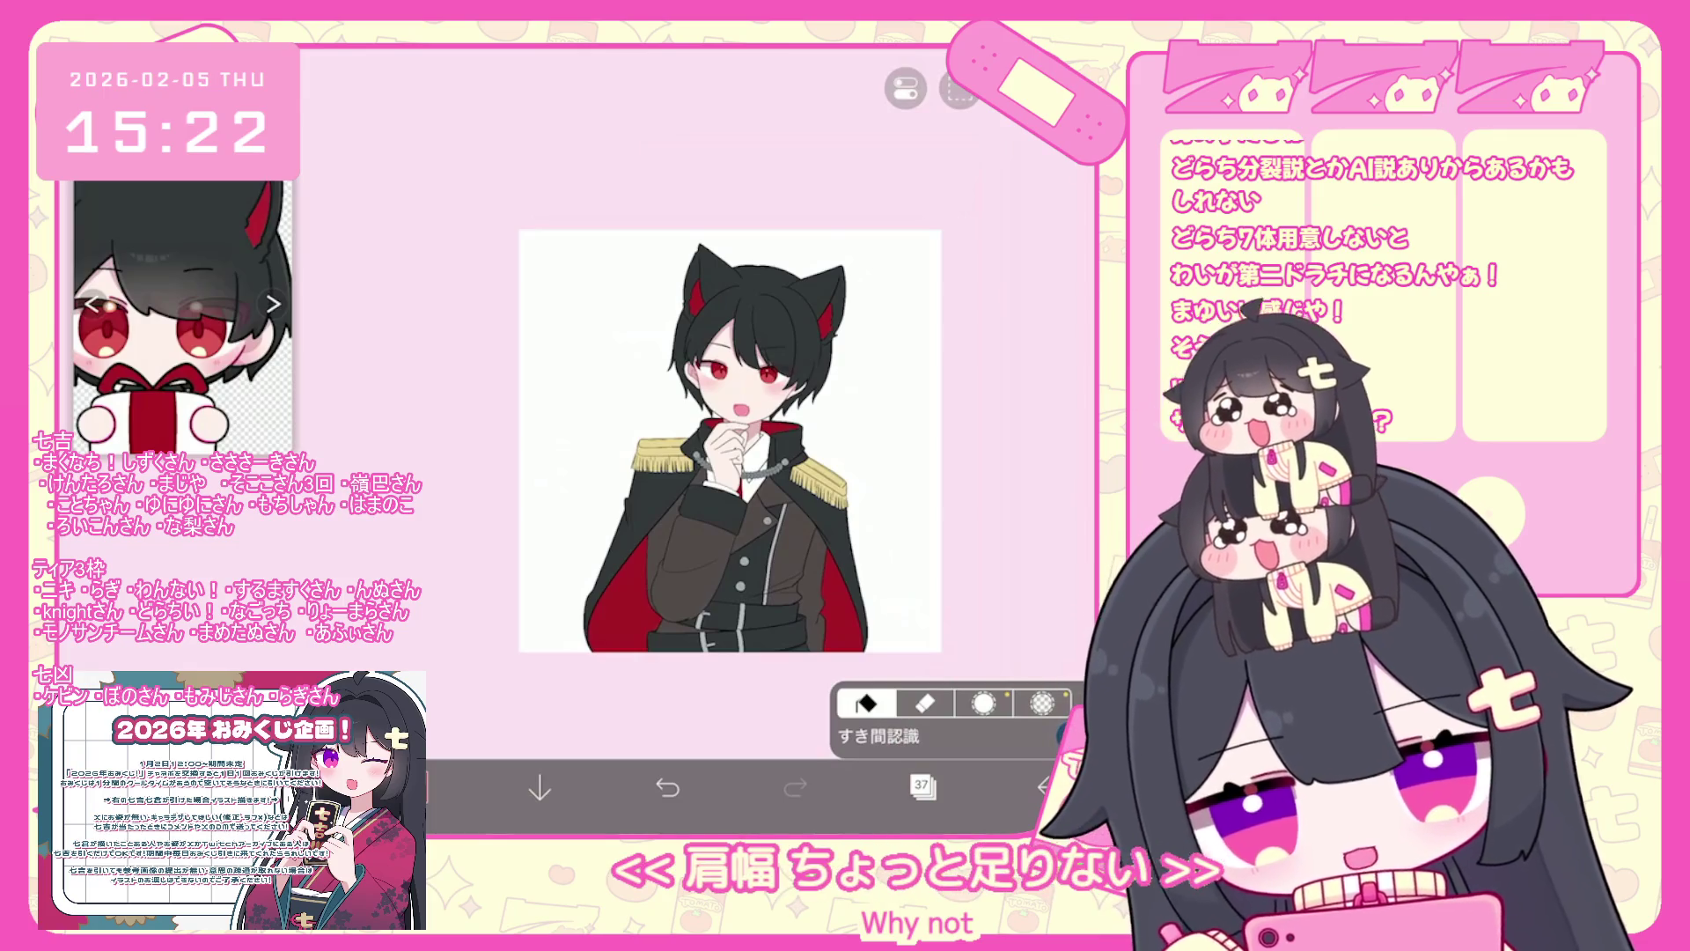
scroll(731, 440, "up", 5)
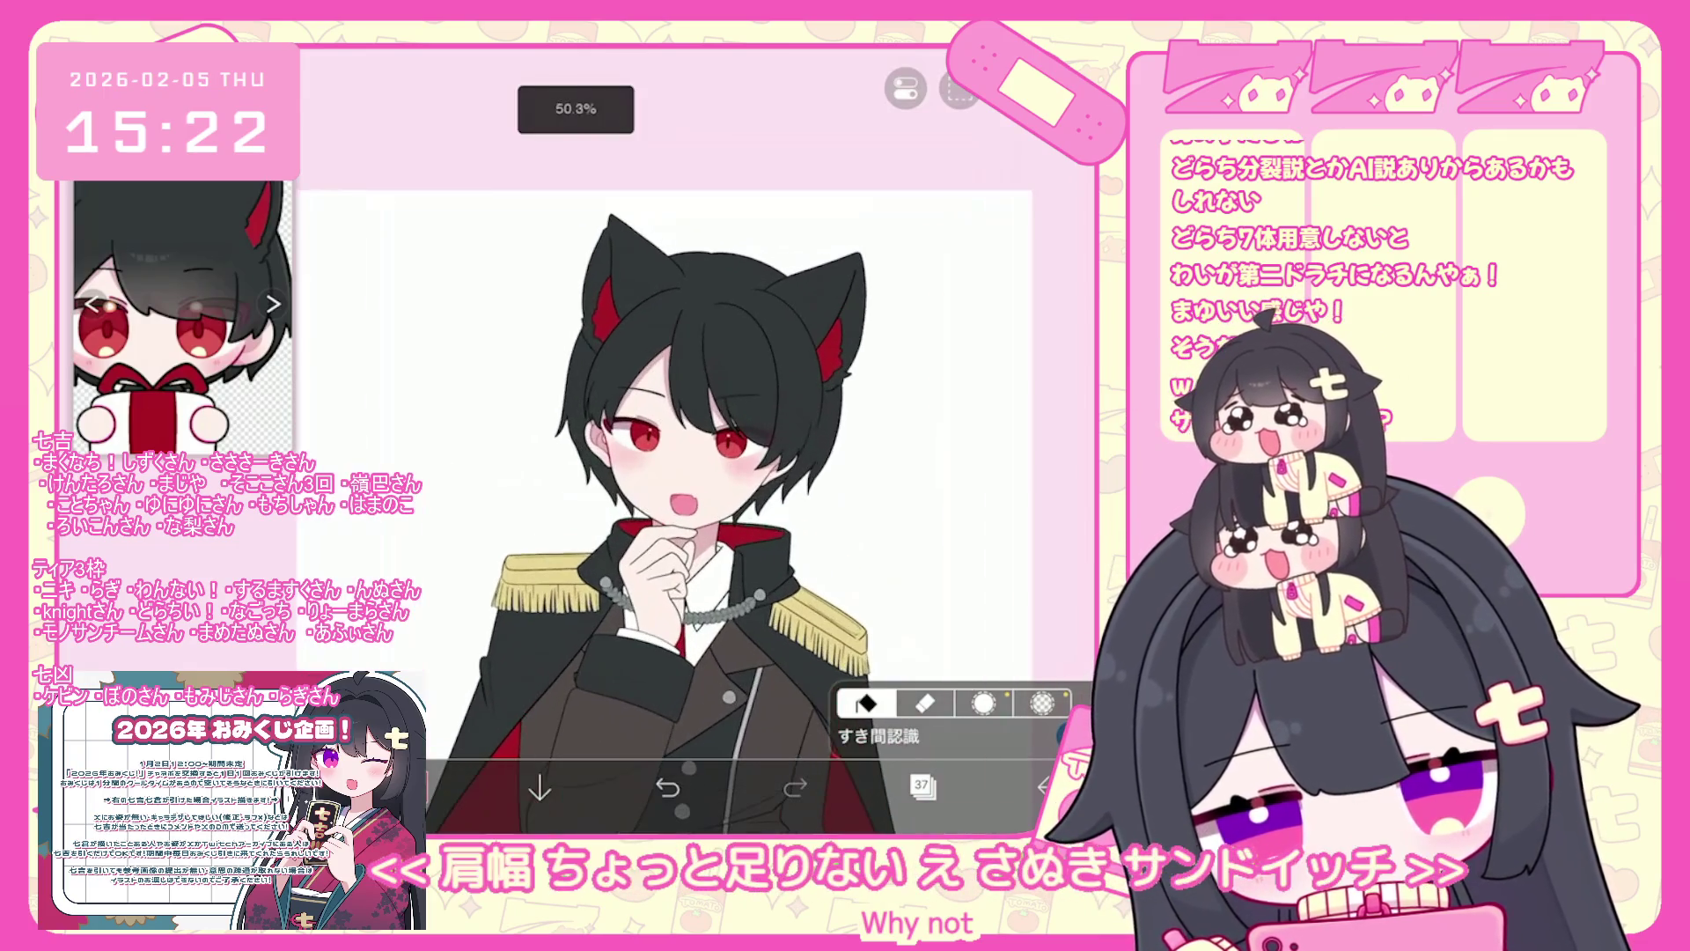
left_click(921, 785)
left_click(969, 471)
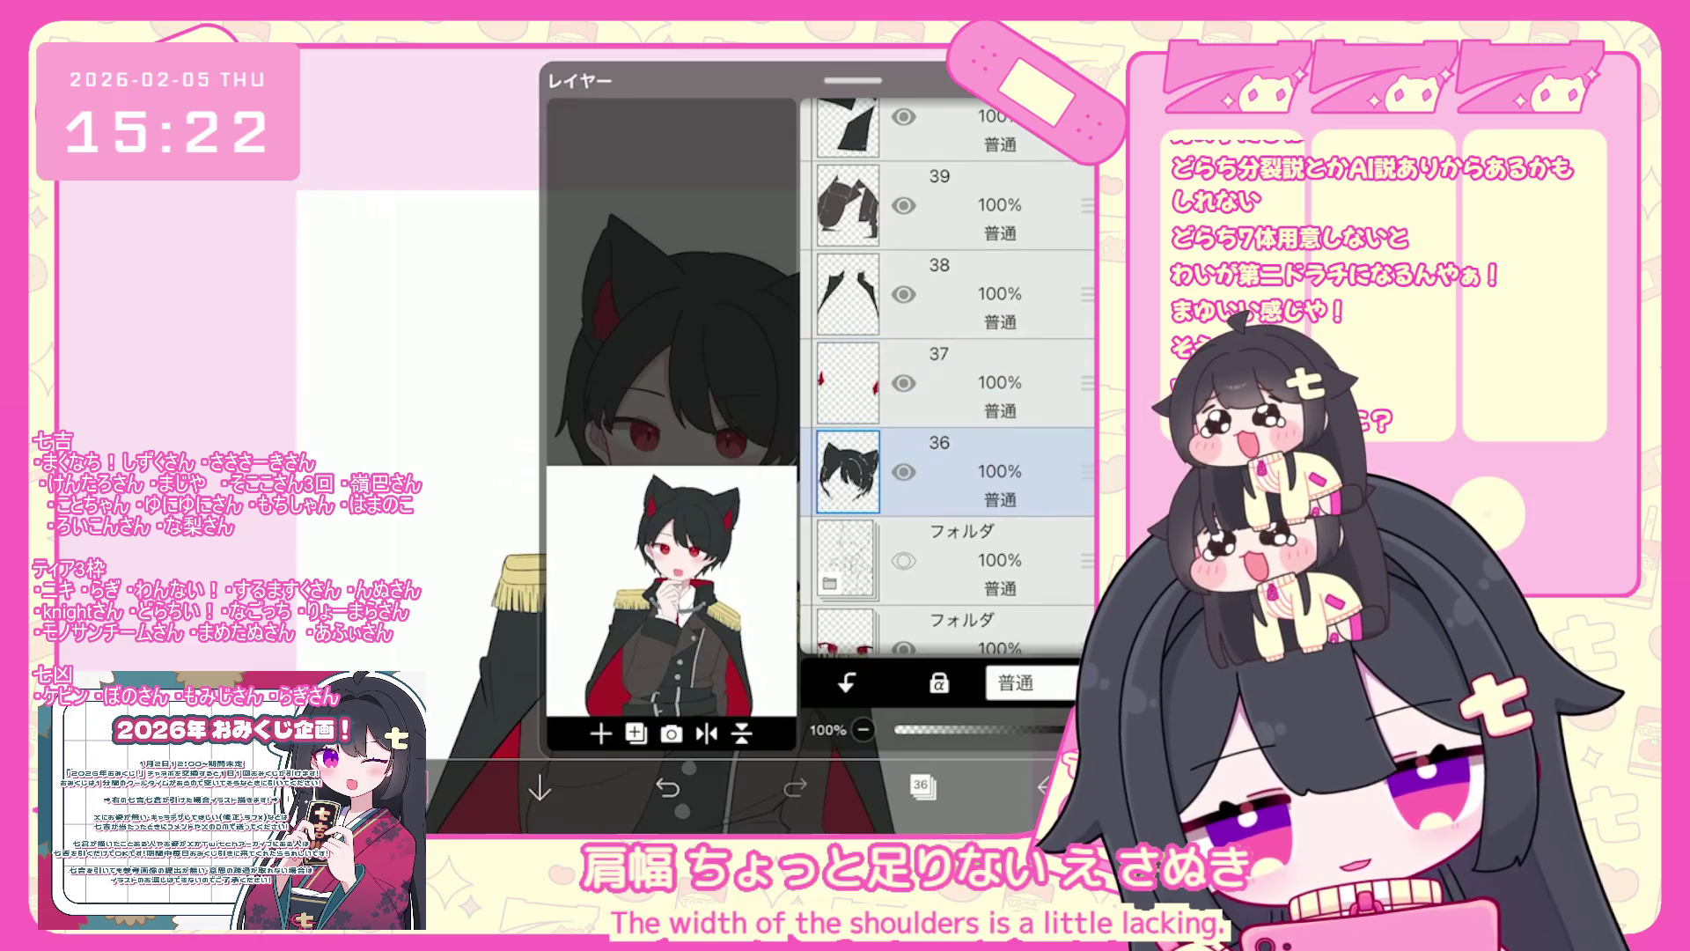
- On clipped layer 37, tint the hair with pale peach-pink #FFC8B9, undoing stray strokes
left_click(968, 382)
left_click(922, 785)
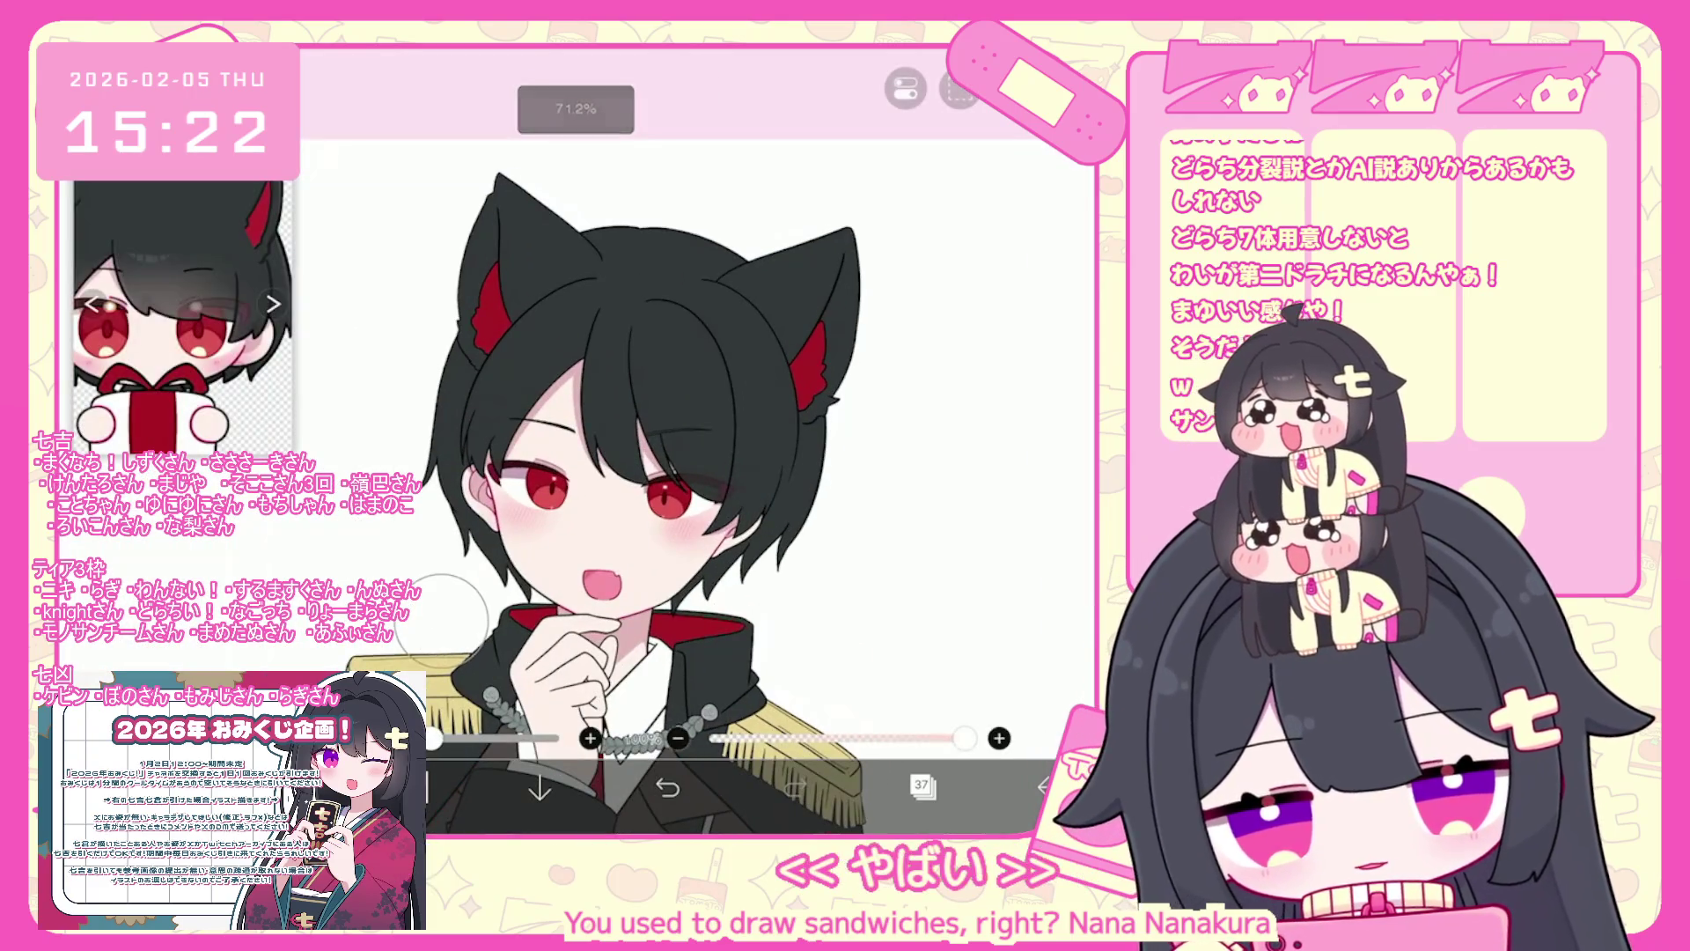
key("ctrl+z")
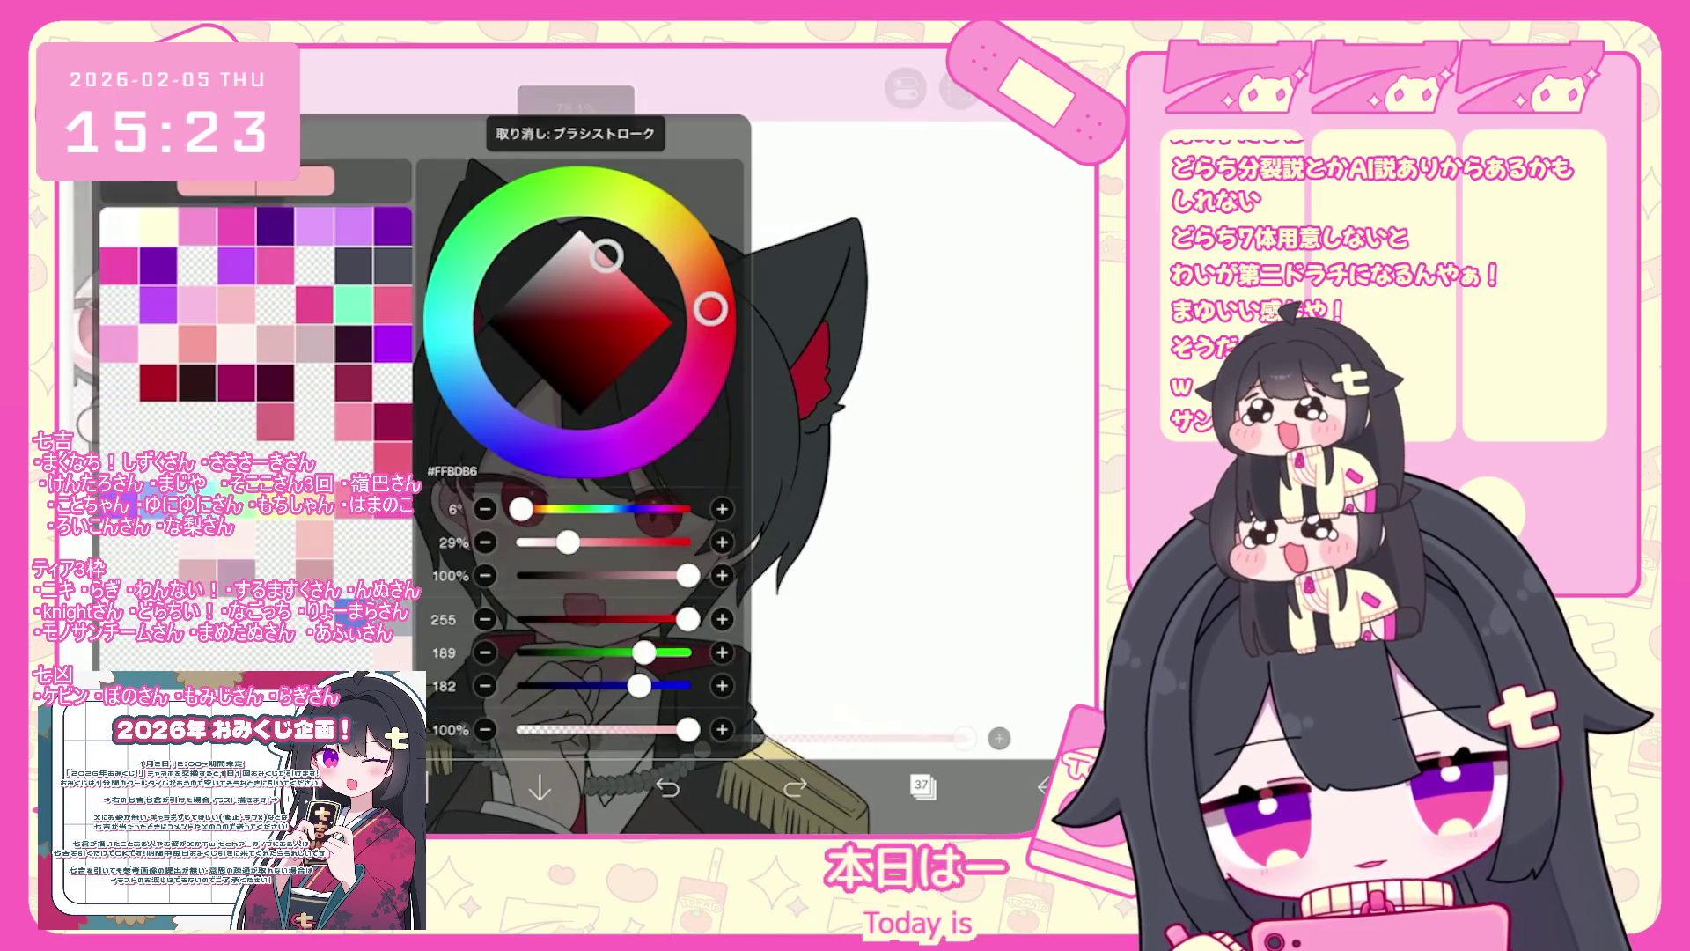
left_click_drag(711, 308, 707, 291)
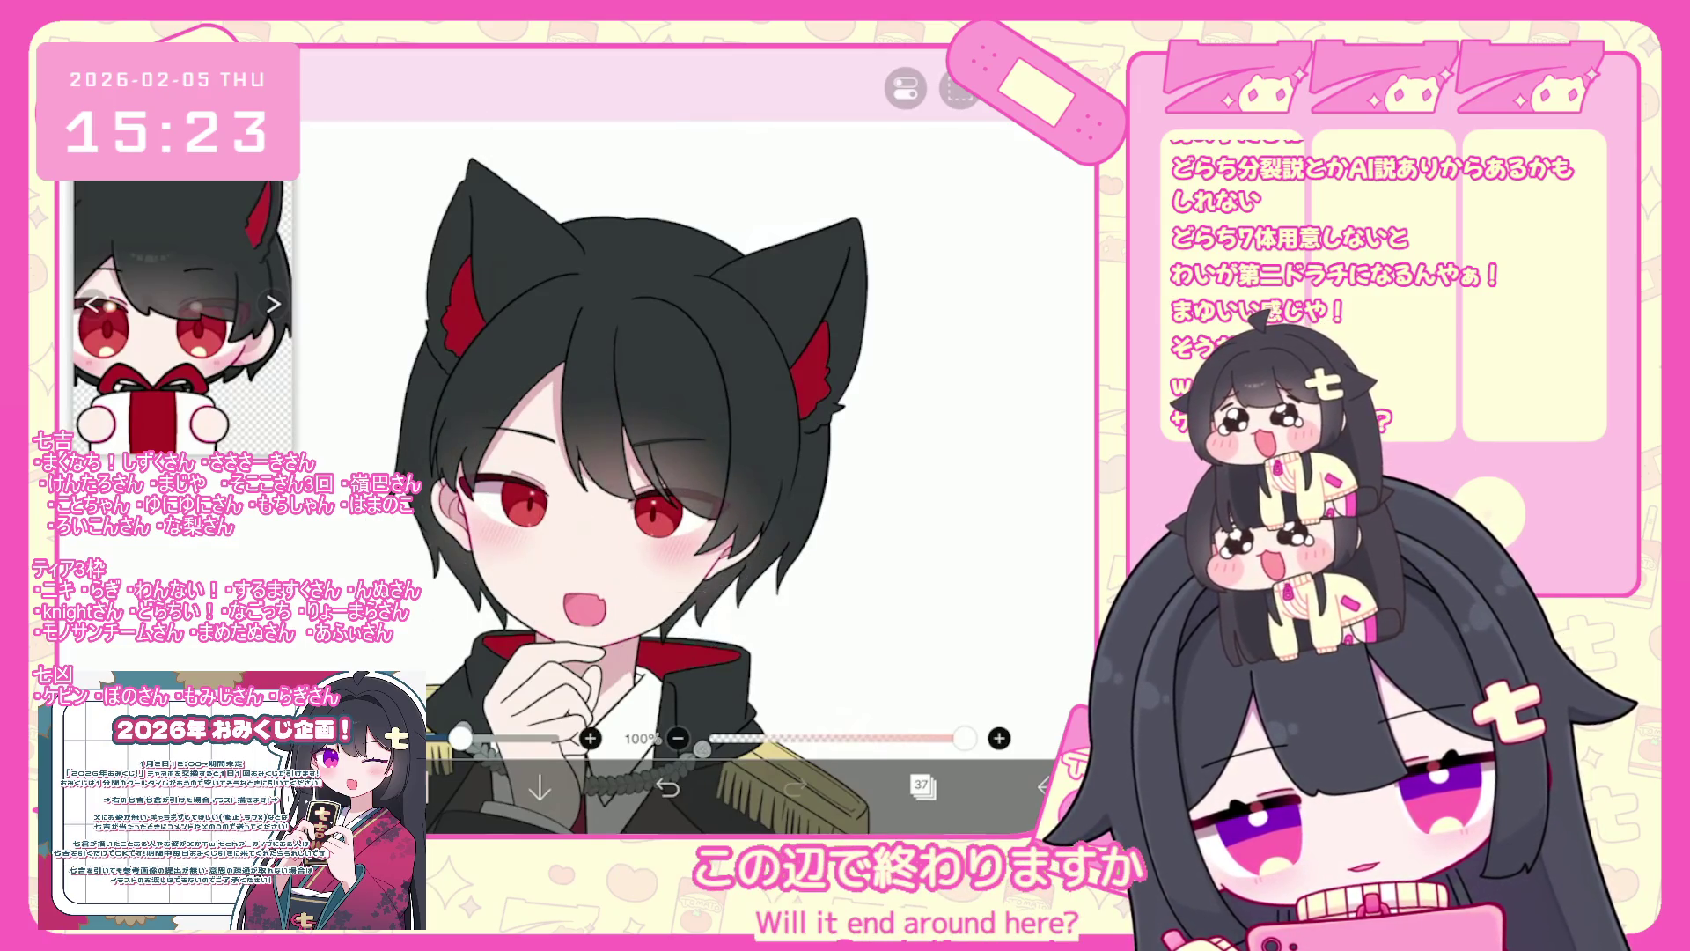
scroll(693, 457, "down", 2)
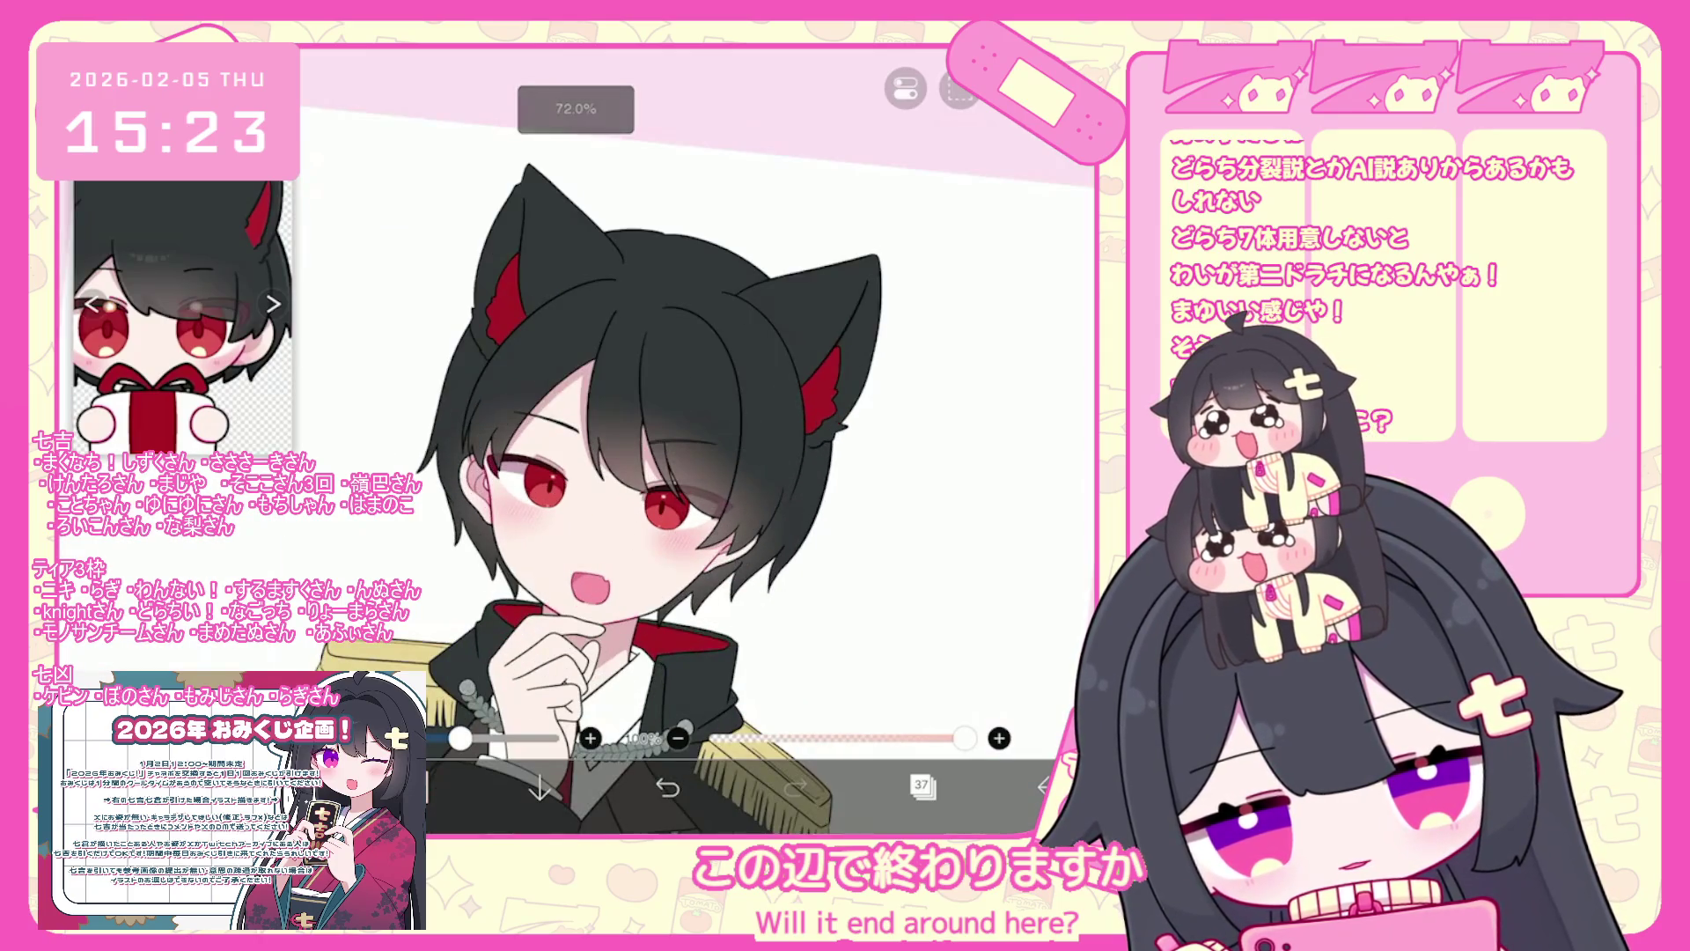
scroll(693, 458, "down", 2)
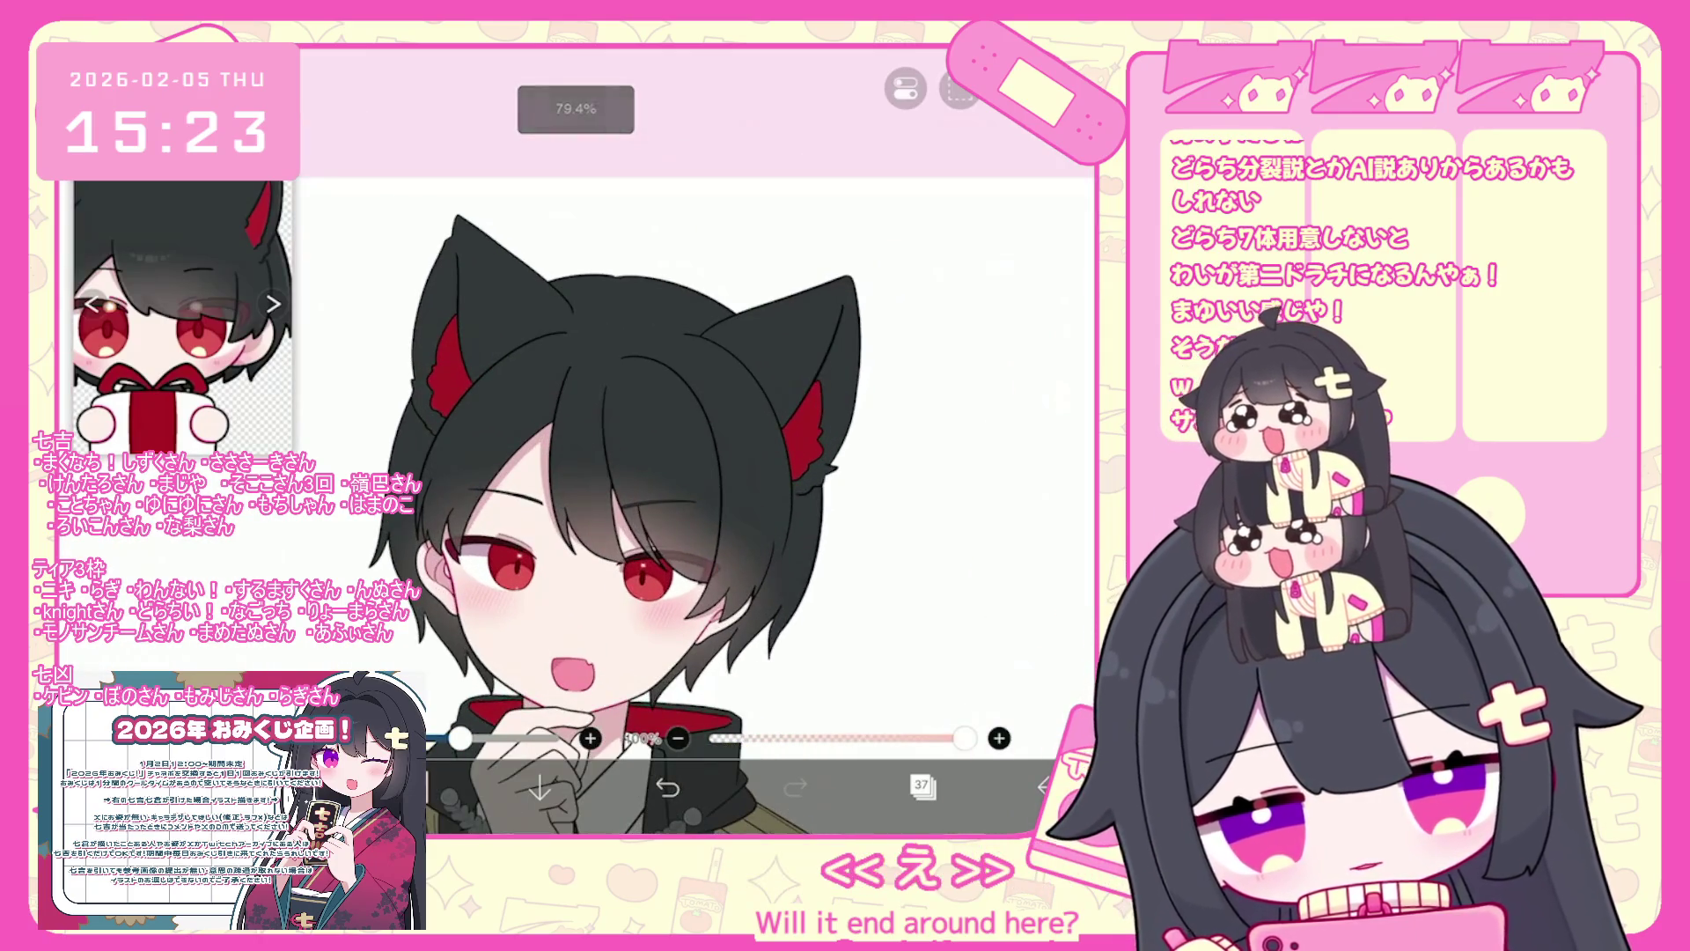
left_click(922, 784)
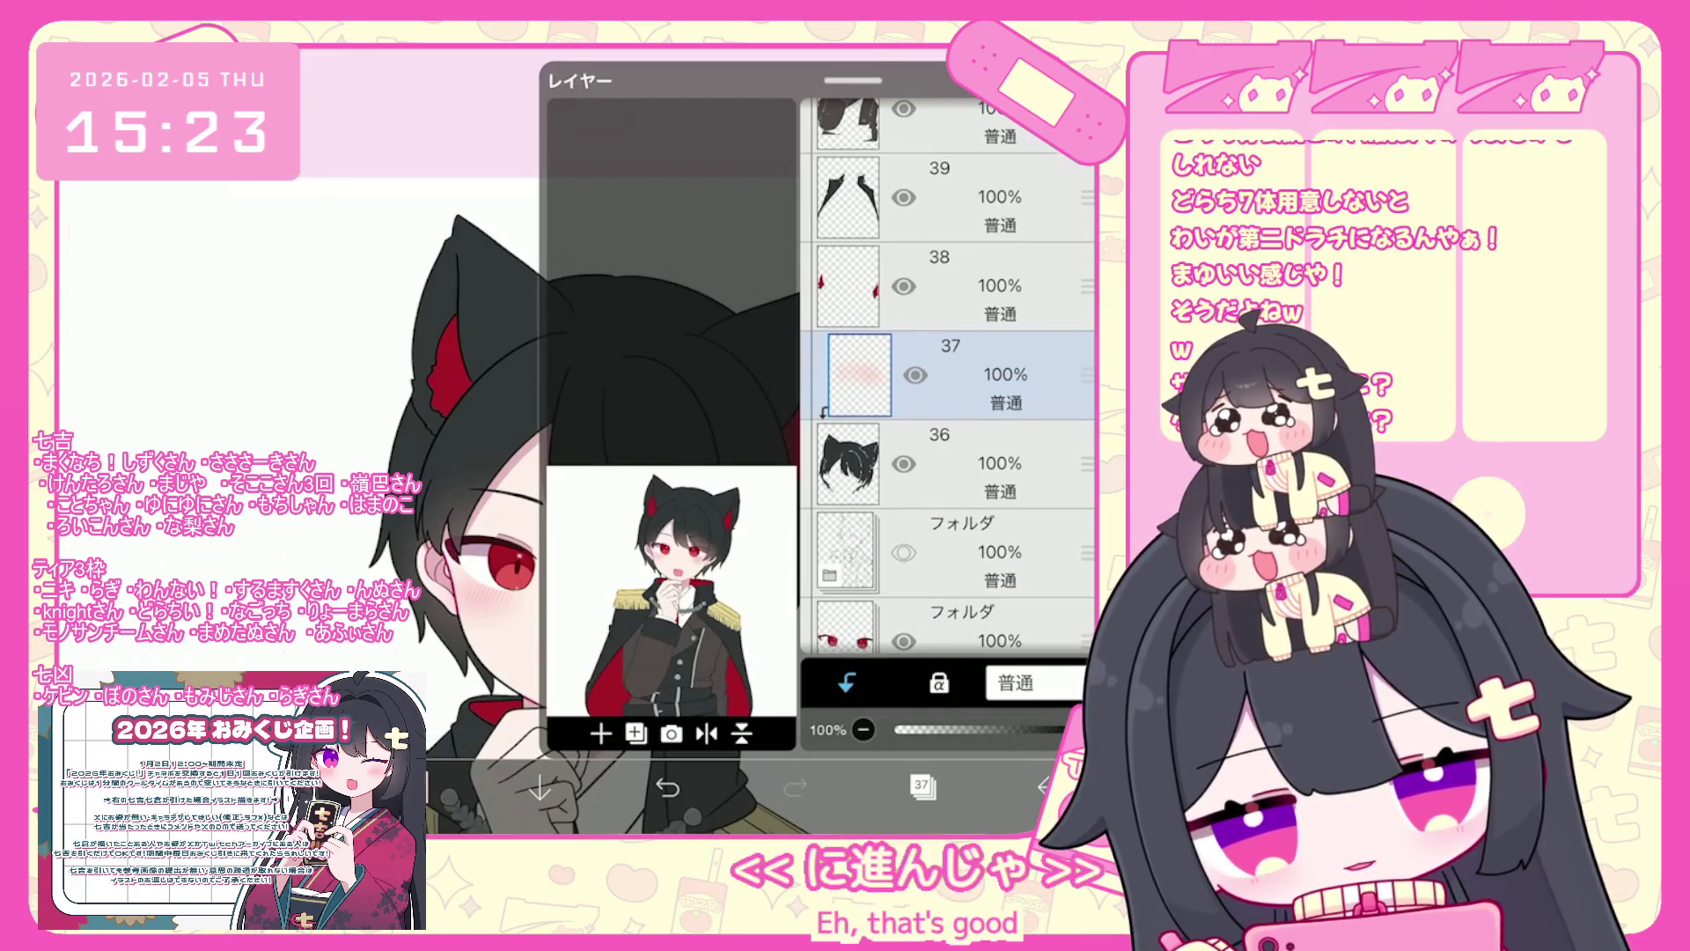
left_click(922, 784)
left_click(412, 785)
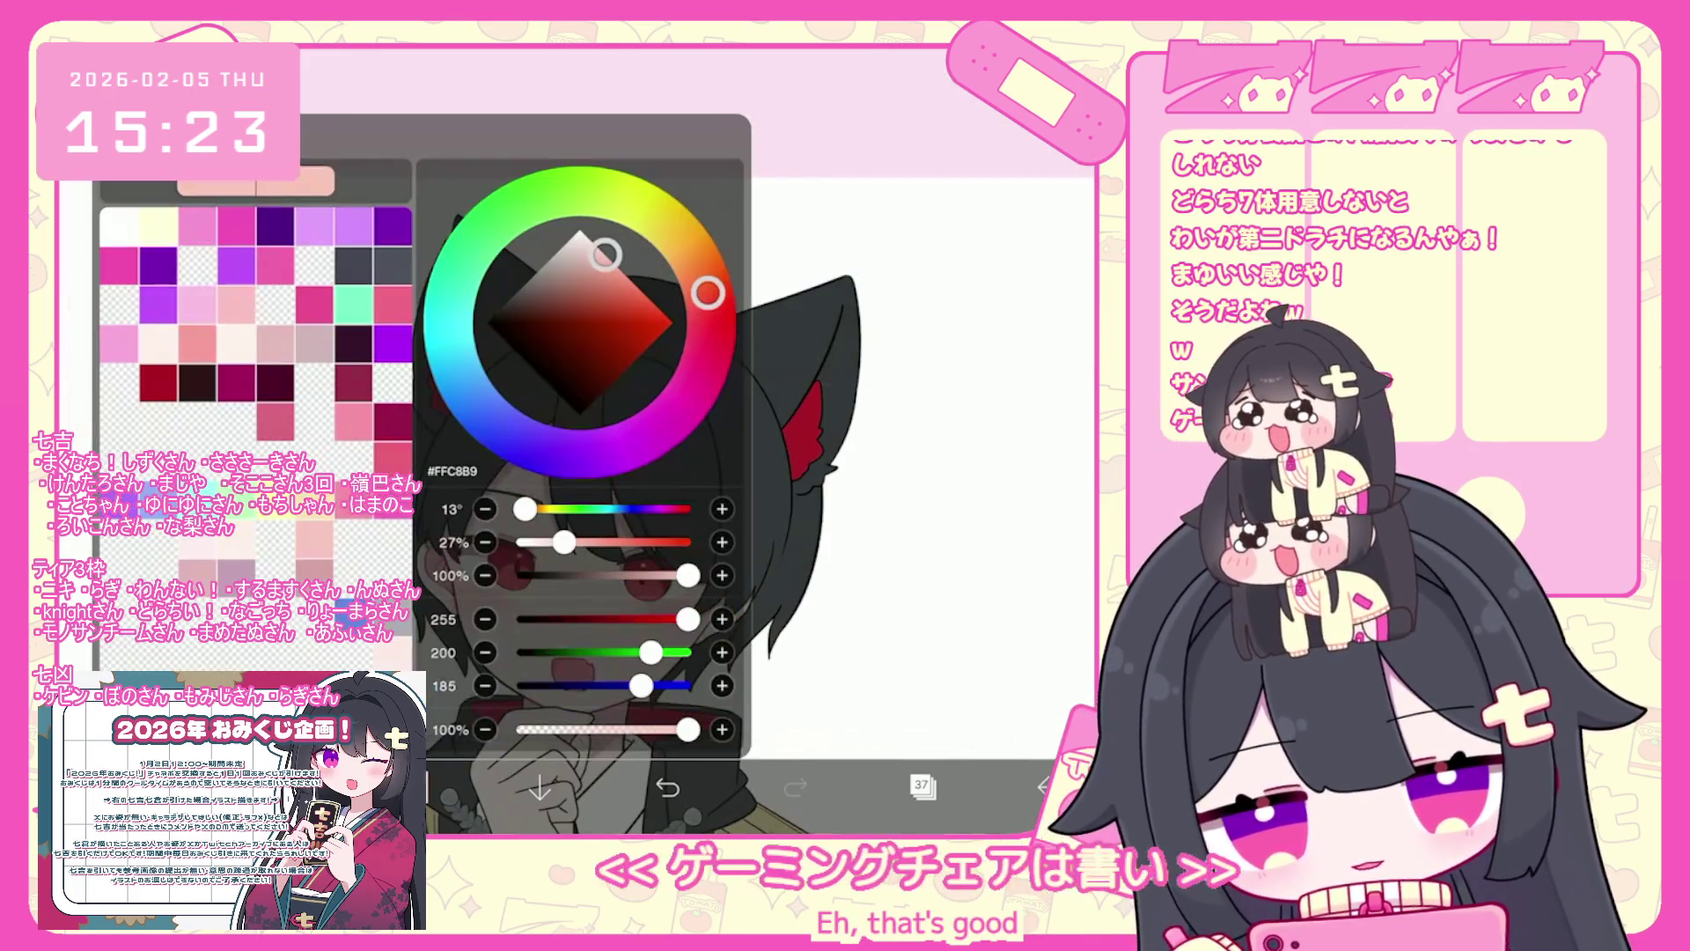
left_click(662, 635)
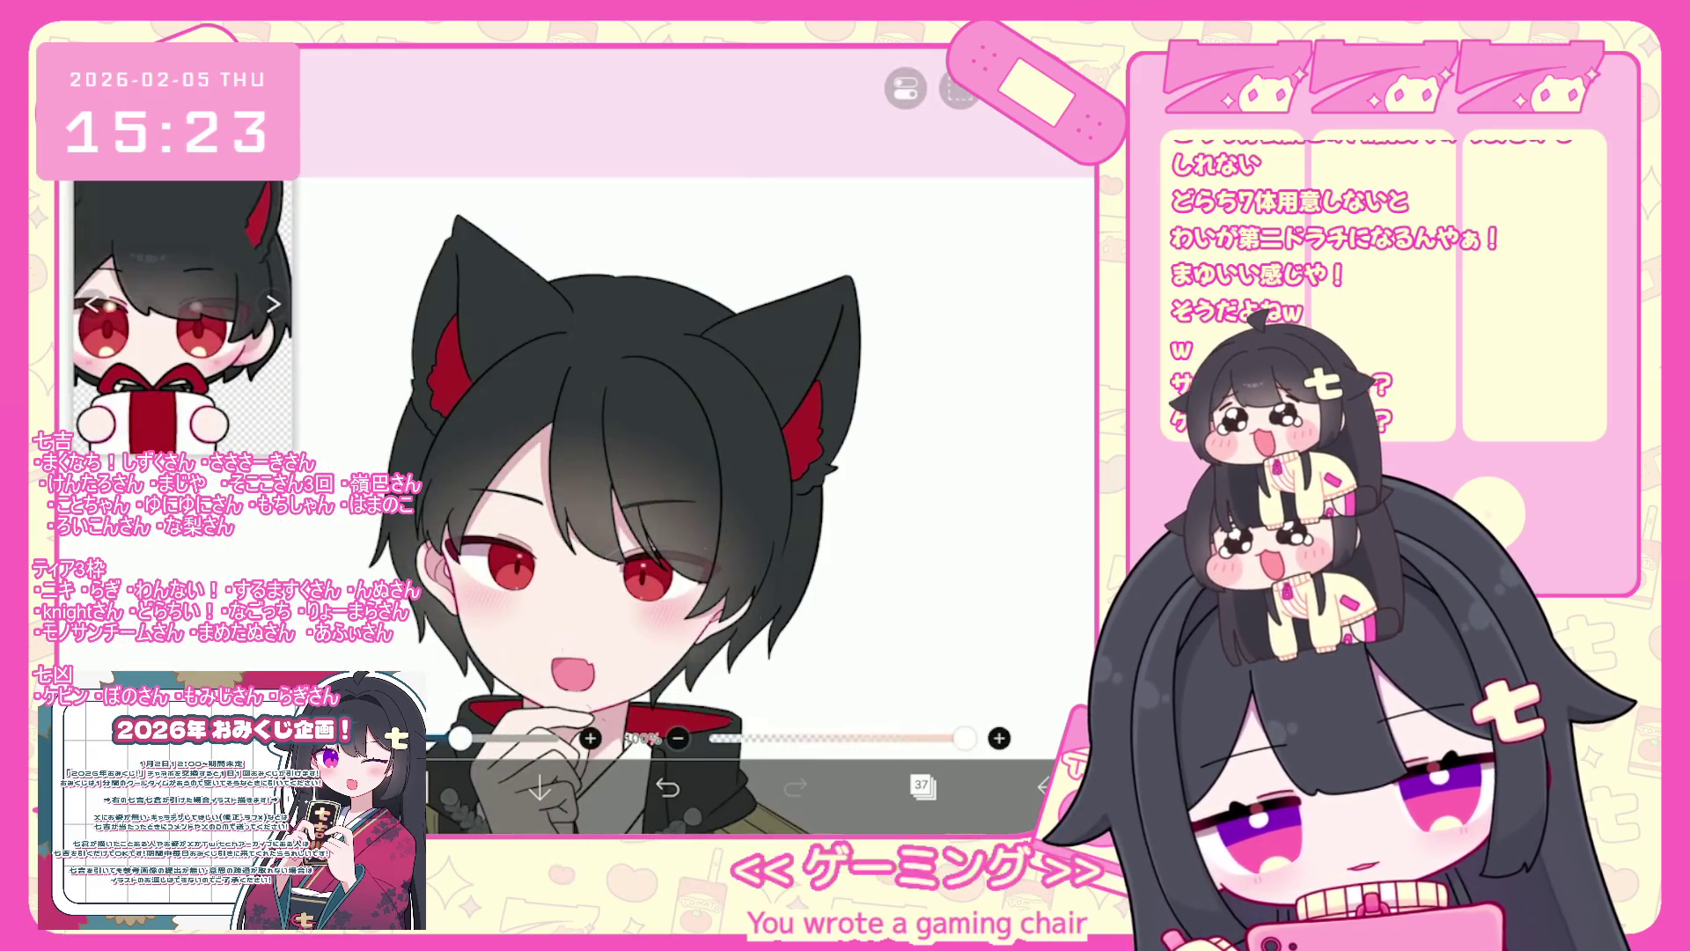
key("ctrl+z")
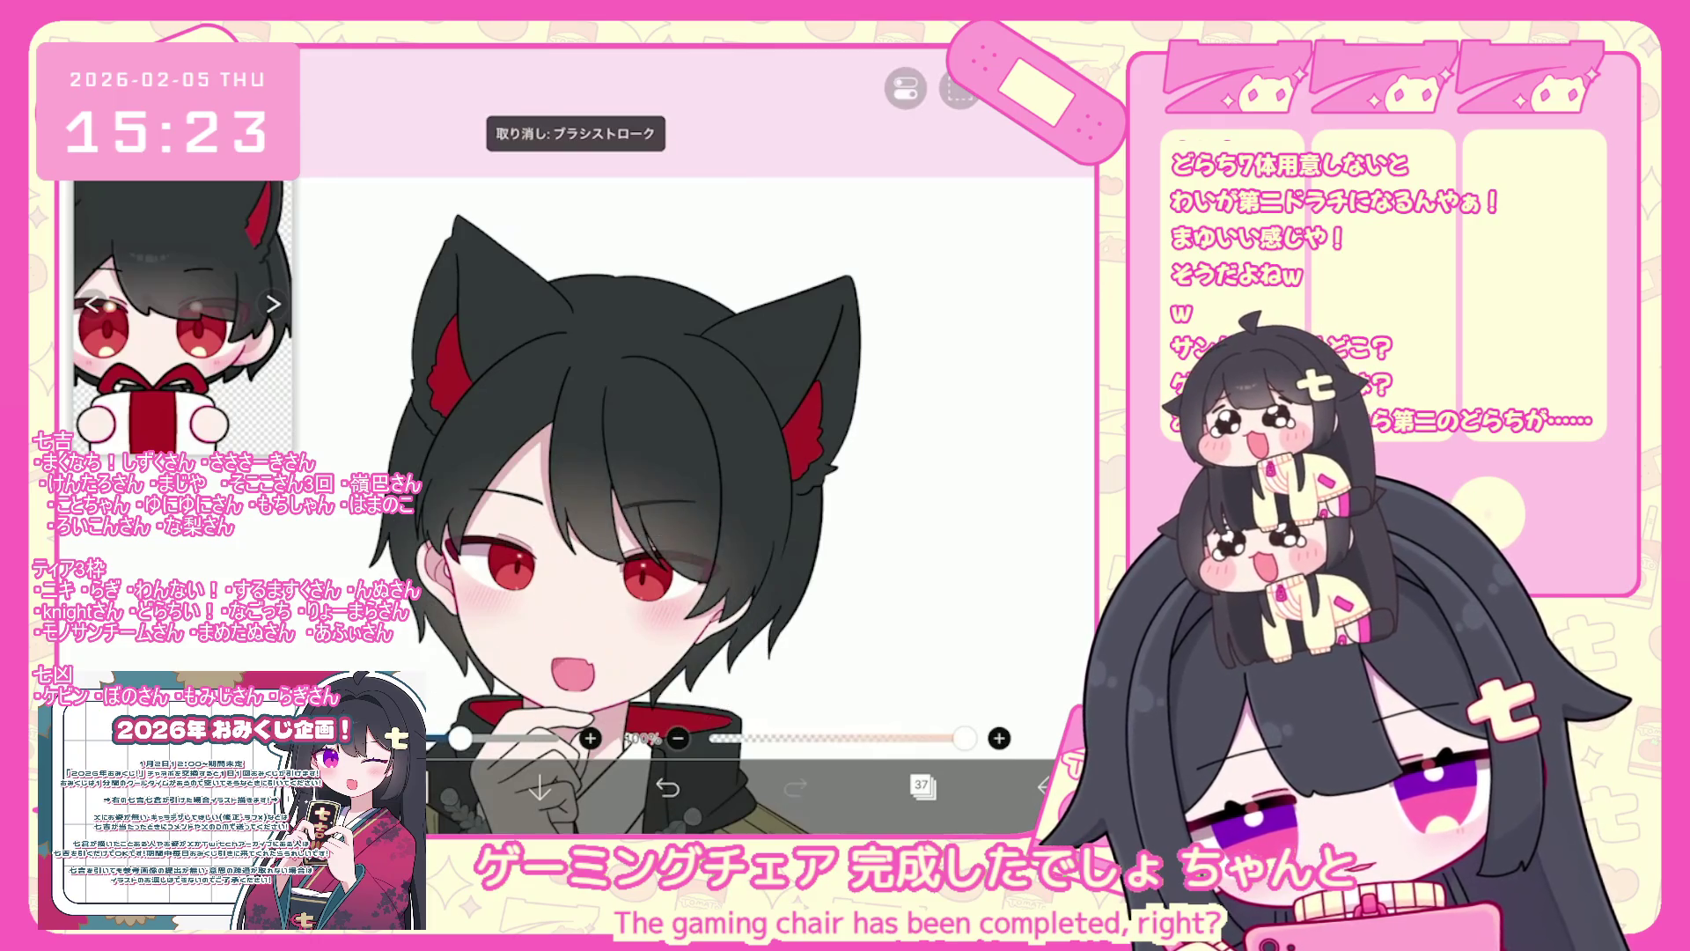
scroll(697, 489, "down", 1)
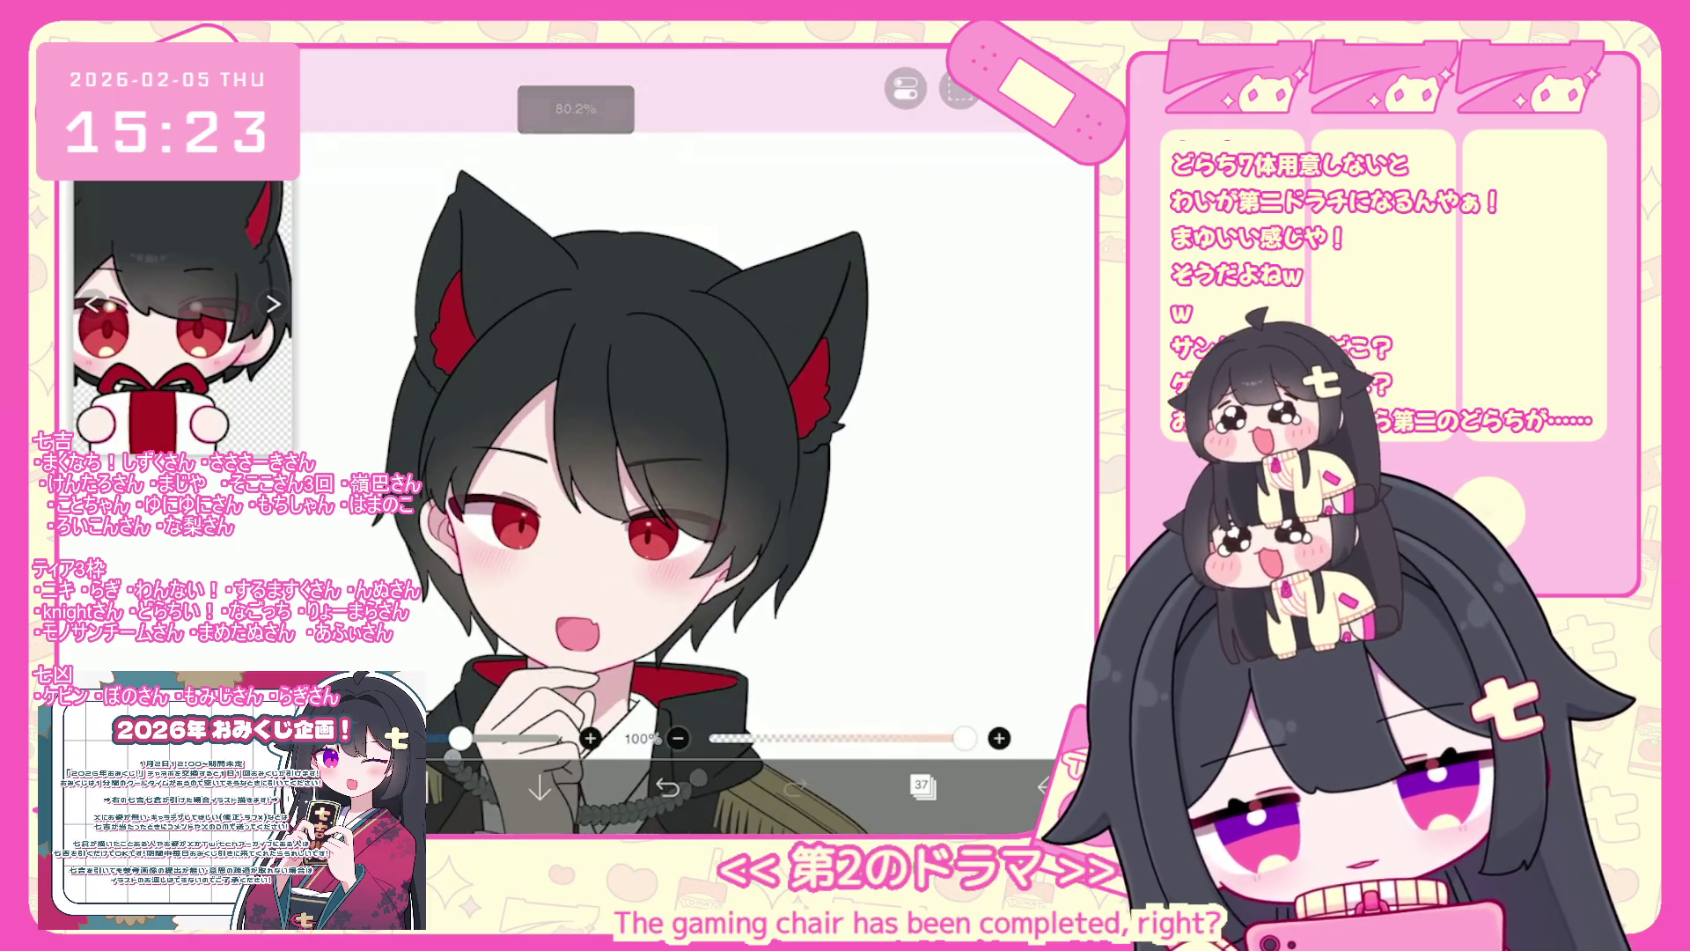
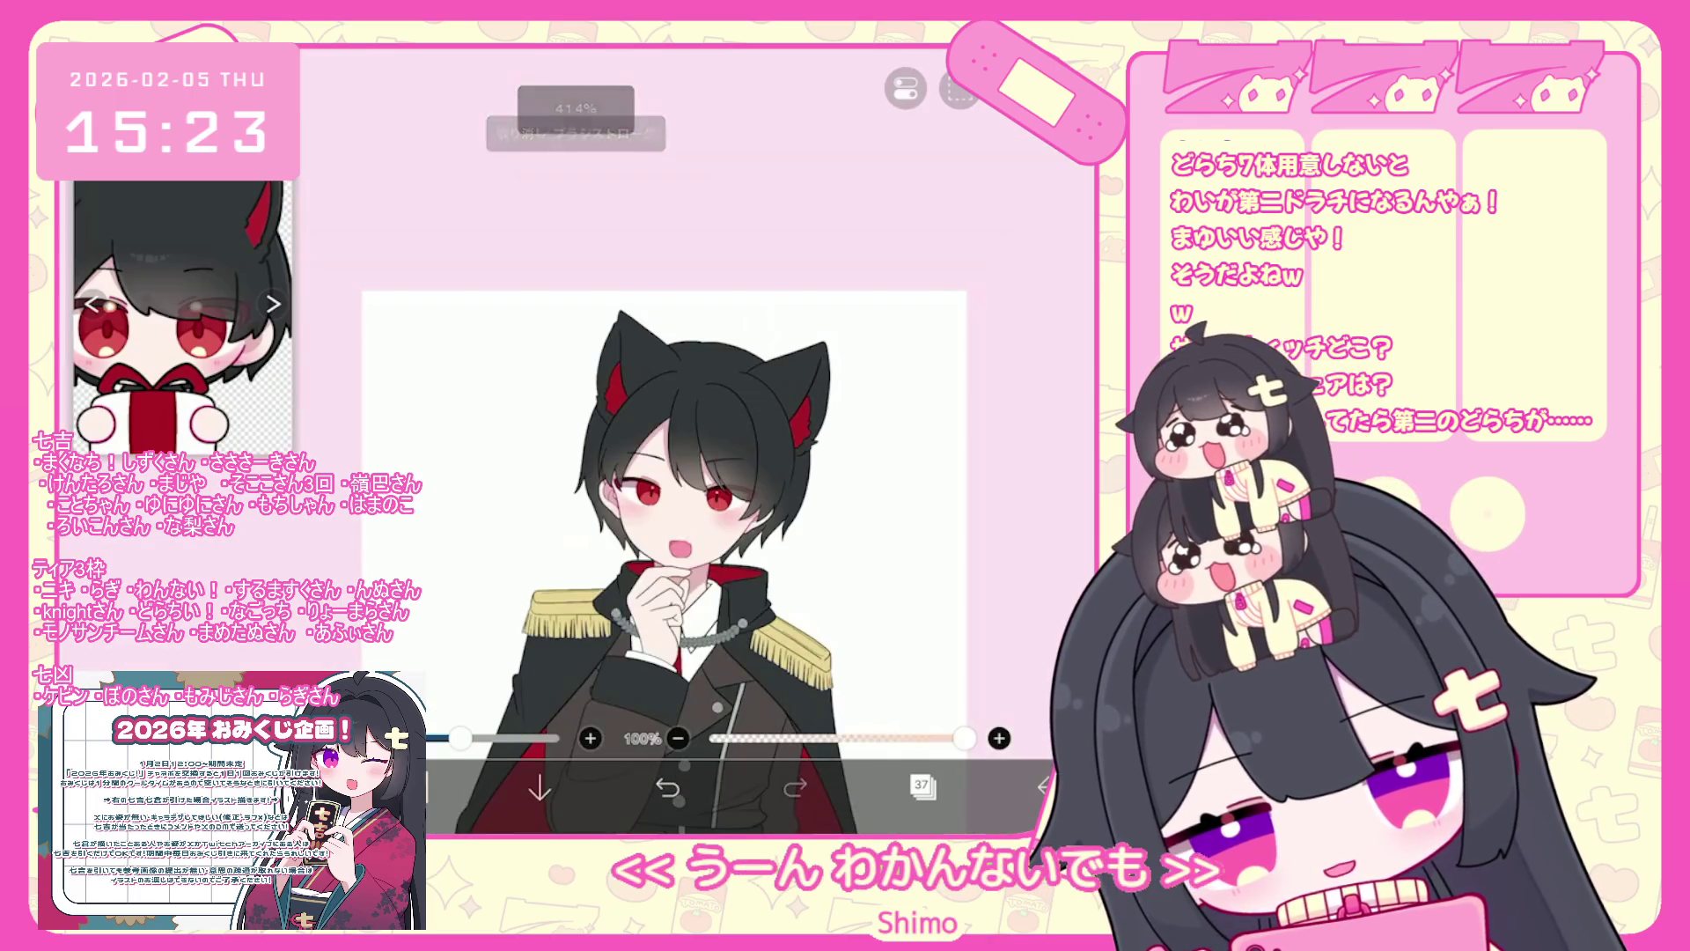
- Add a new blank layer directly above hair layer 36, then bring up the colour picker
scroll(616, 484, "down", 5)
scroll(616, 484, "up", 5)
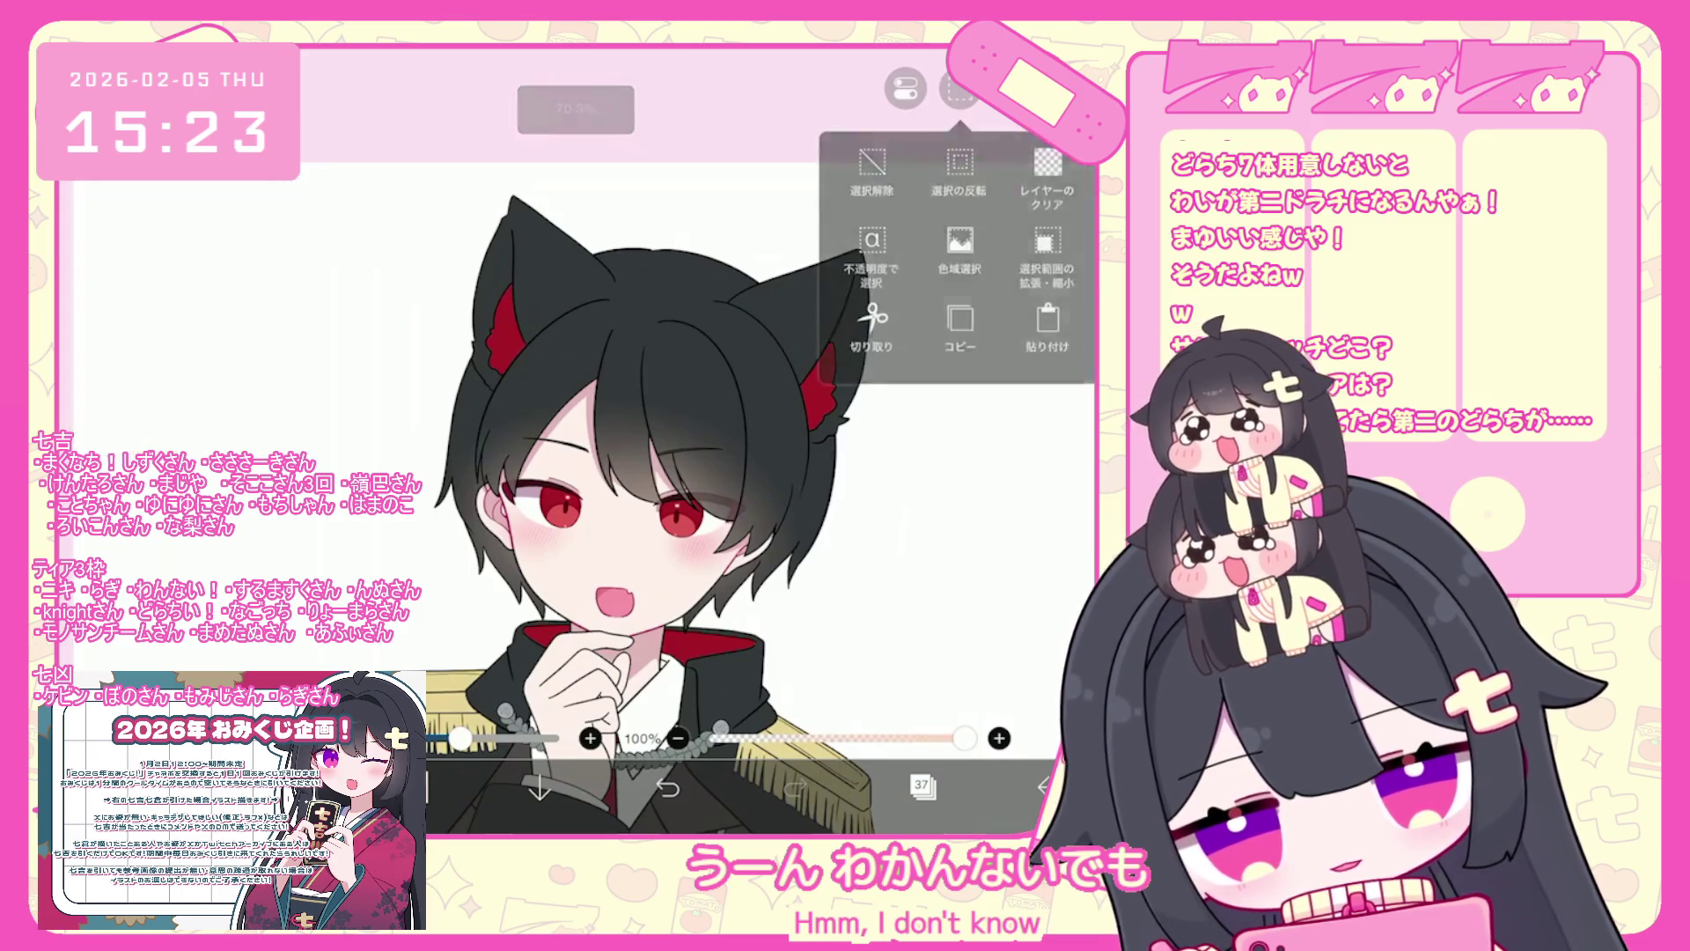
scroll(651, 484, "down", 2)
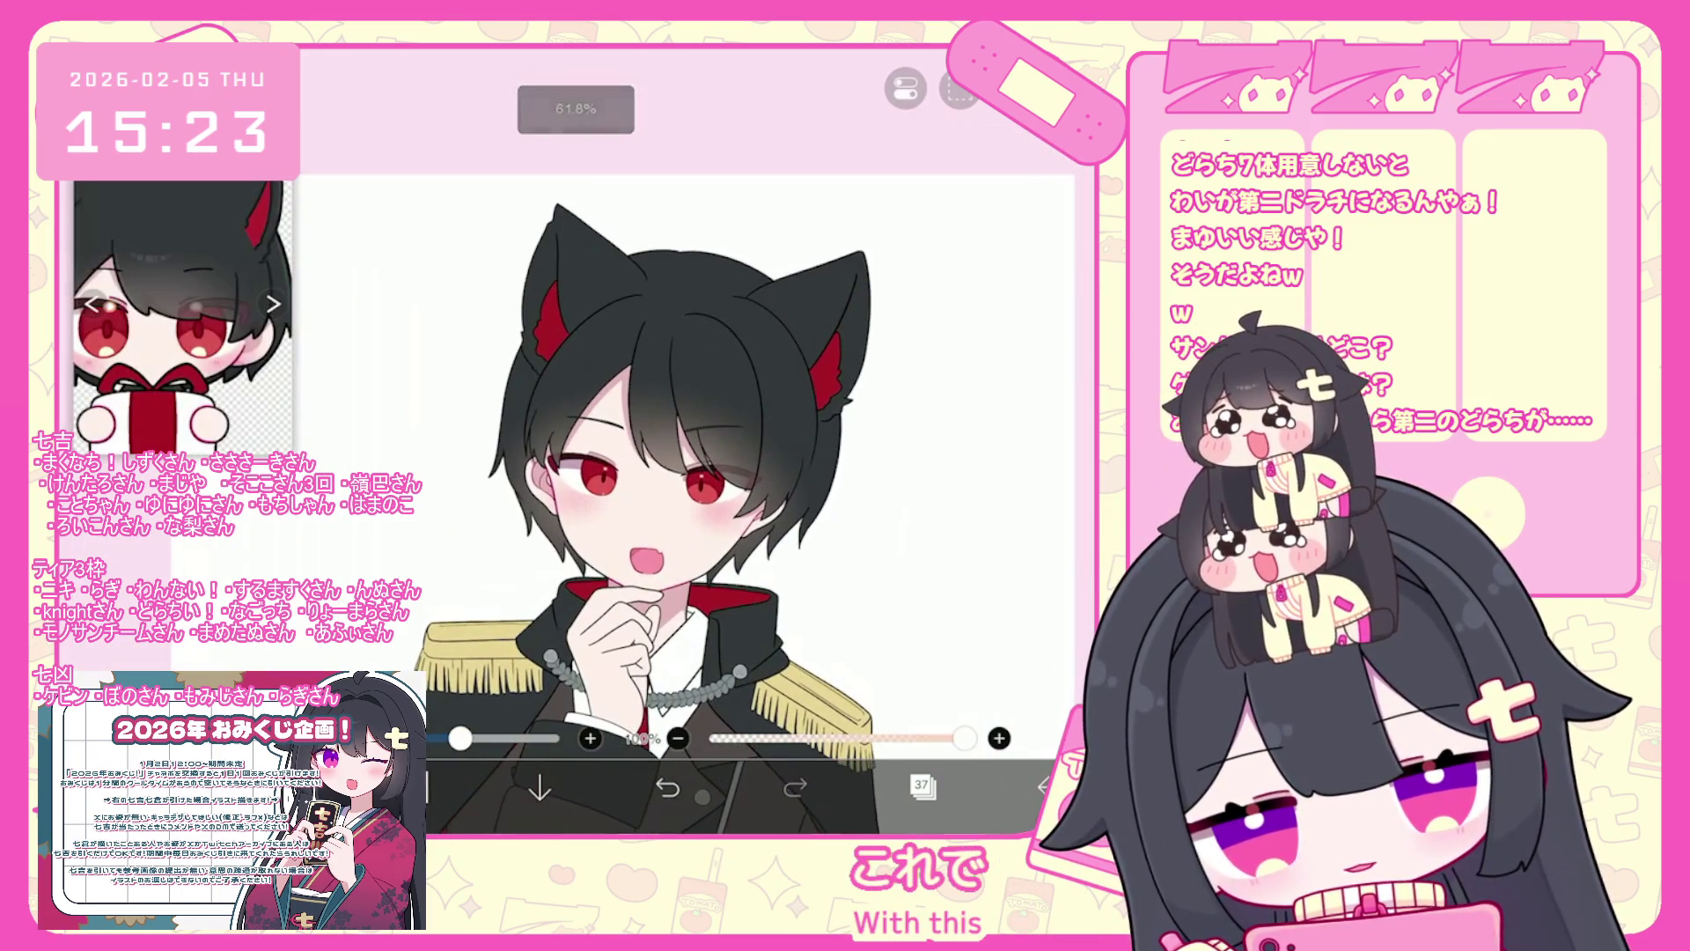
scroll(687, 484, "down", 2)
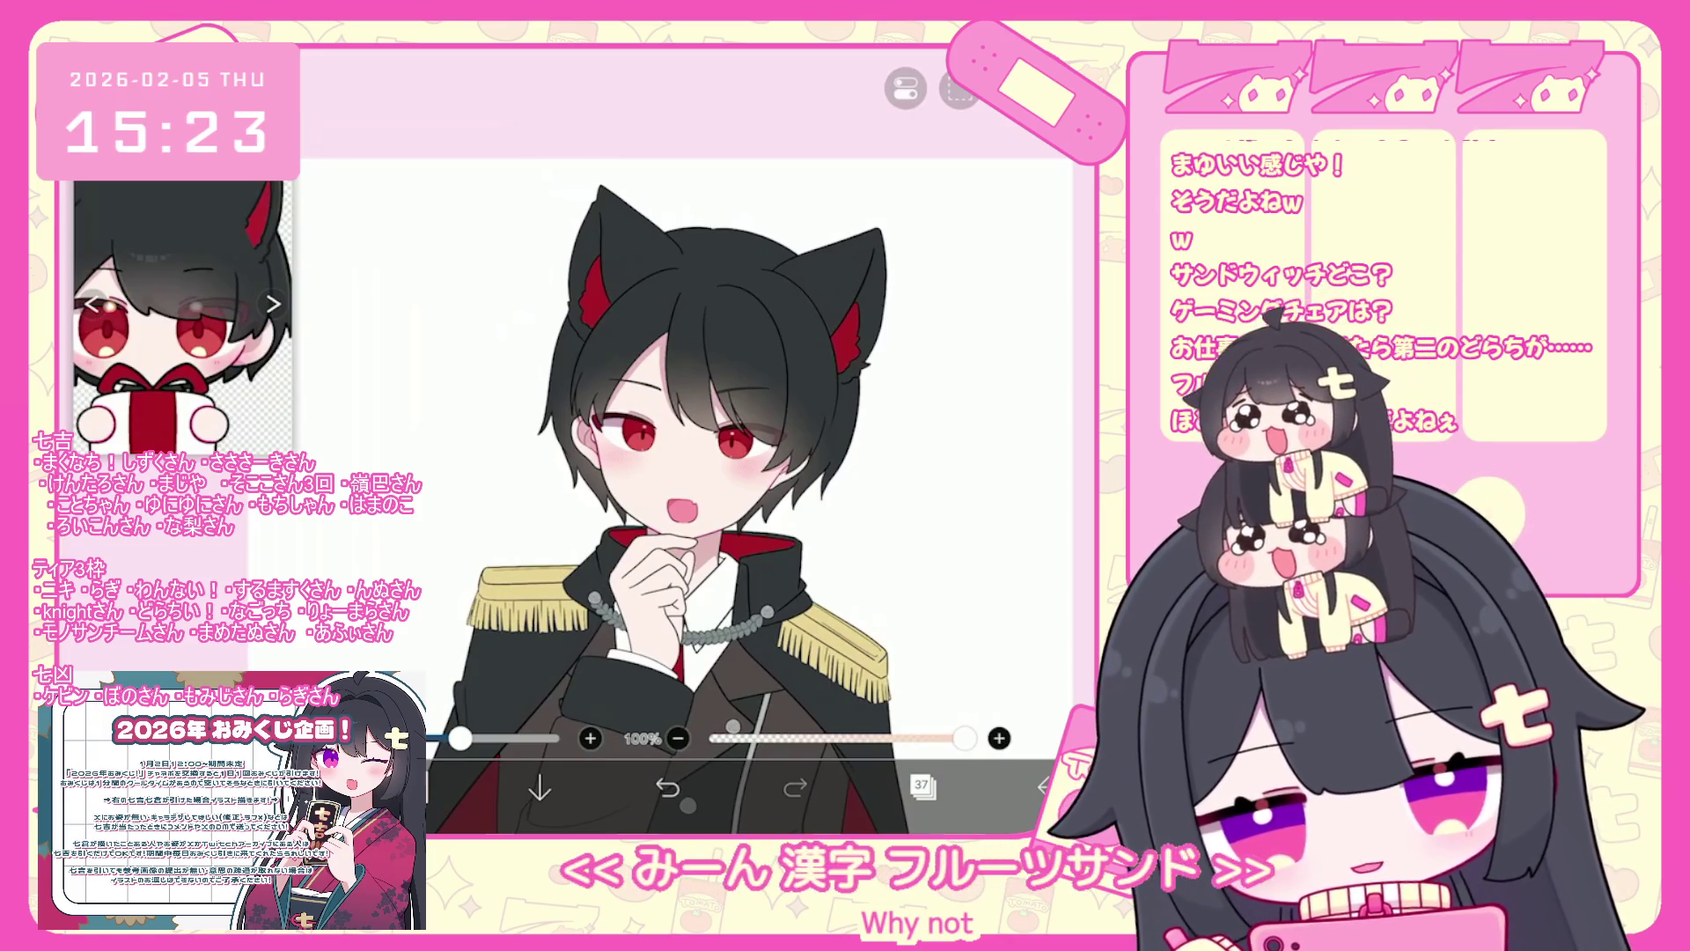
scroll(687, 484, "up", 2)
left_click(921, 783)
left_click(951, 458)
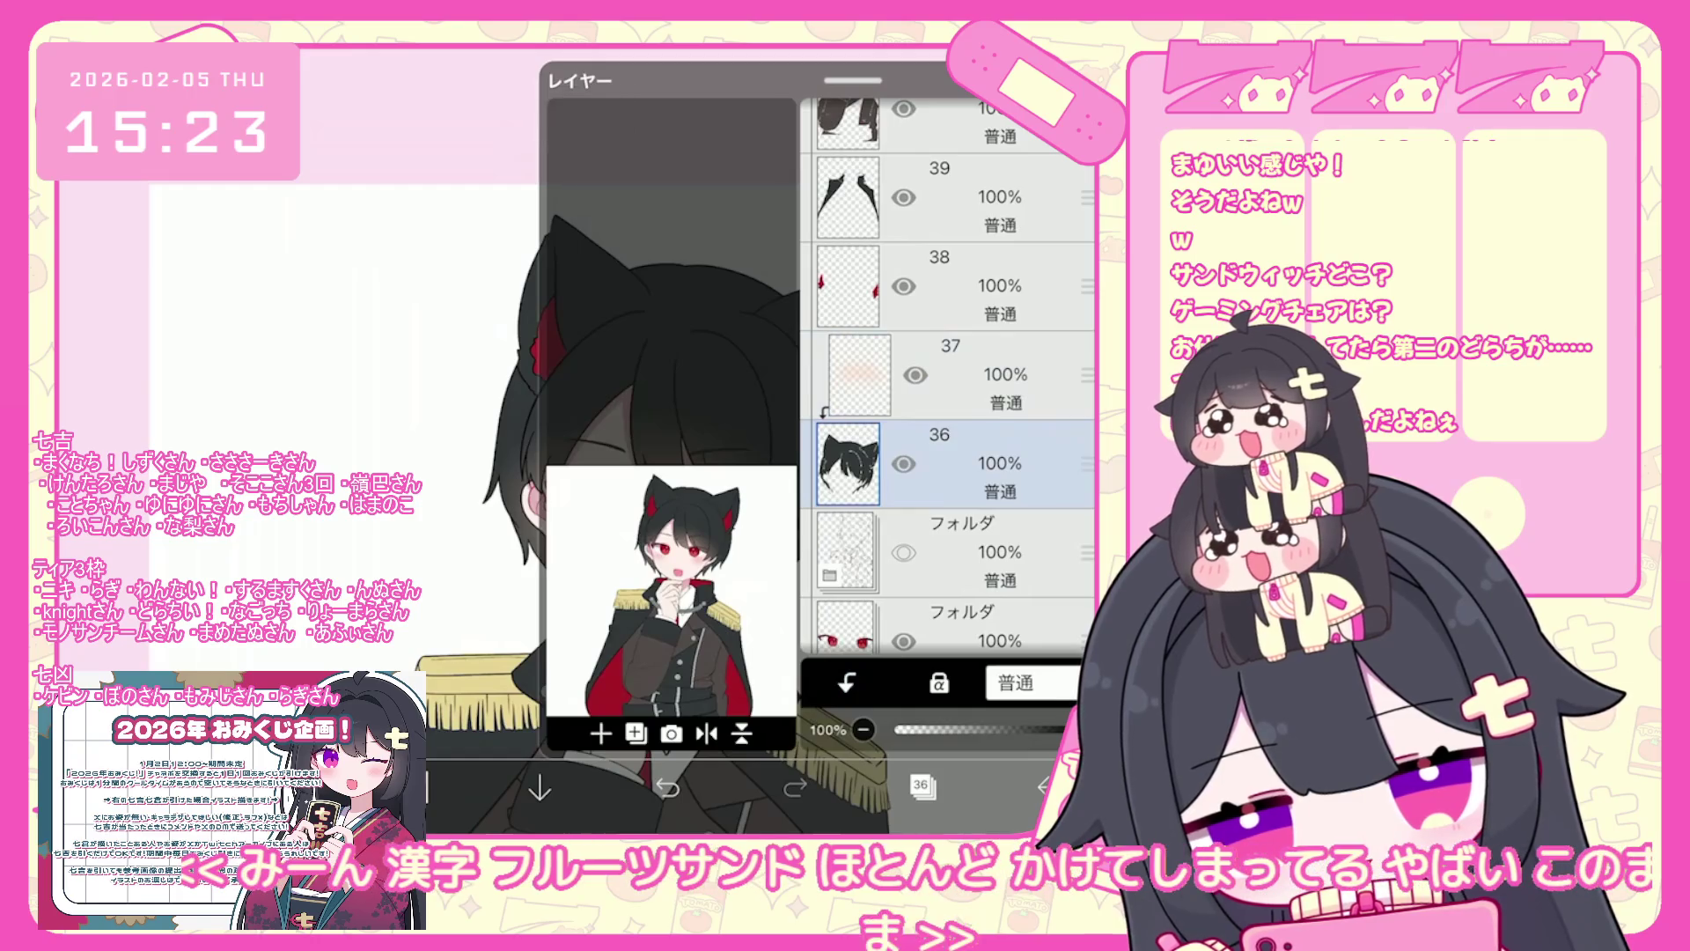
left_click(600, 734)
left_click(922, 784)
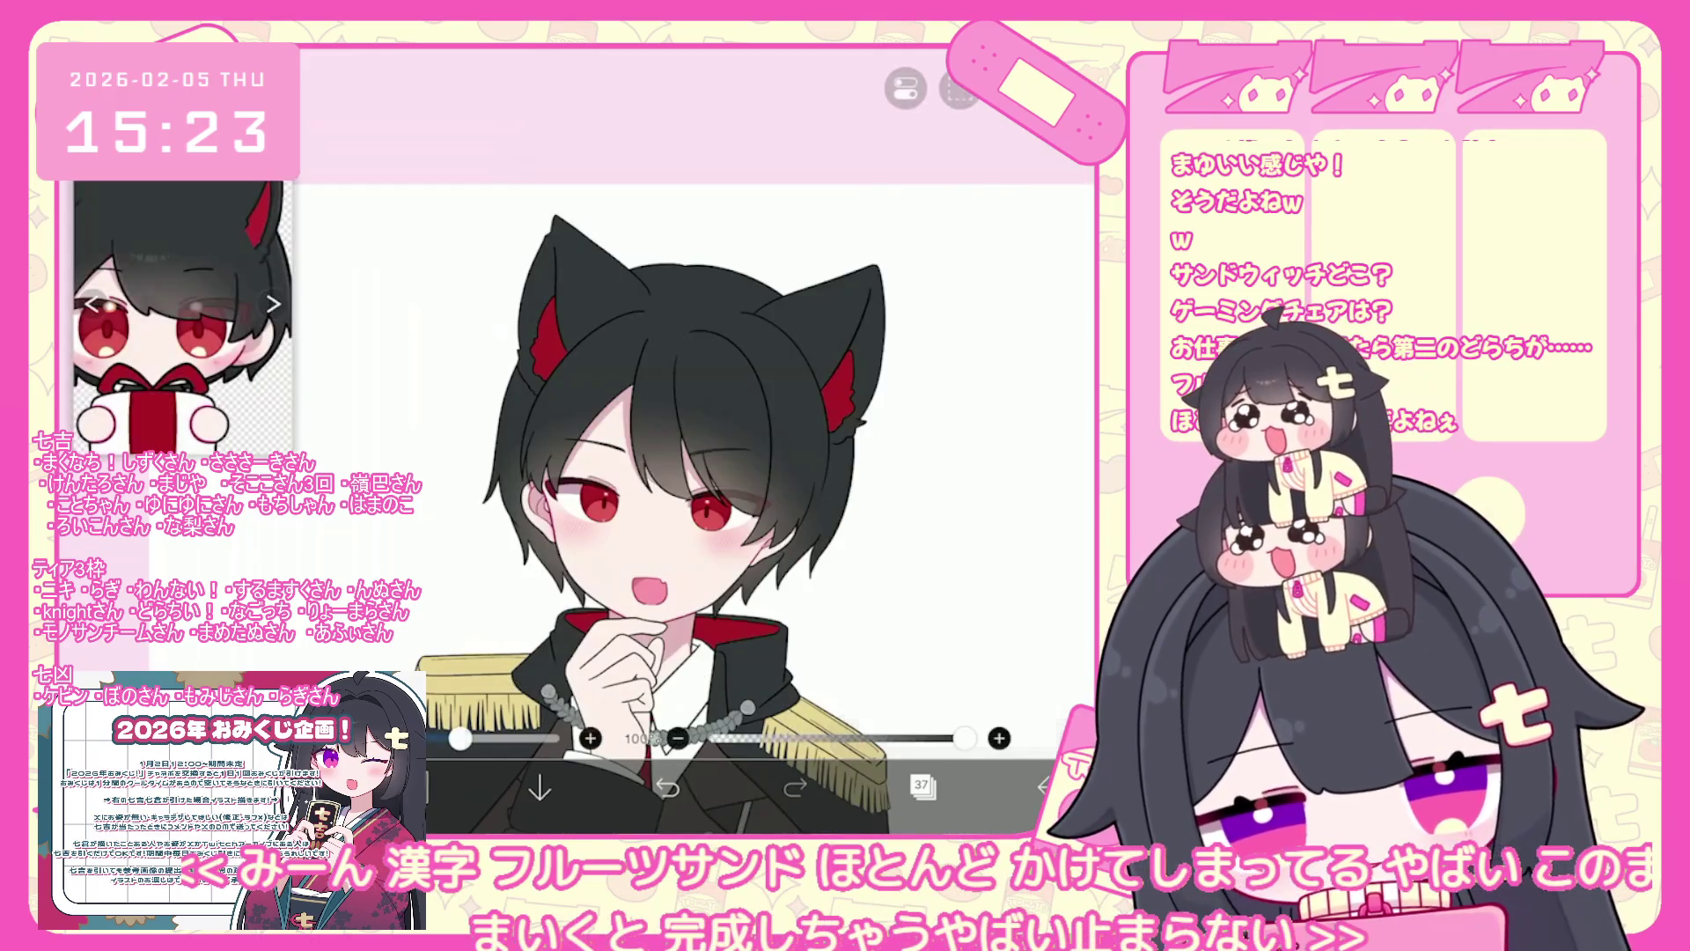
left_click(412, 786)
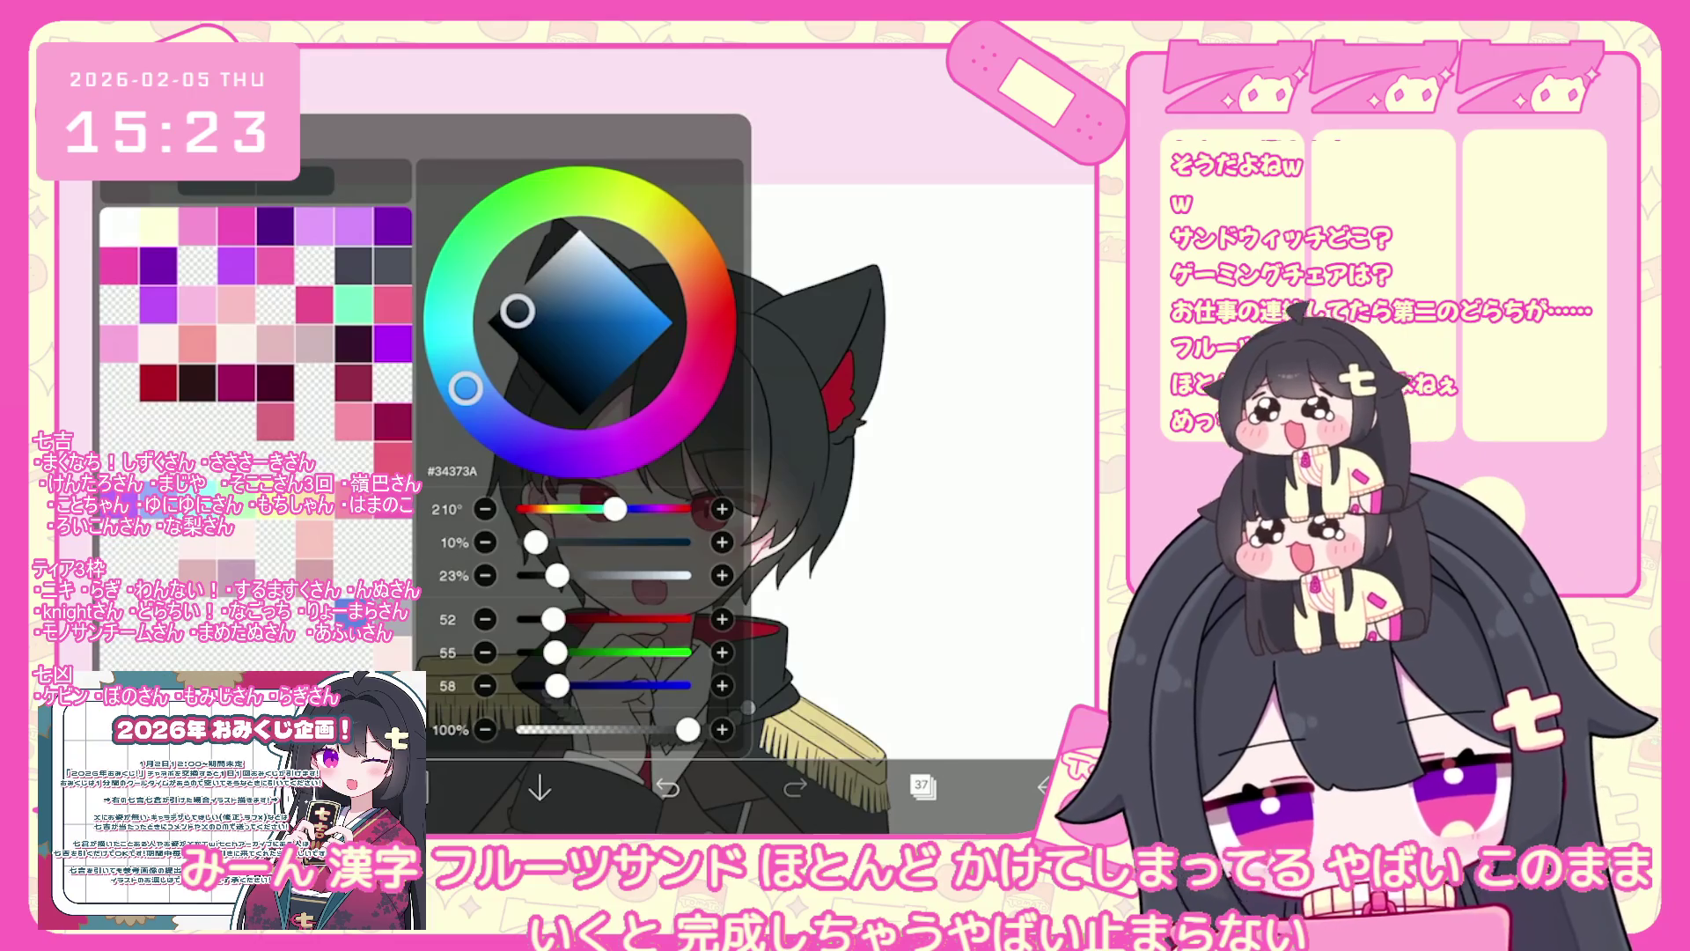
- Choose a slightly darker blue-grey painting colour
left_click(518, 318)
left_click(412, 786)
scroll(695, 440, "up", 5)
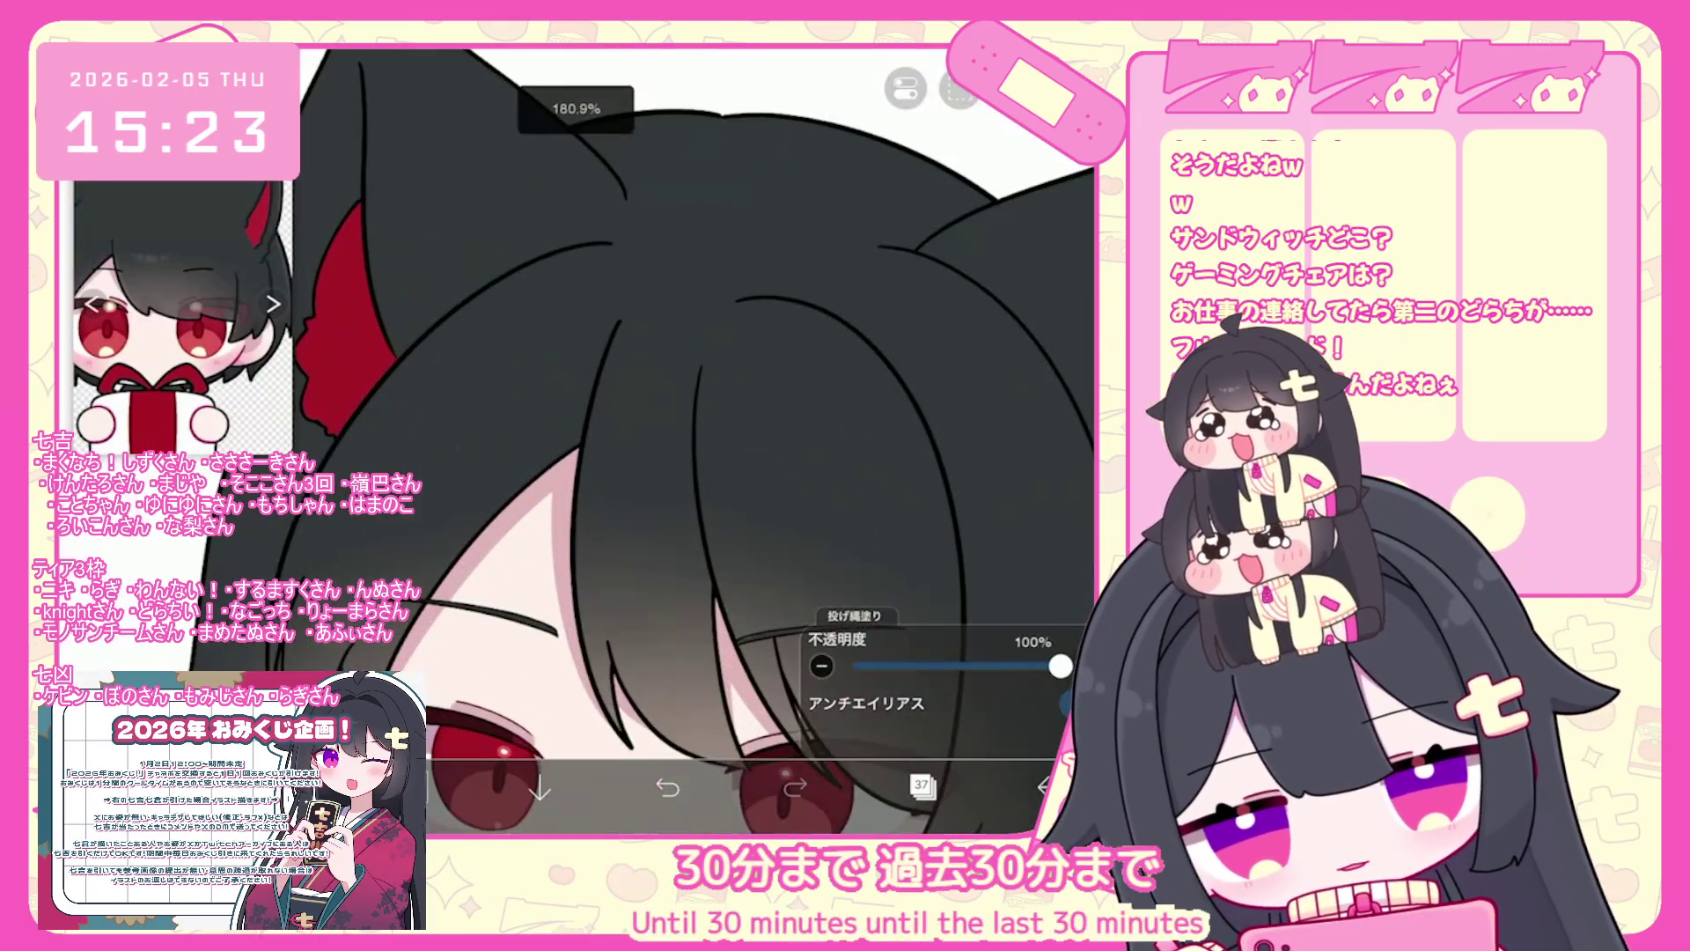
scroll(616, 440, "down", 2)
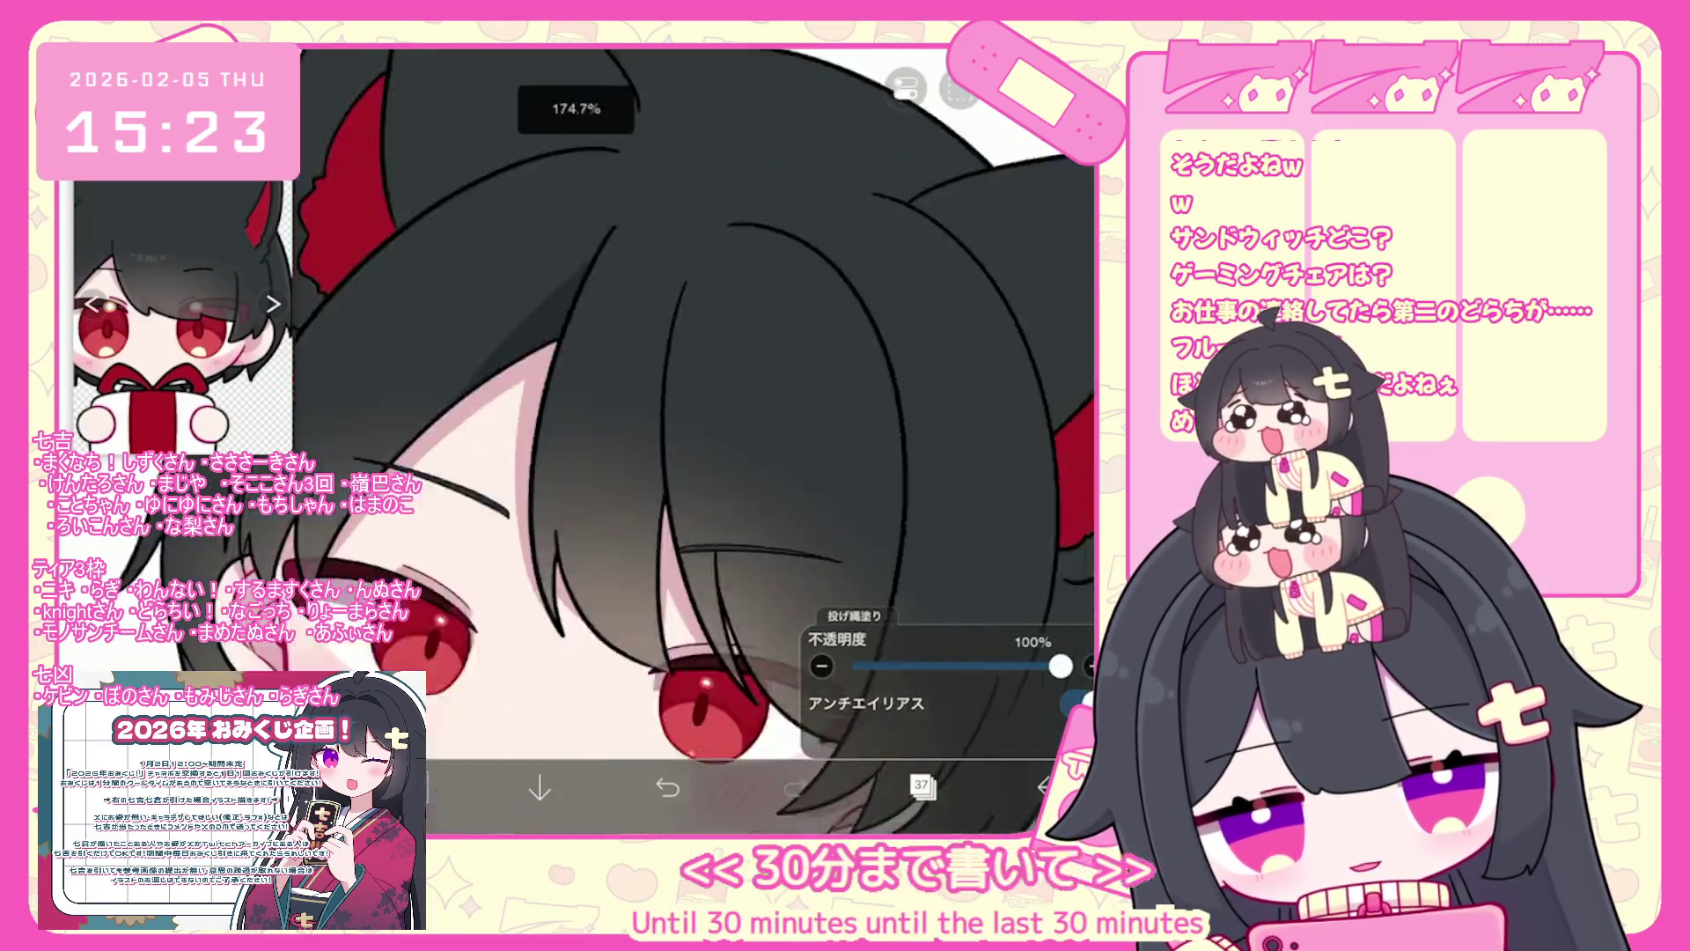
- Undo the last two trial lasso fills on the hair
key("ctrl+z")
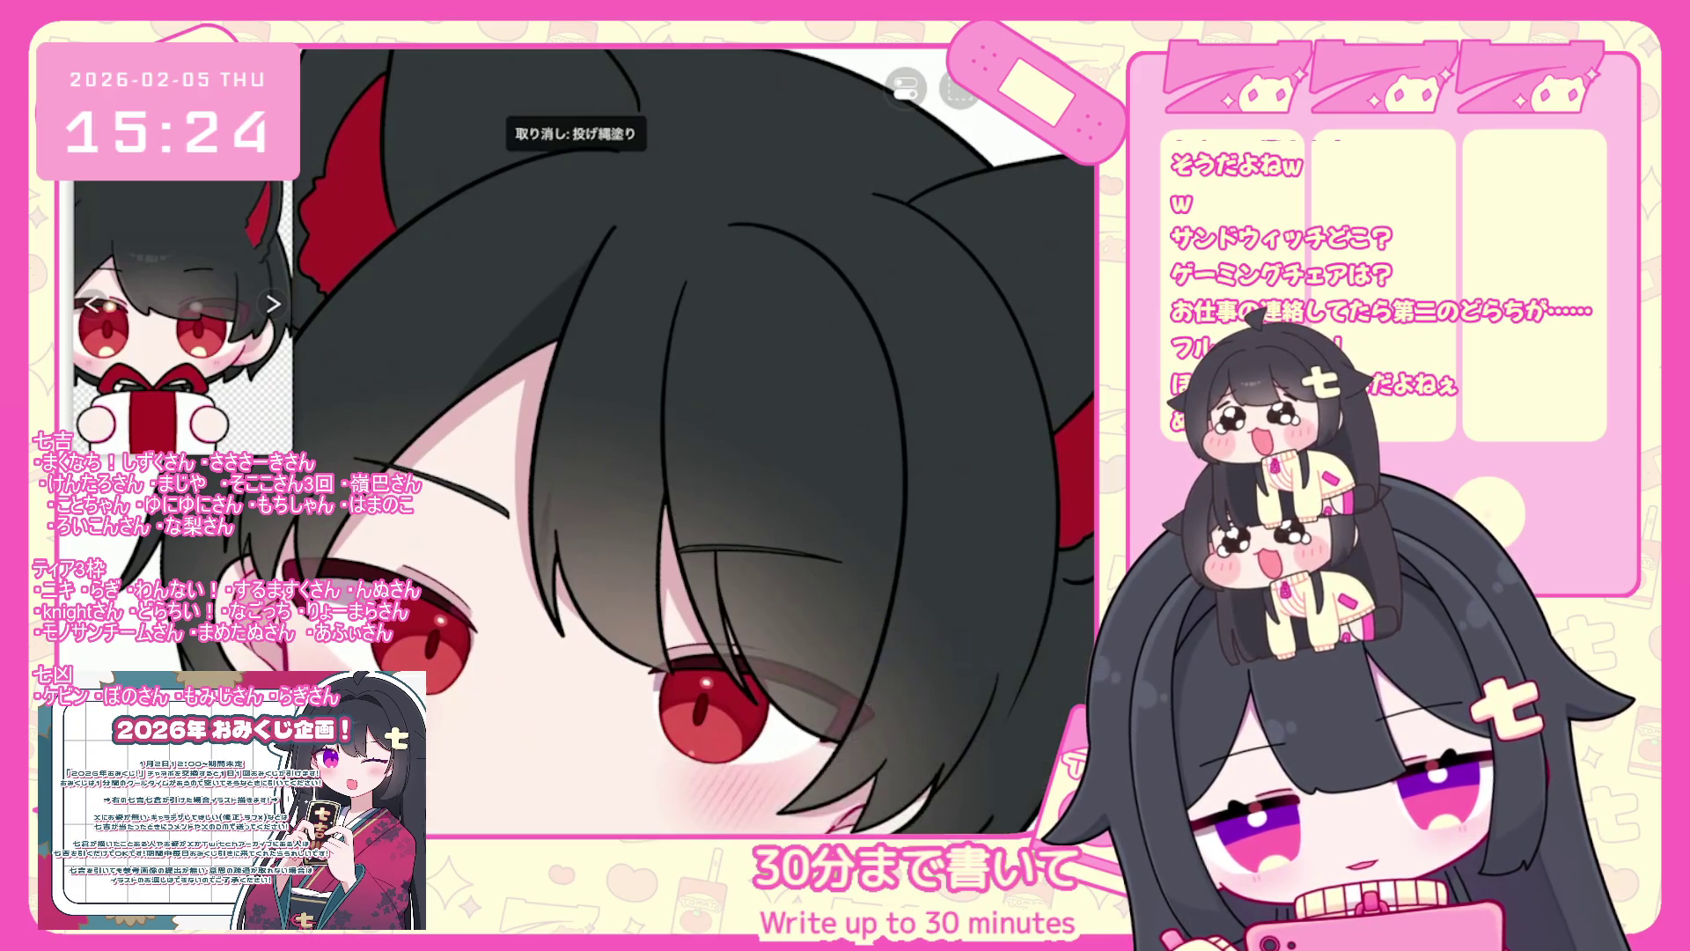
scroll(572, 440, "up", 1)
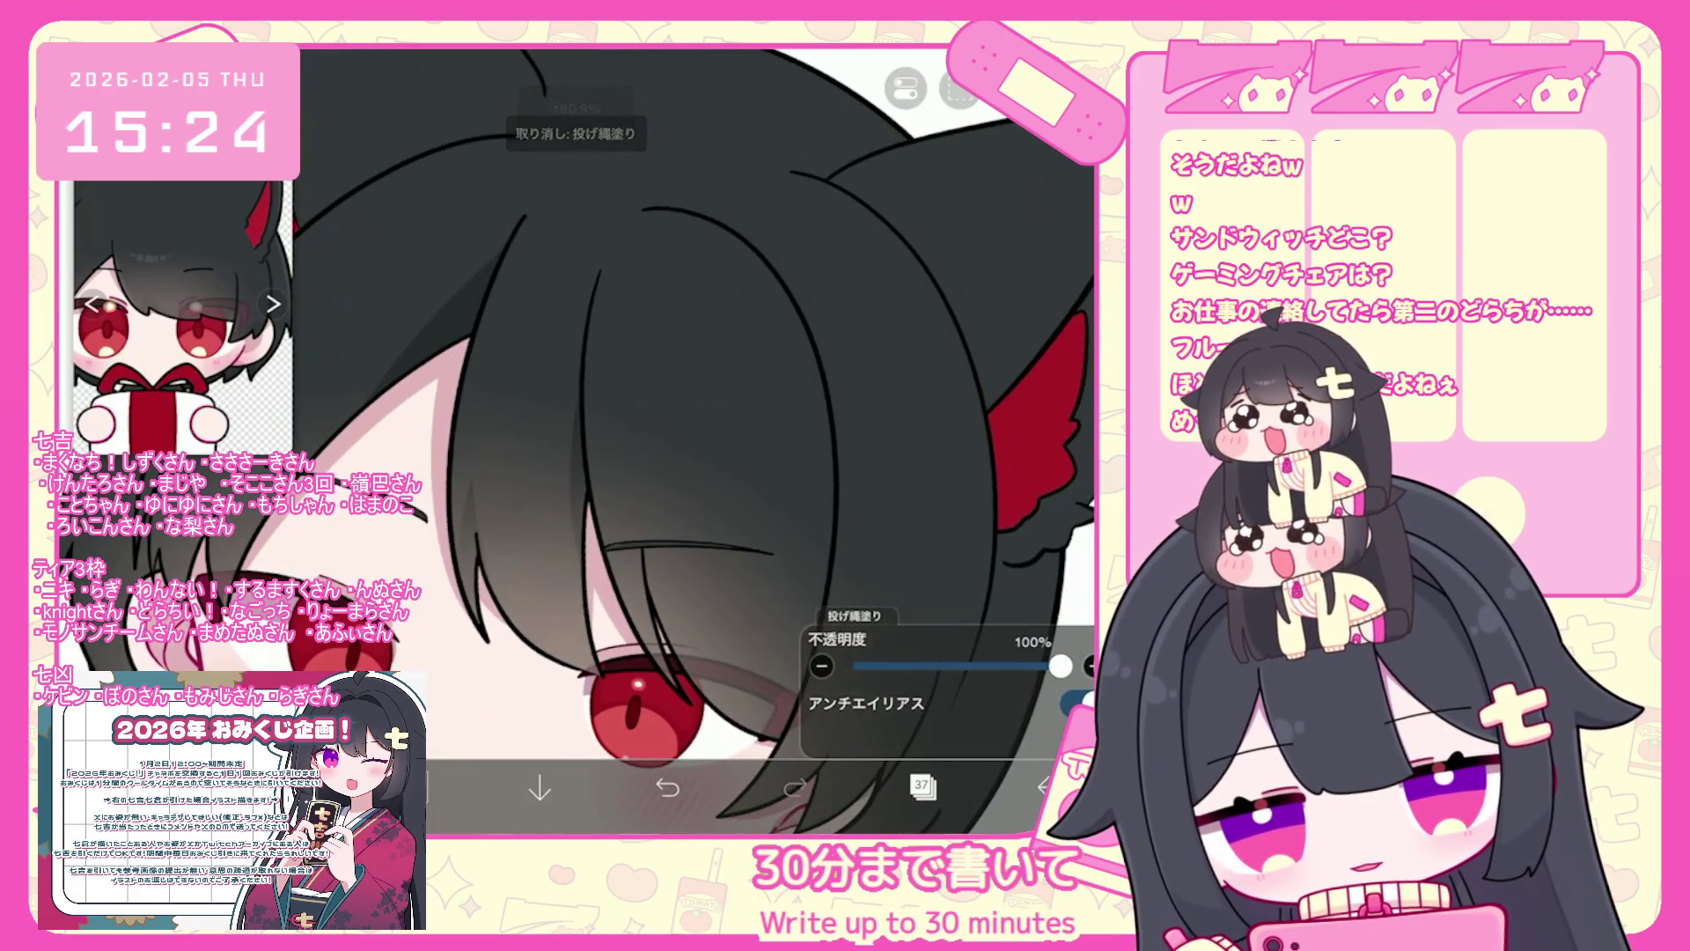
scroll(617, 440, "down", 1)
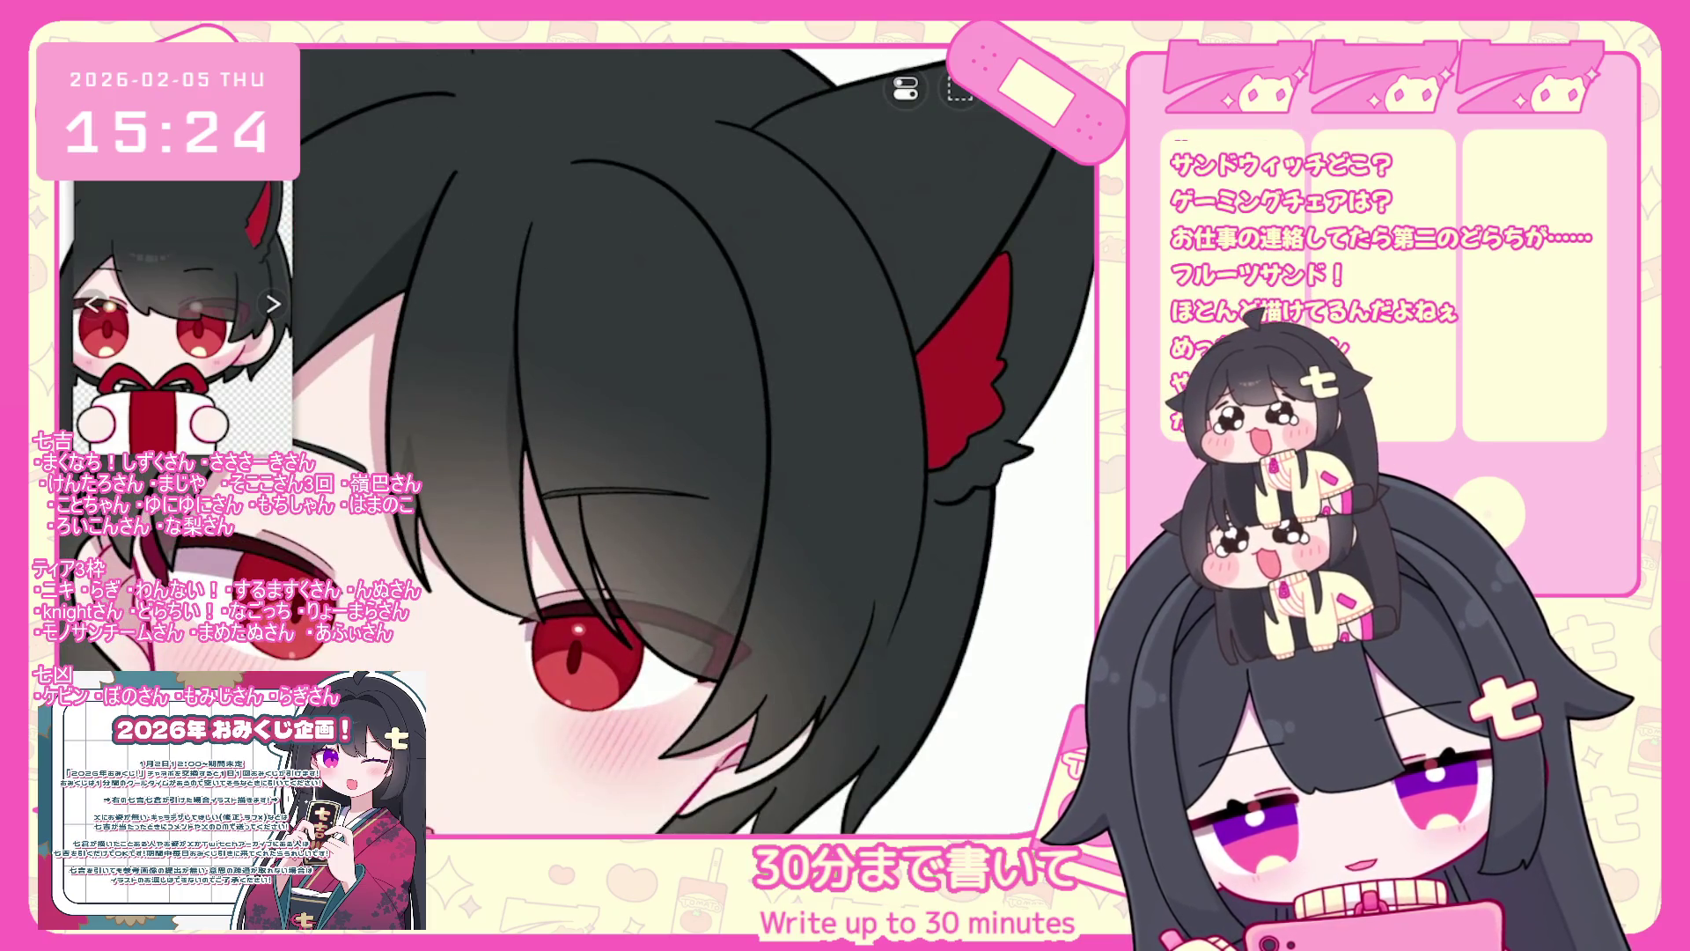
scroll(696, 440, "down", 1)
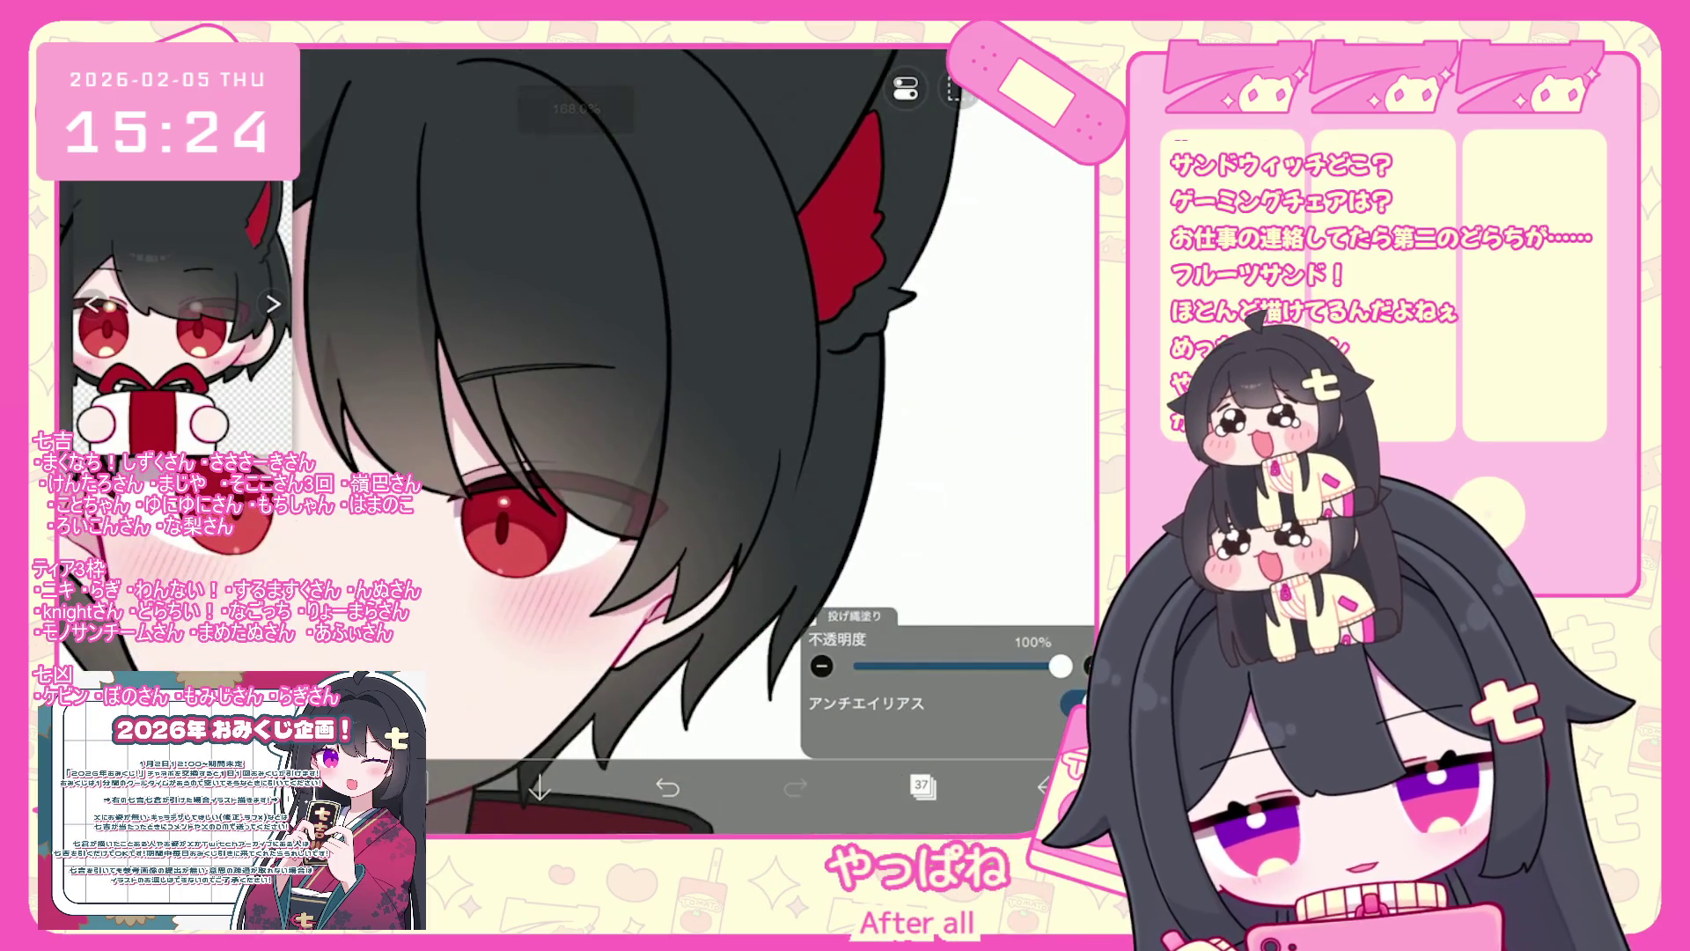
key("ctrl+z")
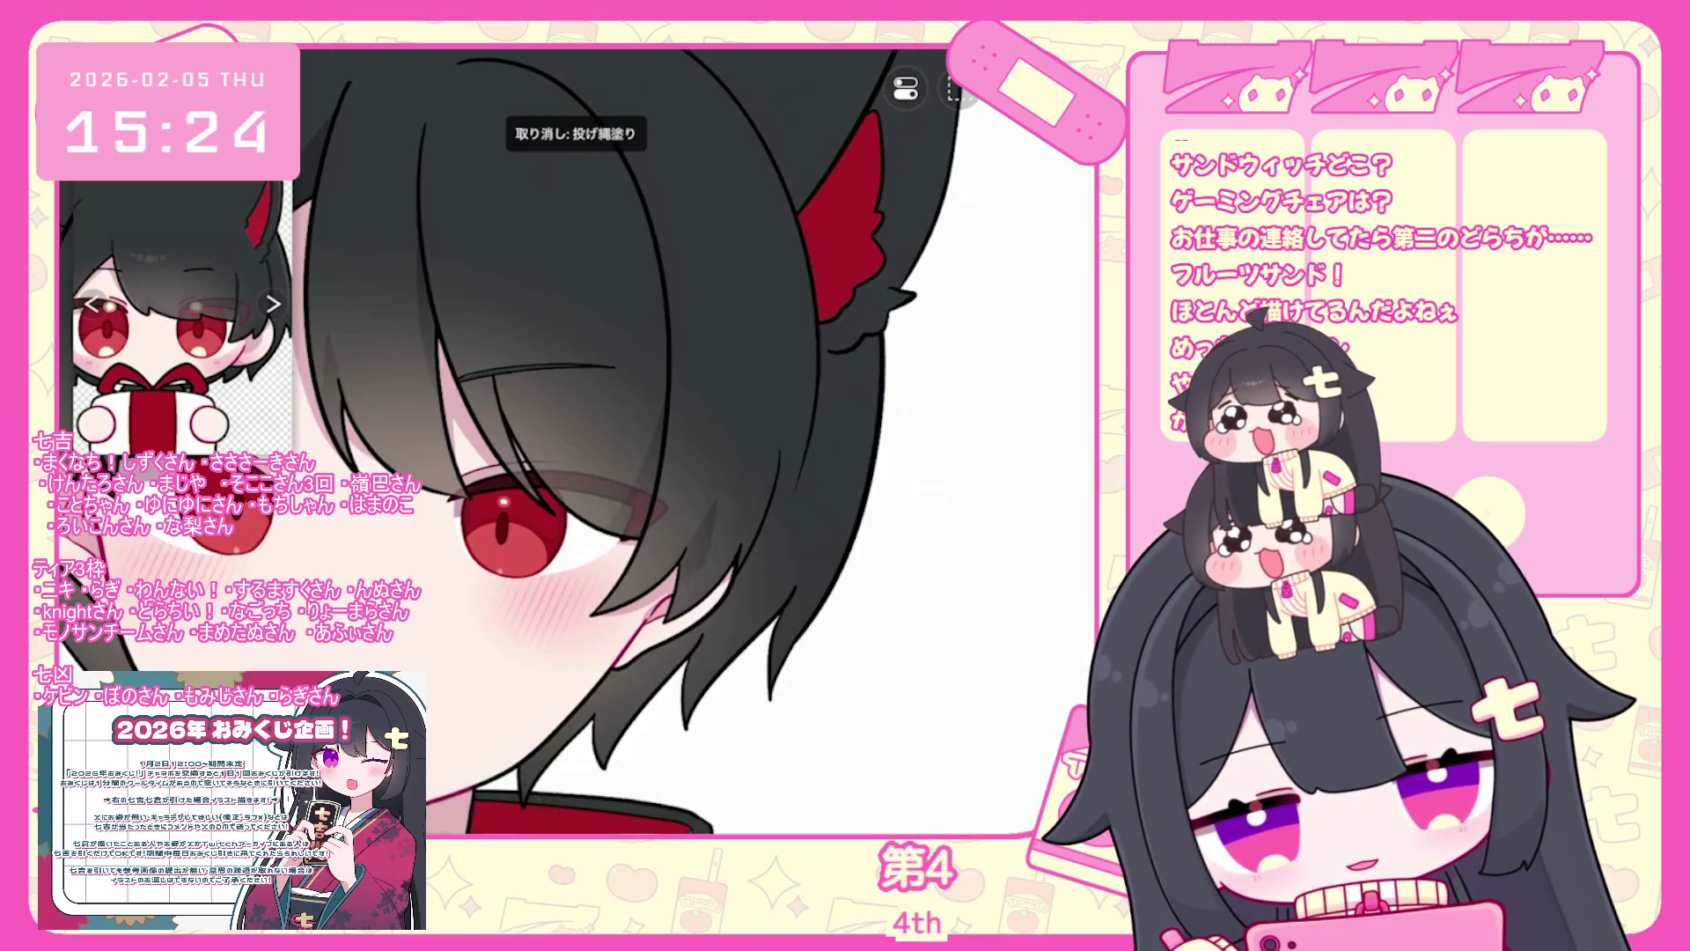
scroll(695, 440, "down", 1)
scroll(695, 440, "left", 1)
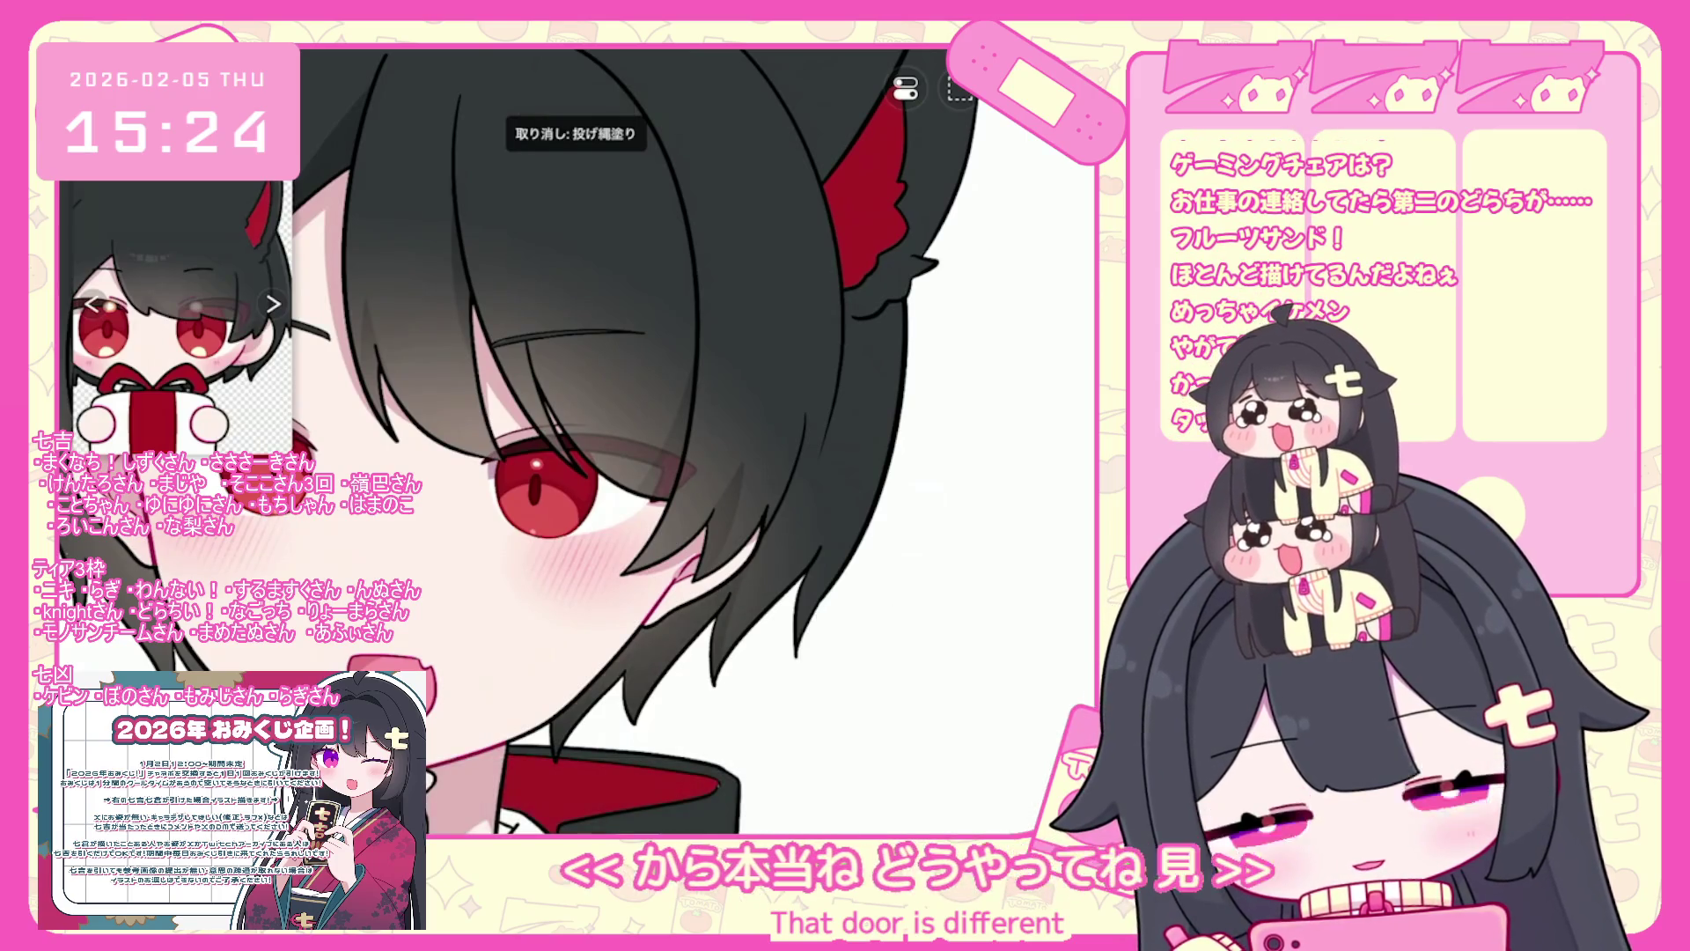
scroll(563, 440, "down", 2)
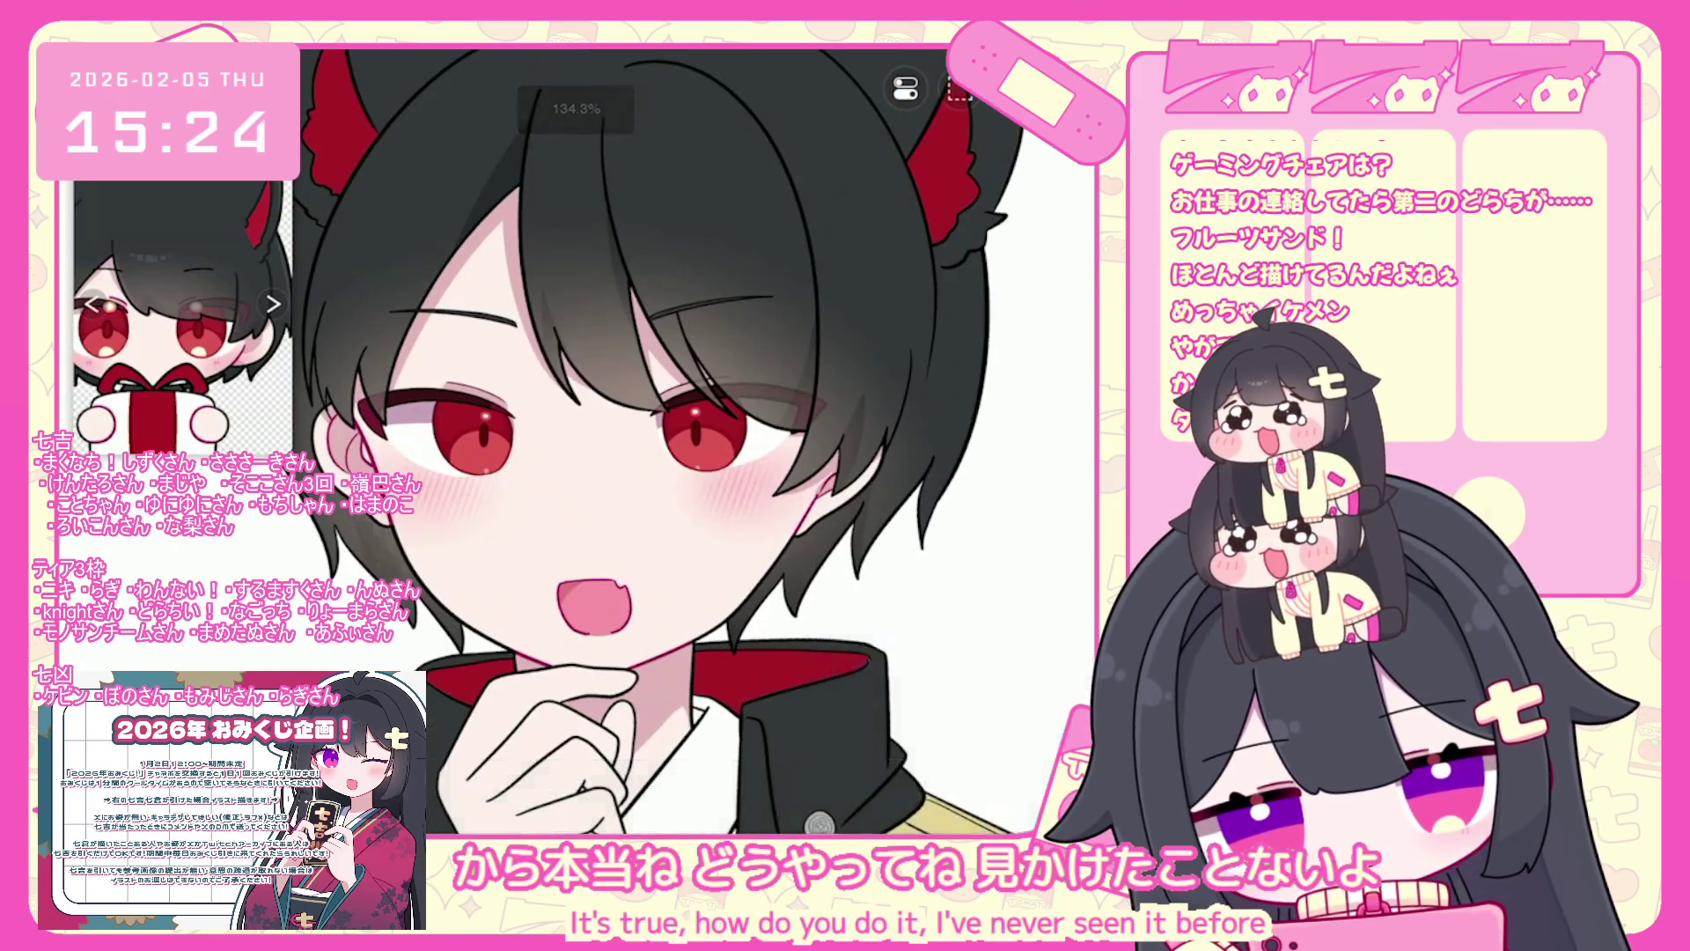
- Switch to hair layer 36, then back to the new layer 37
left_click(921, 784)
left_click(950, 458)
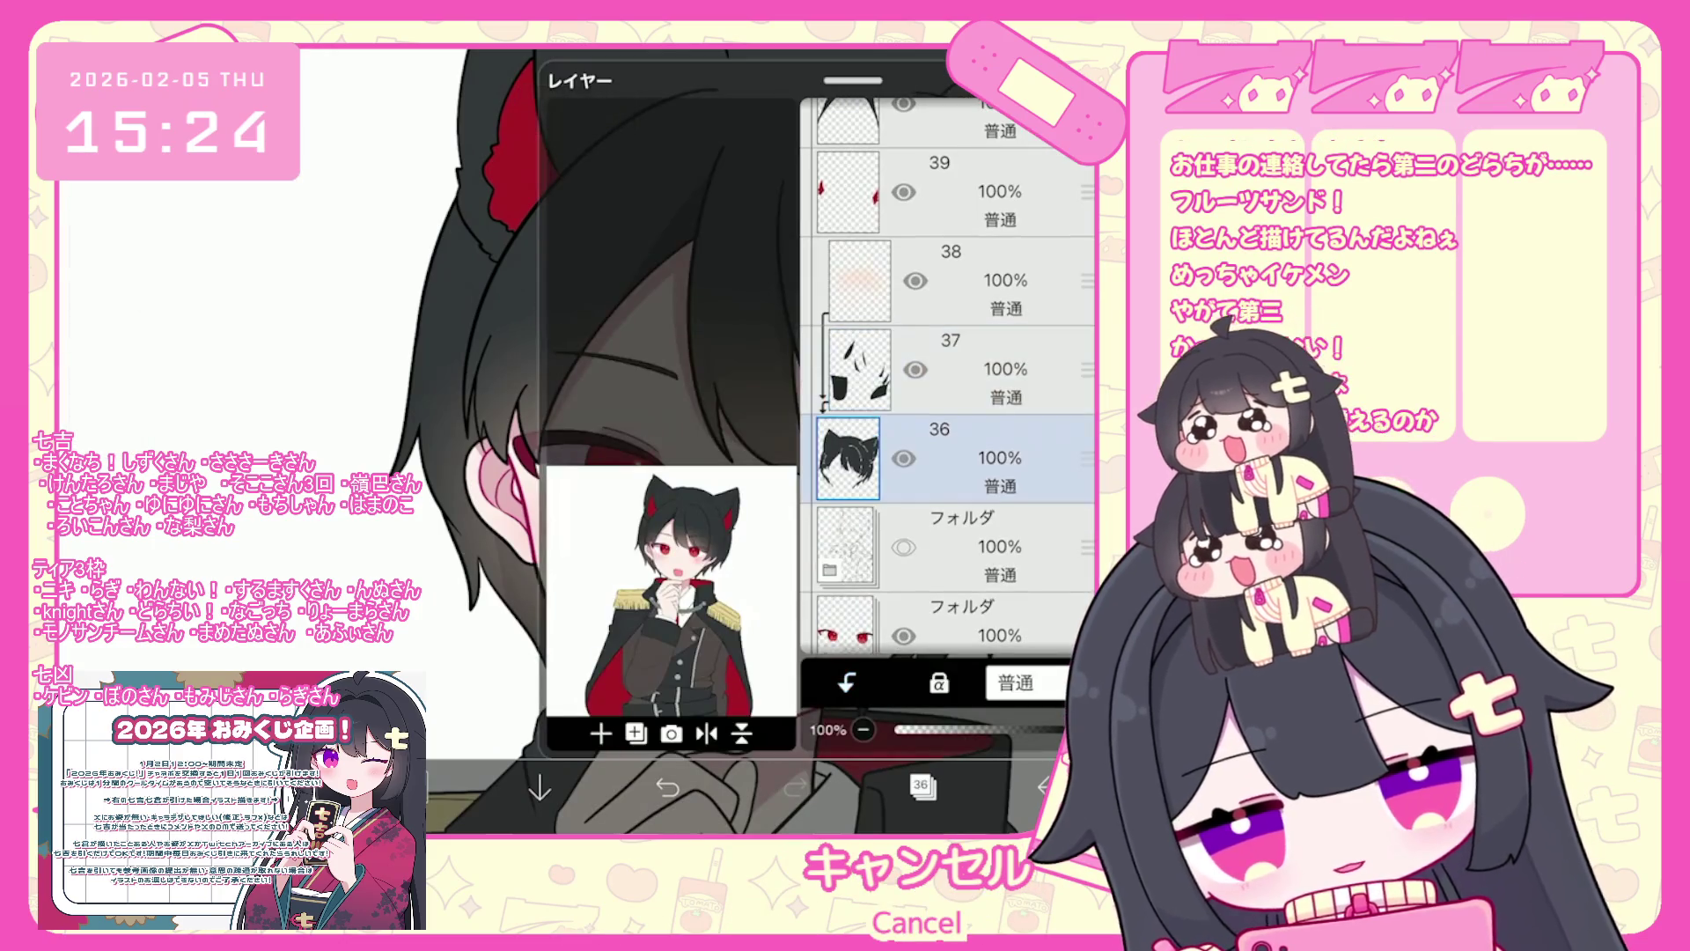
left_click(921, 784)
scroll(410, 483, "up", 5)
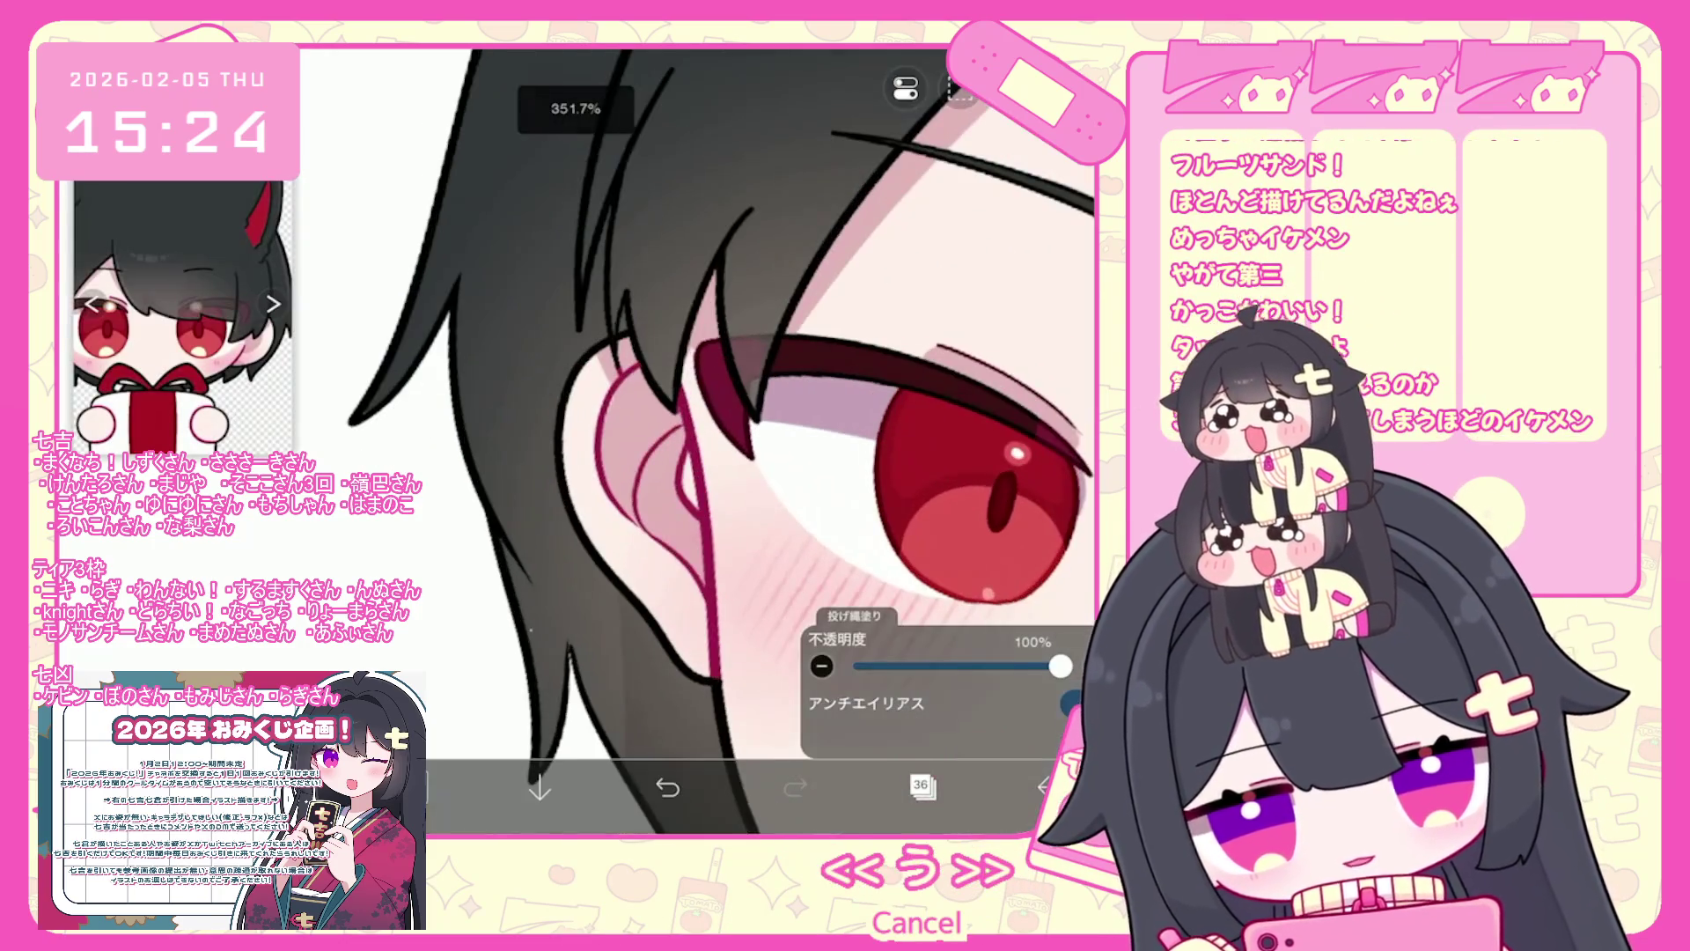
scroll(739, 440, "down", 10)
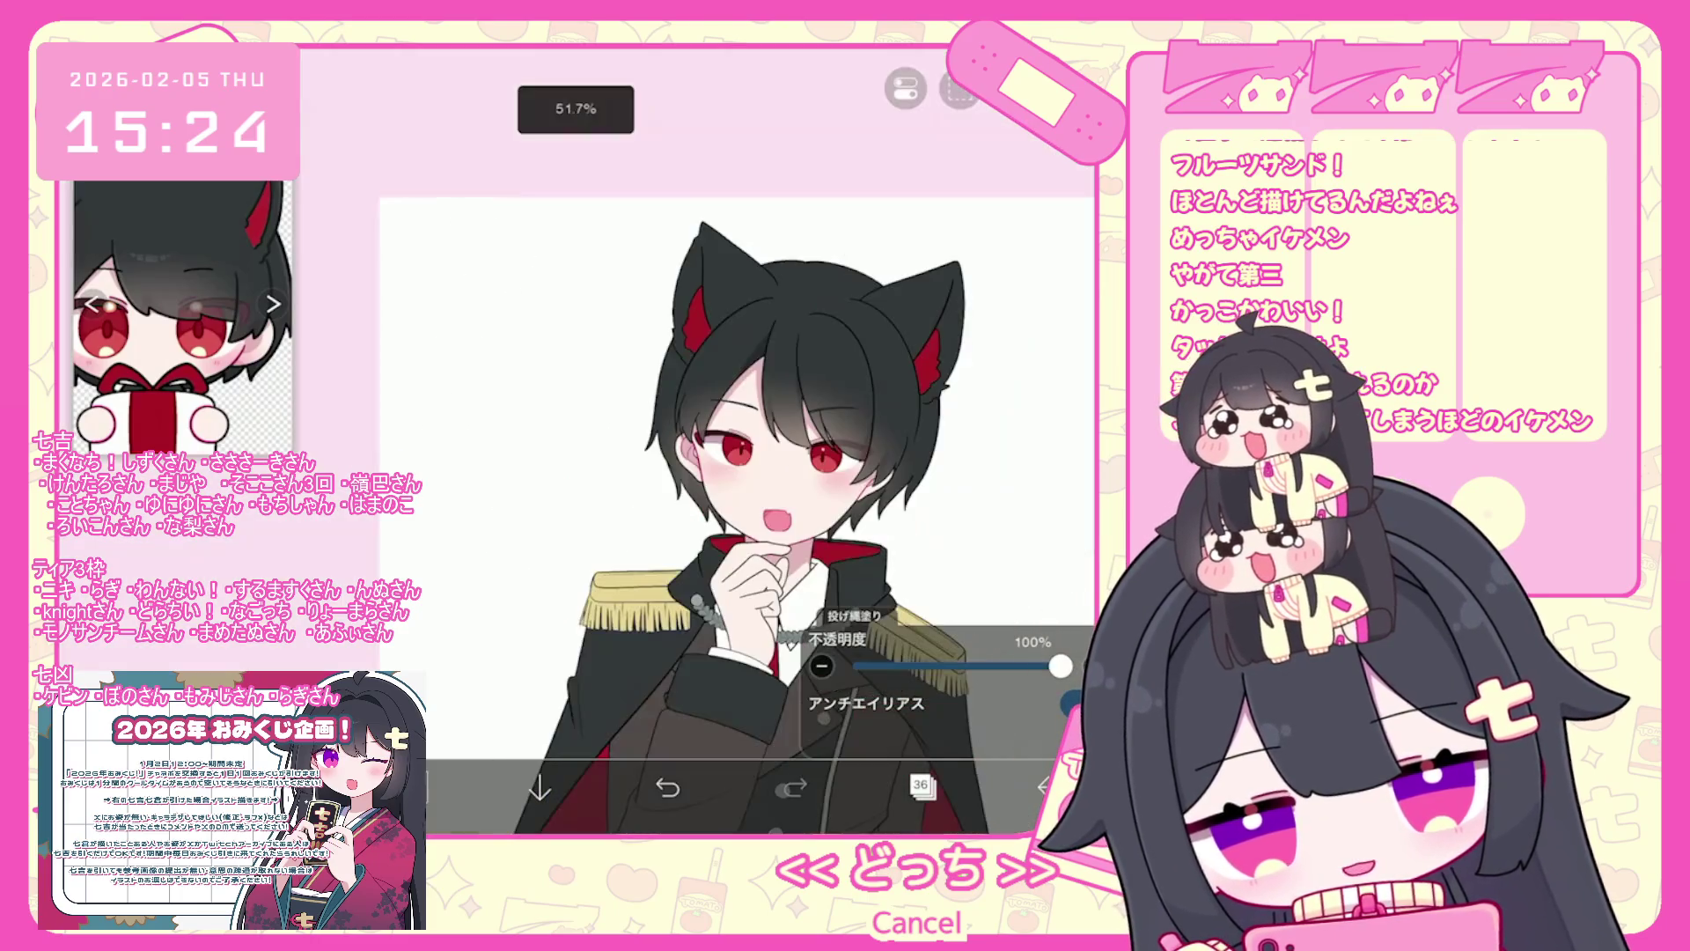
left_click(920, 785)
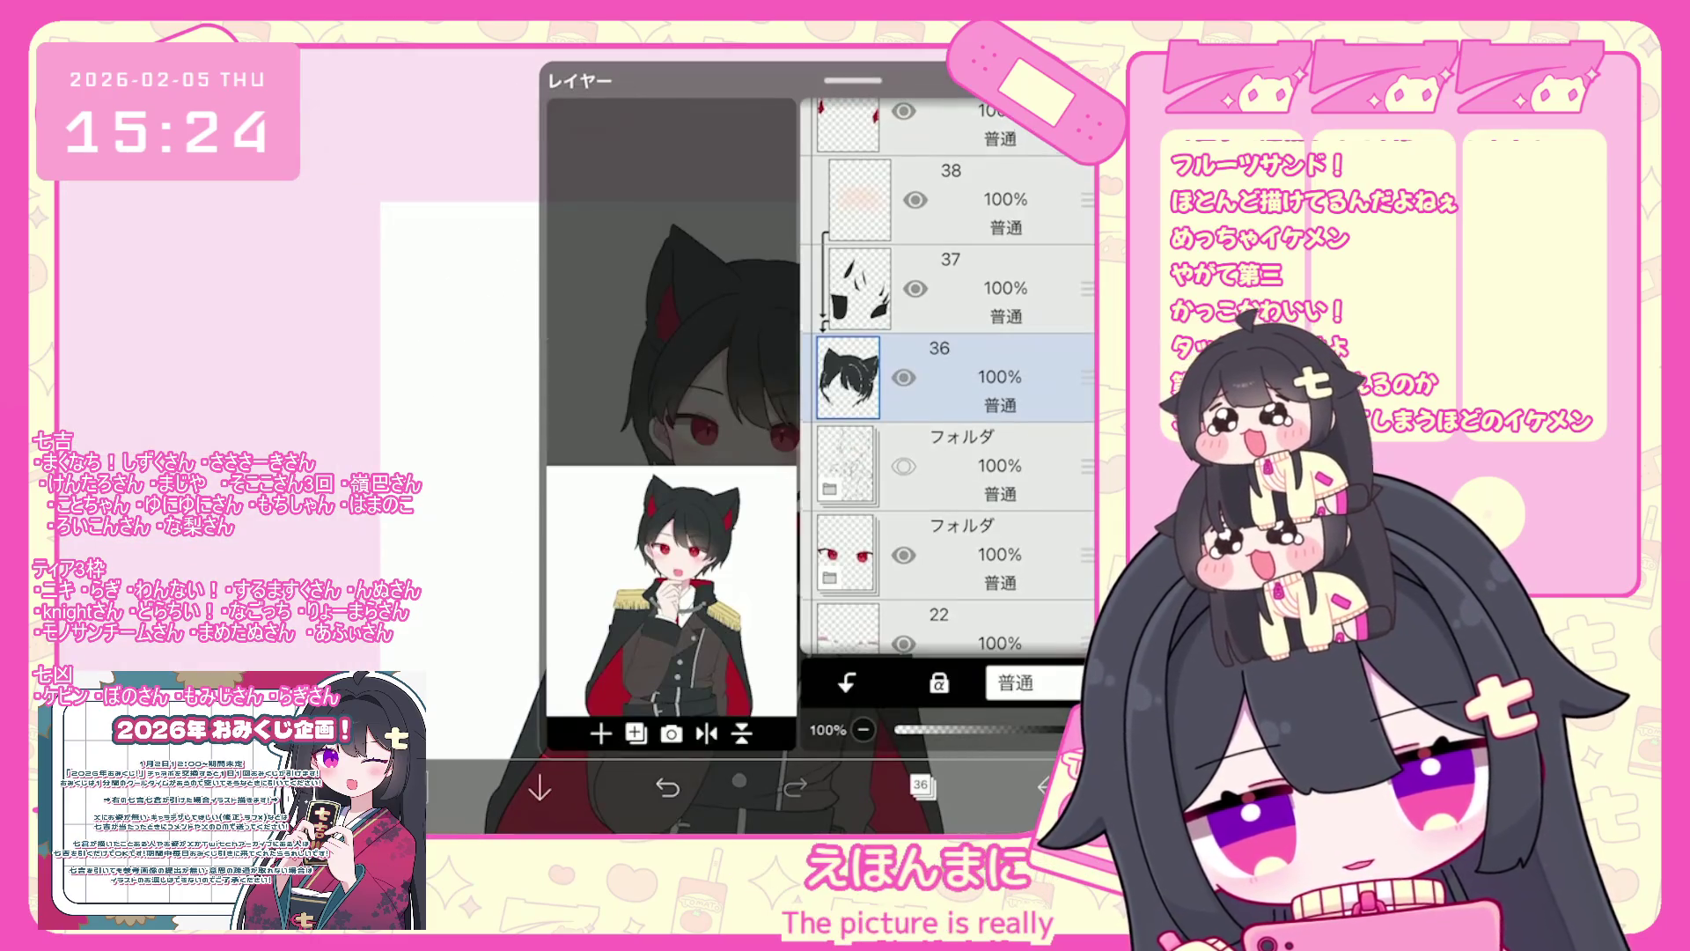
left_click(951, 288)
left_click(740, 779)
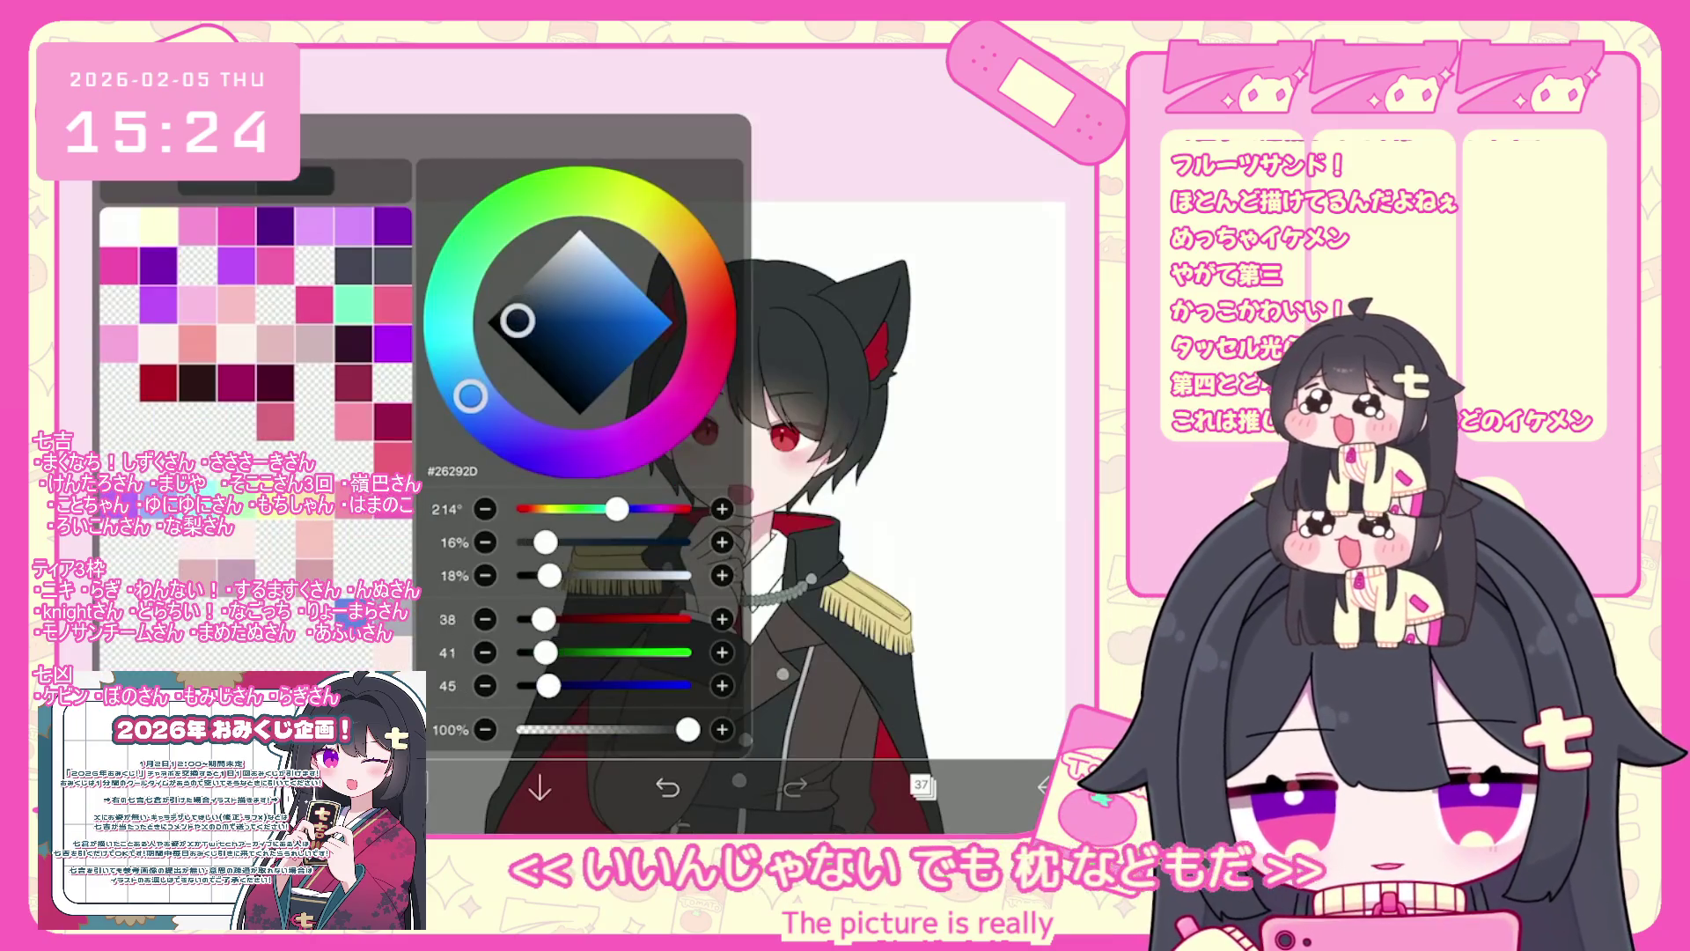
- Confirm the drawing colour is near-black blue-grey #26292D
left_click(540, 789)
left_click(722, 440)
scroll(739, 440, "up", 5)
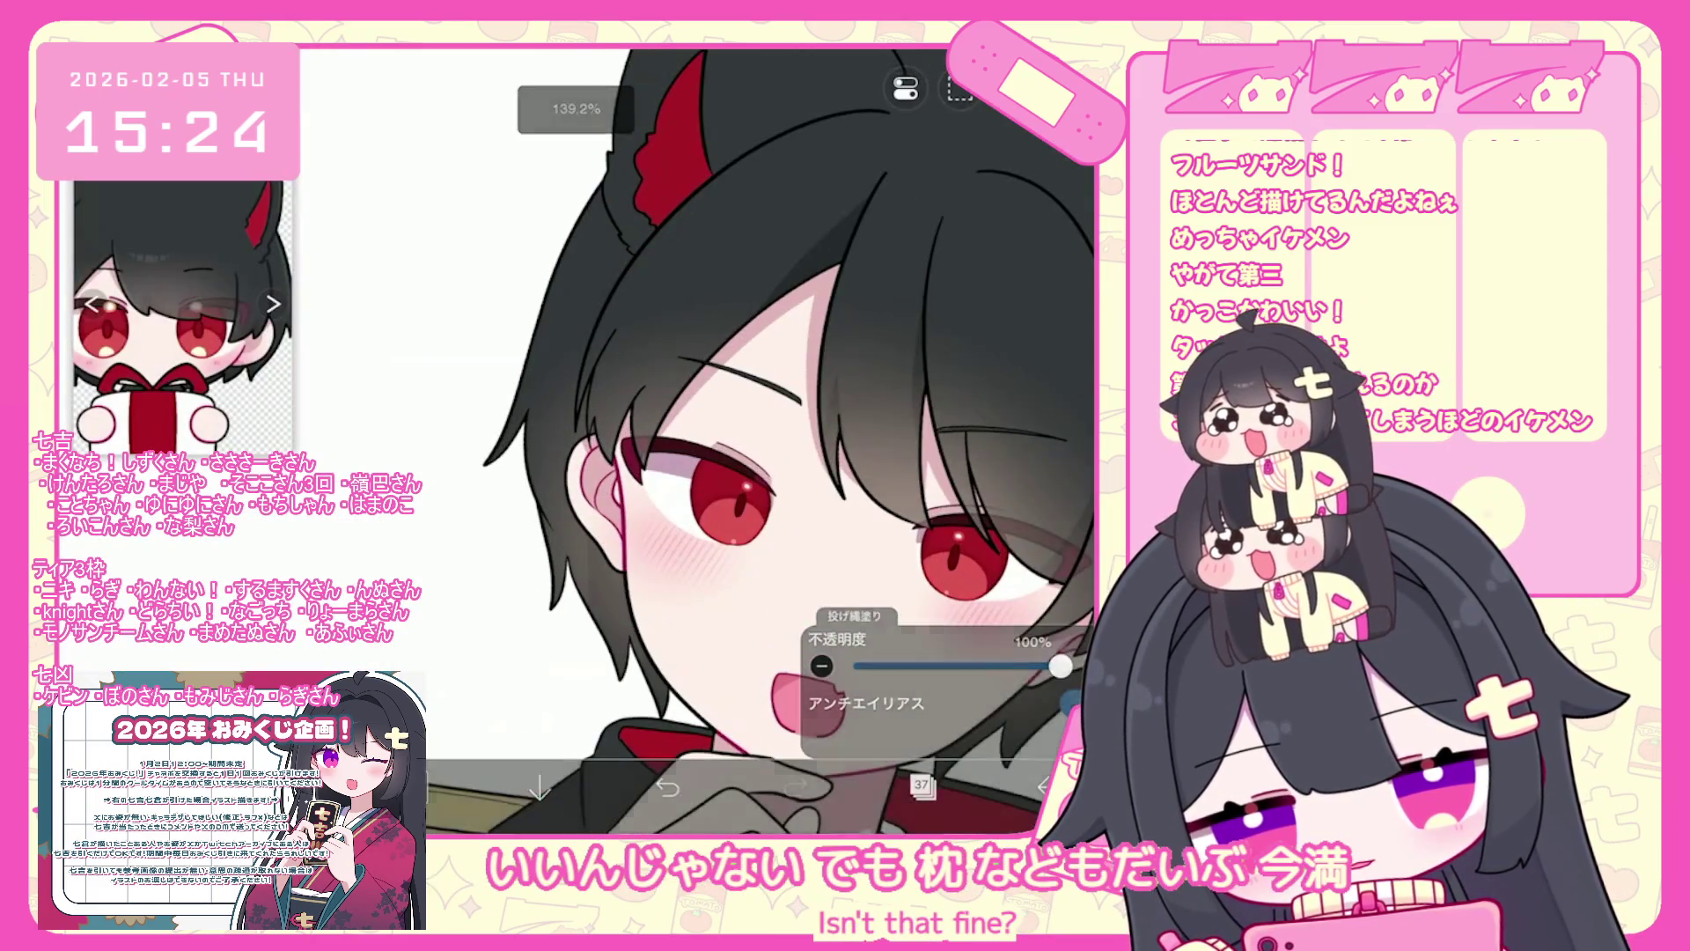
scroll(757, 440, "up", 3)
scroll(757, 440, "down", 3)
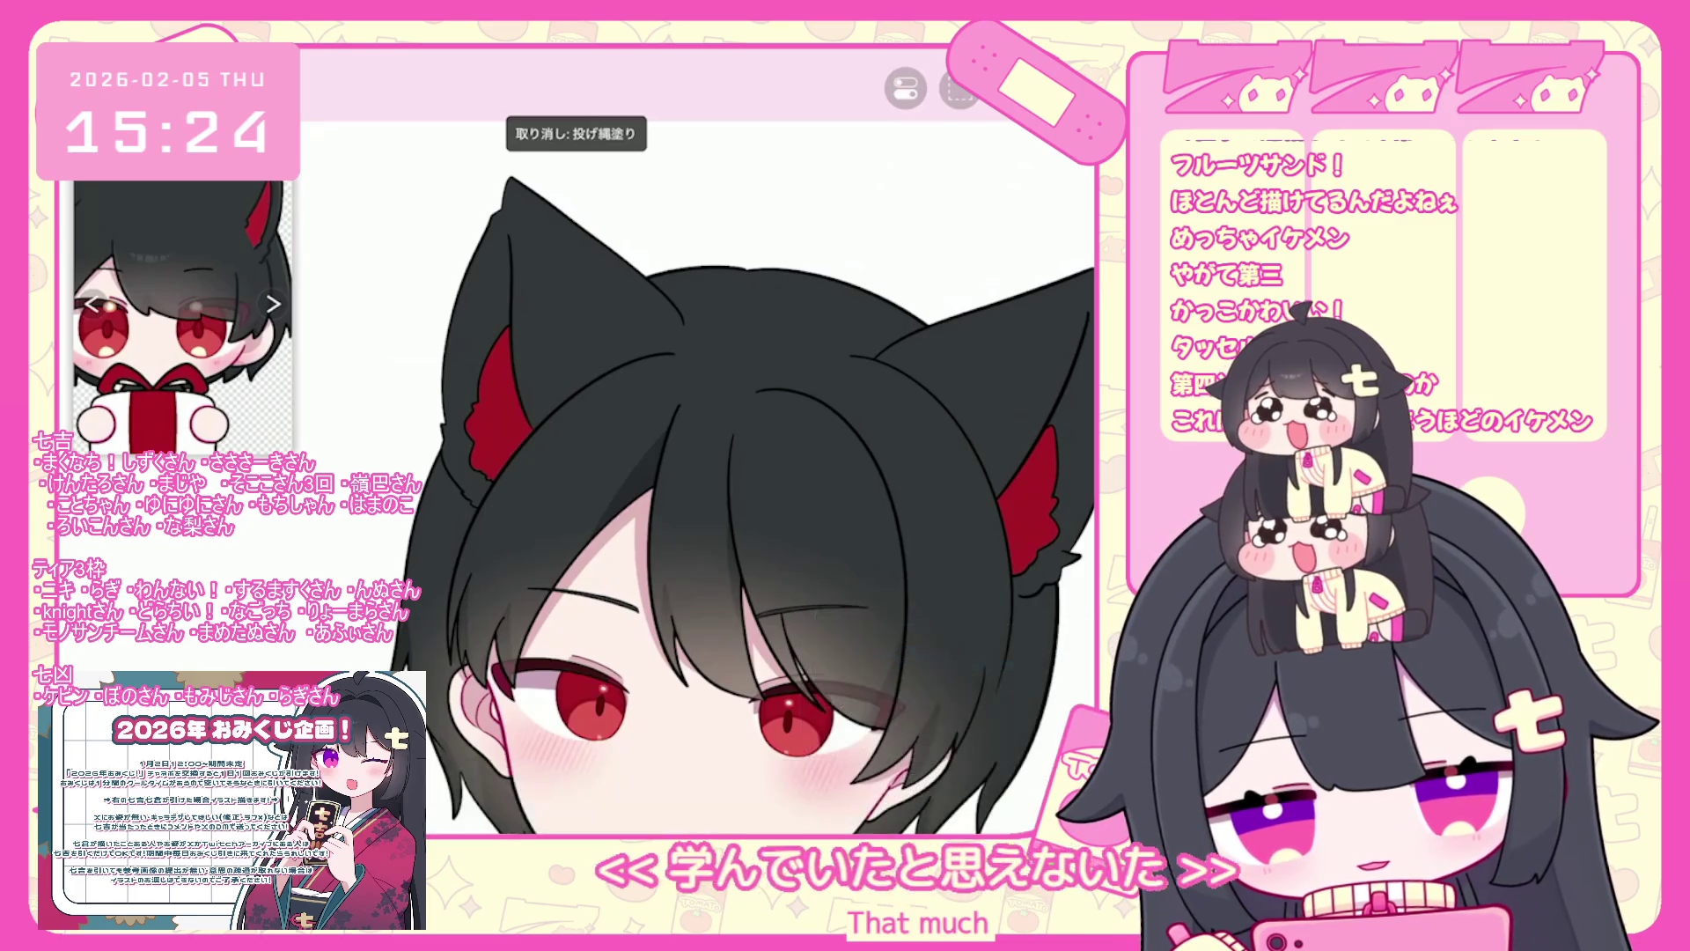
scroll(696, 476, "up", 2)
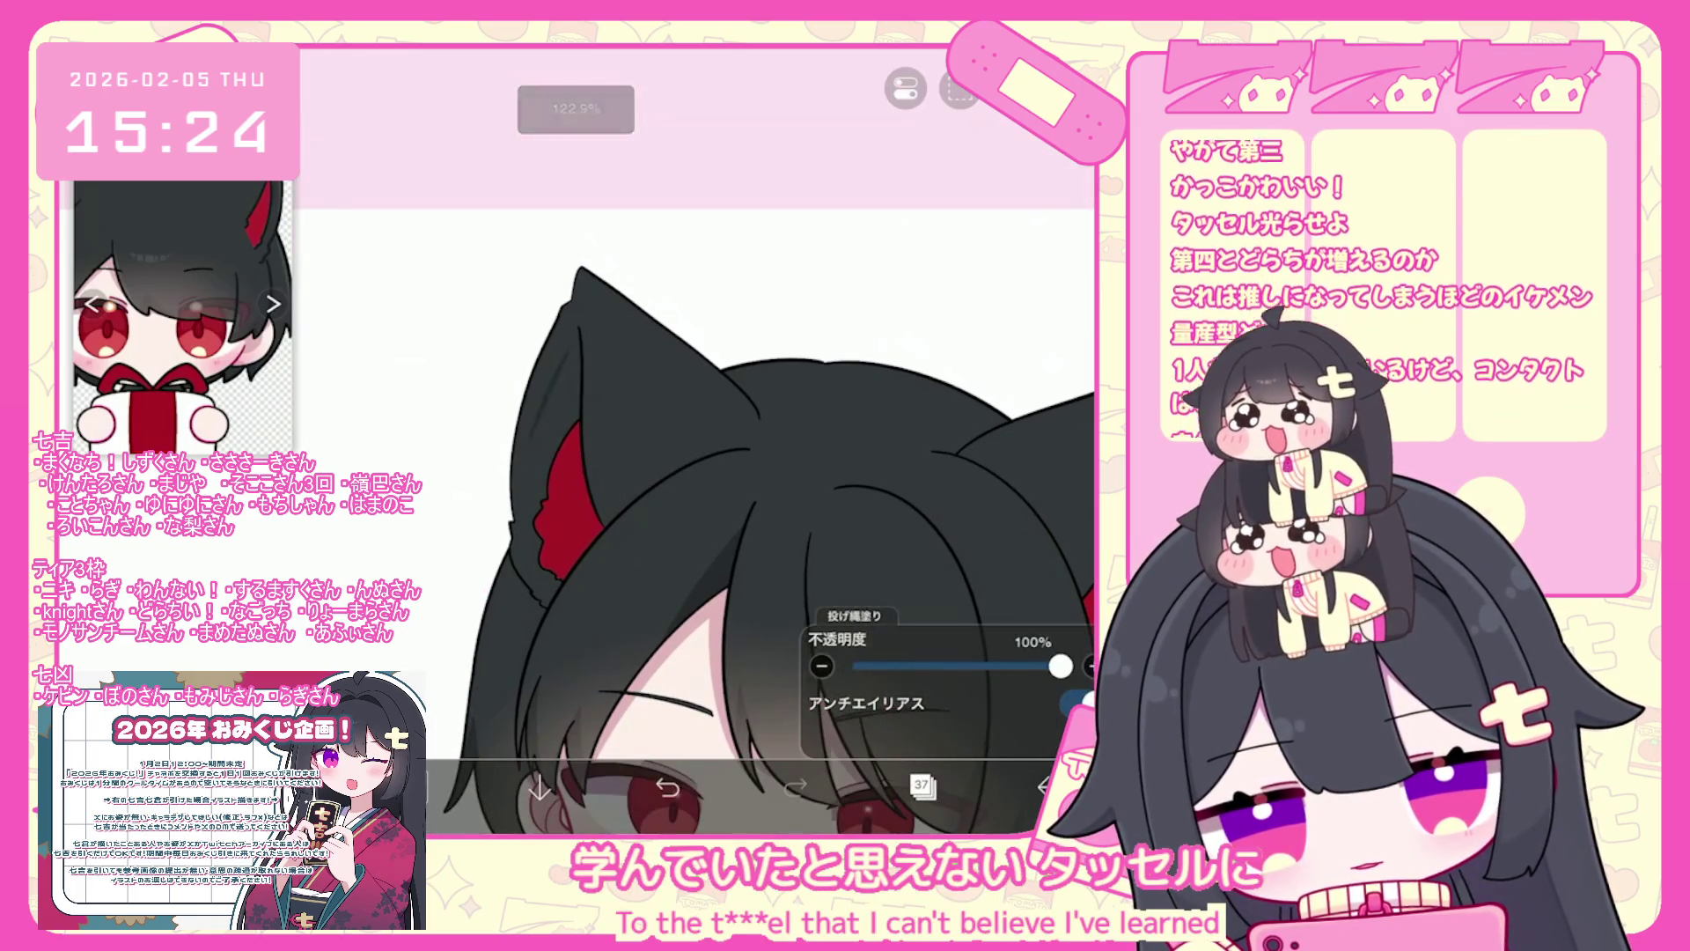
scroll(773, 528, "up", 2)
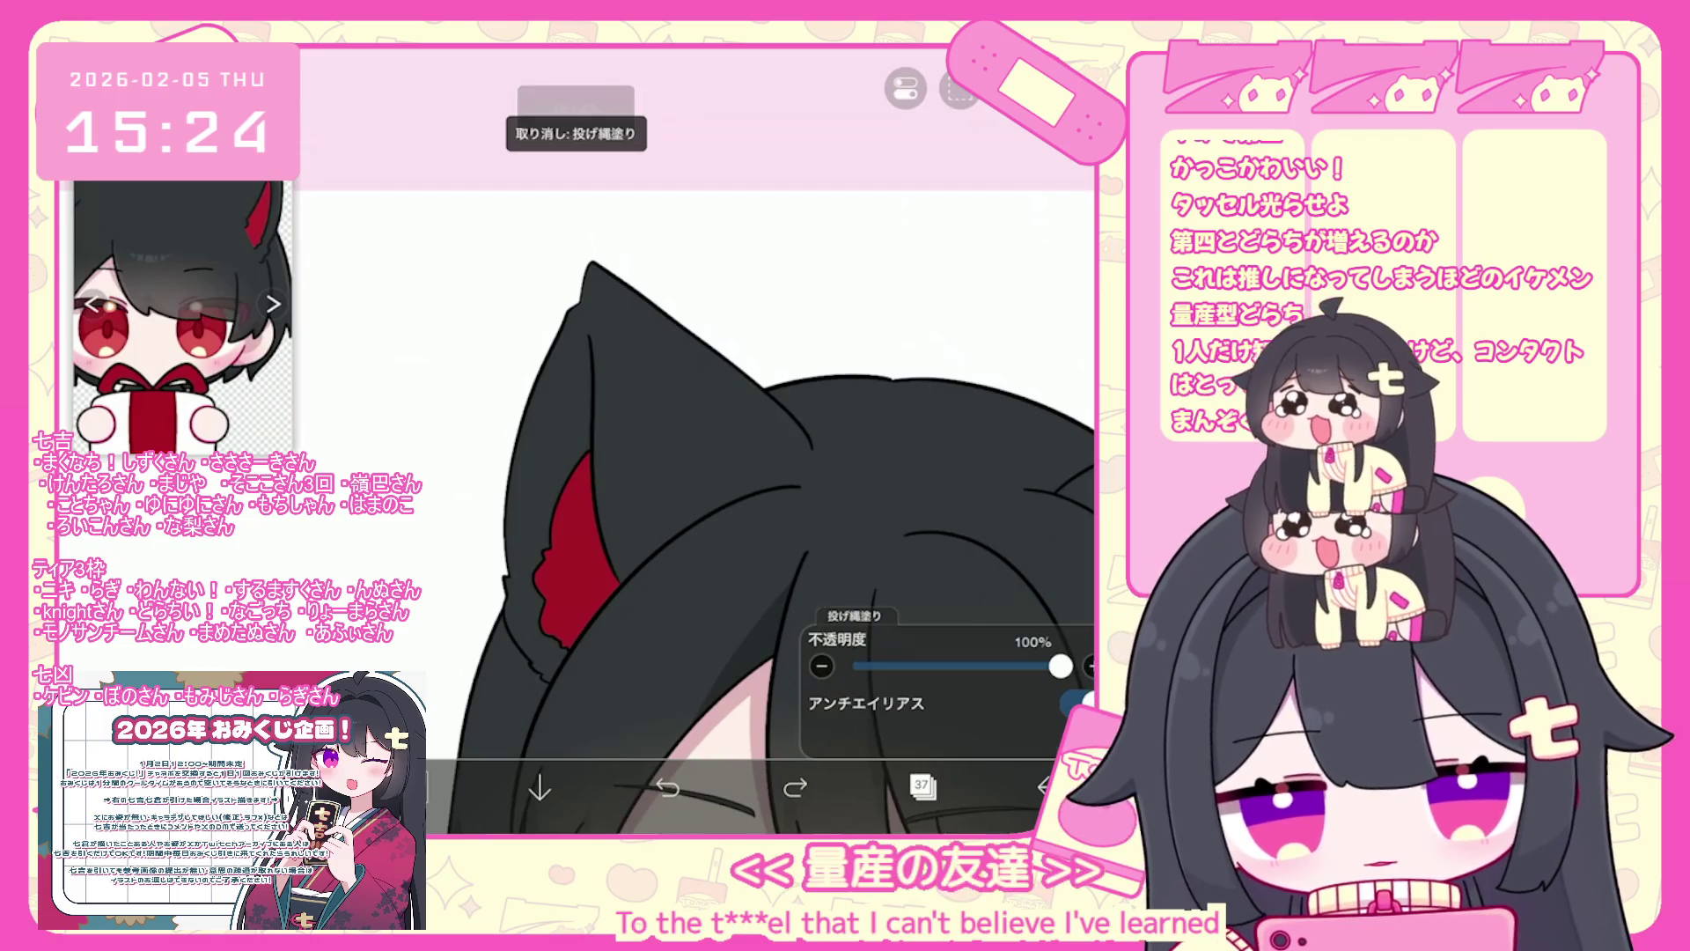
- Try a dark fill strip along the inner ear edge, then undo it
key("g")
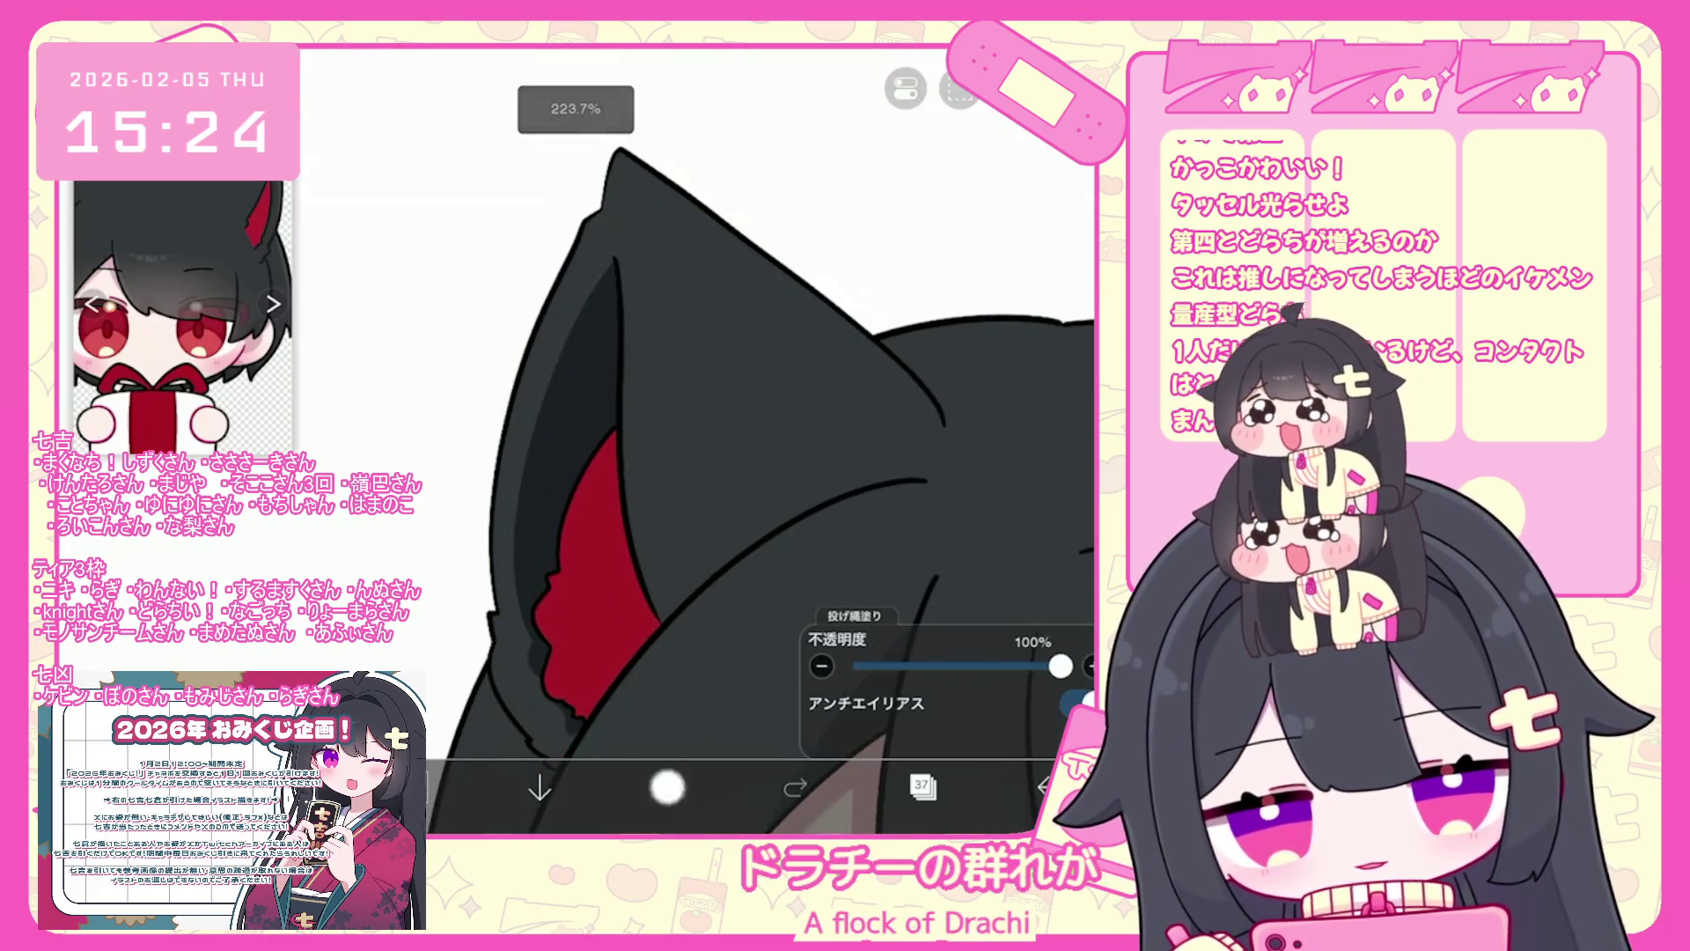
left_click_drag(537, 427, 526, 594)
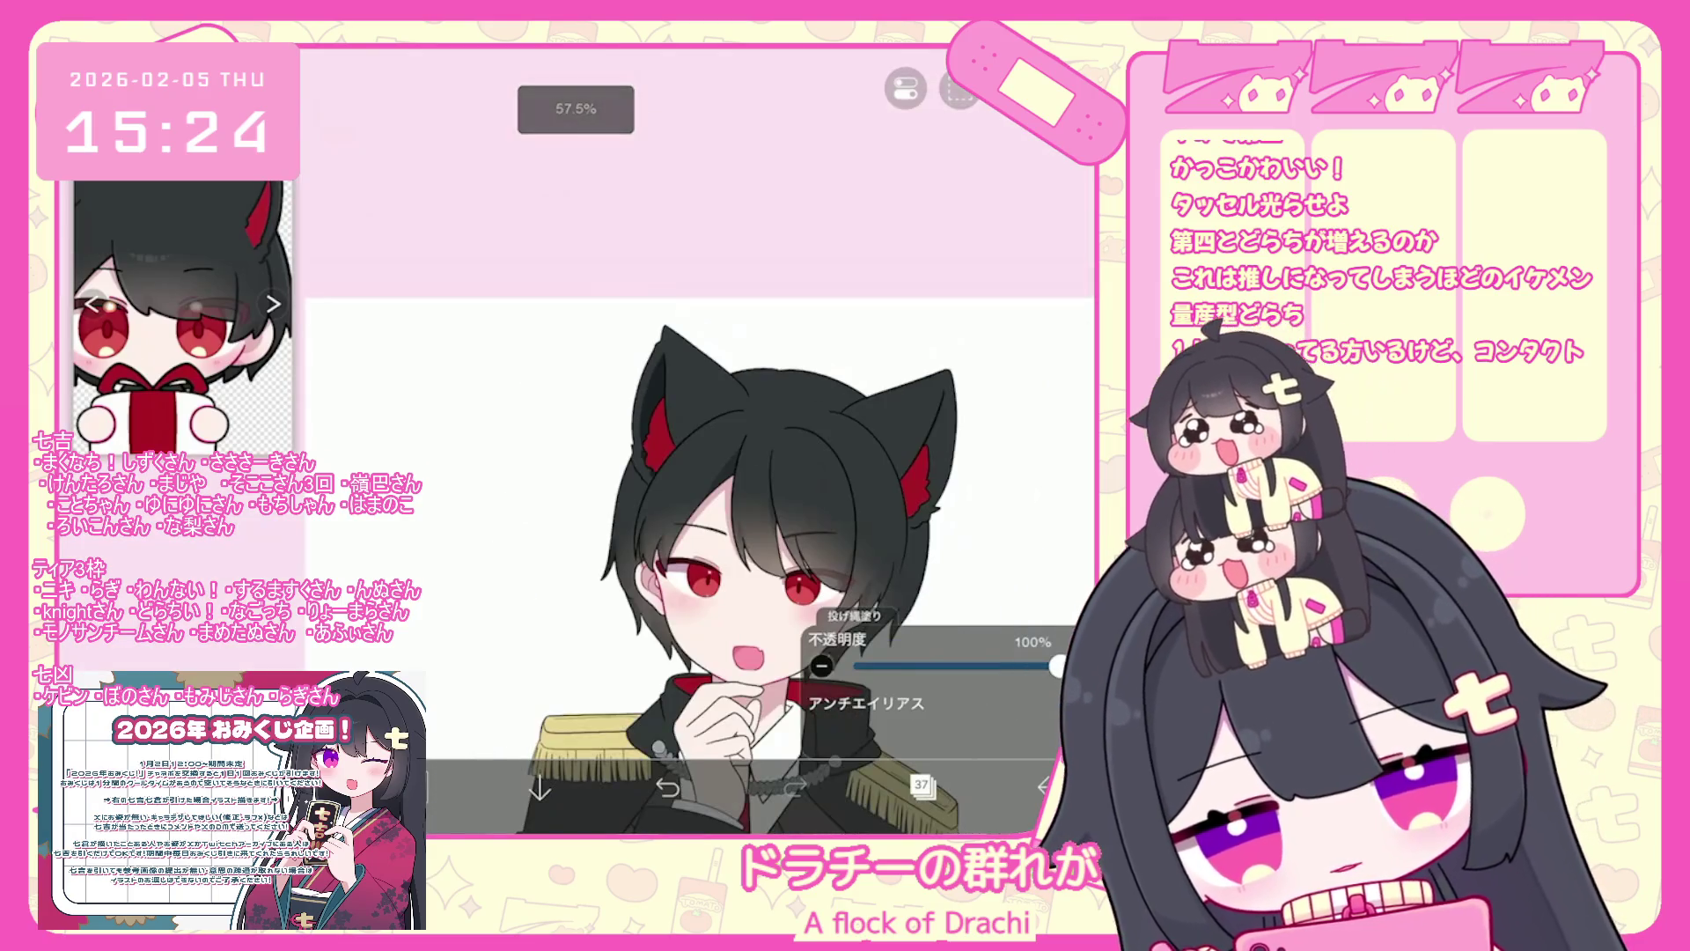
scroll(572, 396, "up", 5)
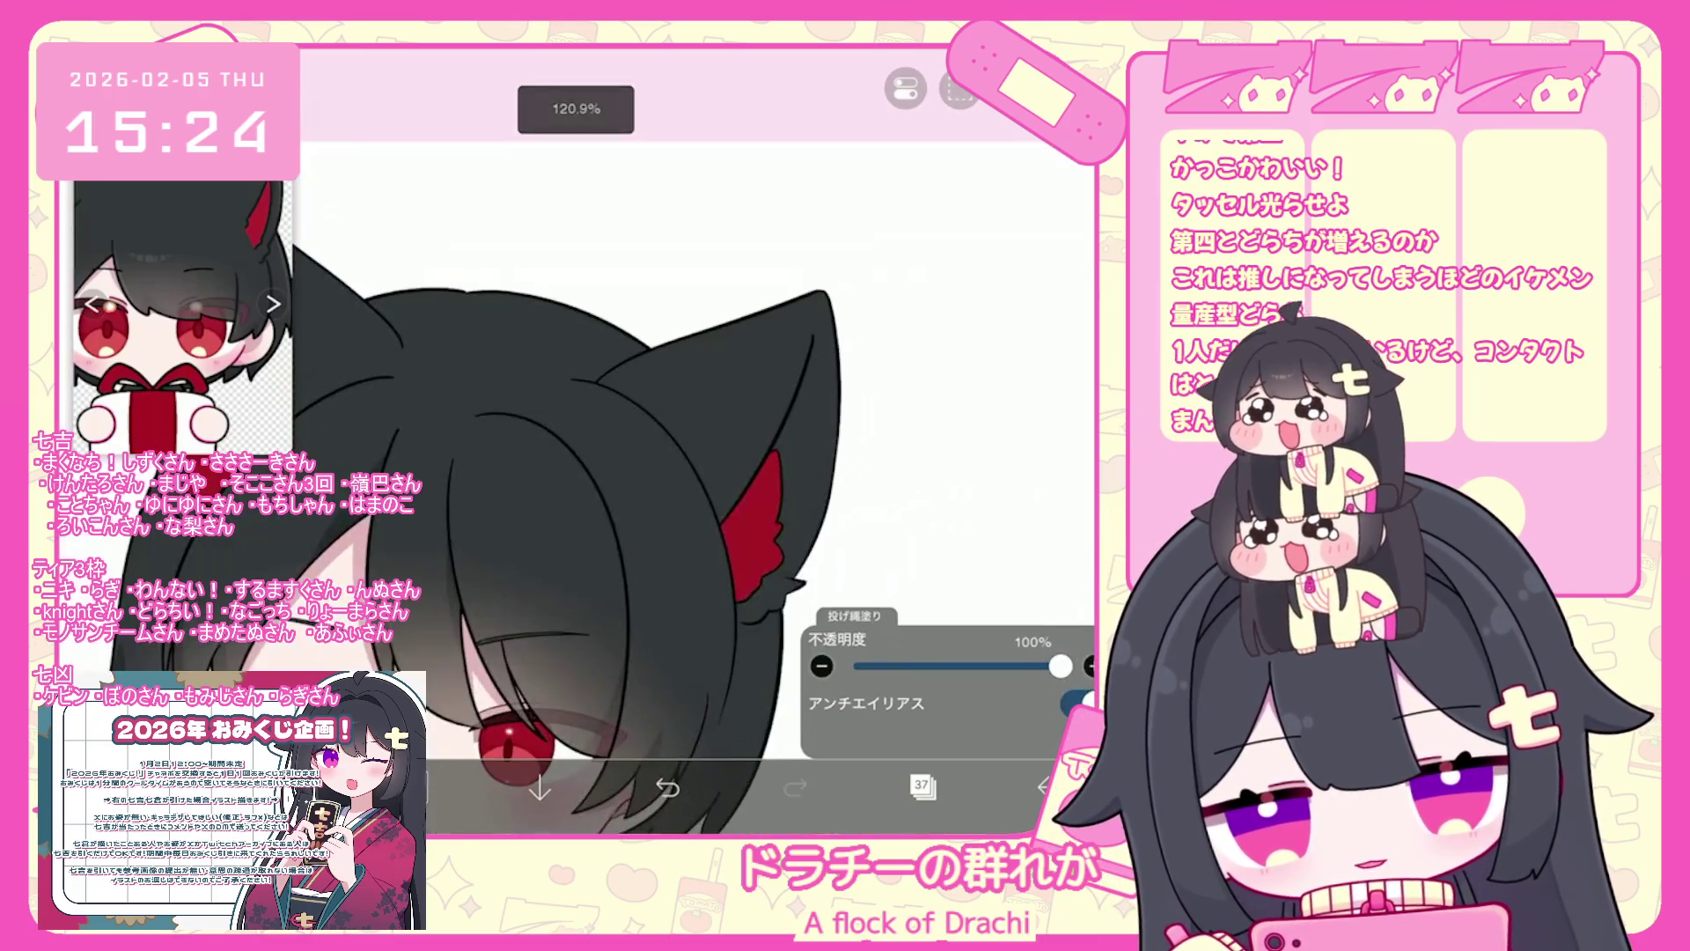
key("ctrl+z")
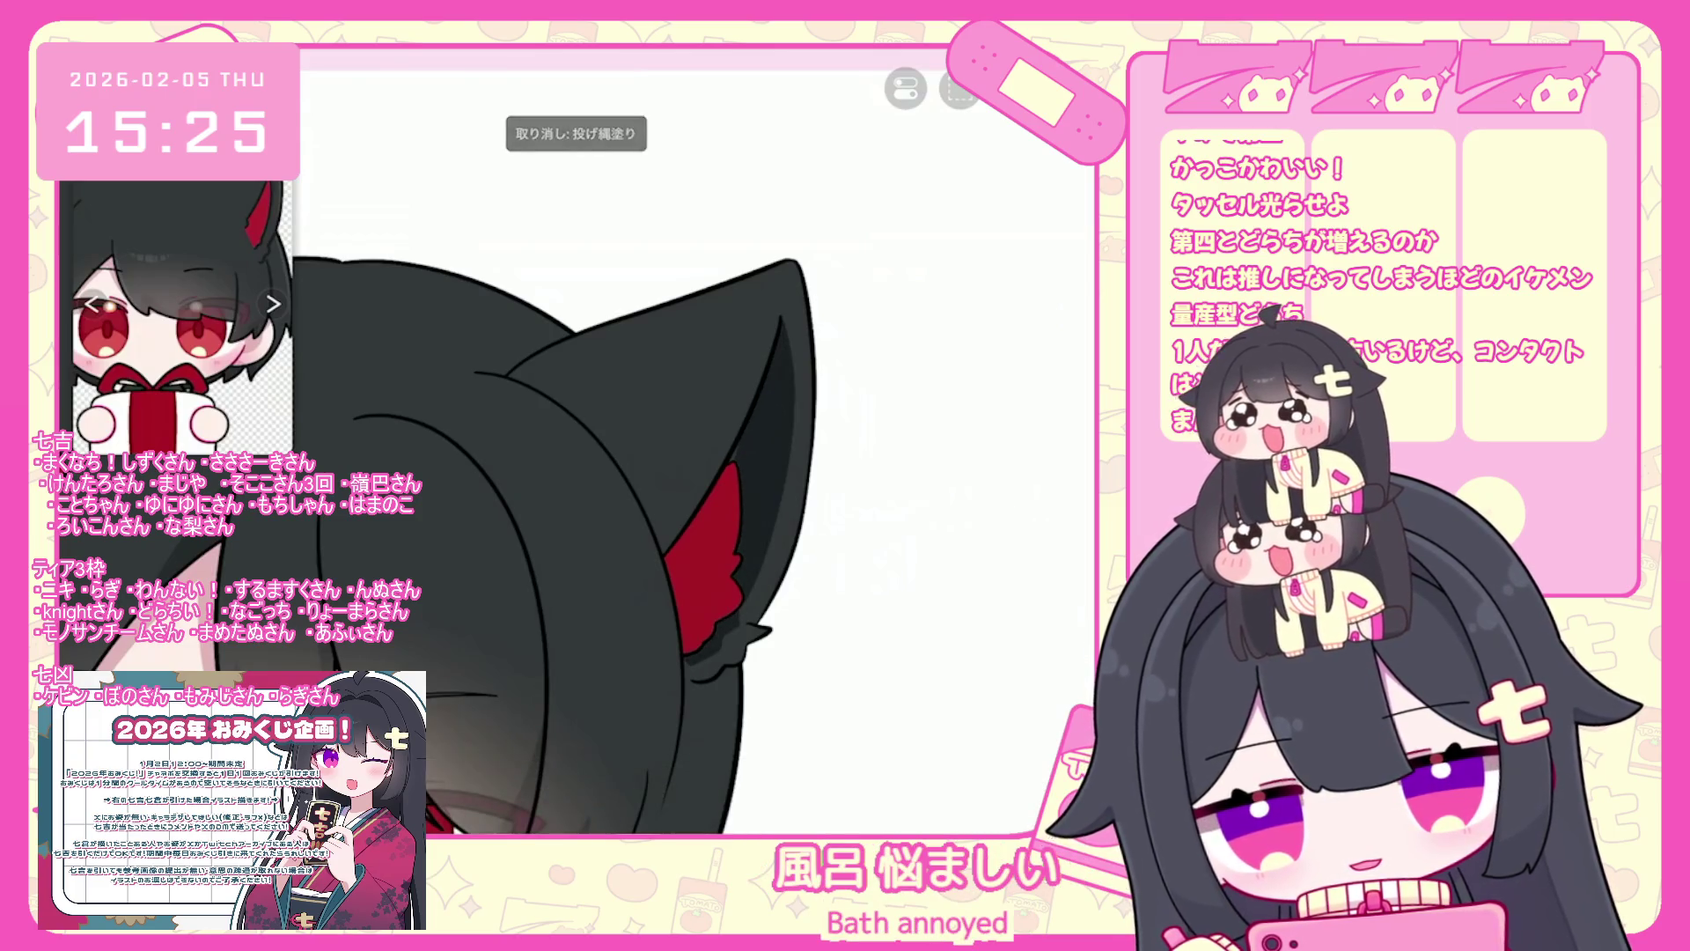
- Undo the last trial lasso fill on the hair
scroll(696, 440, "down", 2)
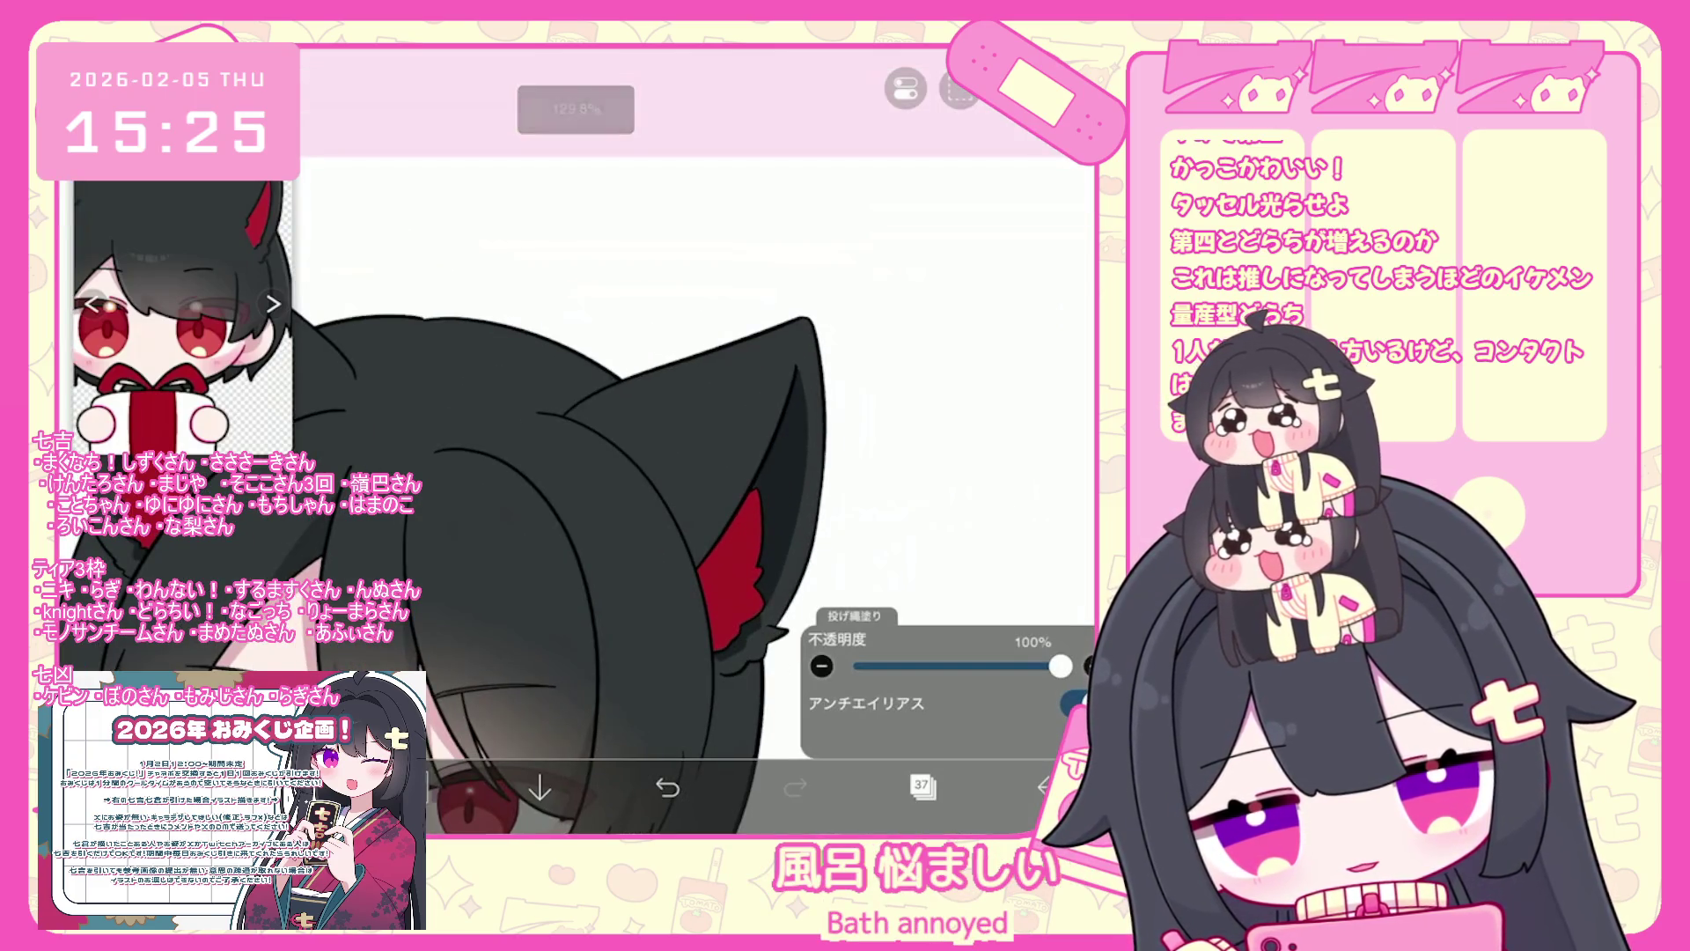
scroll(640, 572, "down", 3)
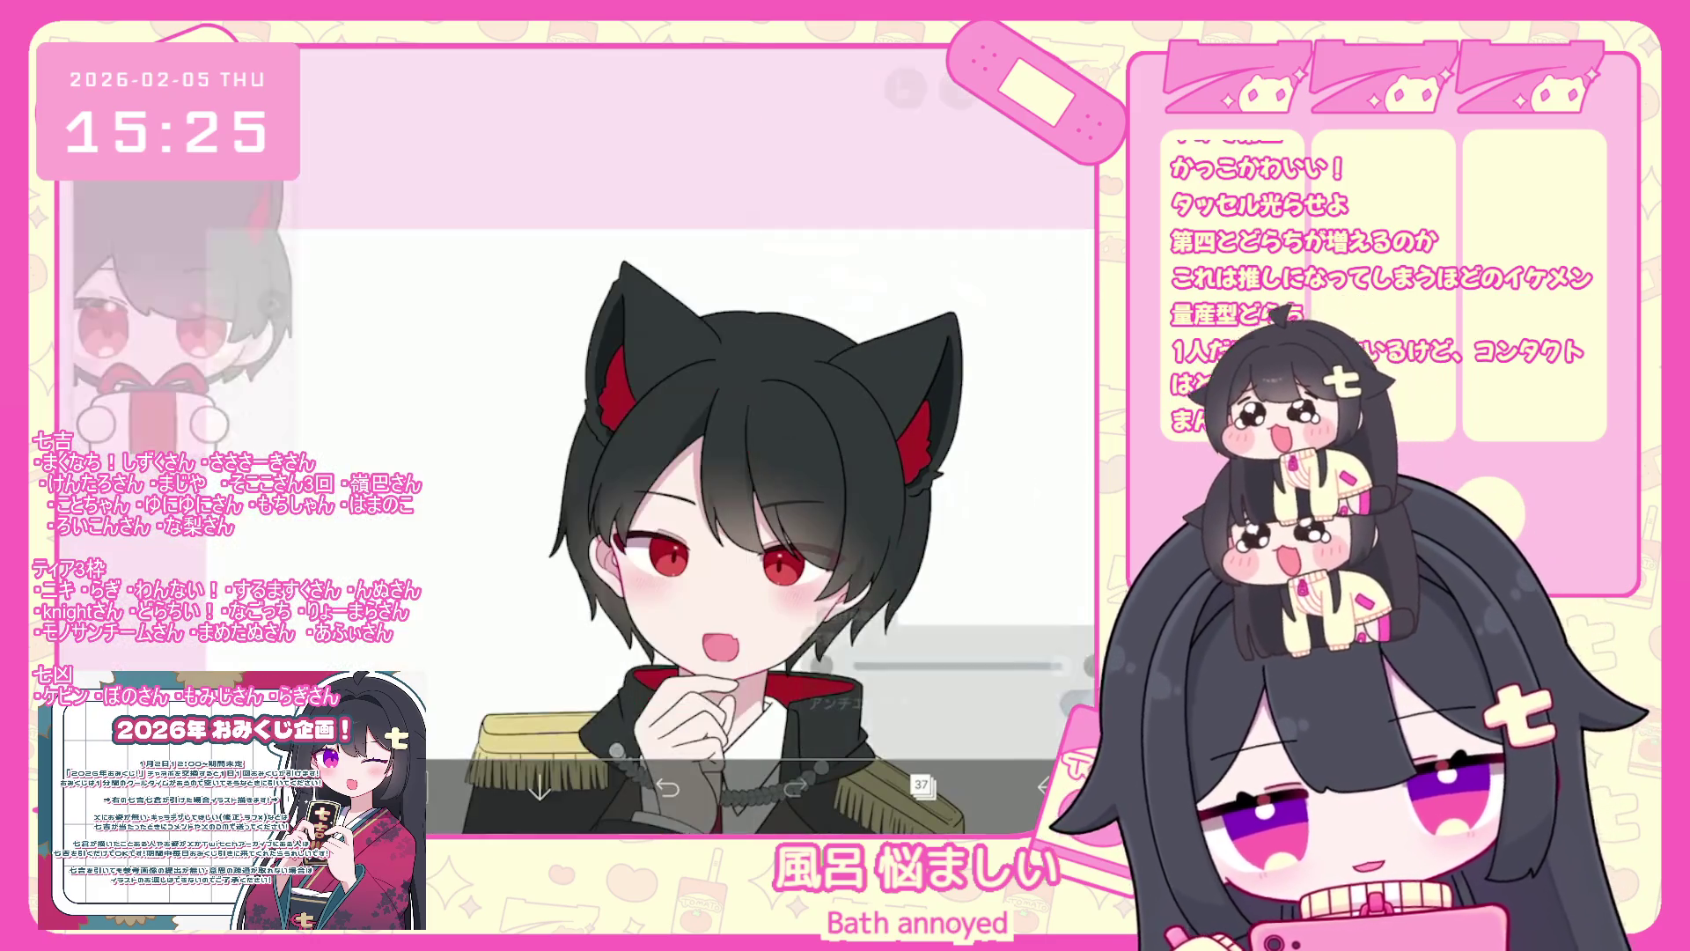
scroll(695, 440, "up", 3)
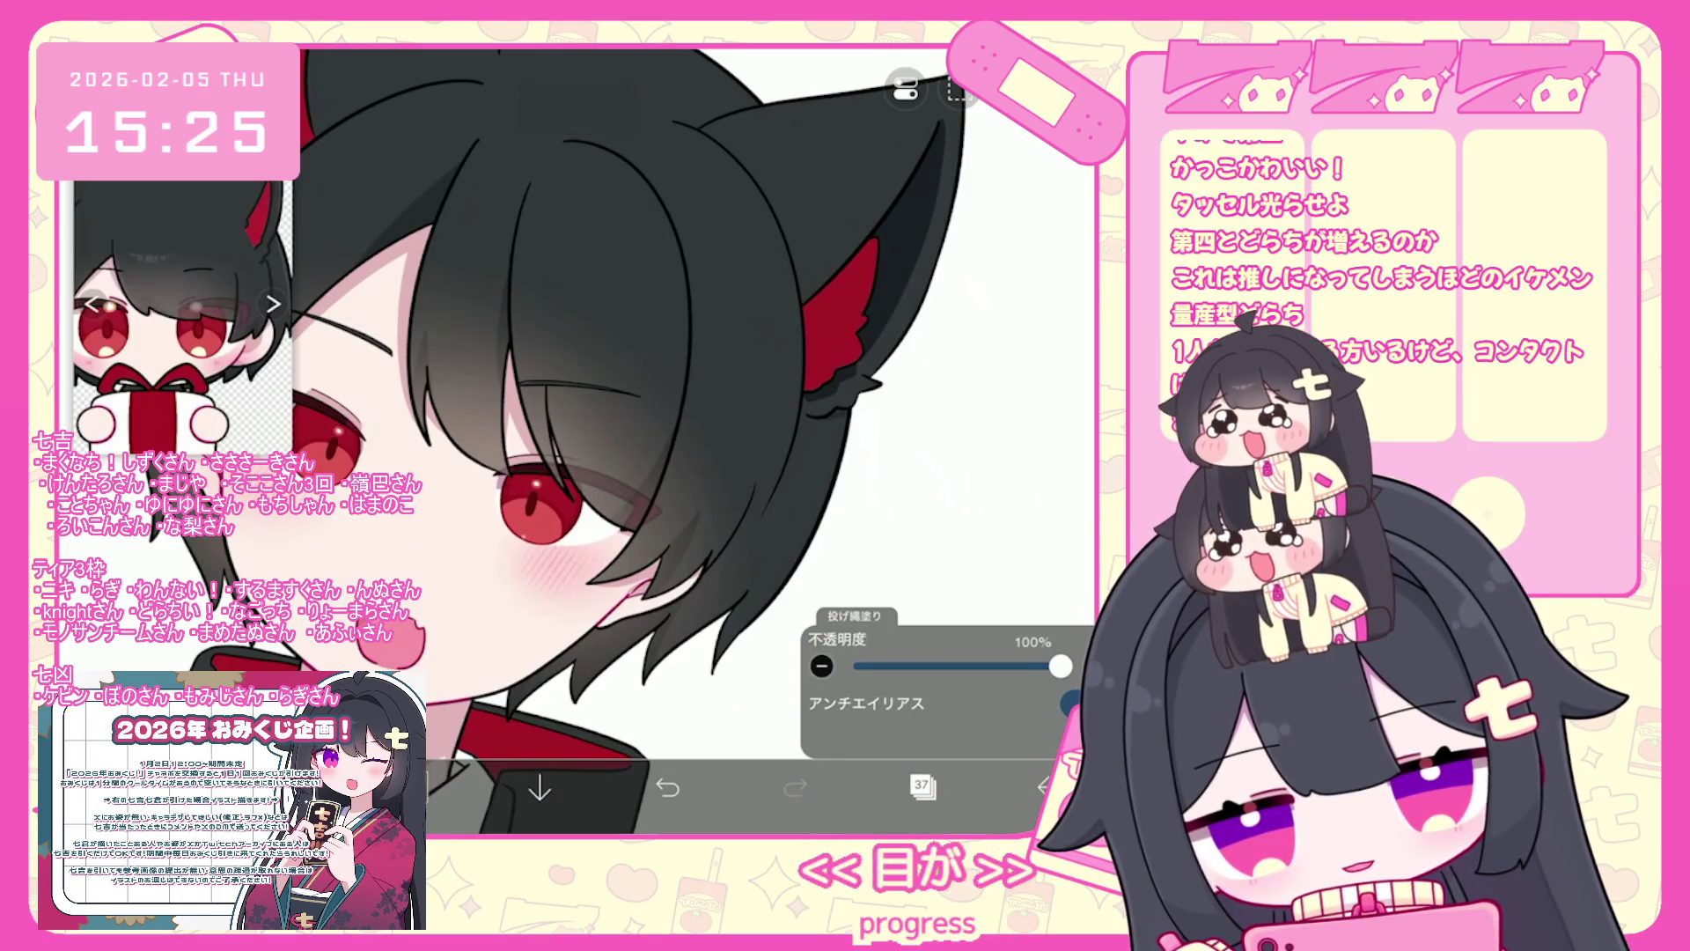
scroll(564, 441, "down", 3)
scroll(563, 440, "up", 2)
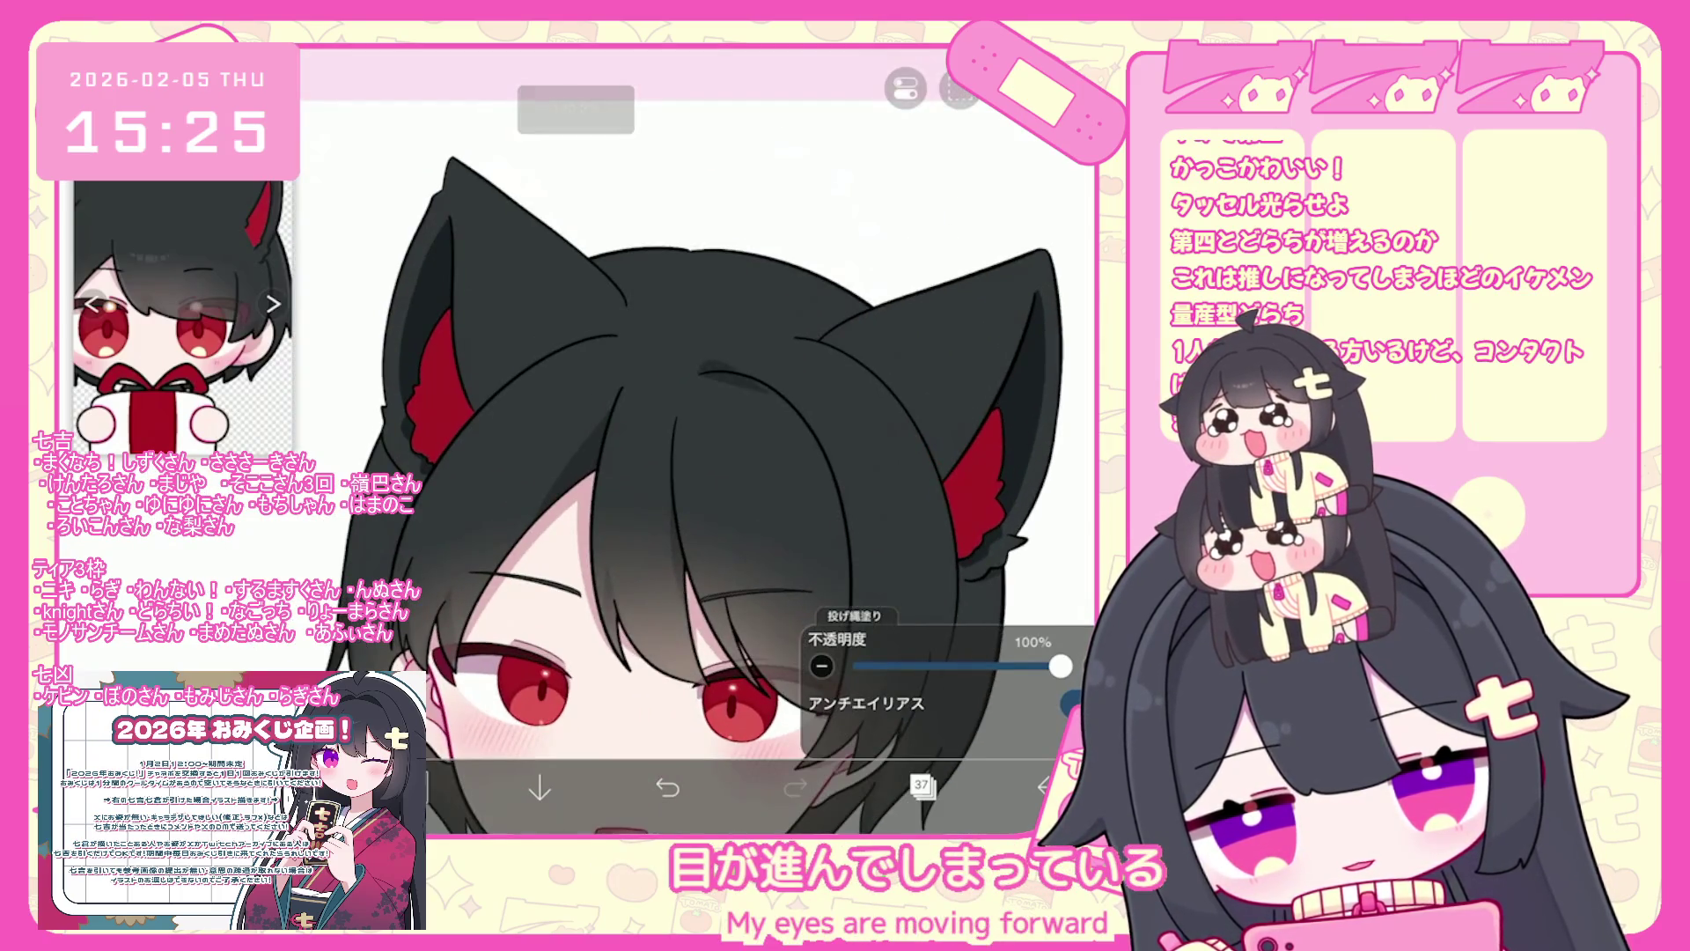
scroll(696, 440, "up", 2)
key("ctrl+z")
scroll(695, 440, "up", 2)
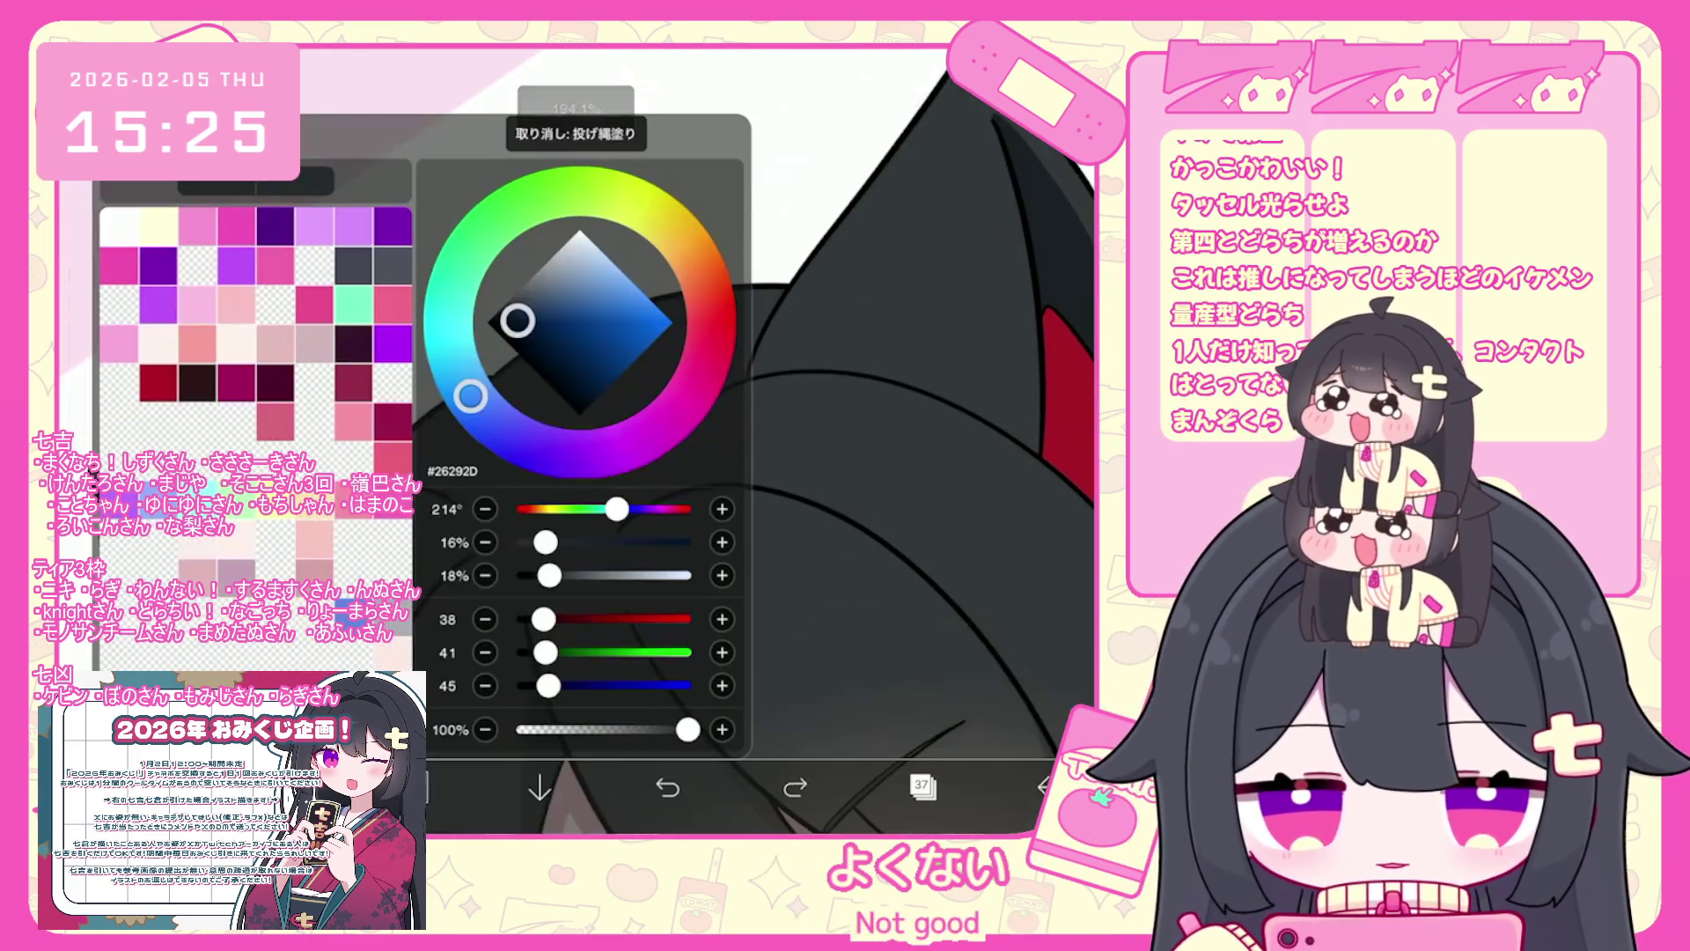
scroll(695, 440, "up", 2)
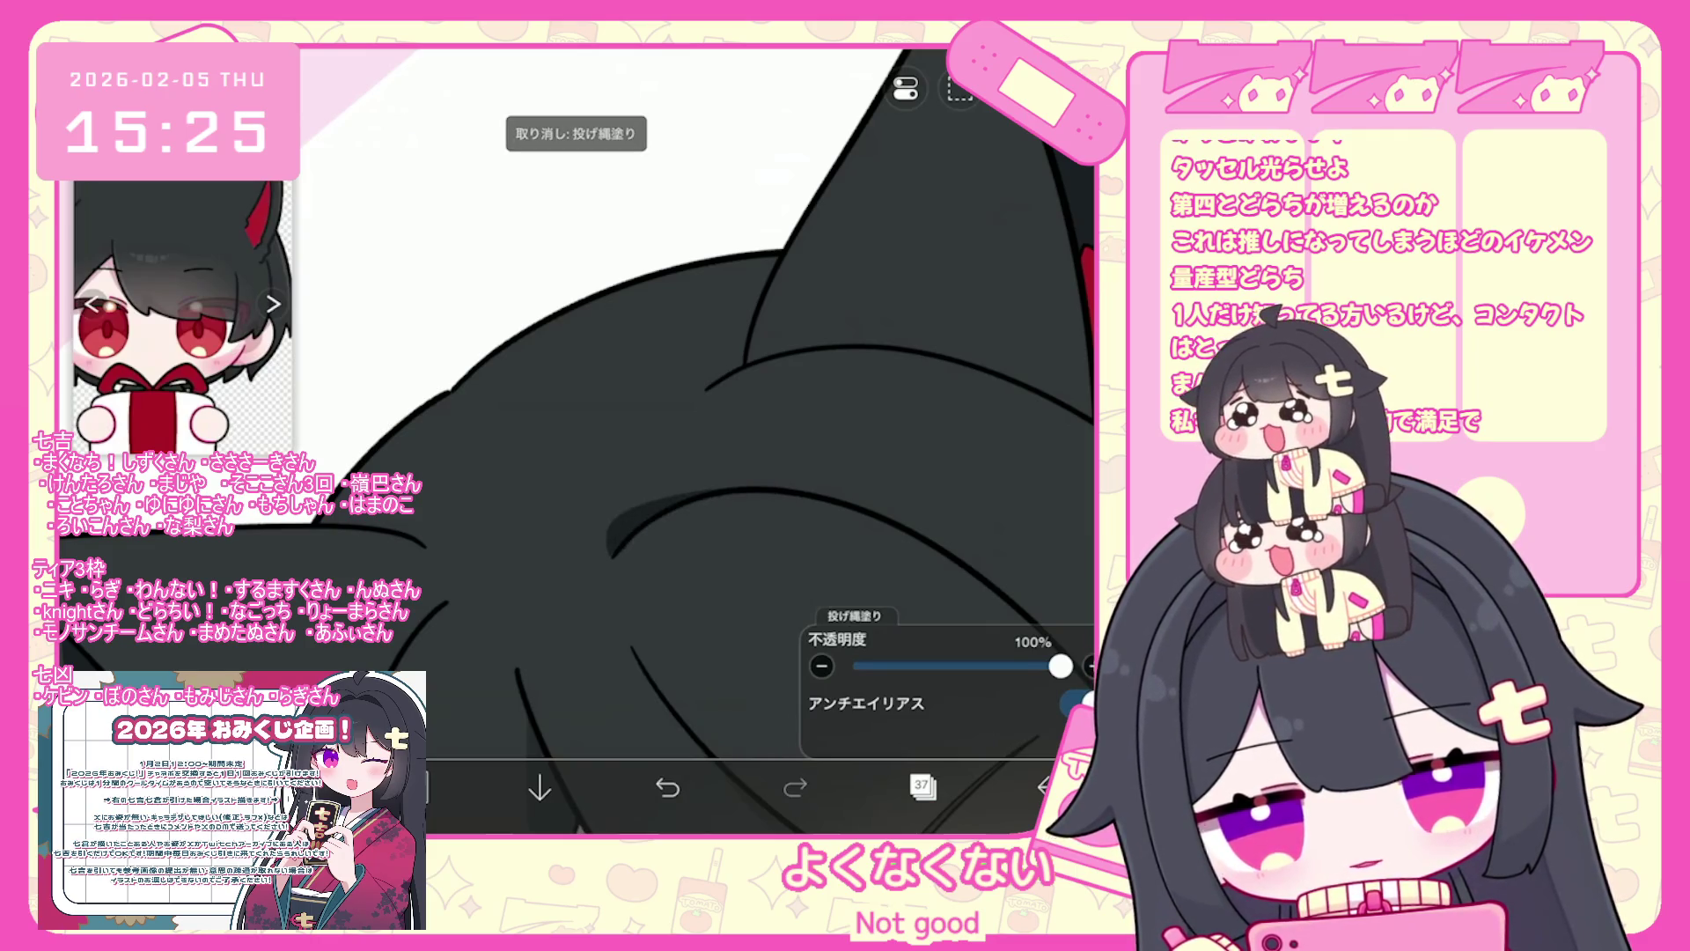
scroll(616, 352, "up", 2)
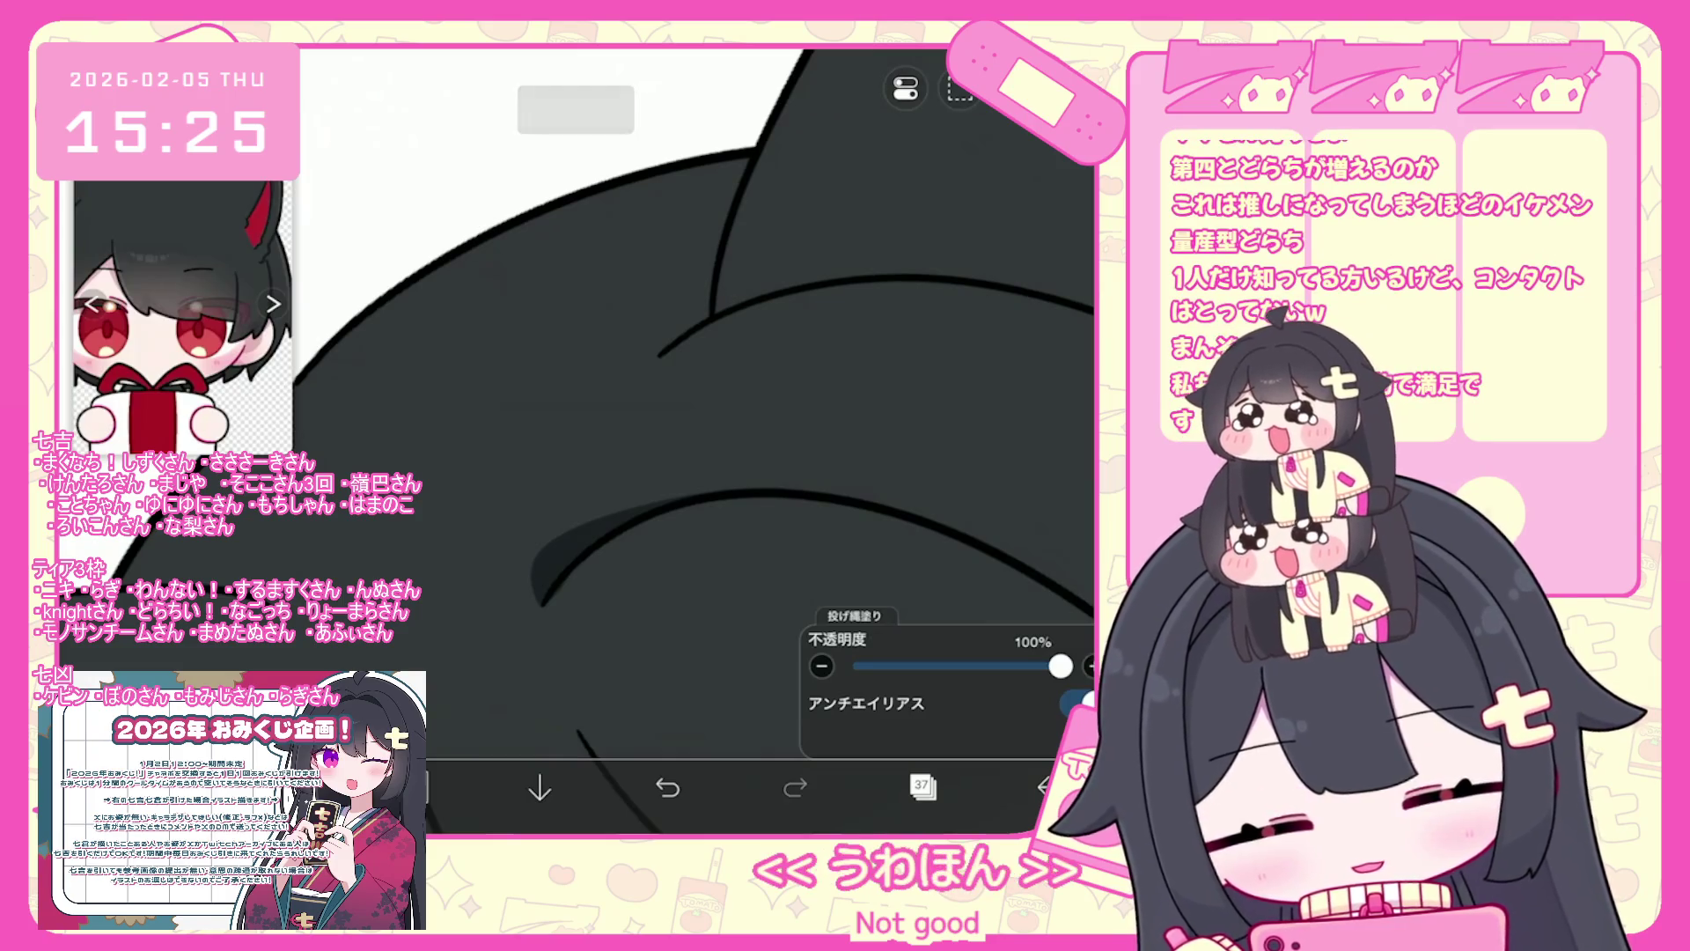
scroll(695, 440, "down", 5)
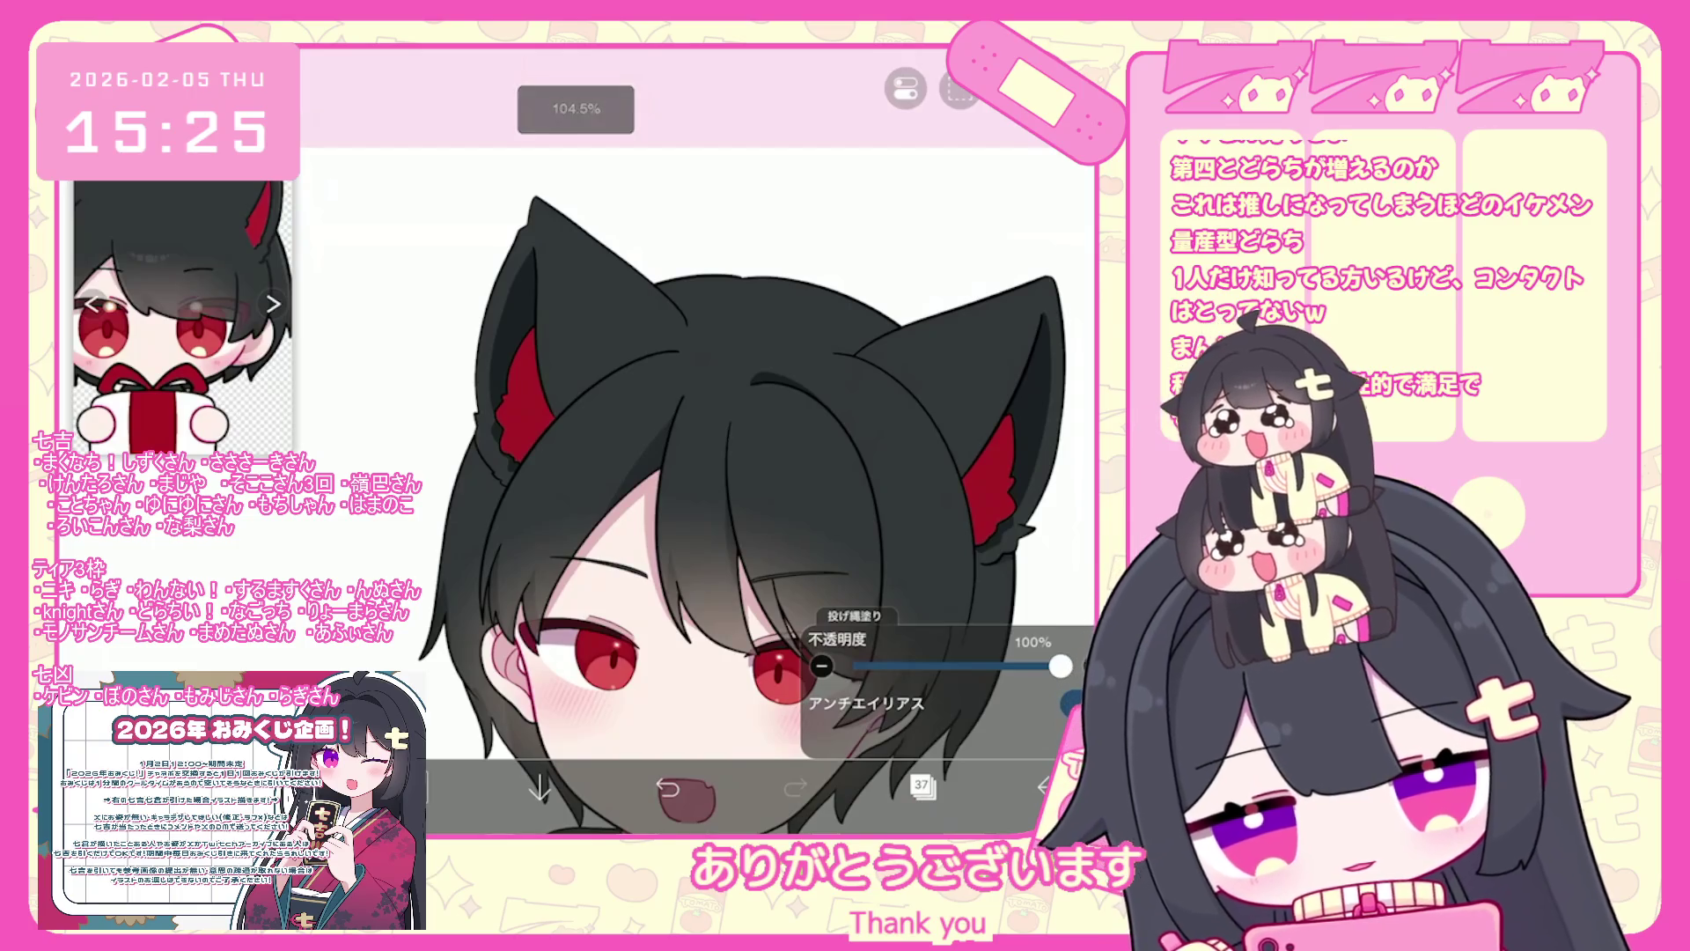
scroll(696, 440, "down", 4)
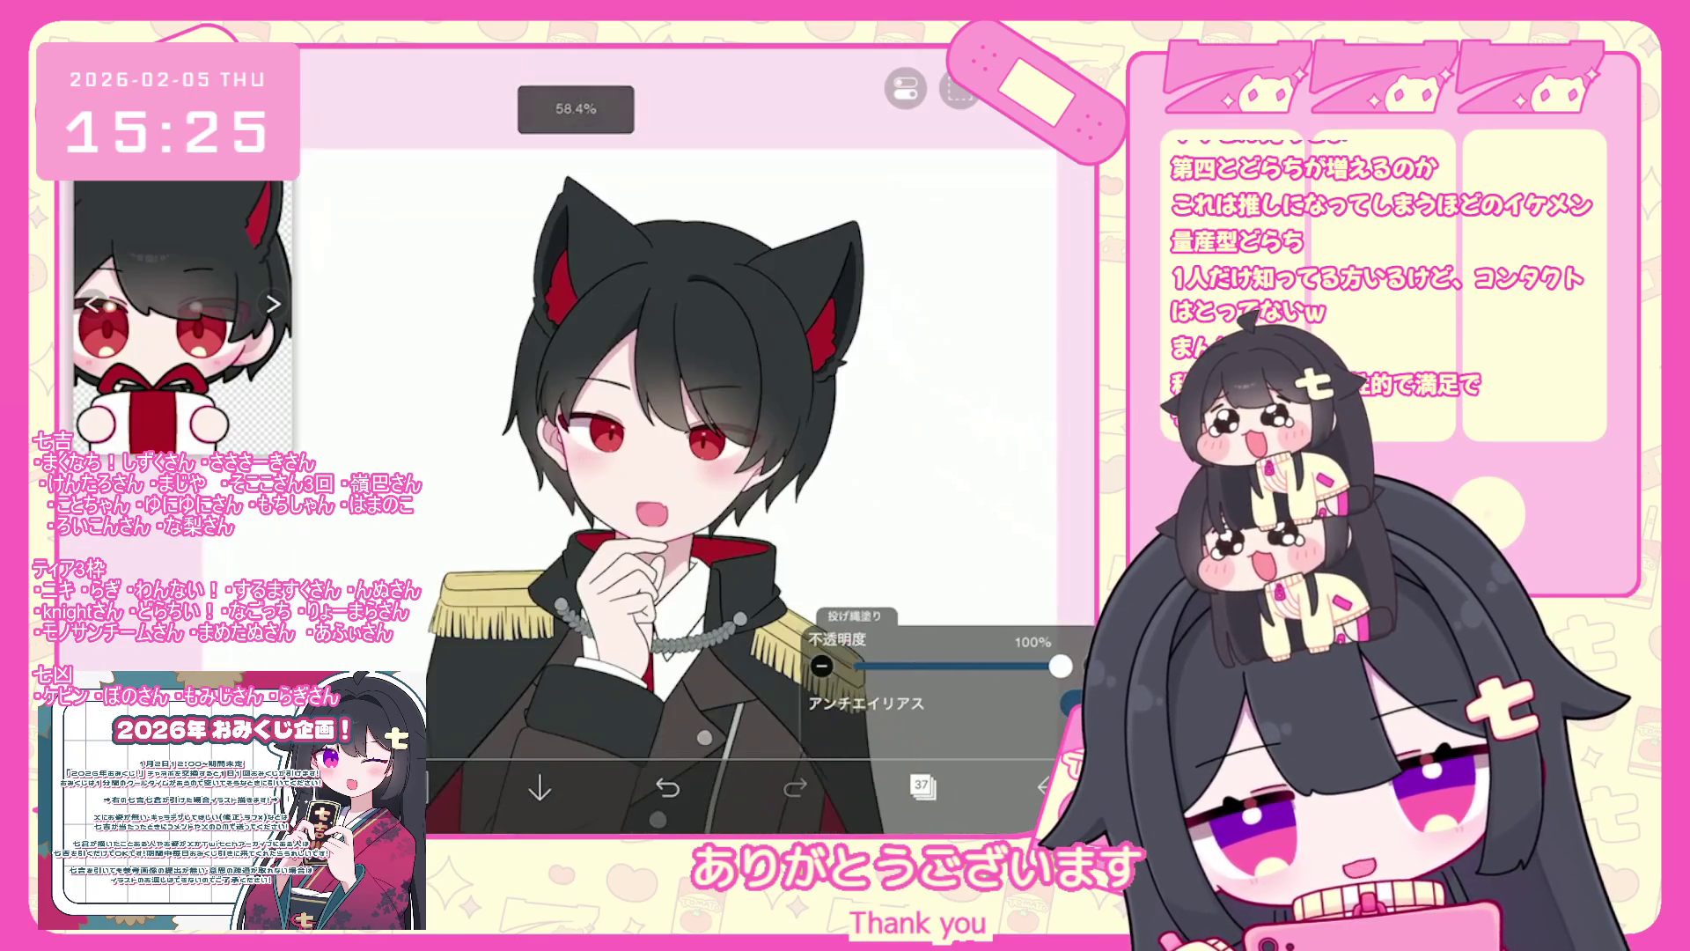
- Select layer 38 and set the drawing colour to blue-grey #545D66
left_click(922, 786)
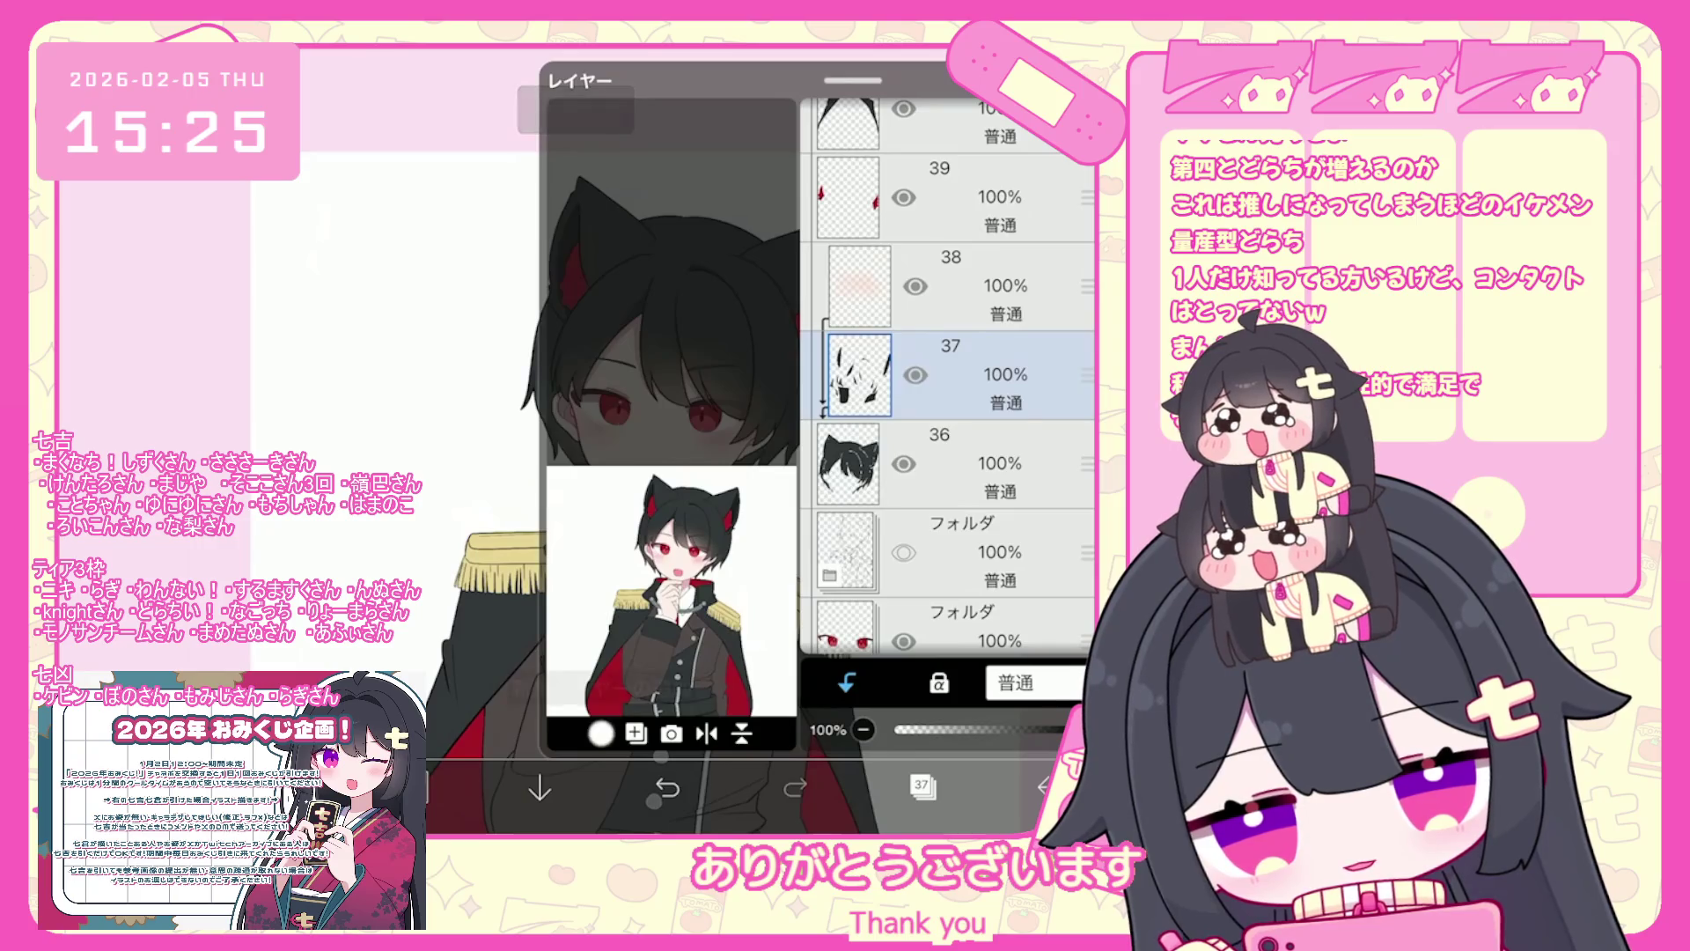
left_click(950, 286)
left_click(601, 733)
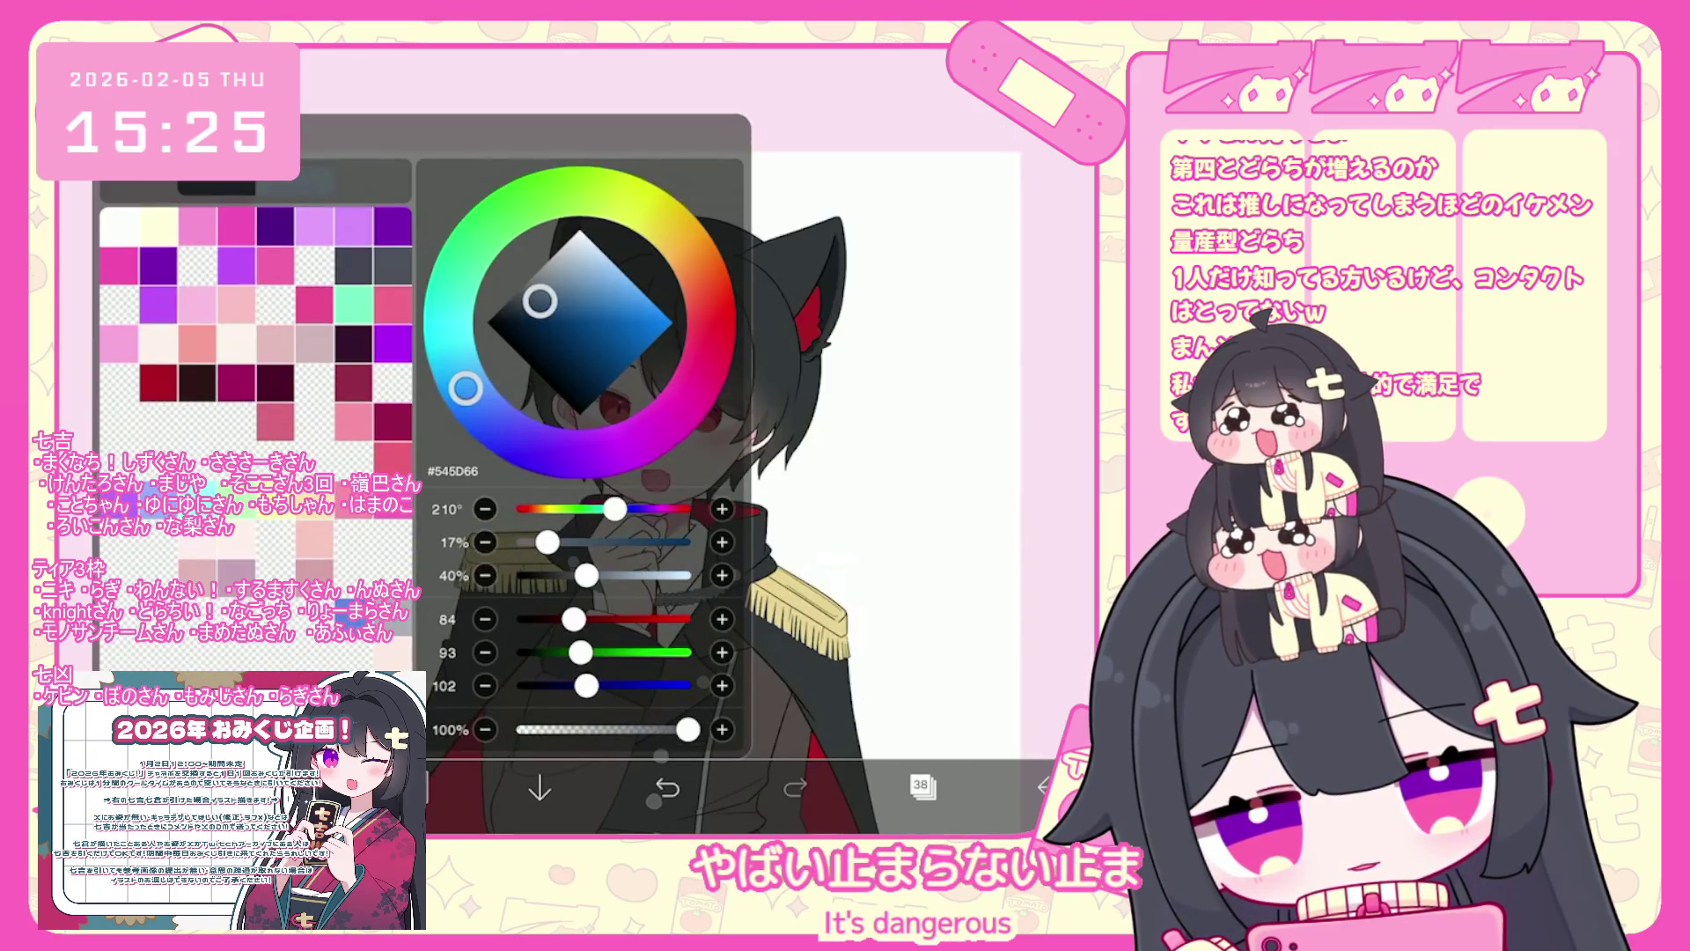
- Switch to a different brush from the brush list
left_click(378, 786)
scroll(246, 352, "down", 3)
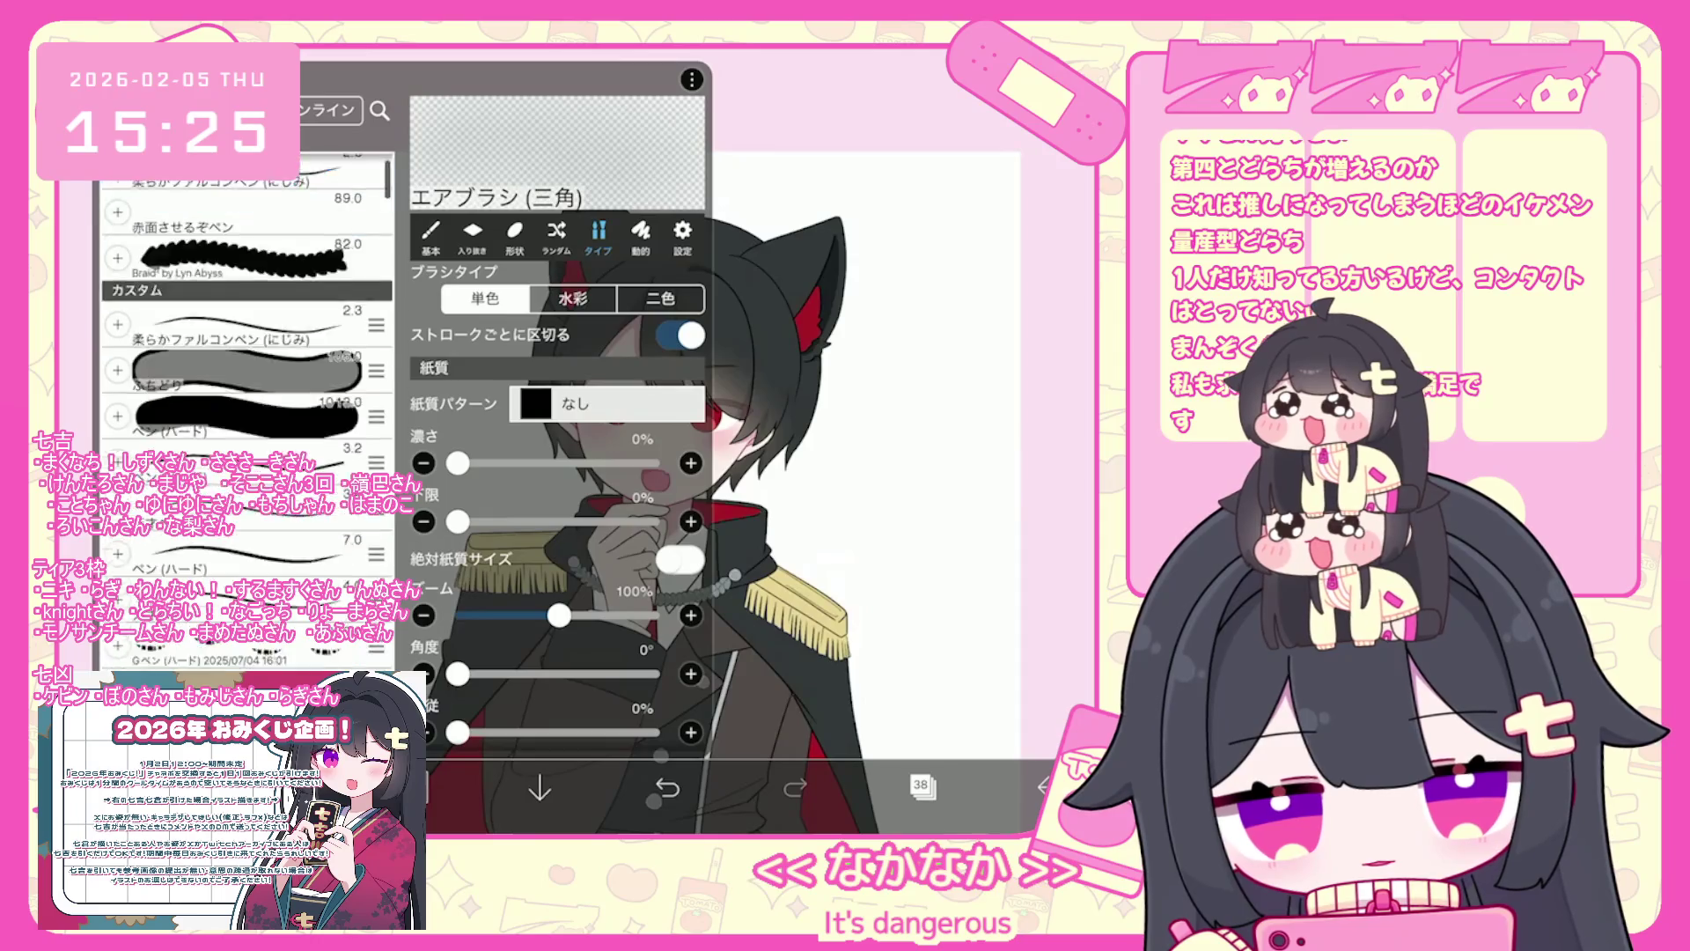
left_click(247, 264)
left_click(880, 440)
scroll(660, 440, "up", 3)
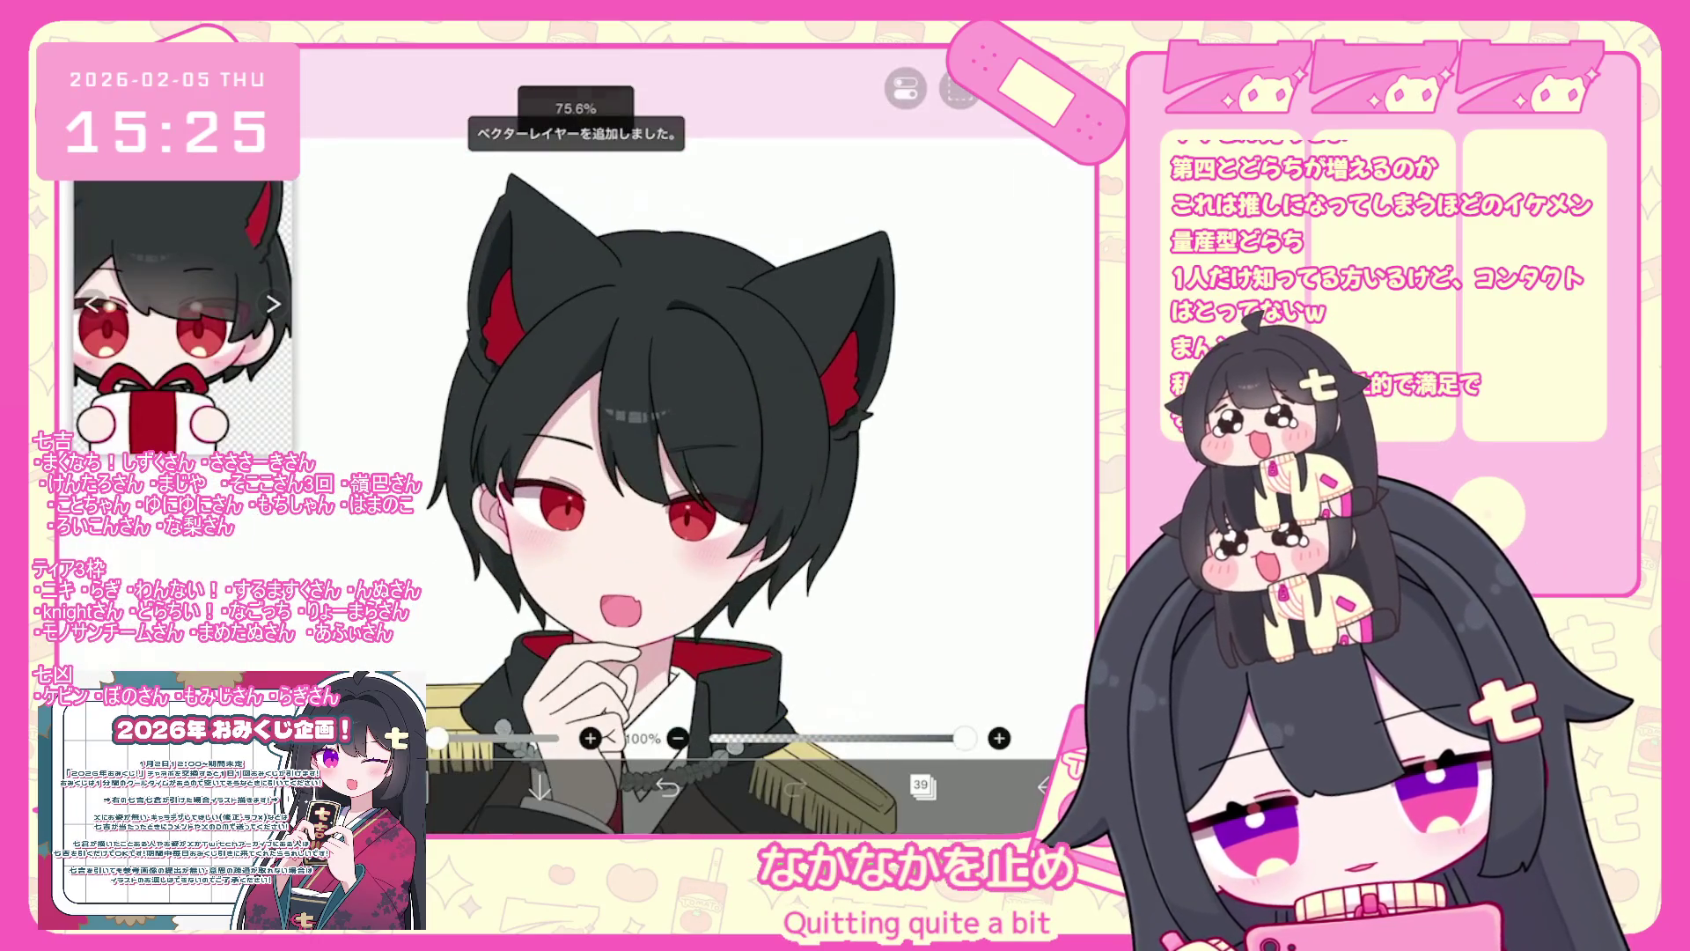
- Shift and tilt the clip shape on layer 39 onto the bangs and commit
left_click(922, 786)
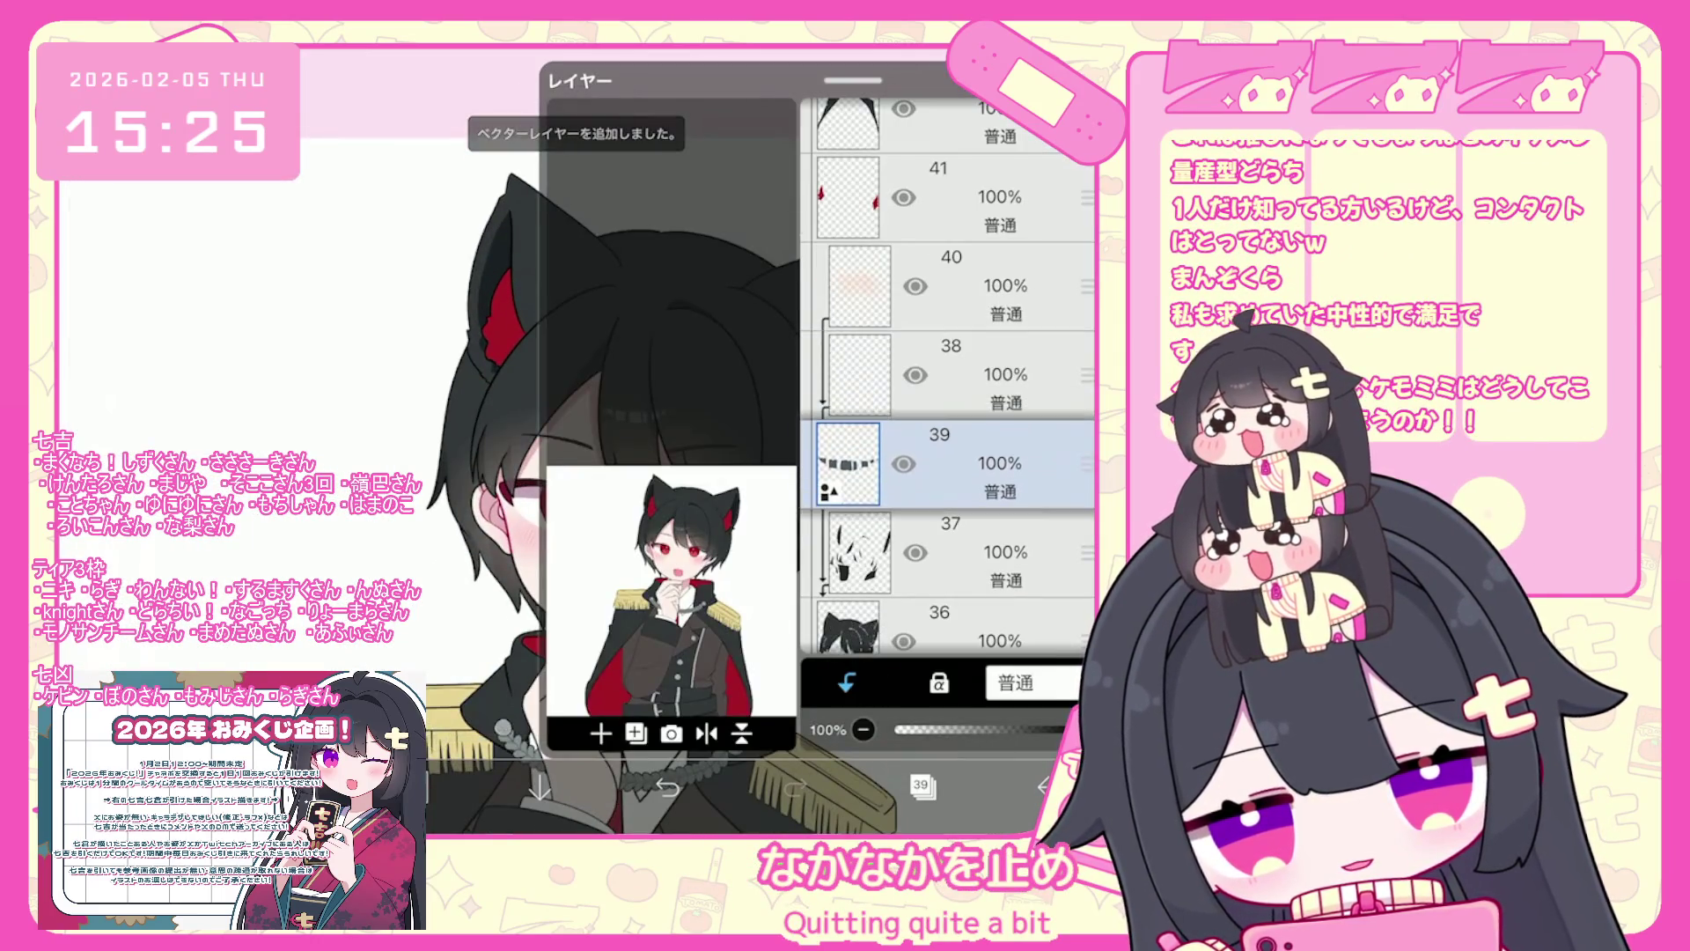
key("ctrl+t")
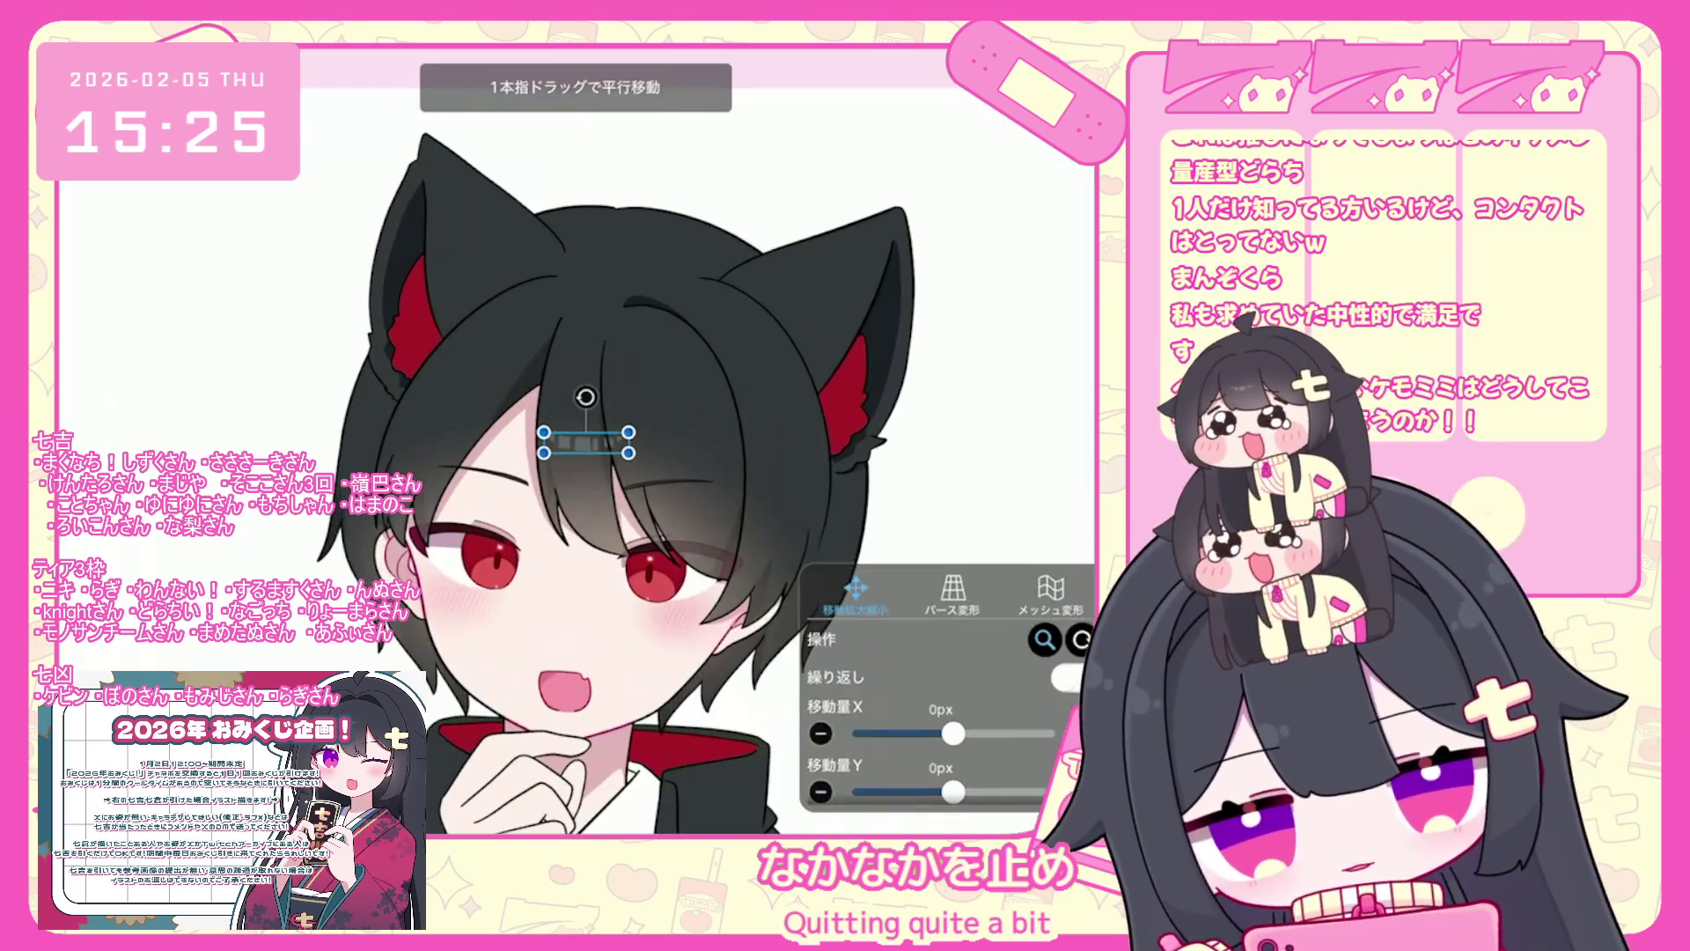
left_click_drag(587, 397, 599, 389)
key("Return")
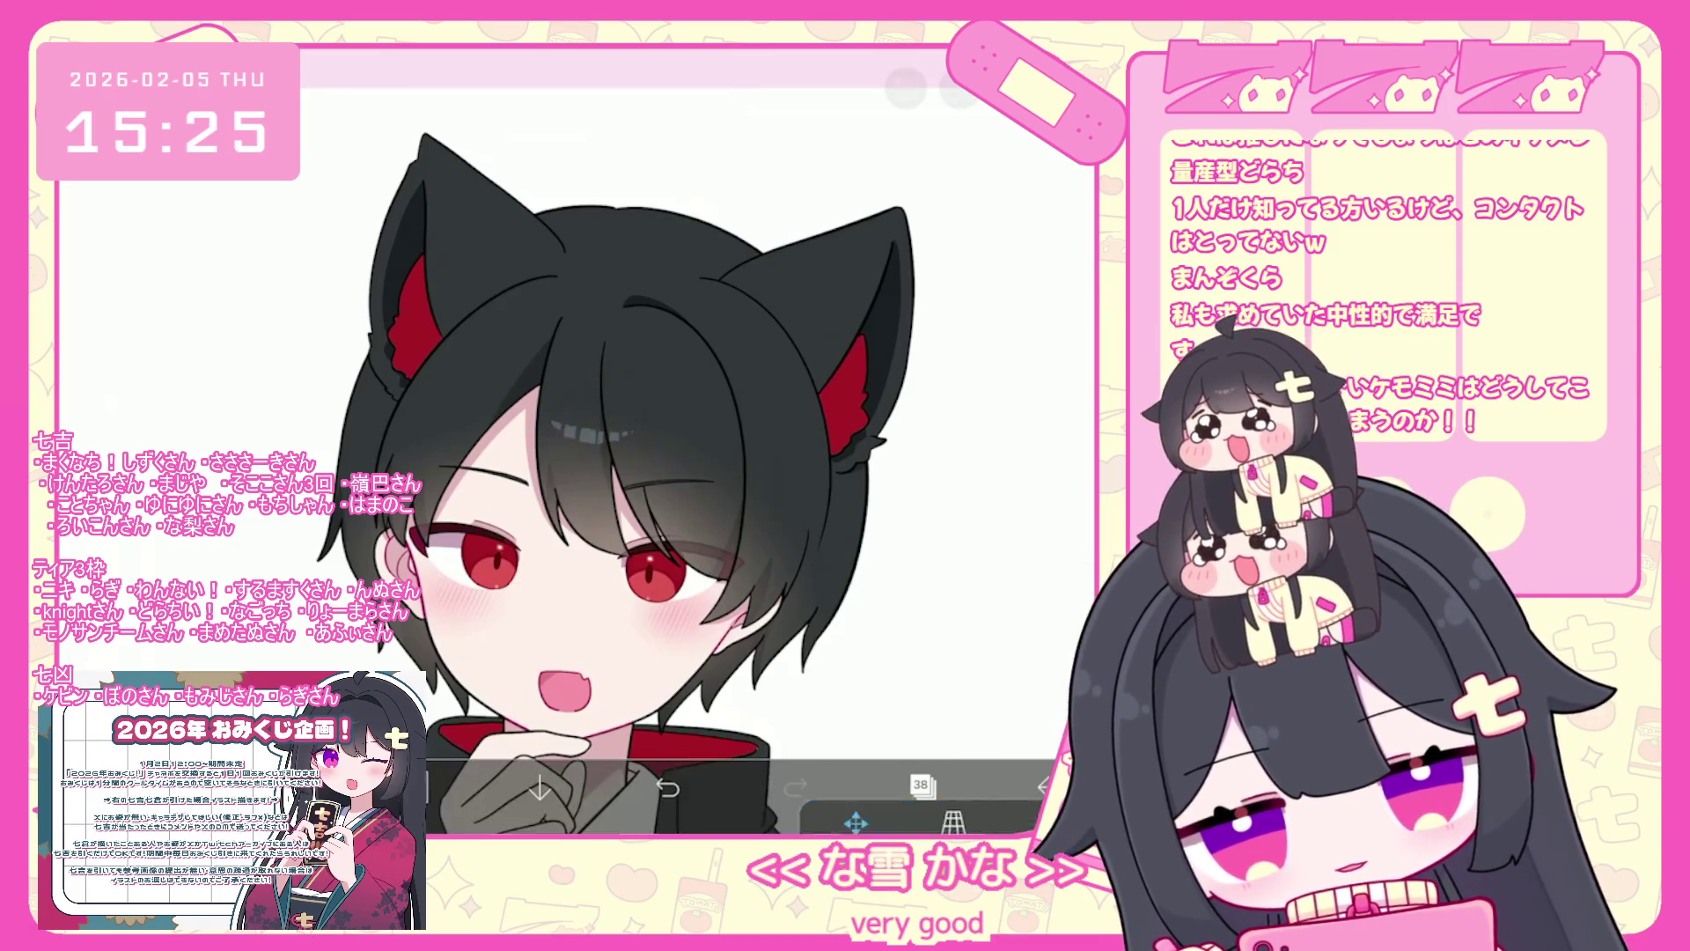
scroll(643, 519, "down", 3)
left_click(920, 784)
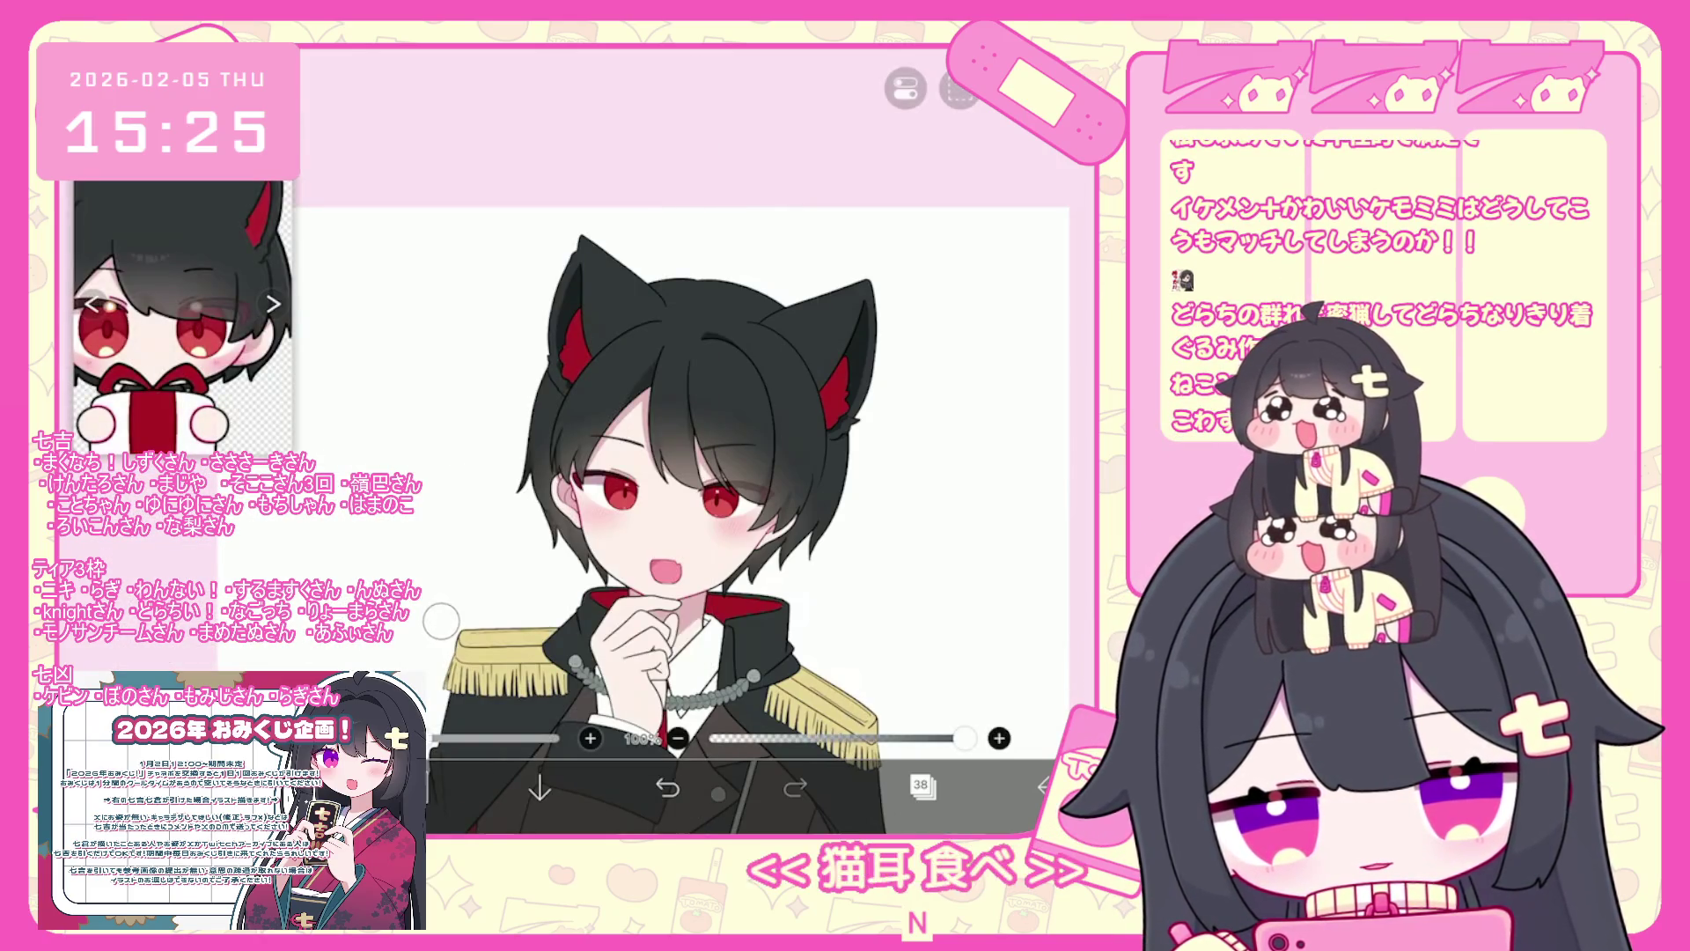
- Move the clip on the bangs further left and up
scroll(753, 378, "up", 5)
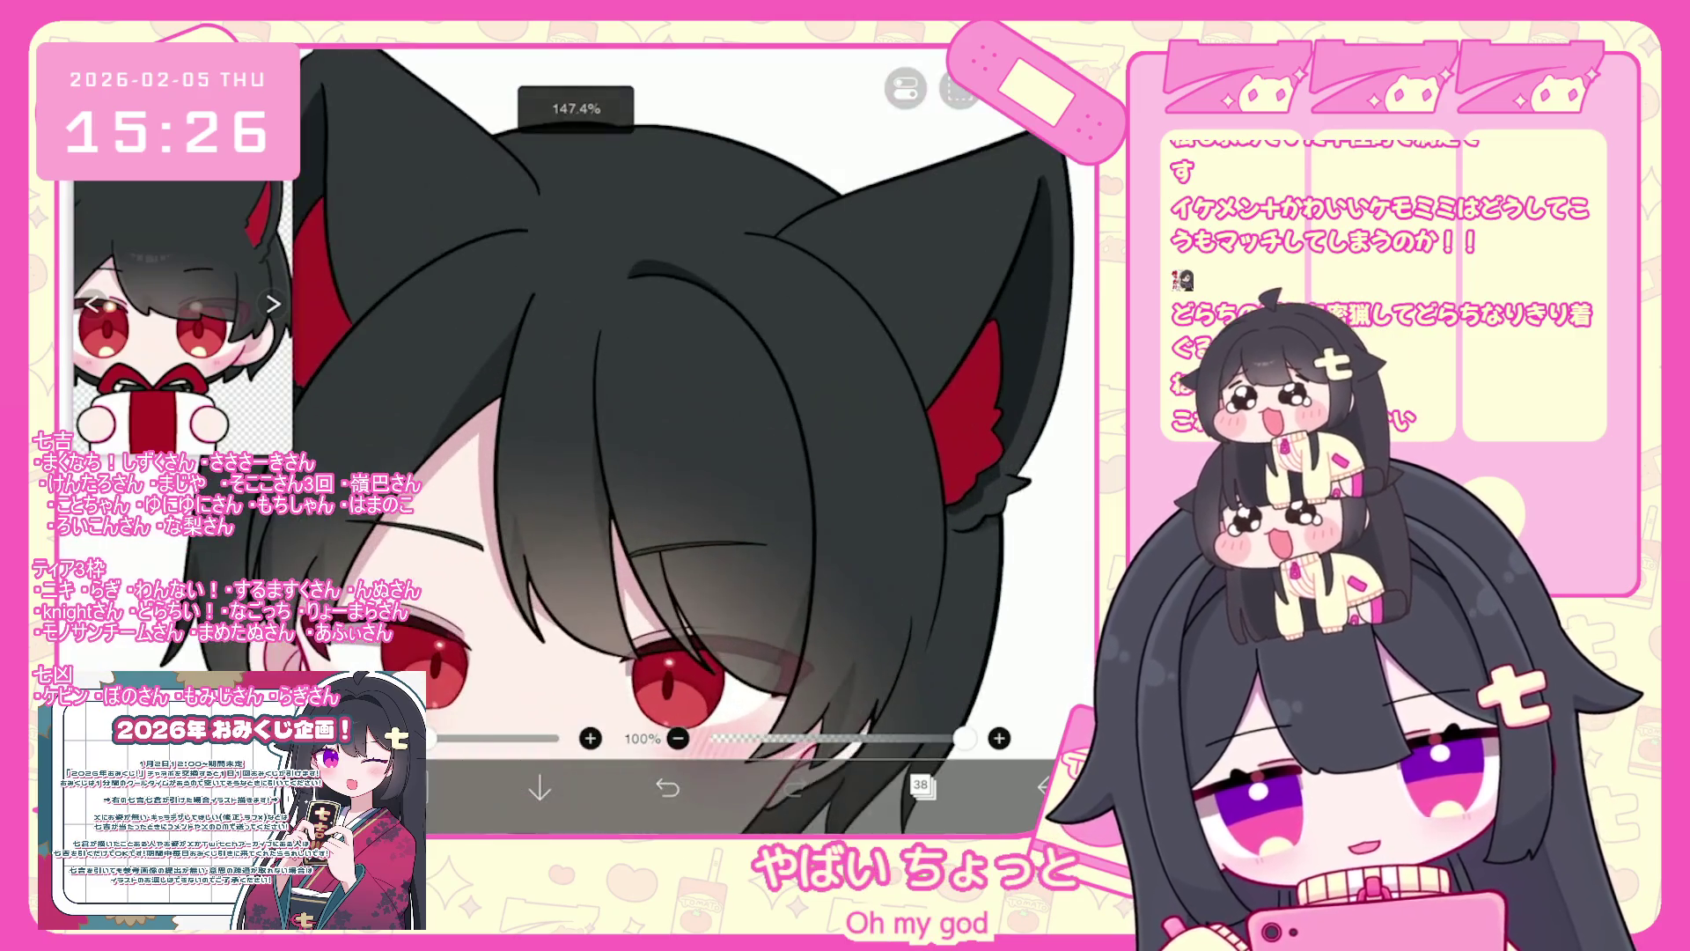
scroll(696, 440, "up", 2)
key("ctrl+t")
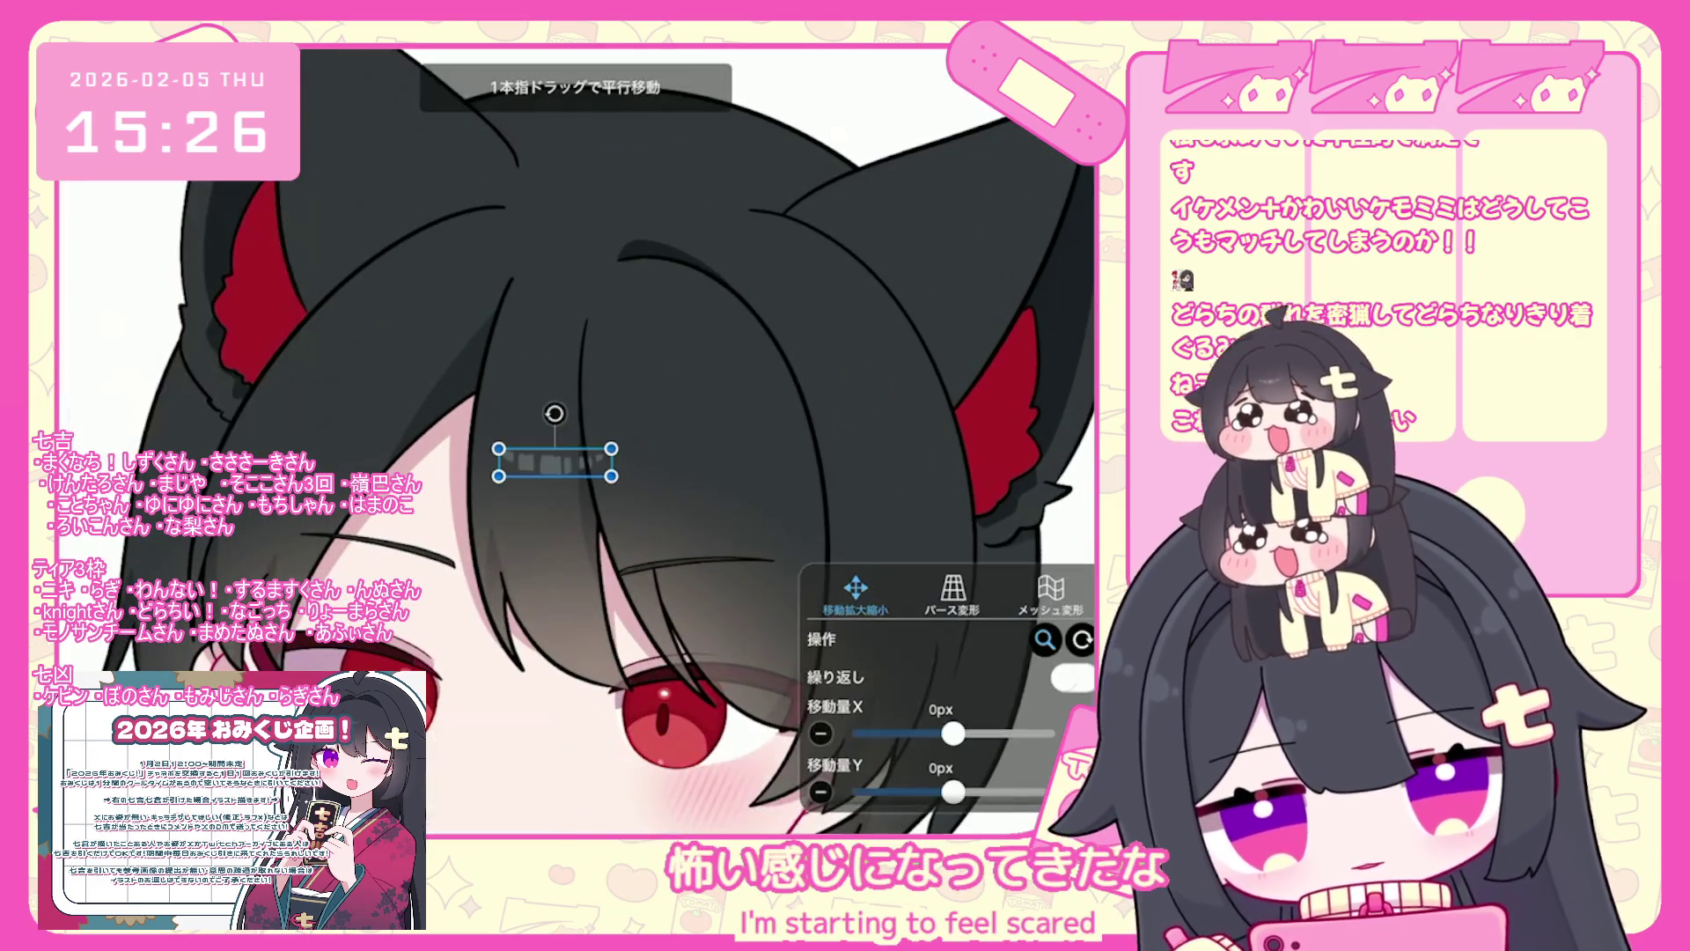
left_click_drag(556, 463, 568, 455)
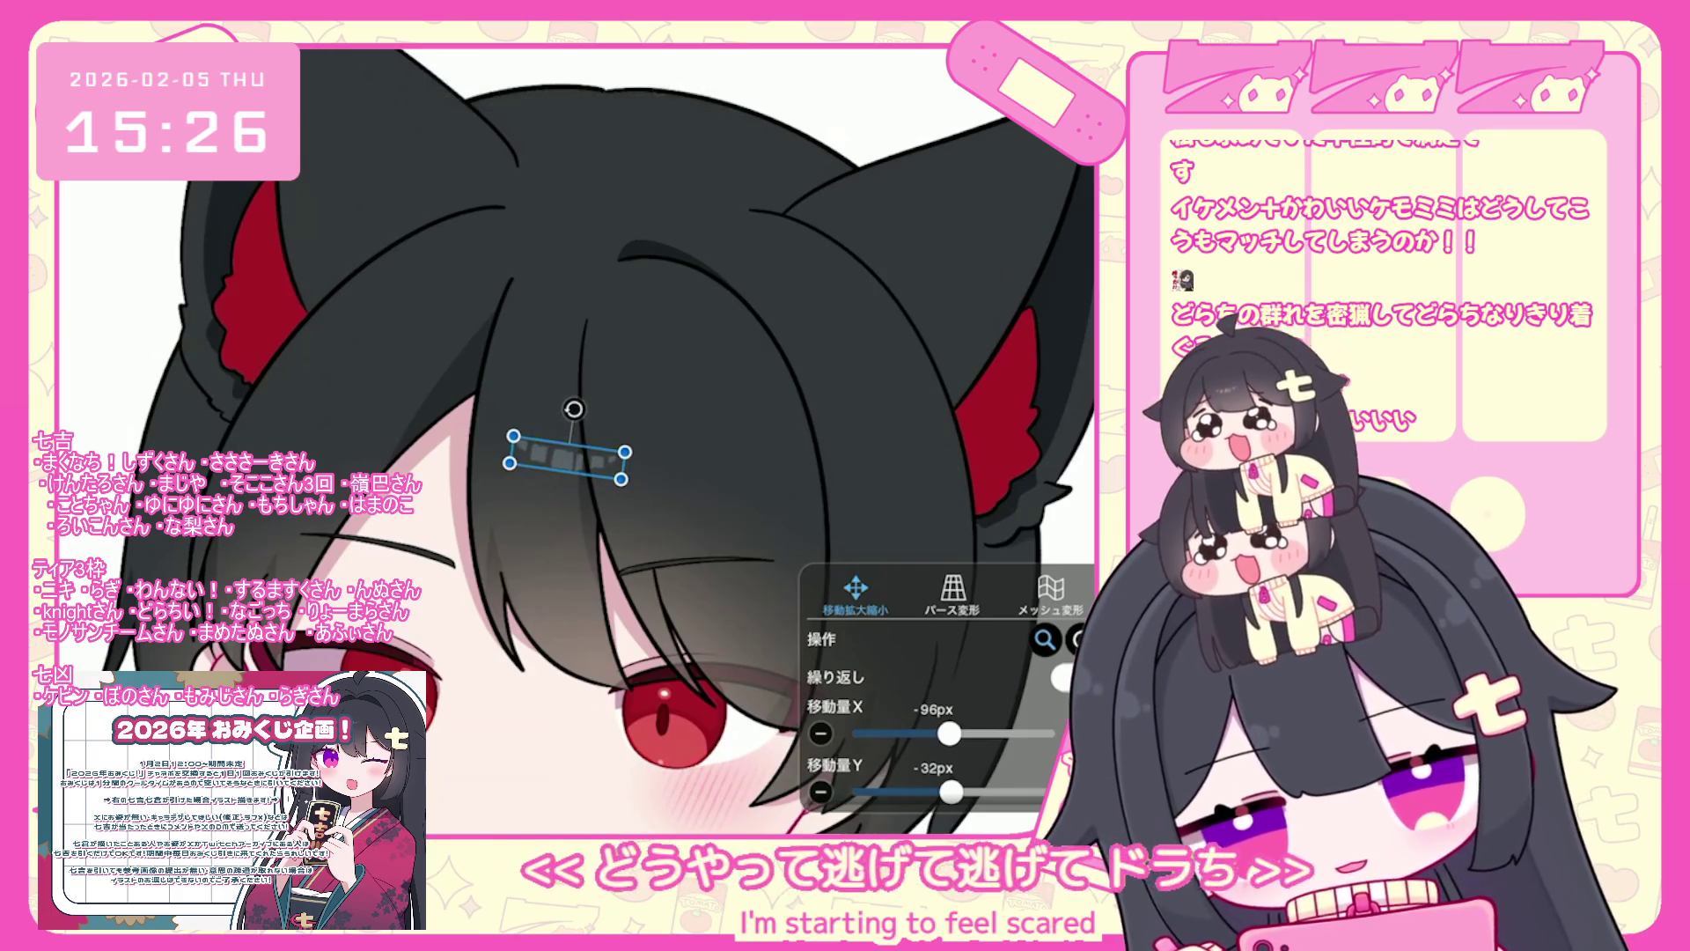
left_click(921, 786)
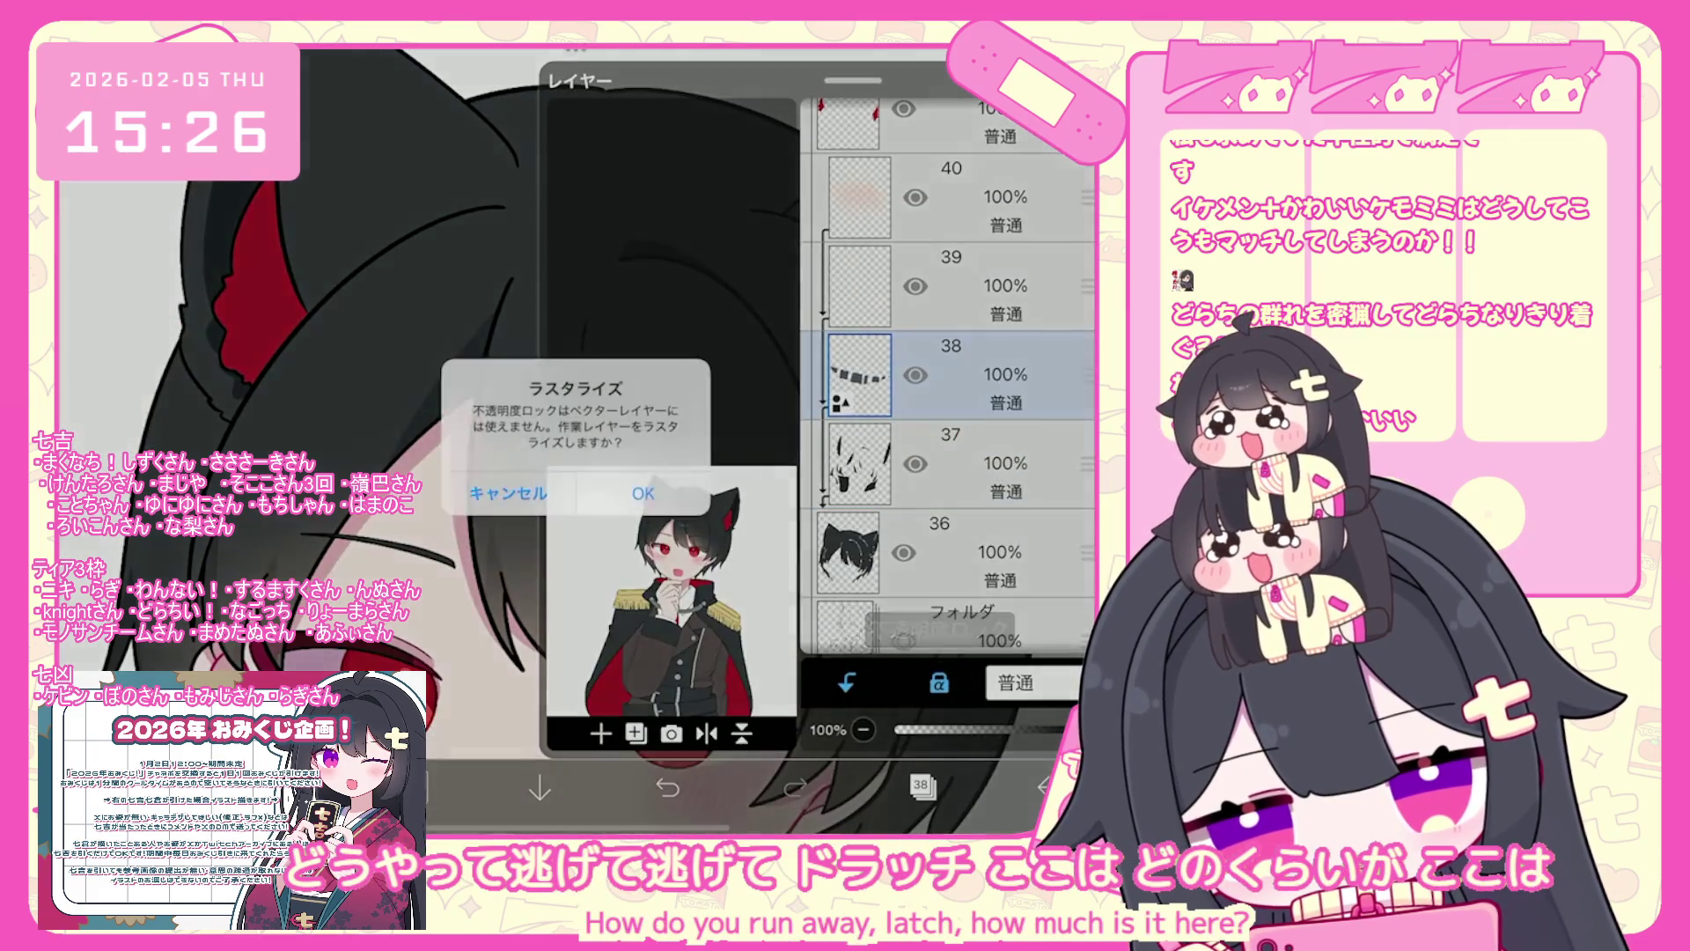
- Alpha-lock and rasterize layer 38, and pick lasso fill at 100% opacity with a colour
left_click(747, 487)
left_click(920, 786)
left_click(546, 566)
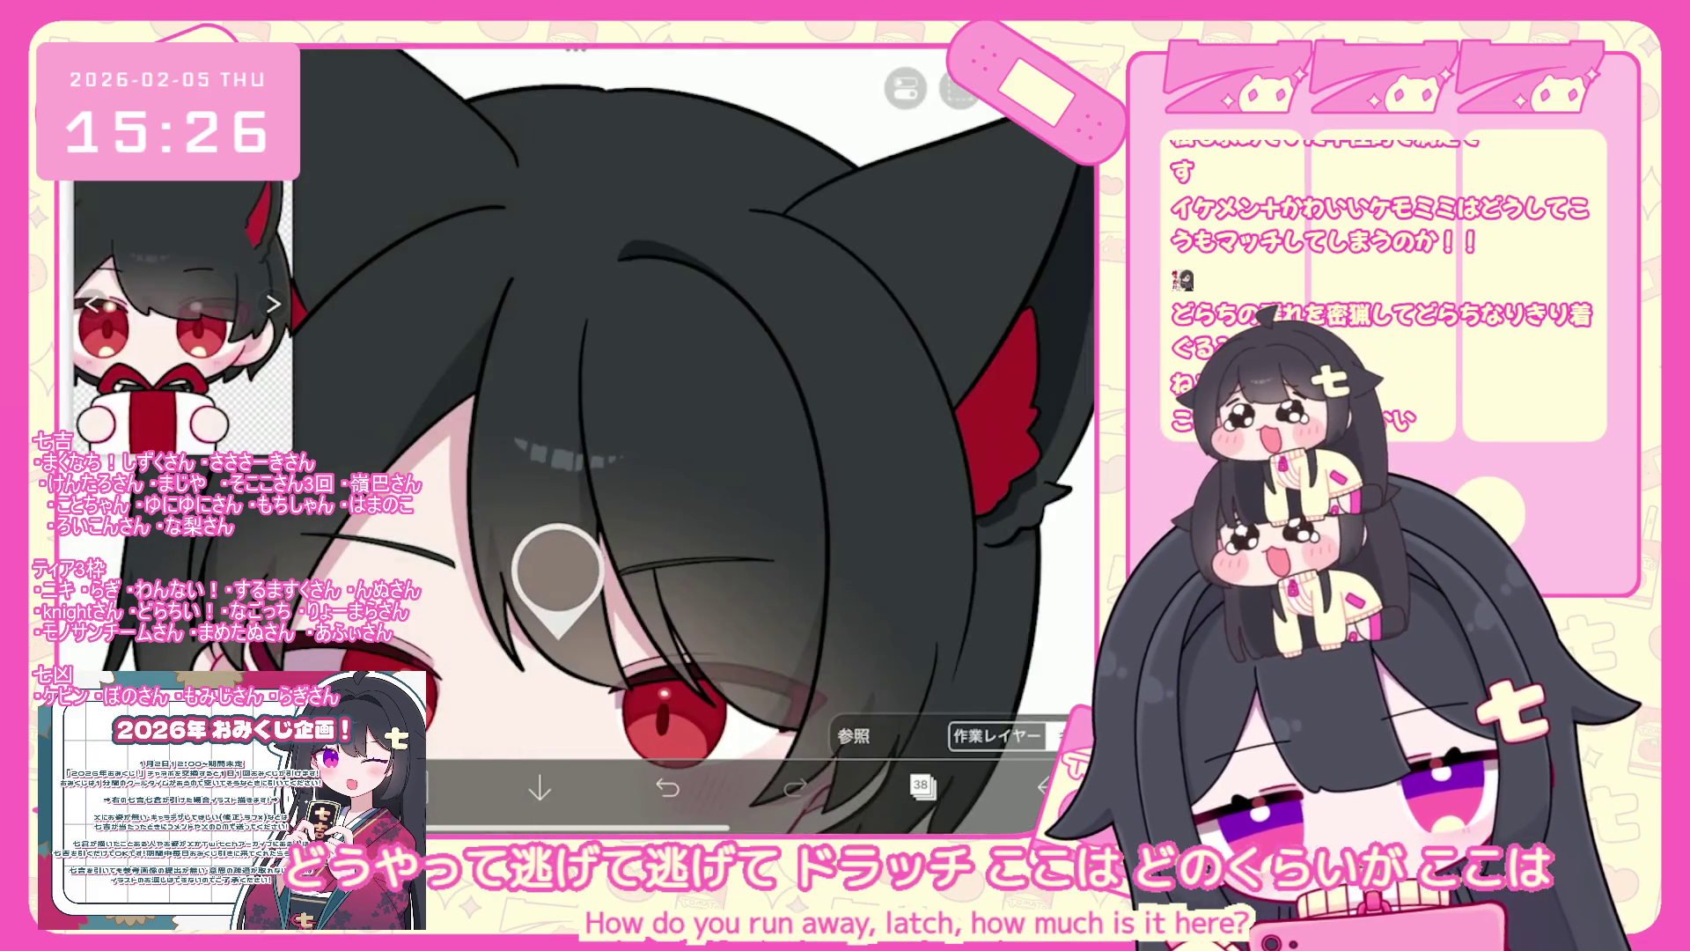
scroll(598, 440, "down", 3)
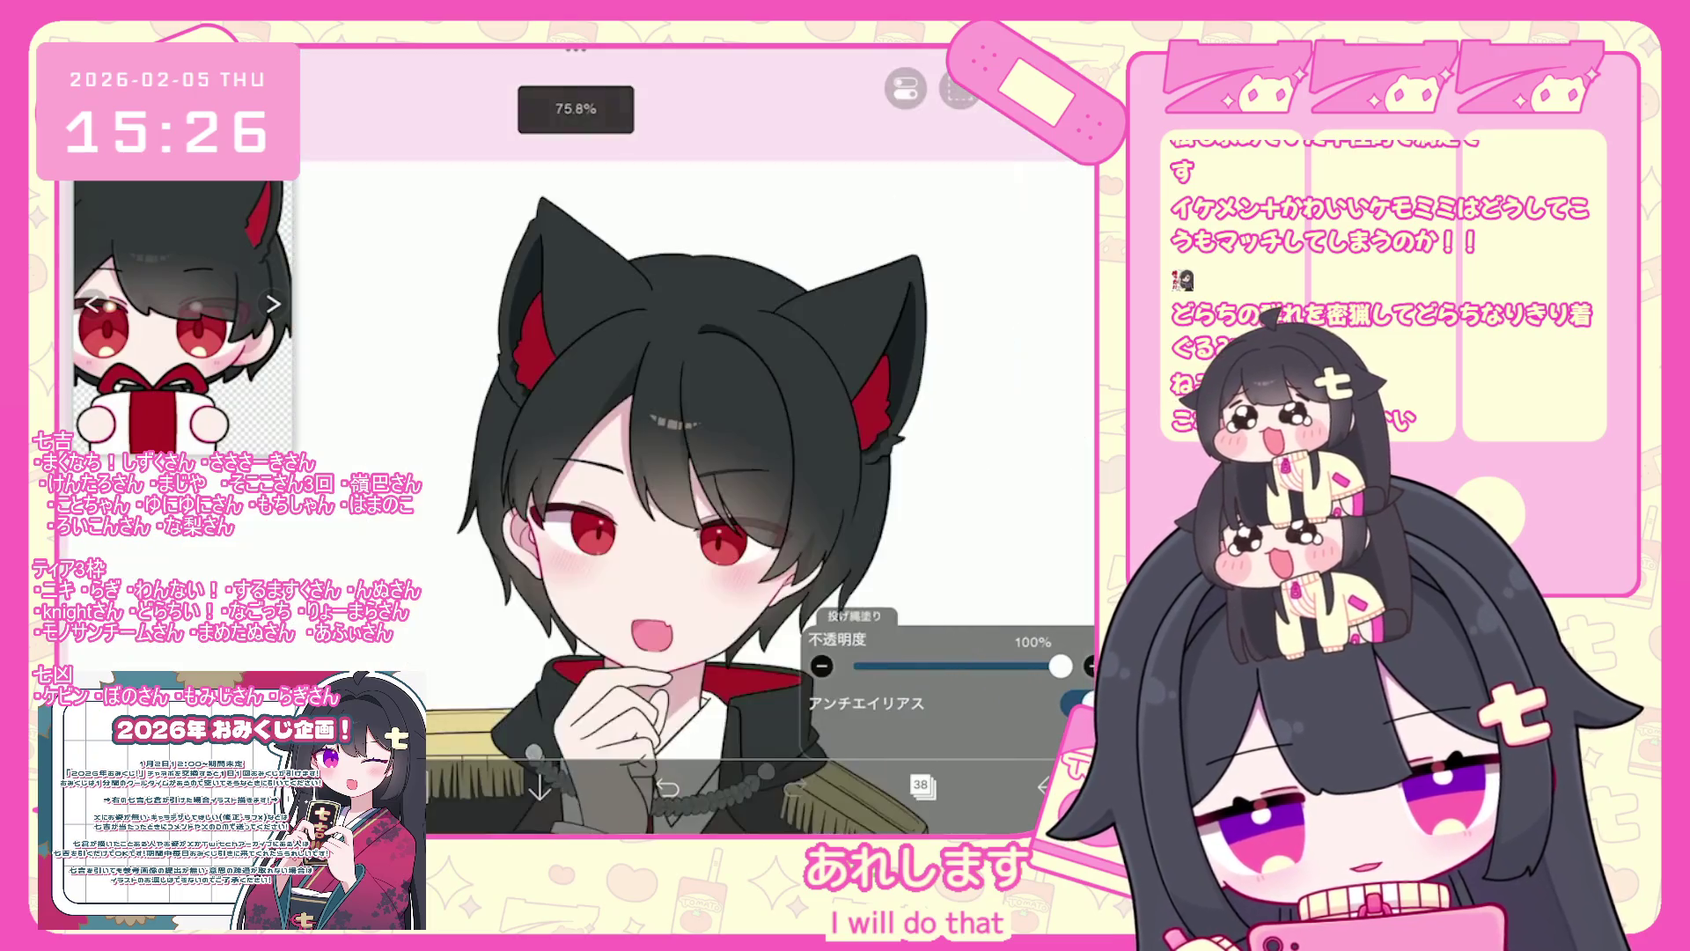
left_click(414, 786)
key("Escape")
scroll(669, 441, "up", 3)
scroll(616, 440, "up", 2)
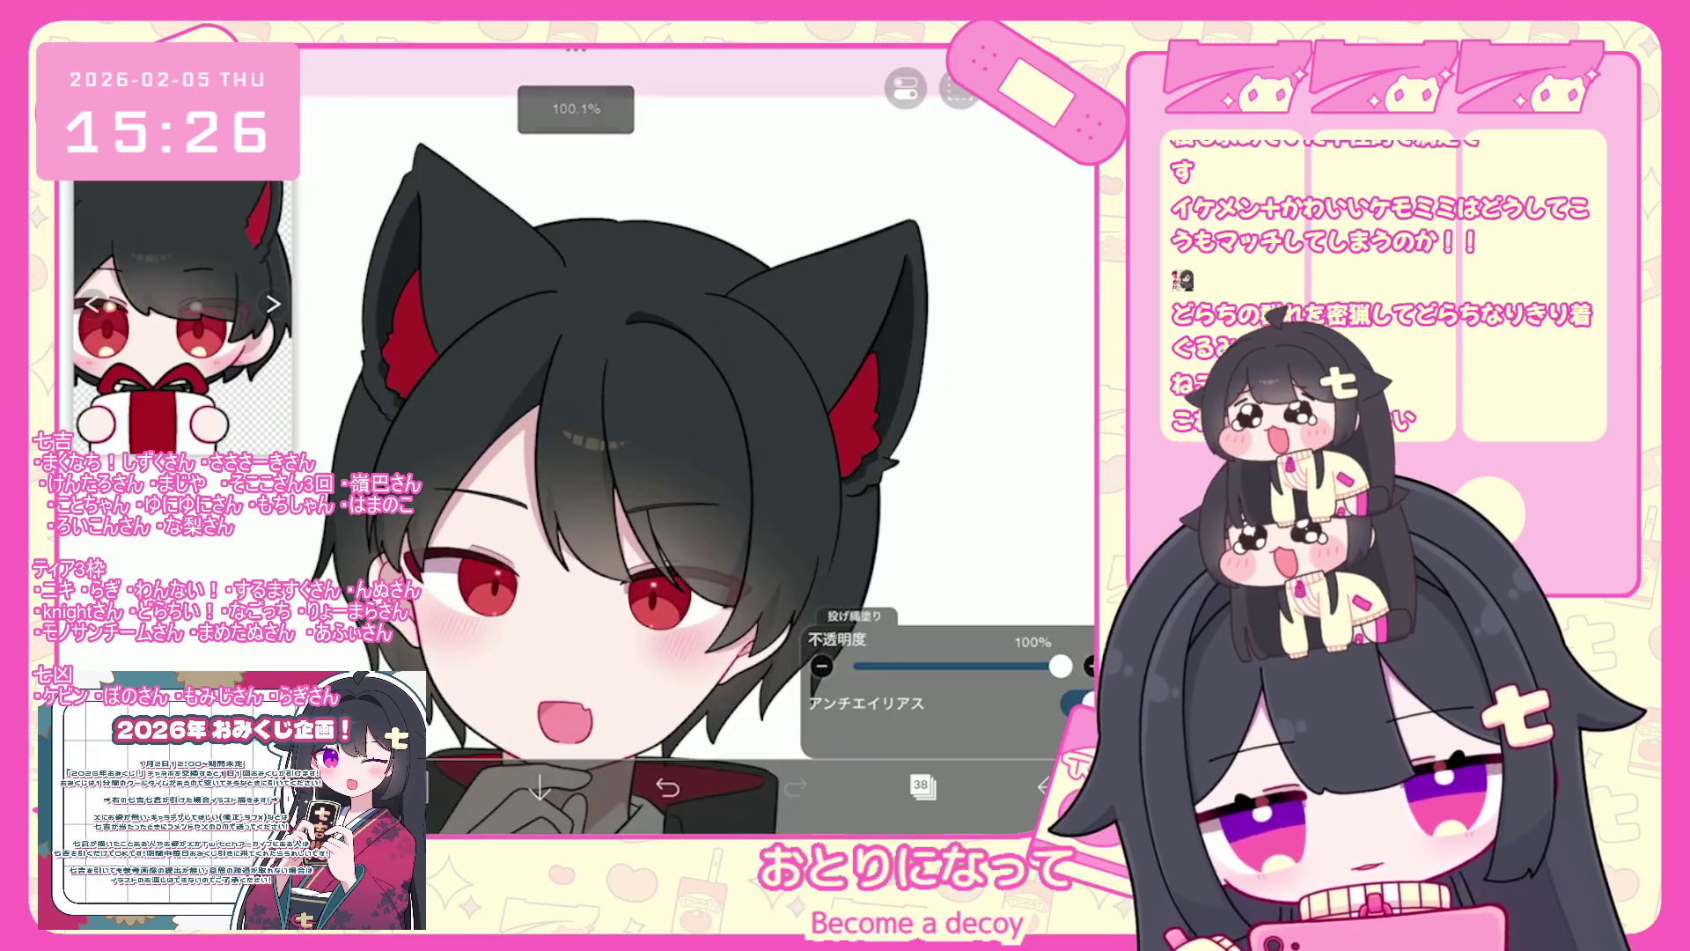
scroll(669, 441, "down", 2)
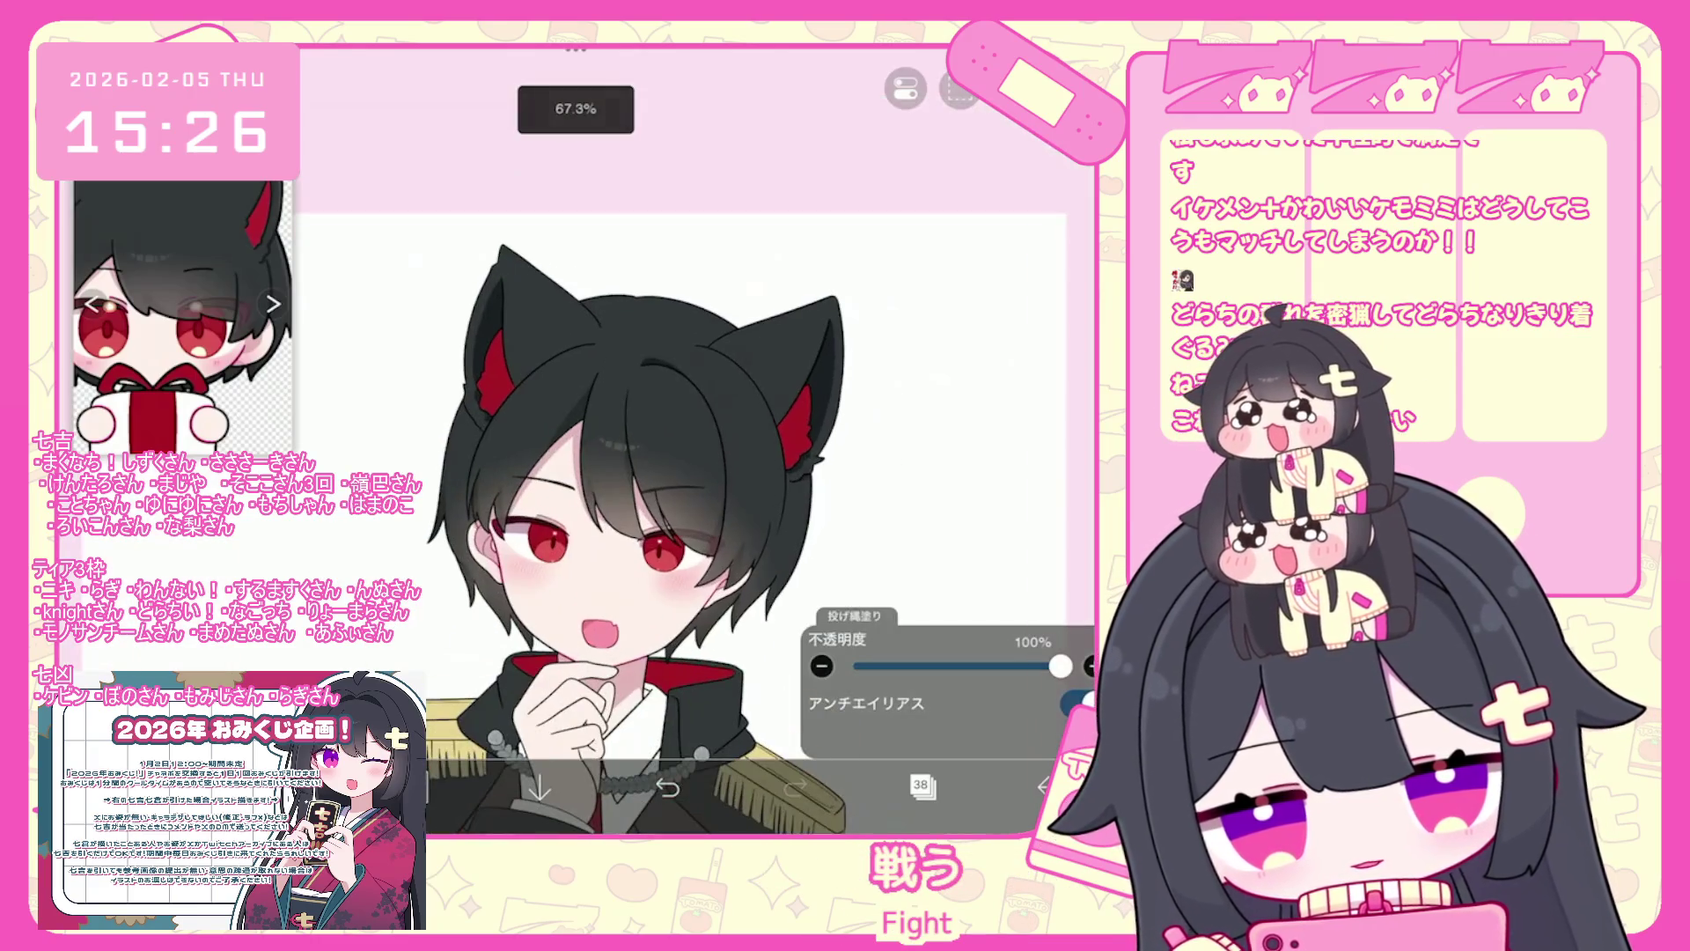
left_click(922, 785)
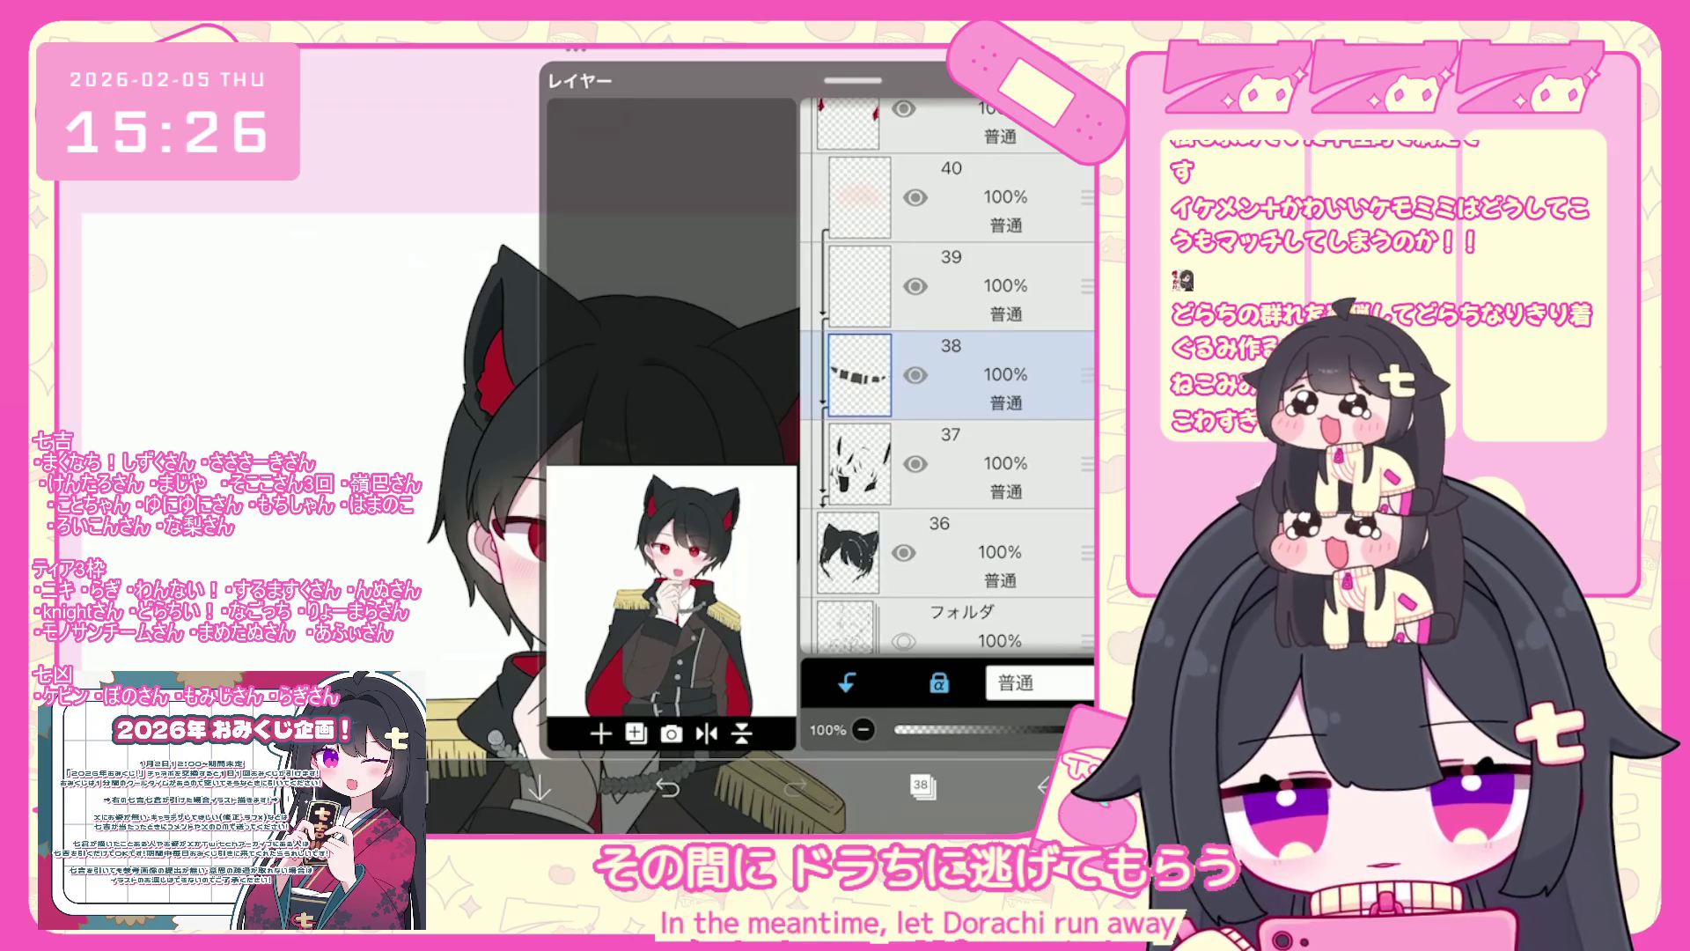
- Commit the clip's position and select empty layer 39 above the chain layer
key("ctrl+t")
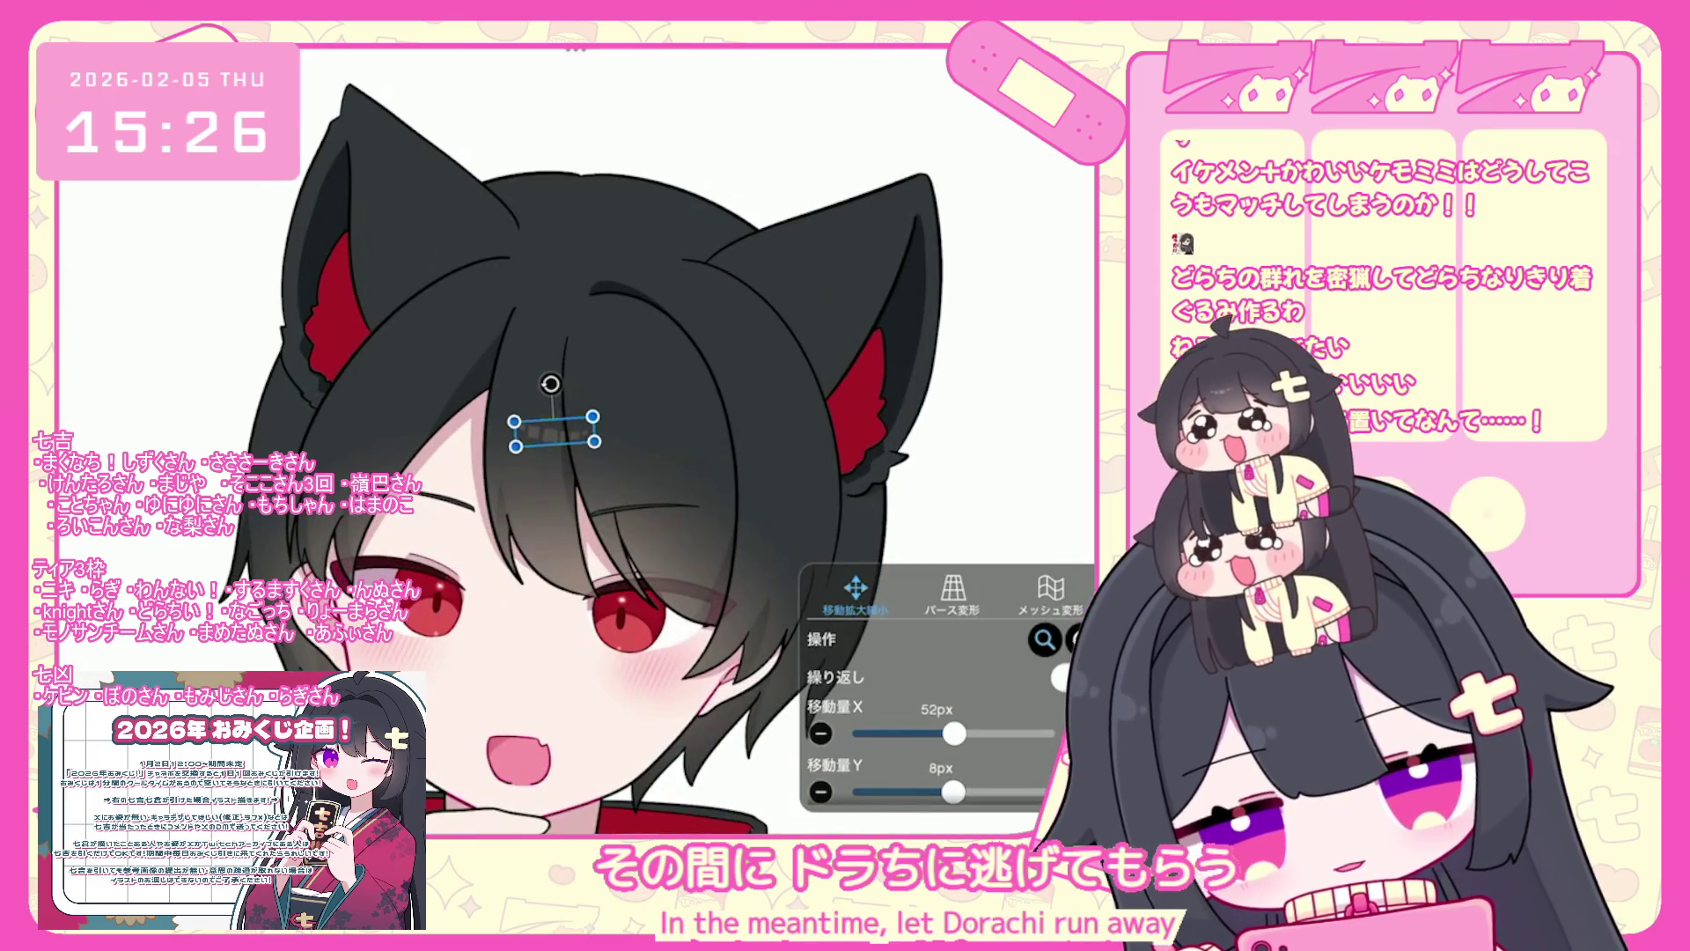
key("Return")
scroll(705, 528, "down", 3)
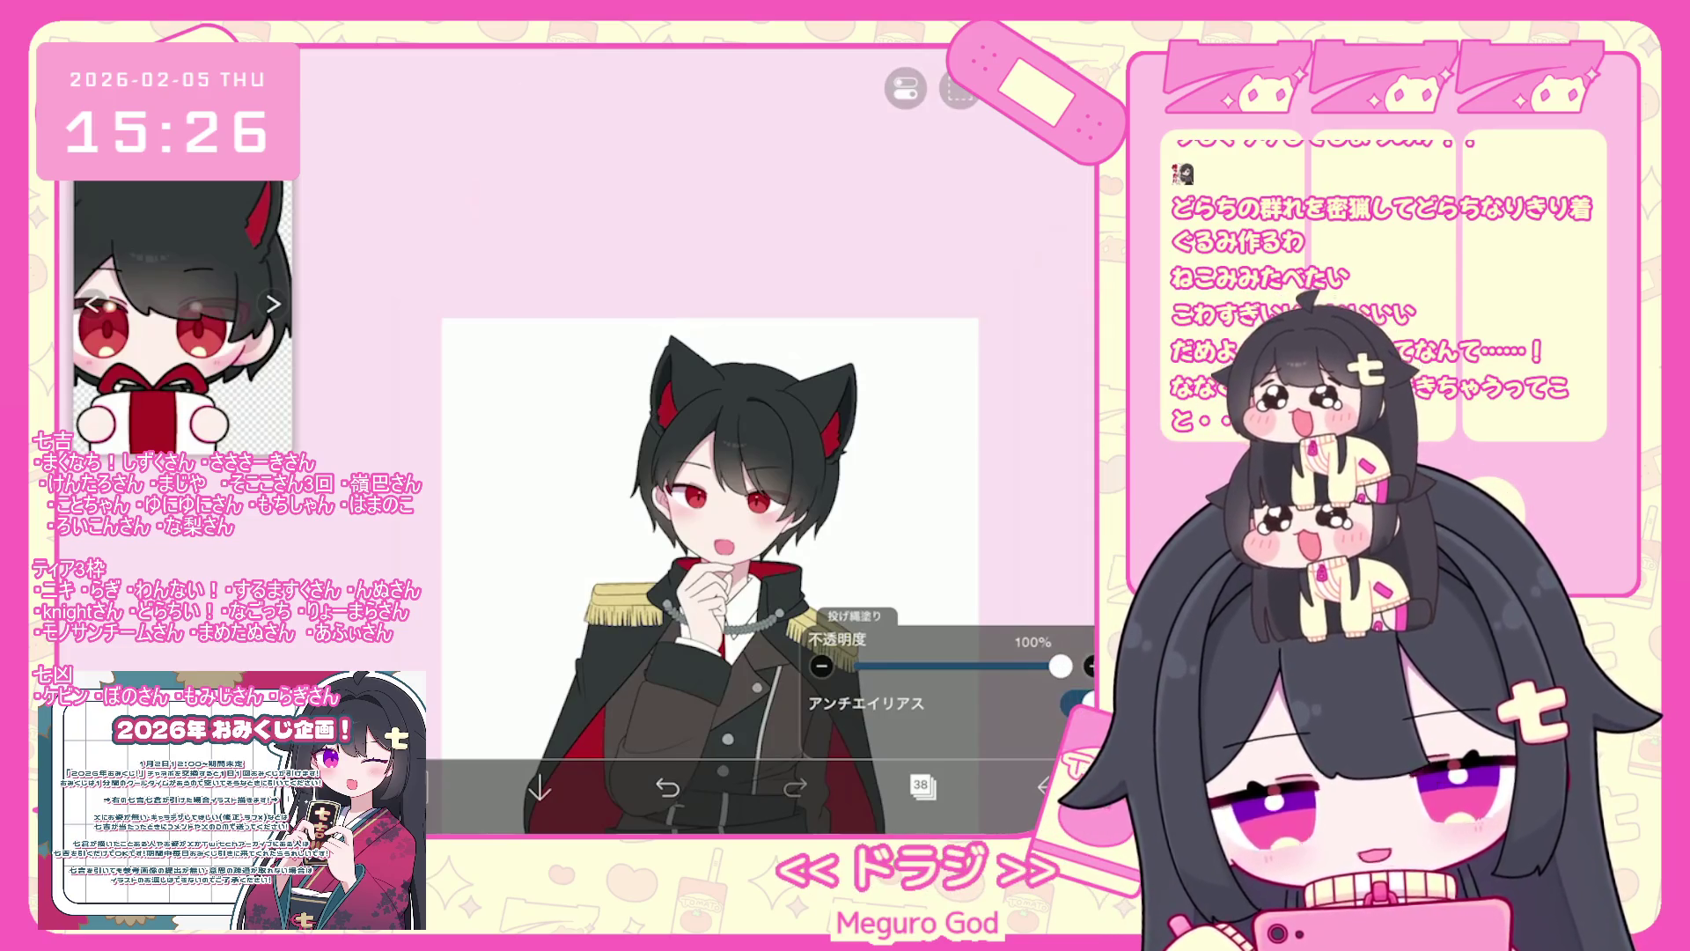
scroll(704, 440, "up", 3)
left_click(922, 785)
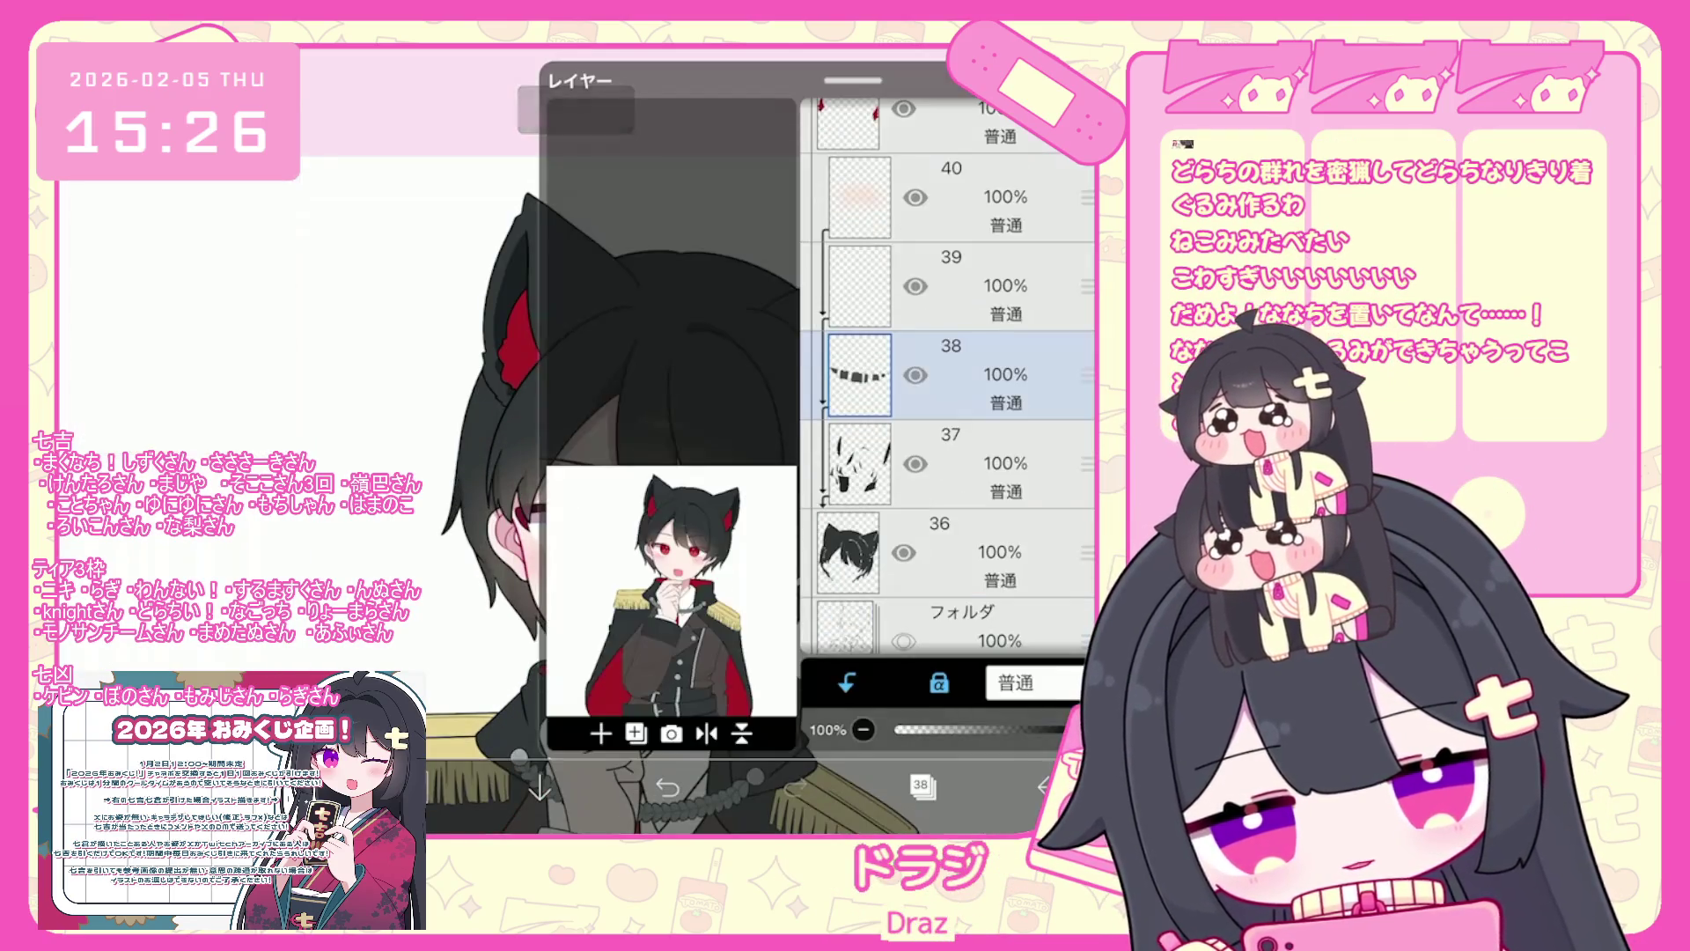
scroll(946, 379, "up", 3)
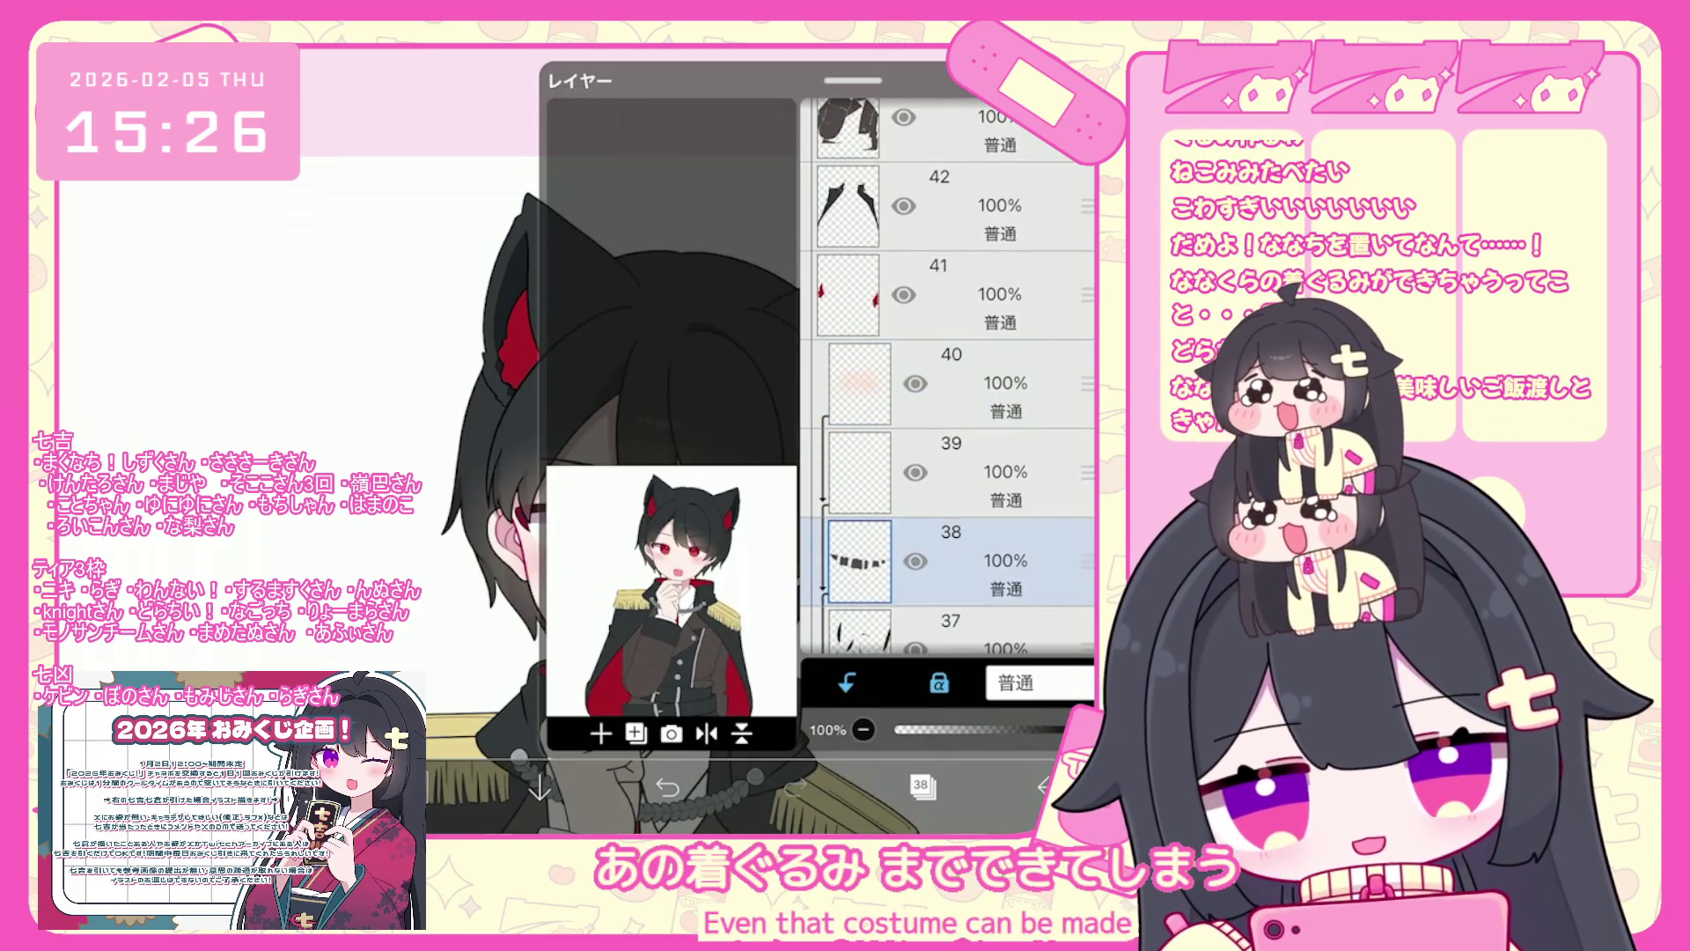
left_click(951, 472)
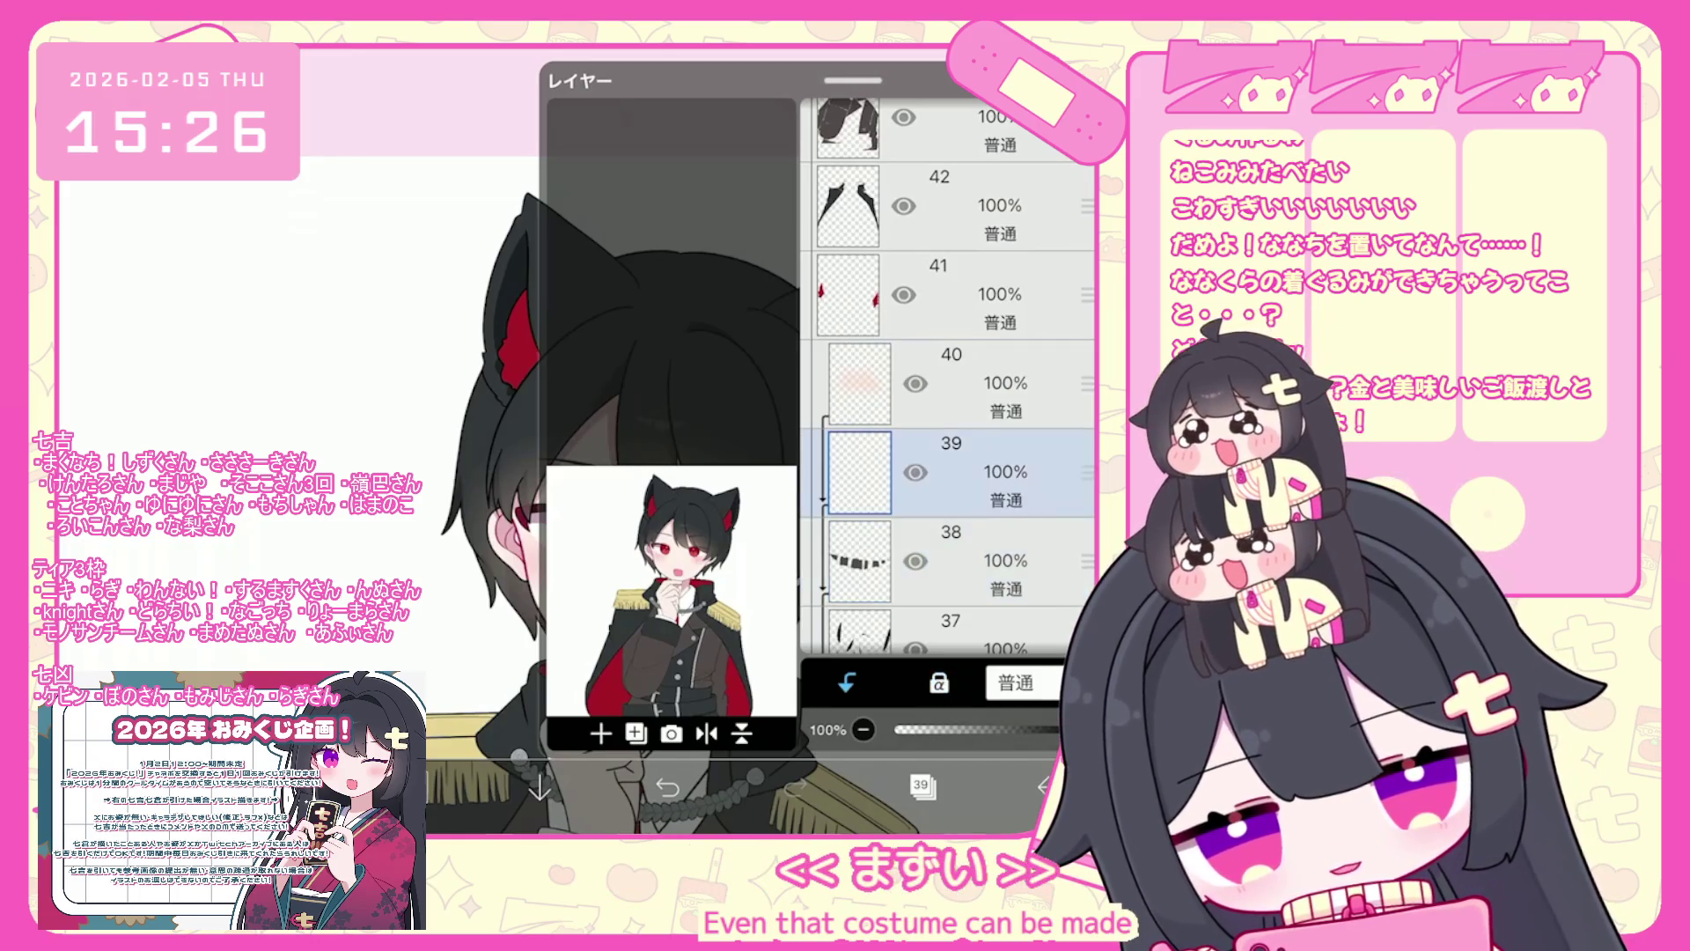
scroll(572, 422, "up", 5)
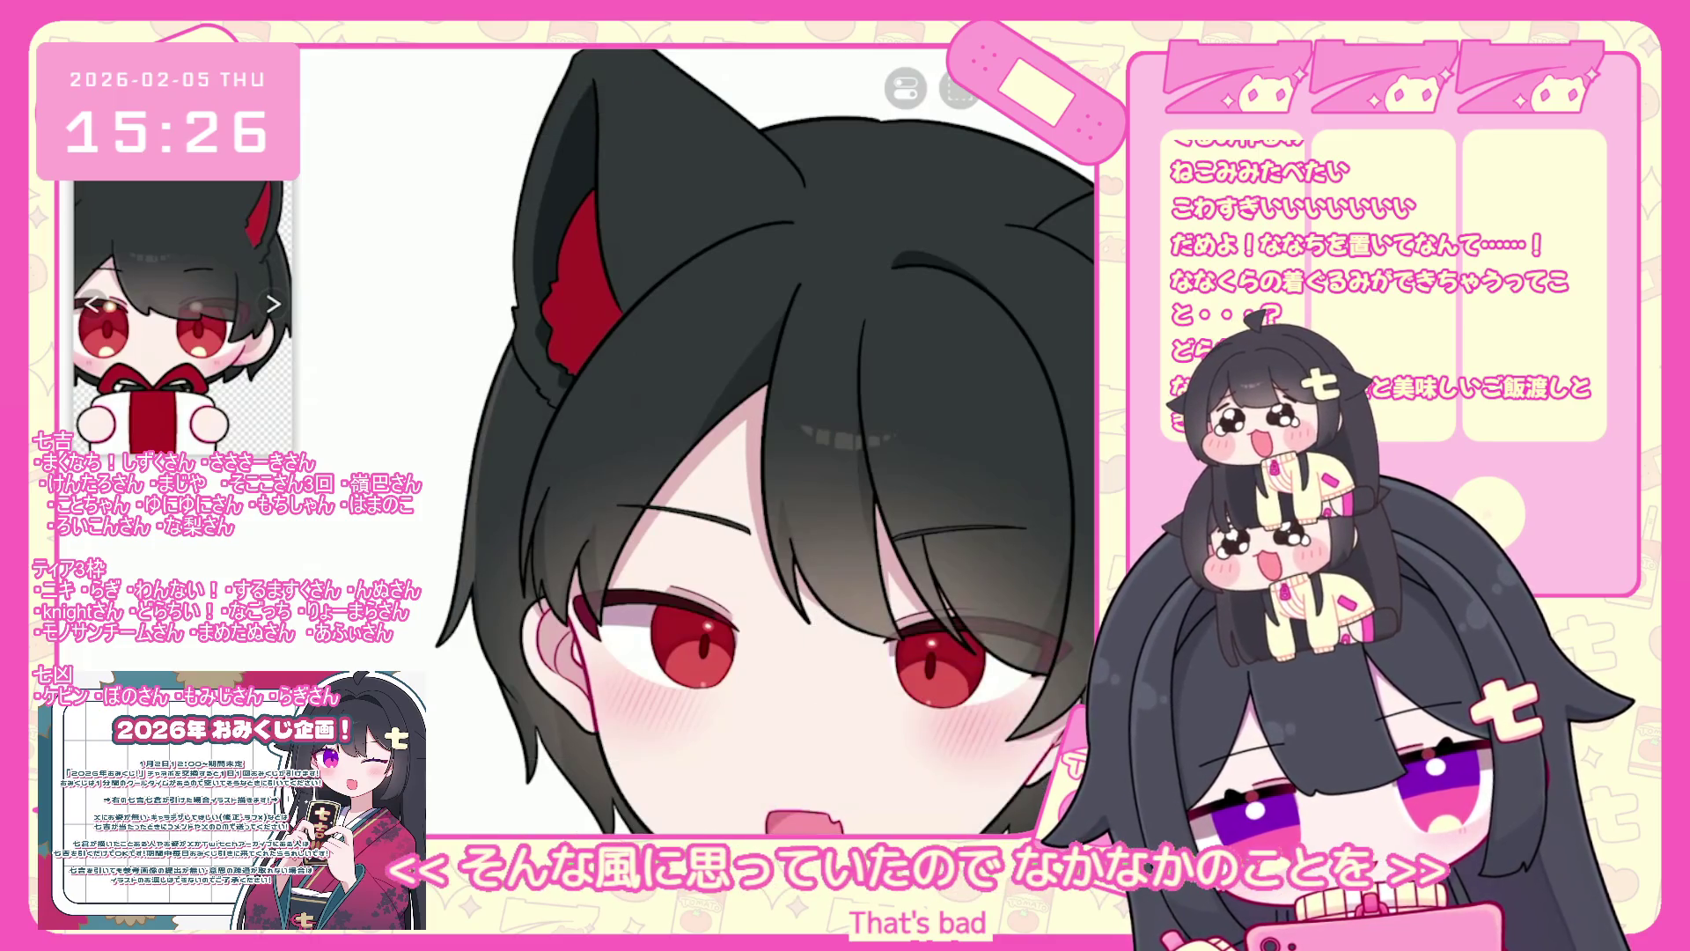
- Undo four trial lasso fills on the head's line art
scroll(696, 440, "down", 2)
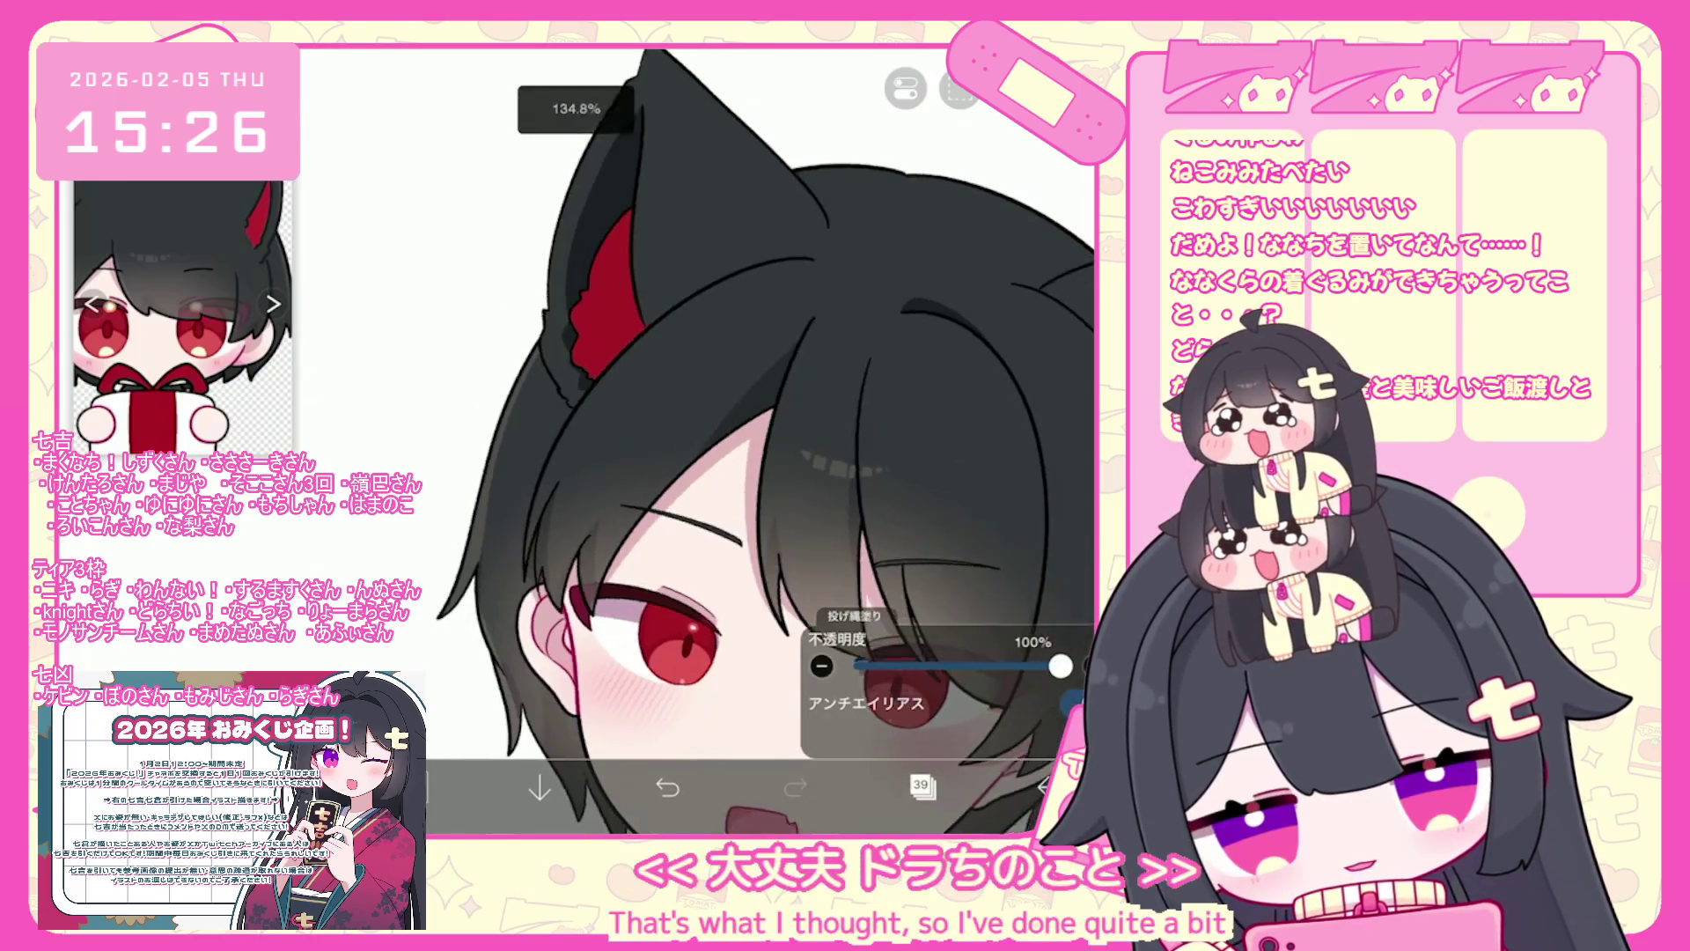
scroll(669, 352, "up", 3)
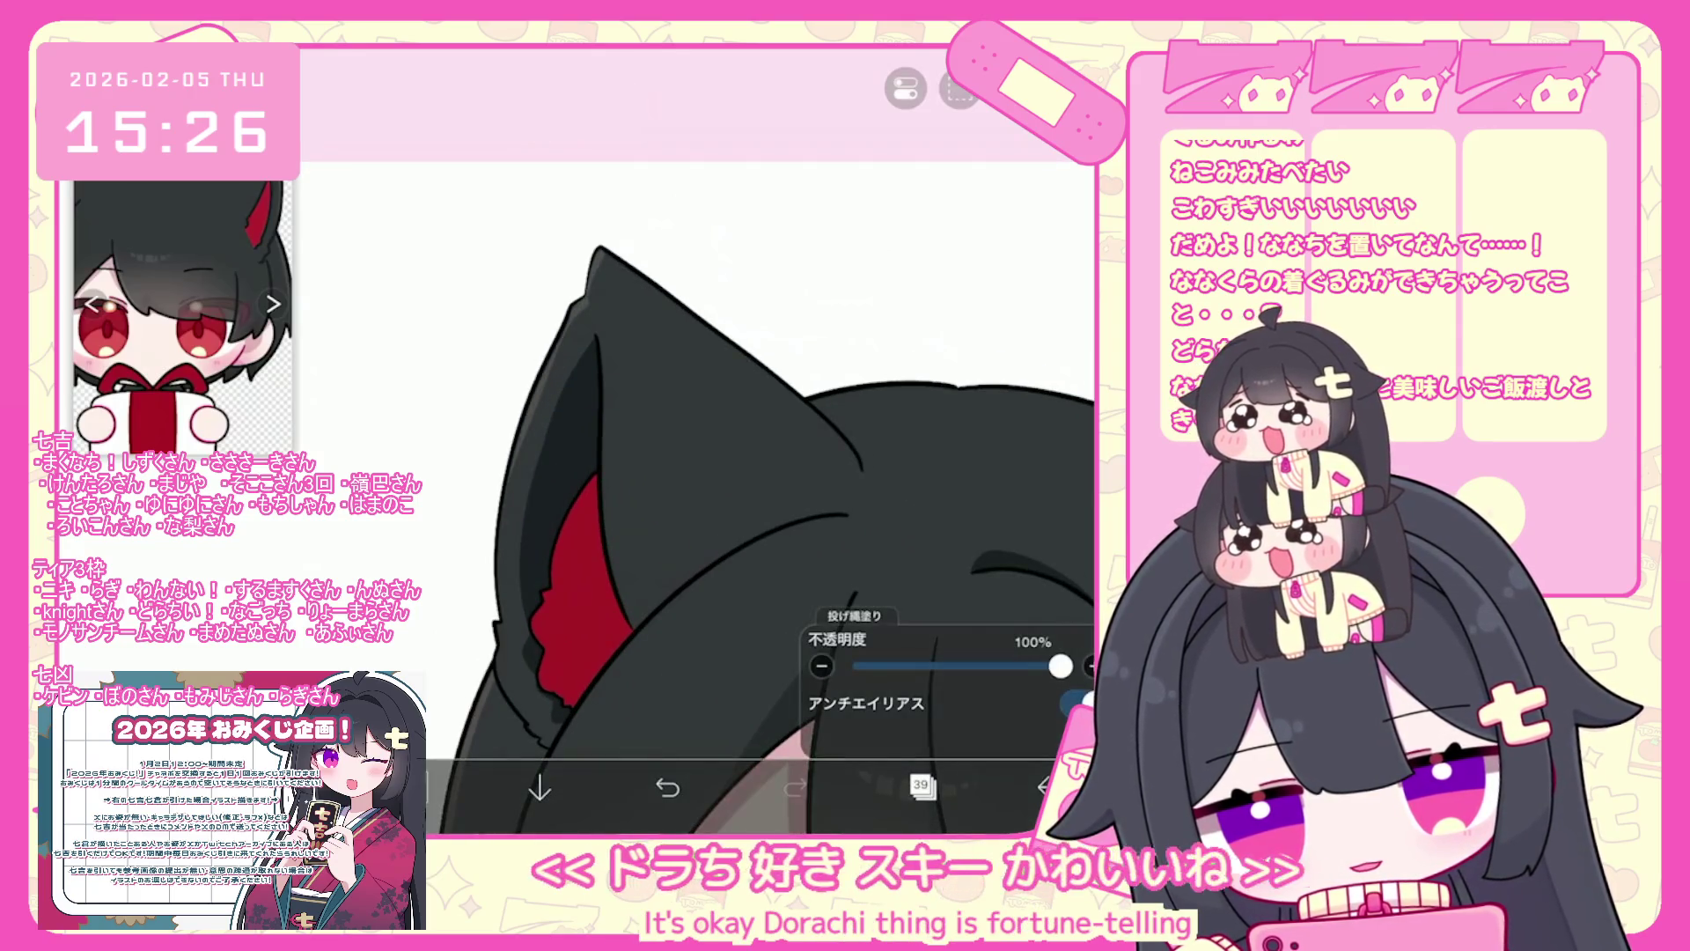
key("ctrl+z")
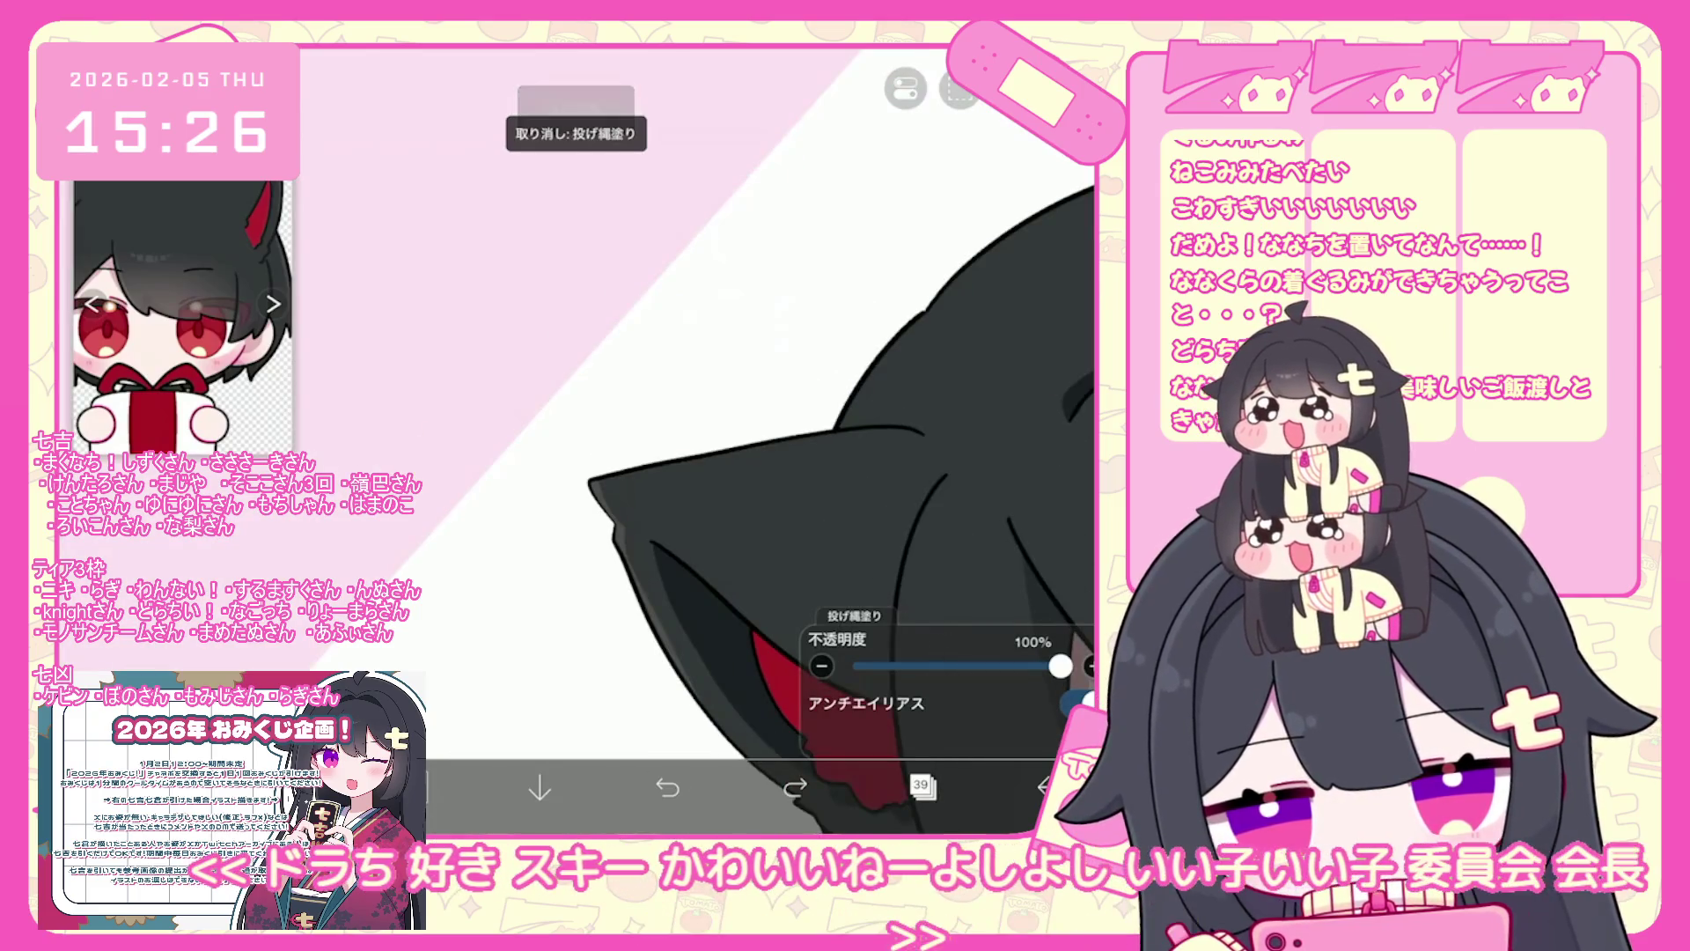
scroll(757, 511, "down", 2)
scroll(696, 550, "up", 1)
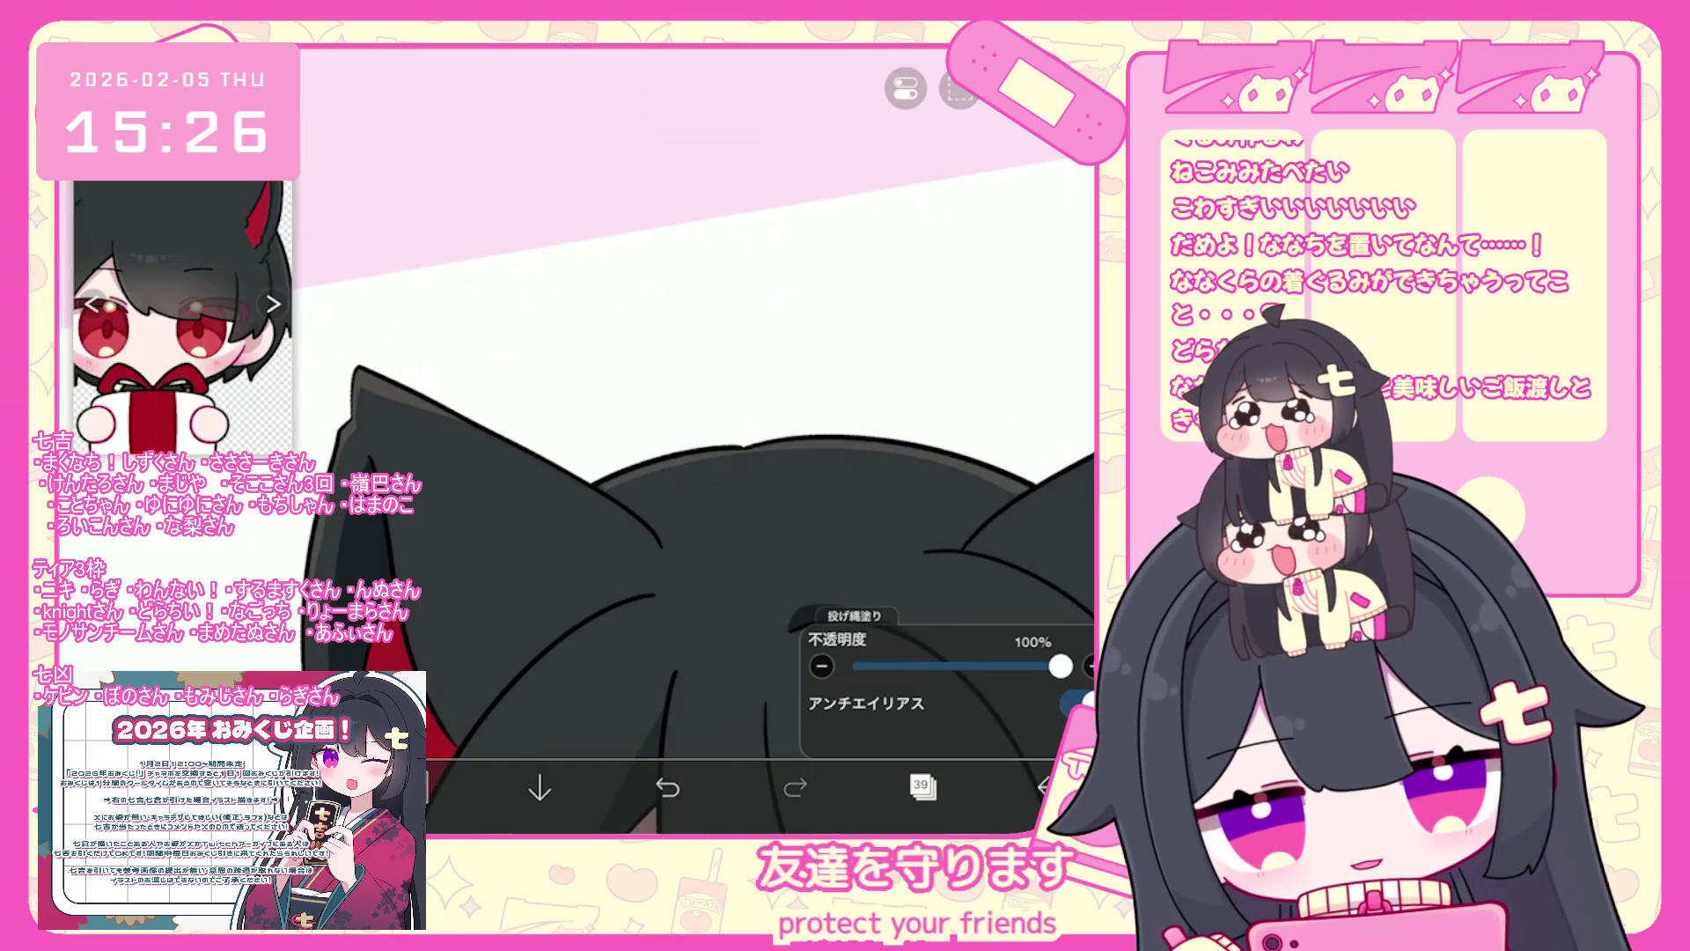
scroll(695, 440, "up", 3)
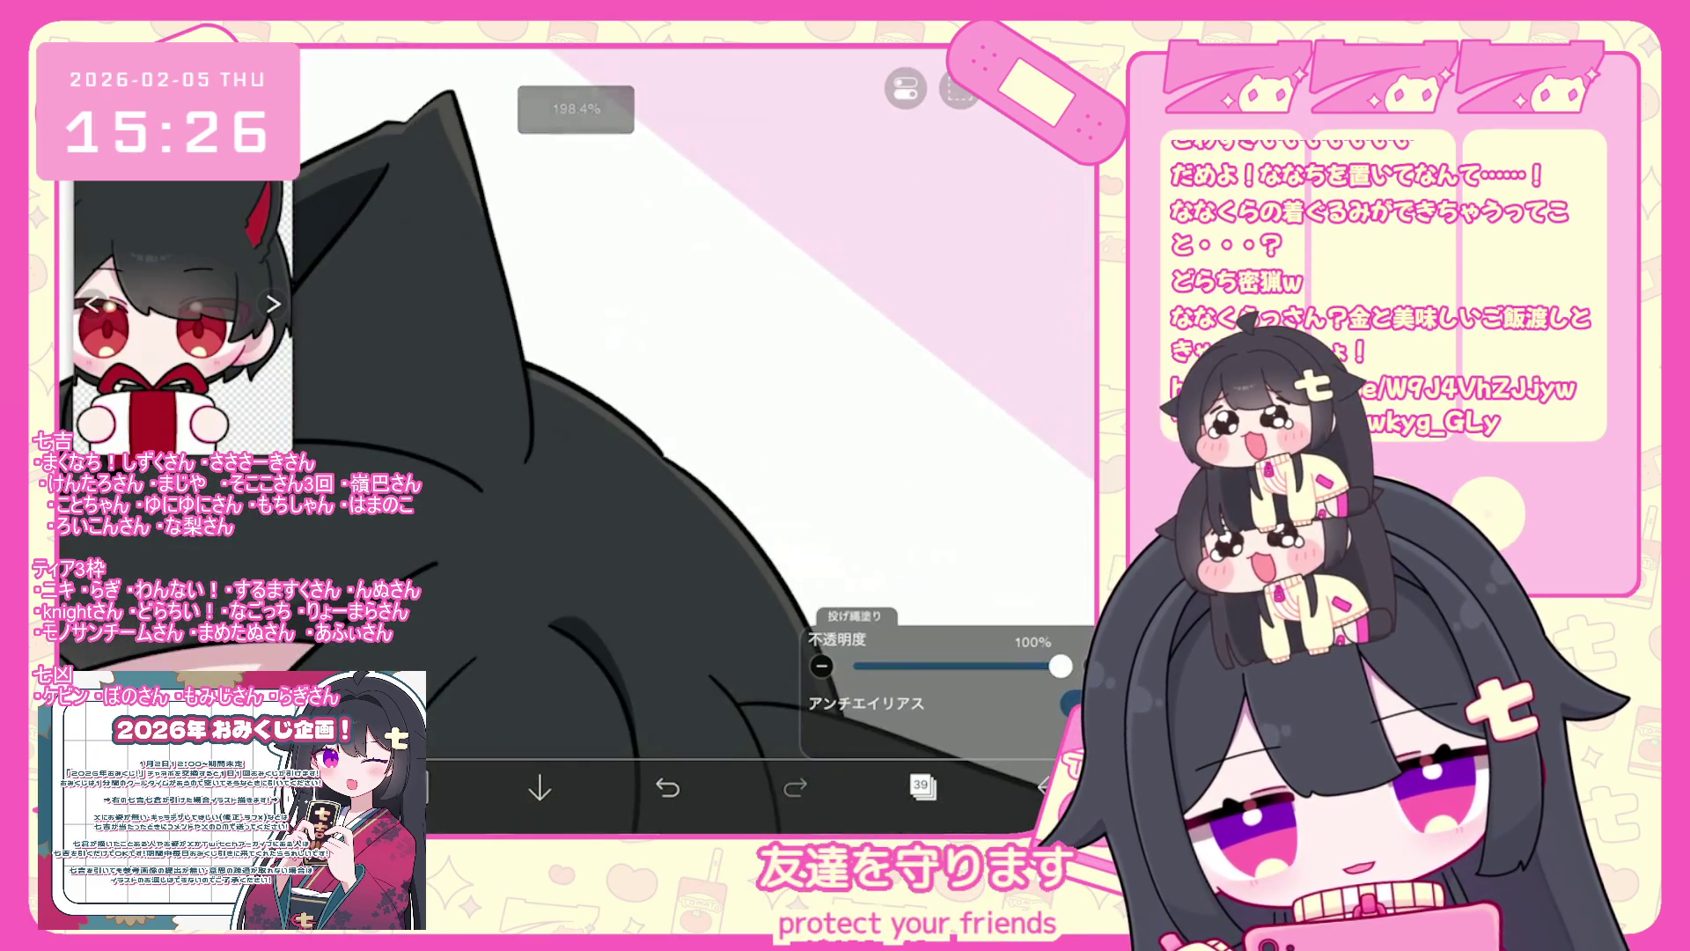
scroll(493, 440, "down", 3)
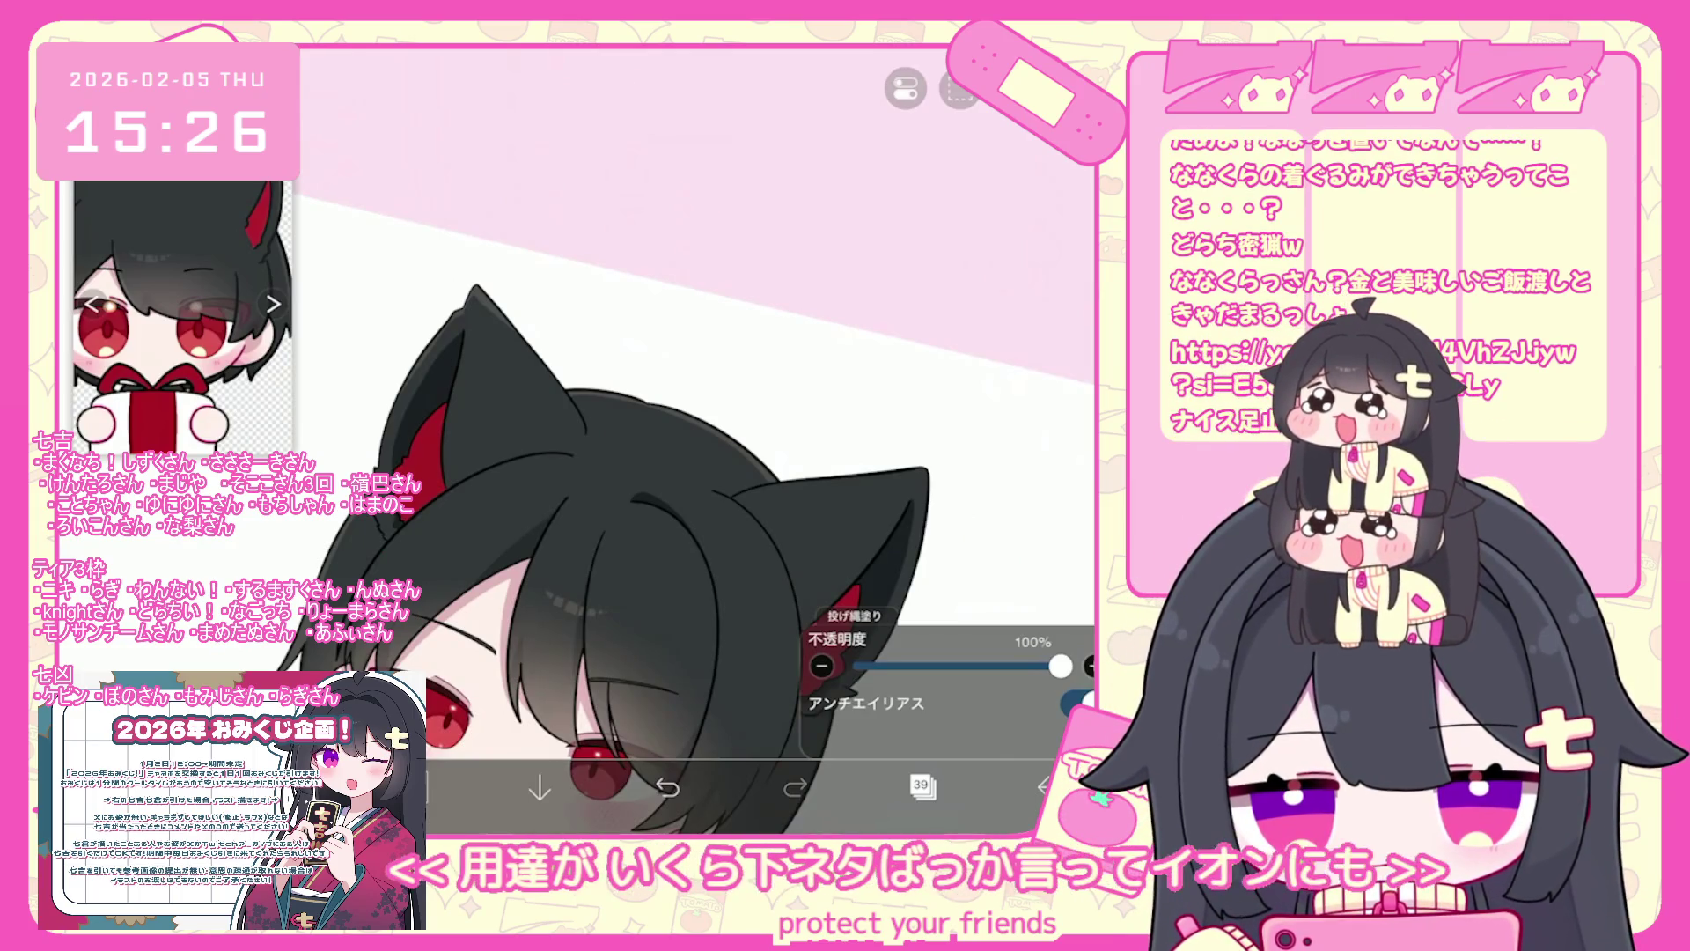
scroll(493, 555, "up", 3)
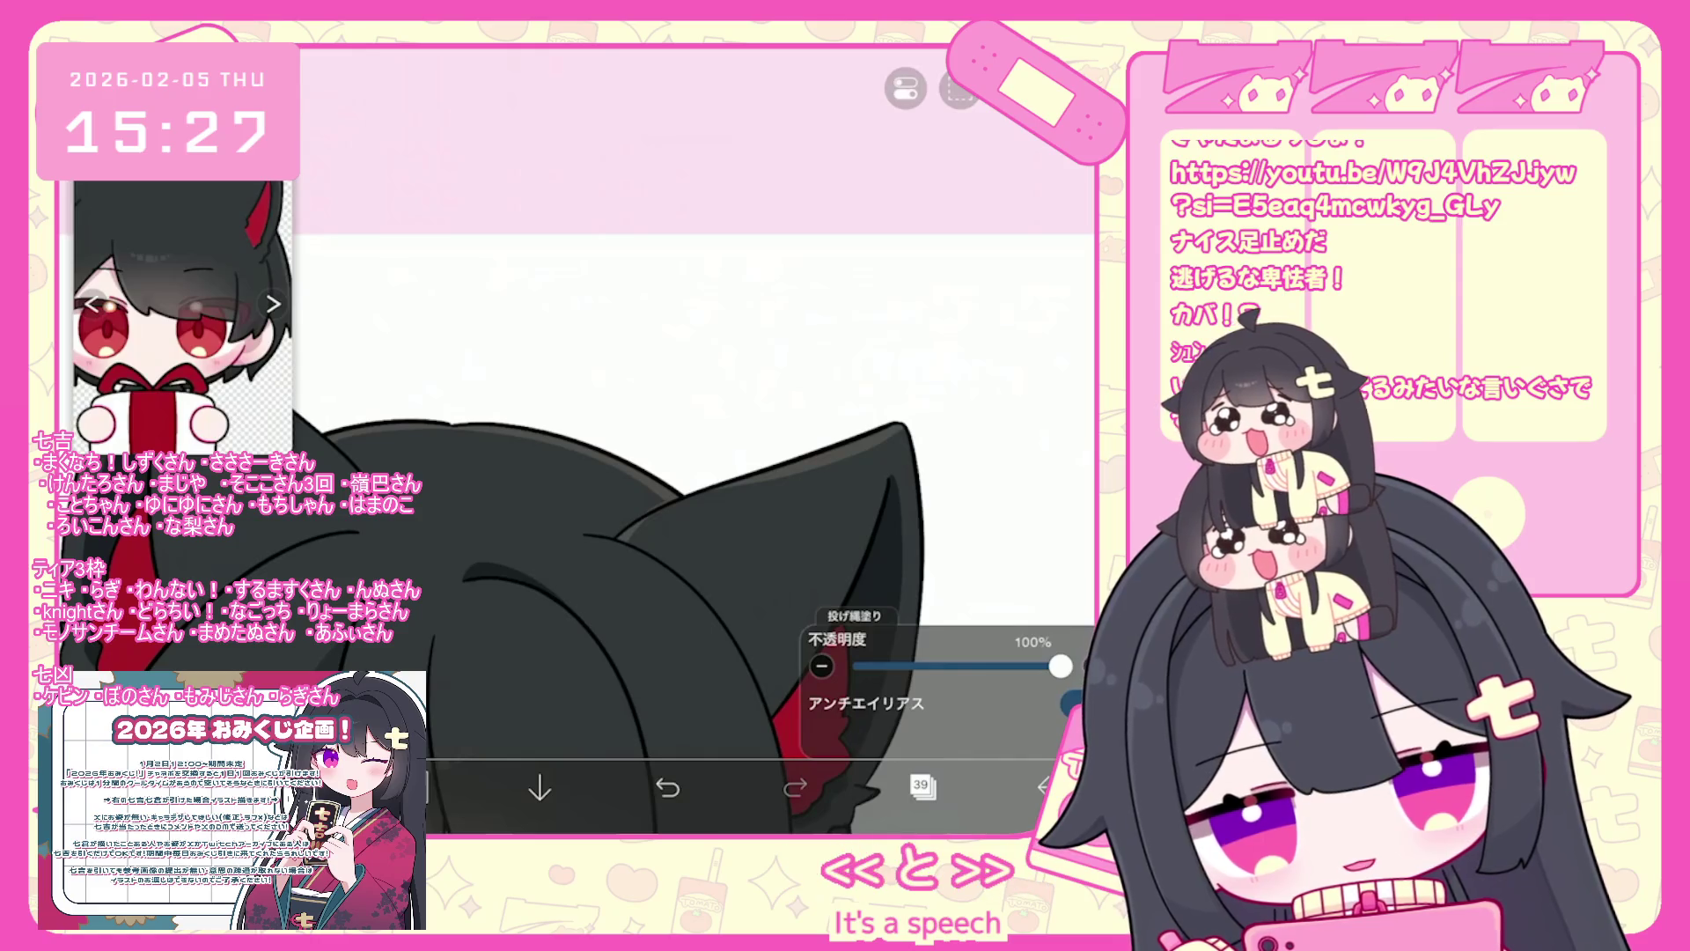
key("ctrl+z")
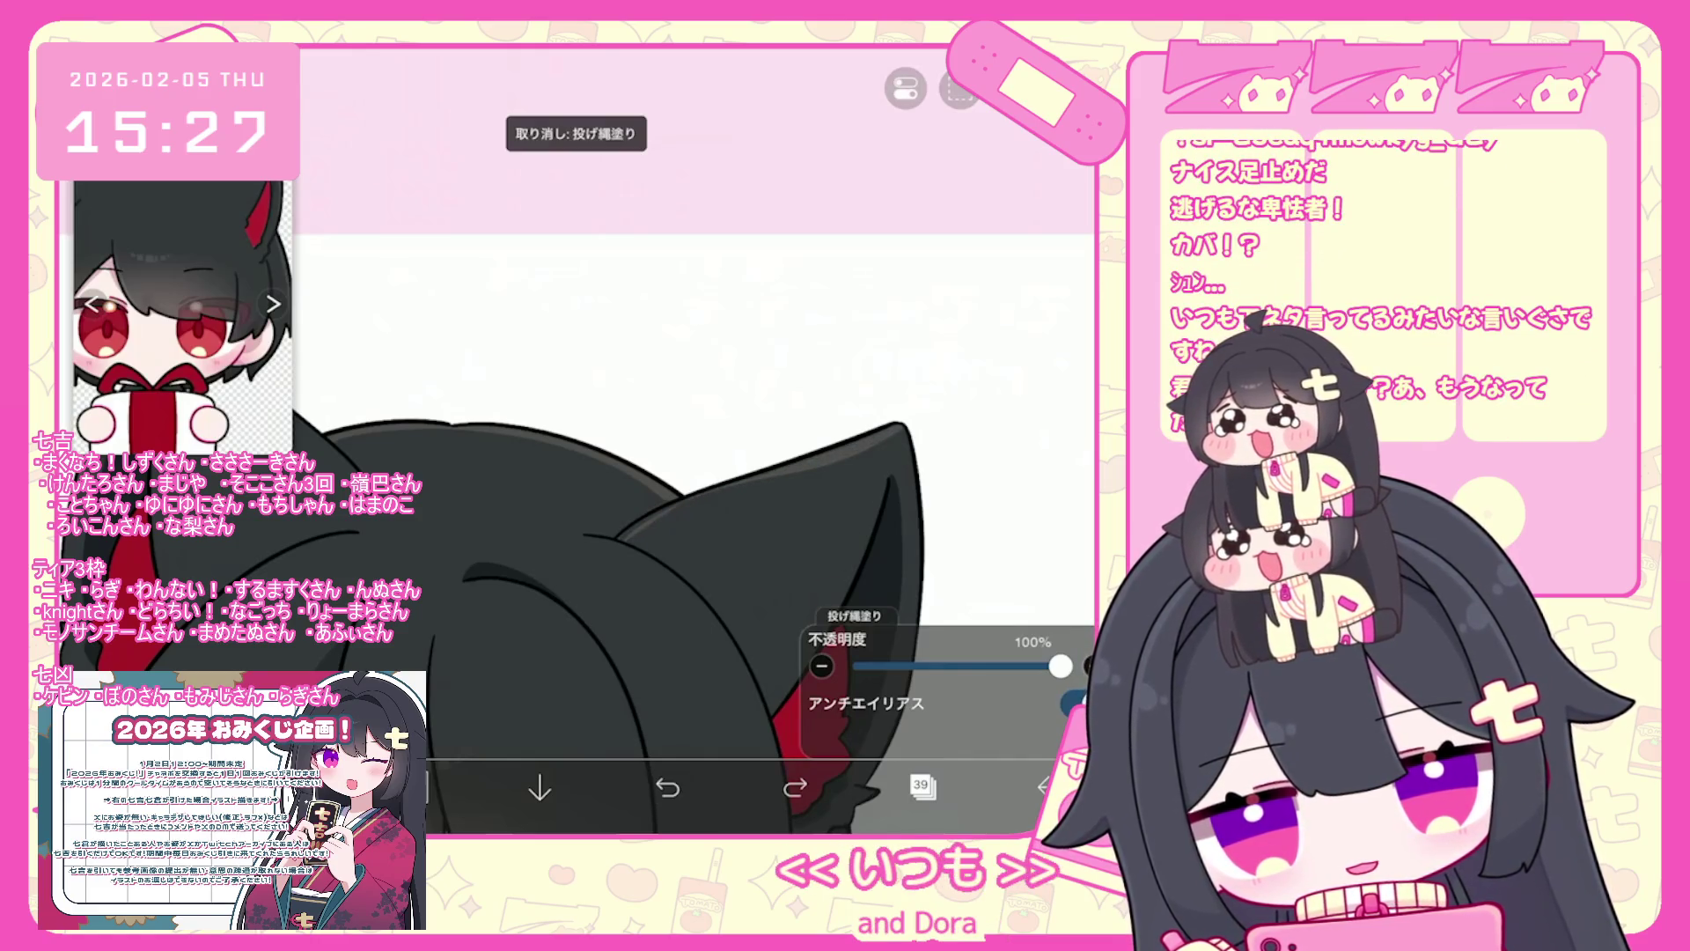
scroll(616, 529, "down", 2)
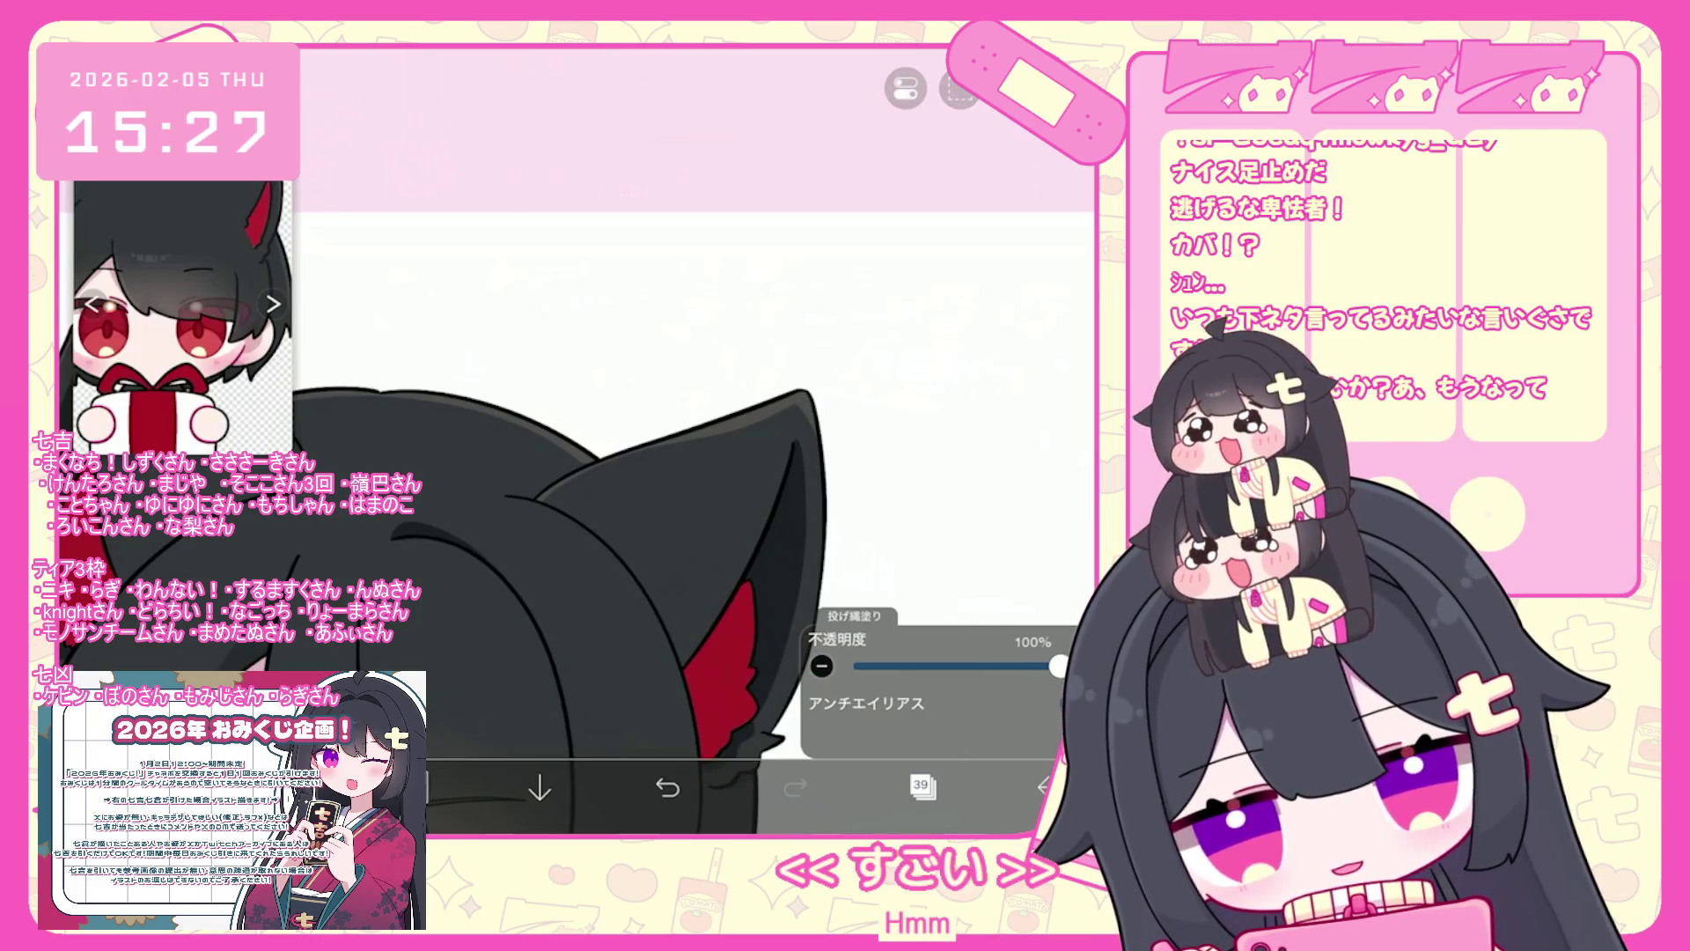
scroll(528, 484, "down", 3)
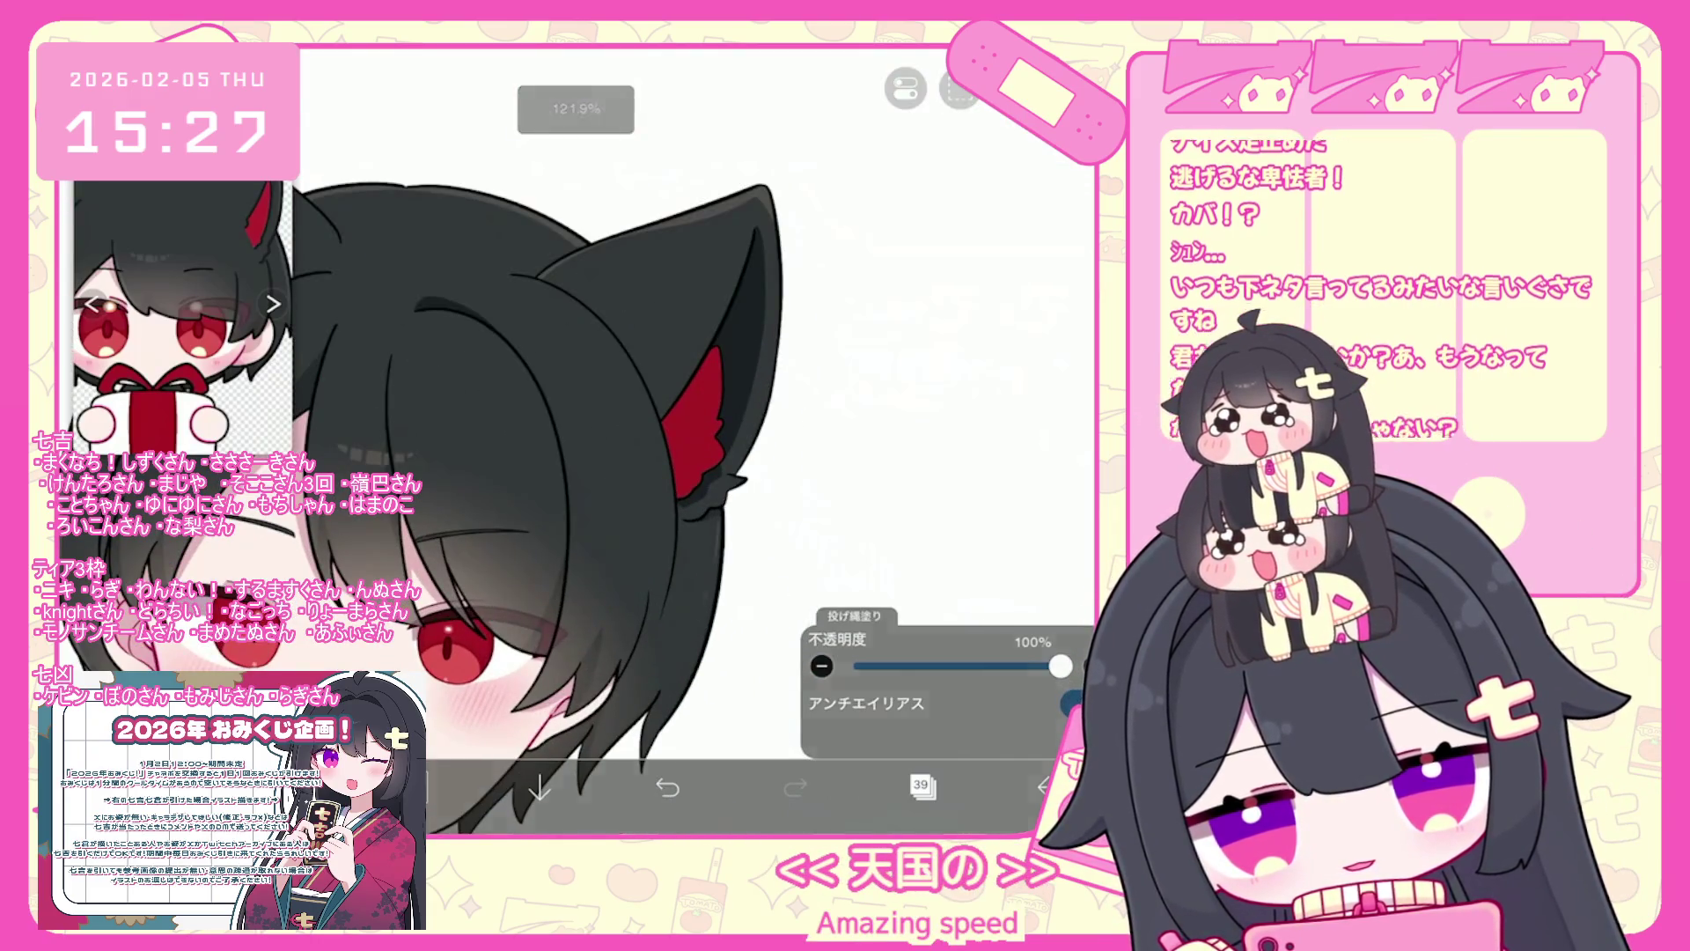
scroll(616, 484, "down", 2)
key("ctrl+z")
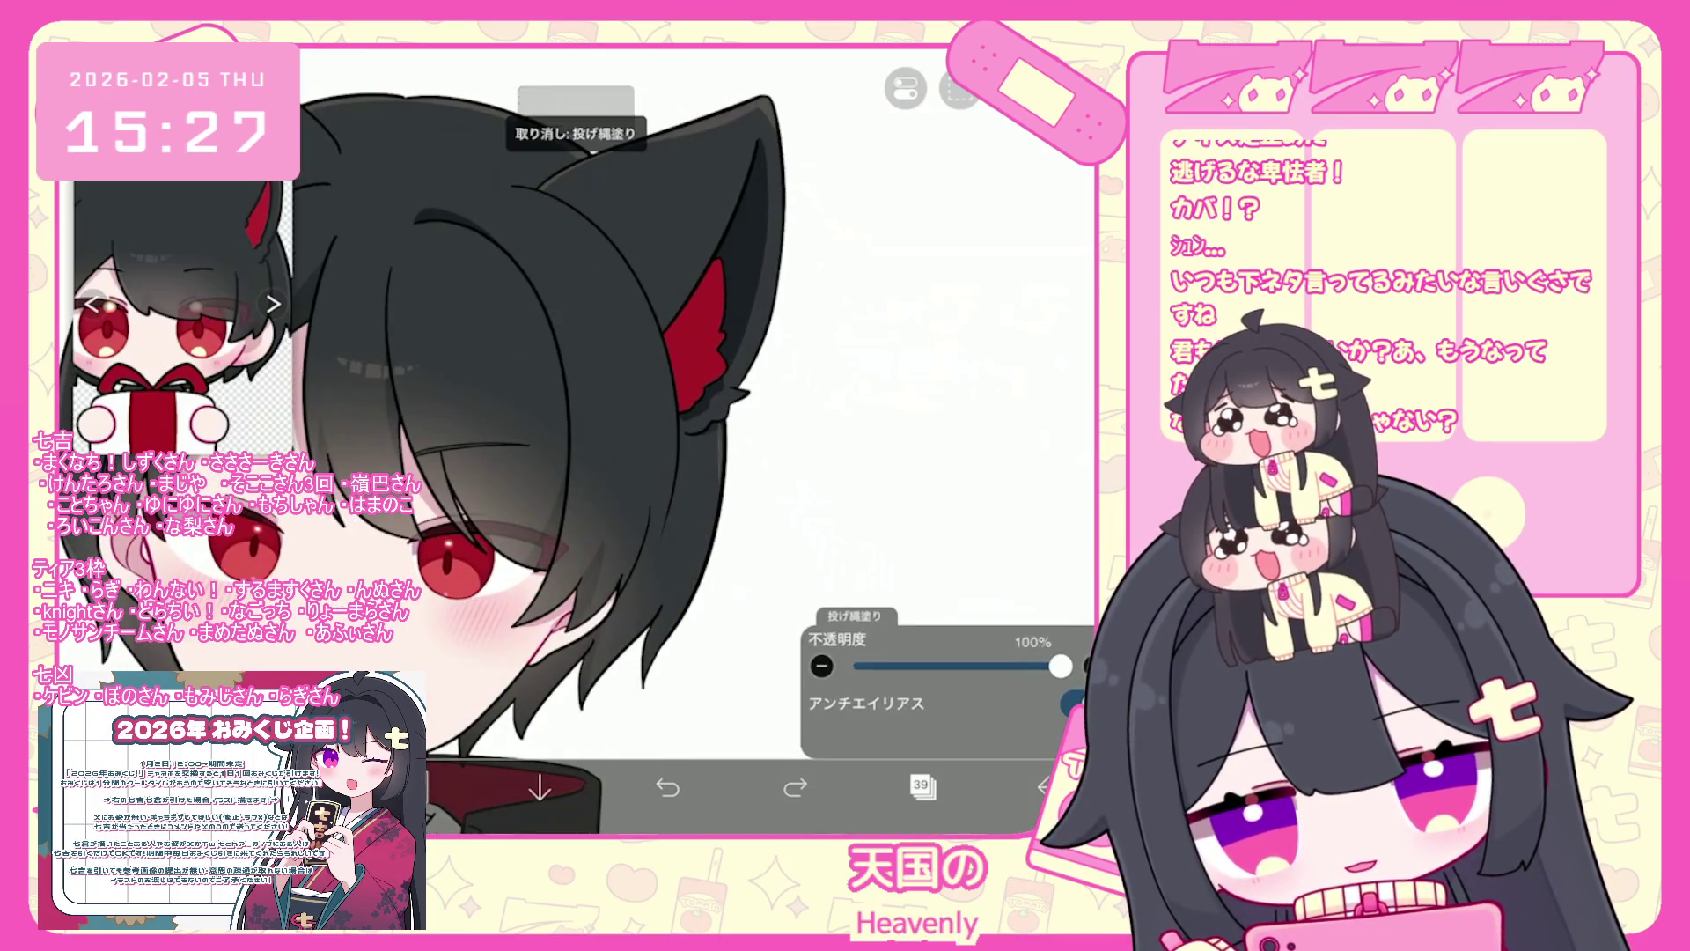
scroll(546, 440, "up", 1)
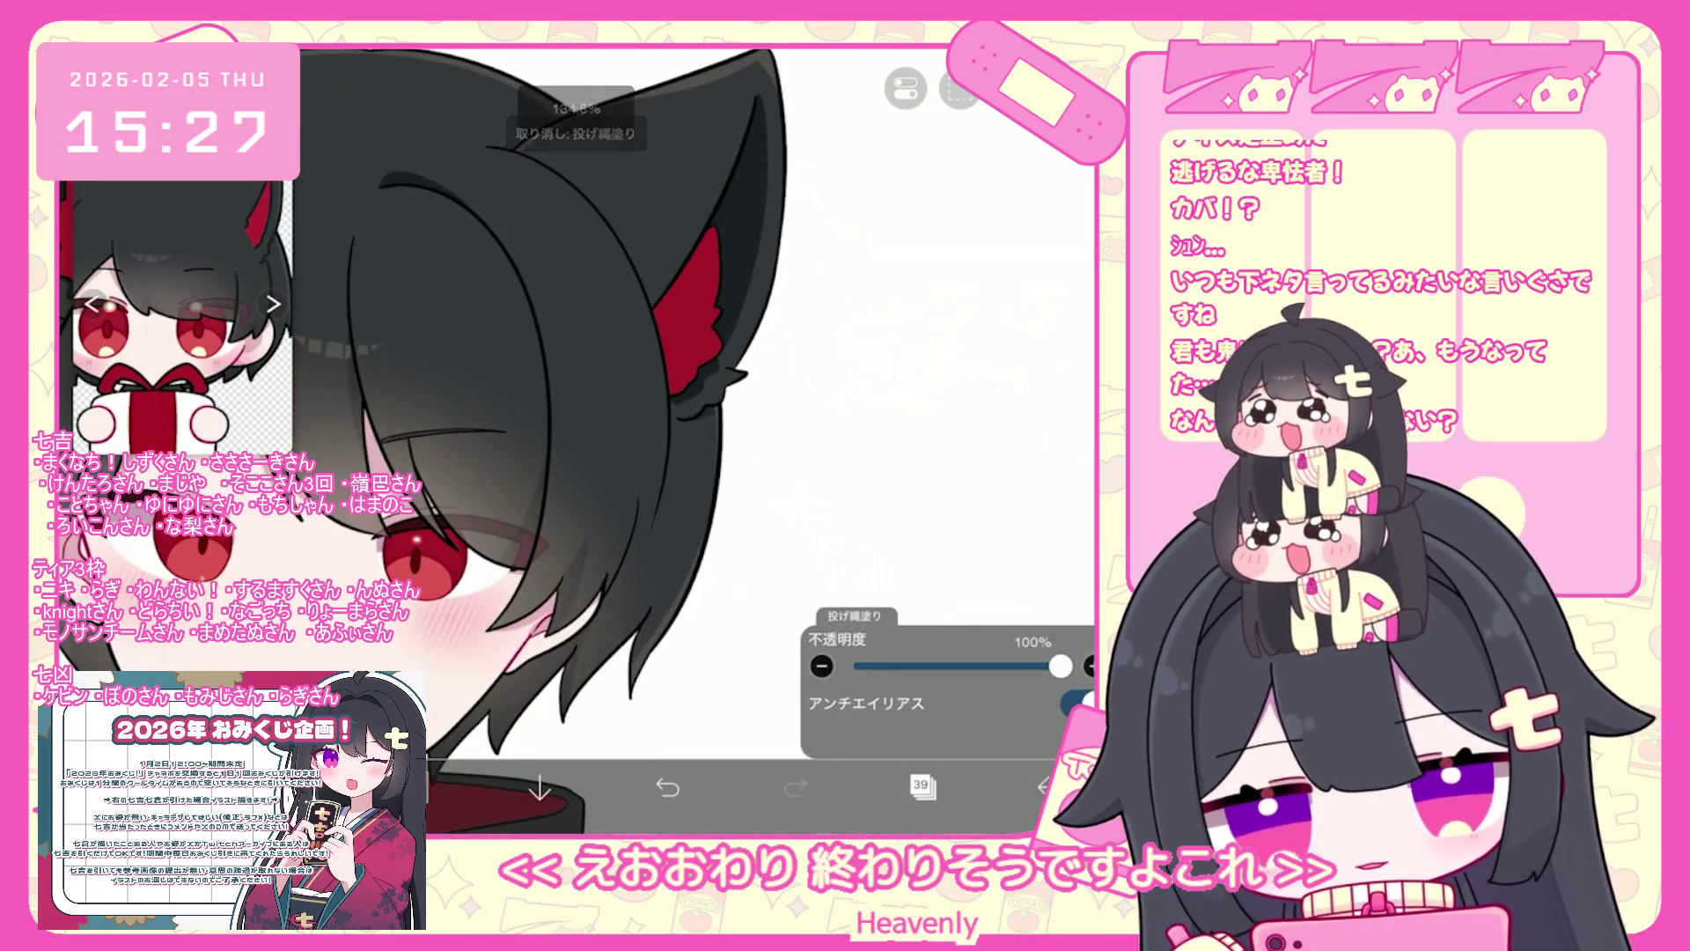
key("ctrl+z")
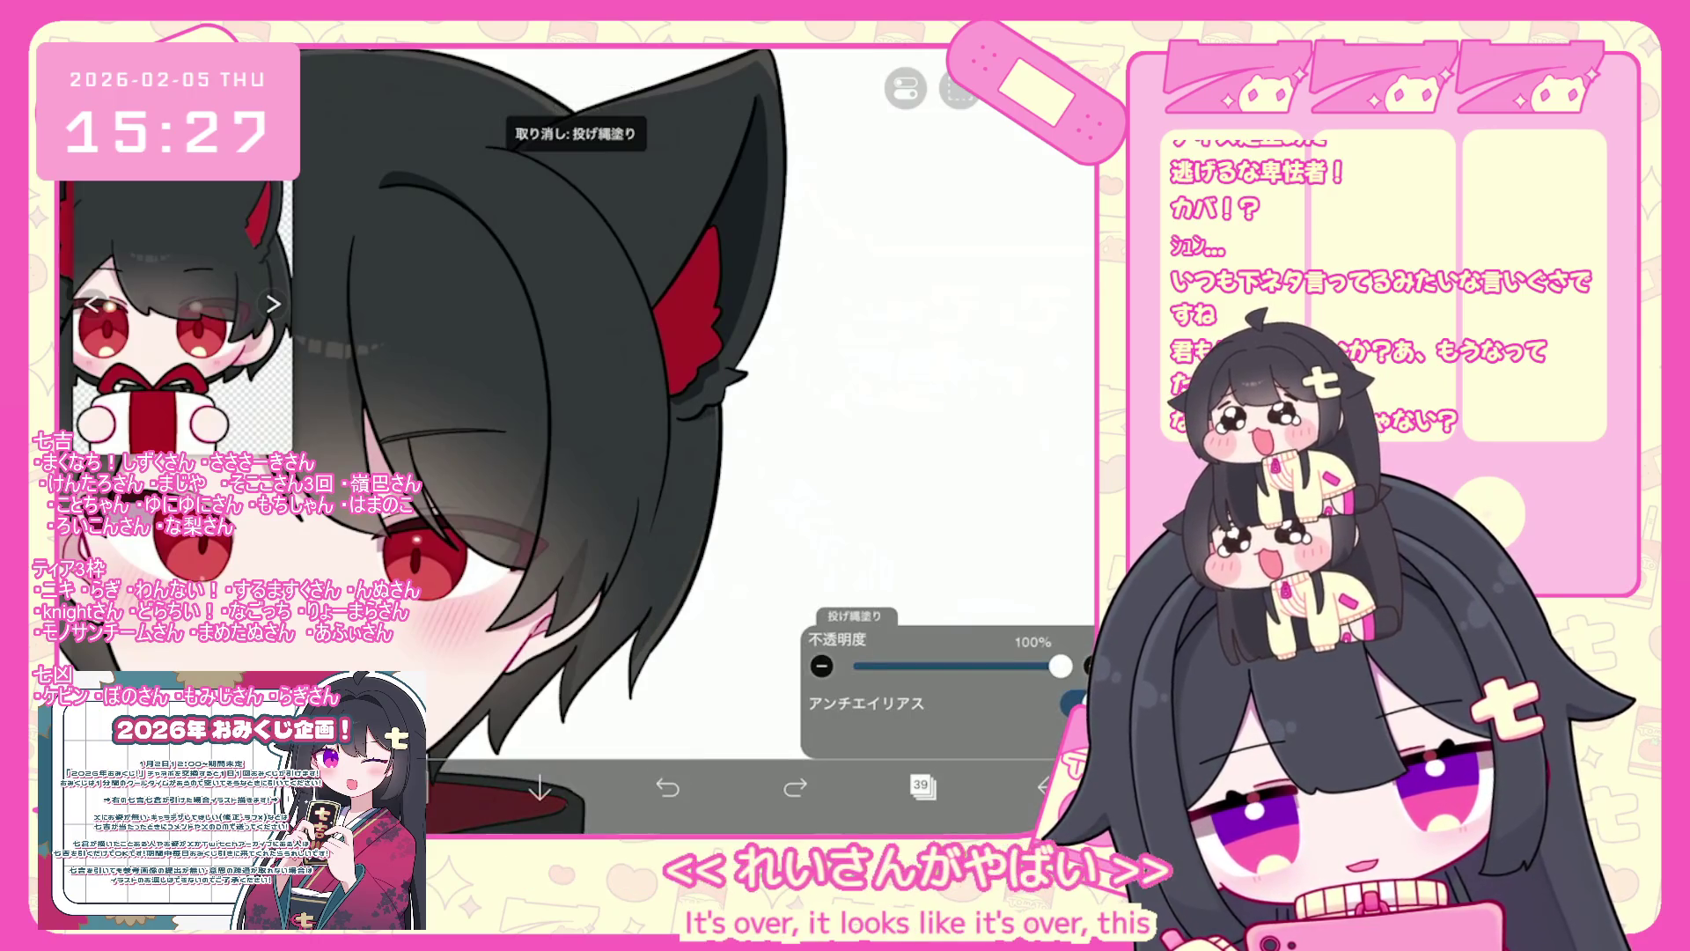
- Undo two more lasso fills while inspecting the face
scroll(616, 440, "up", 1)
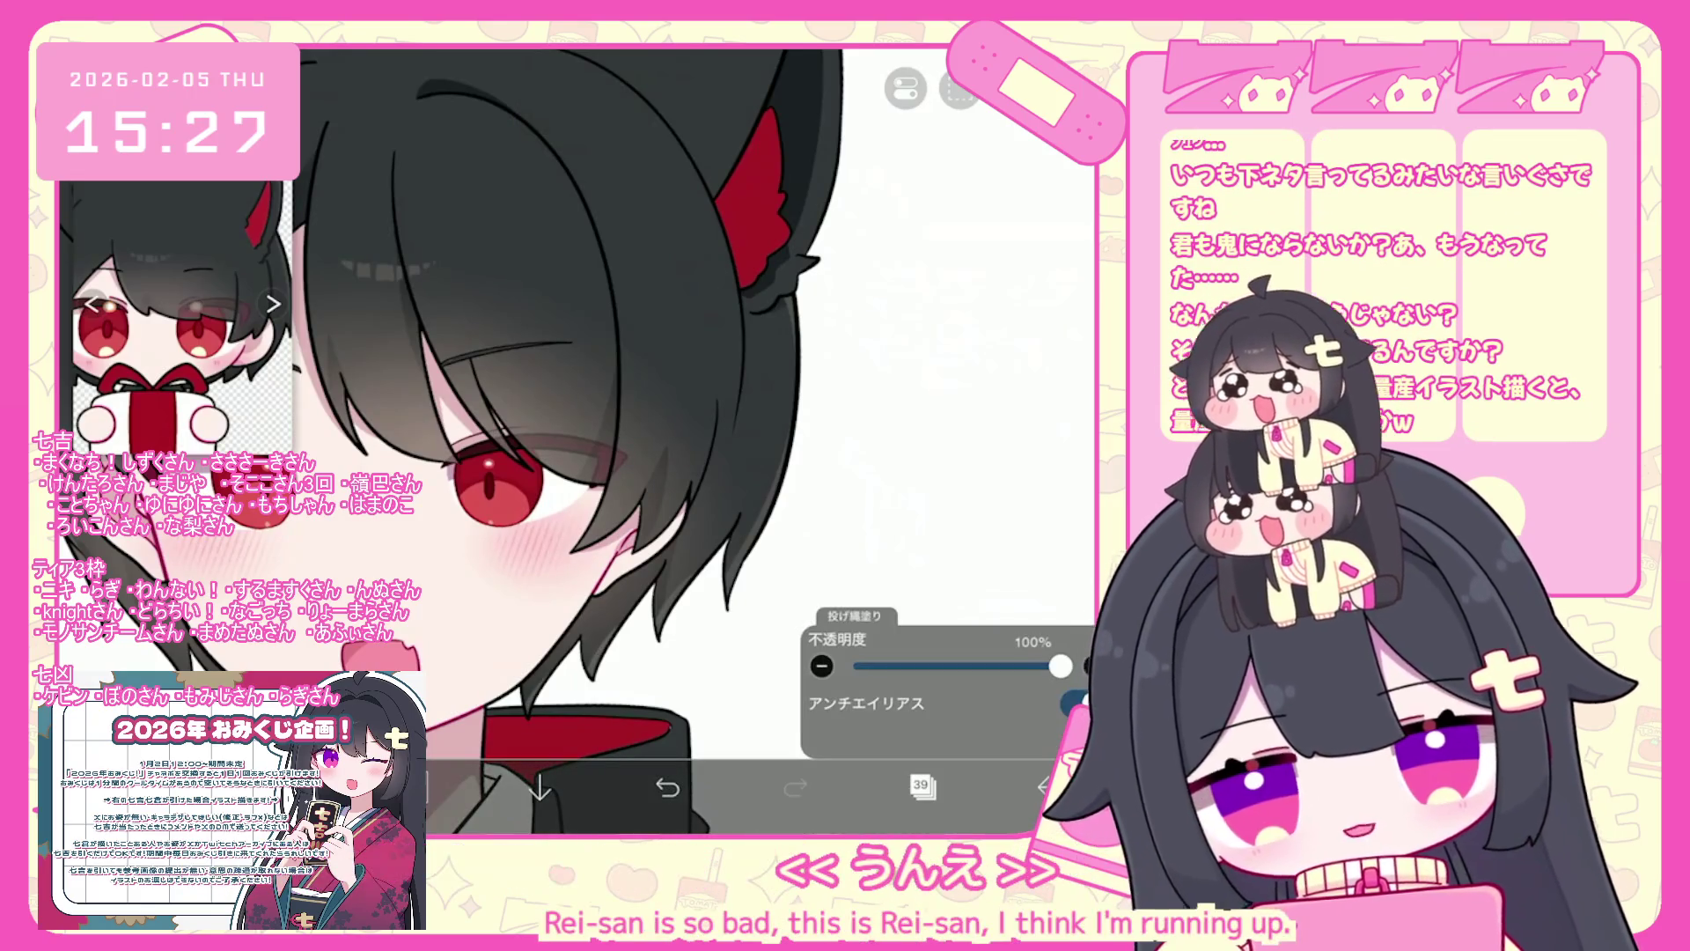
scroll(616, 440, "down", 1)
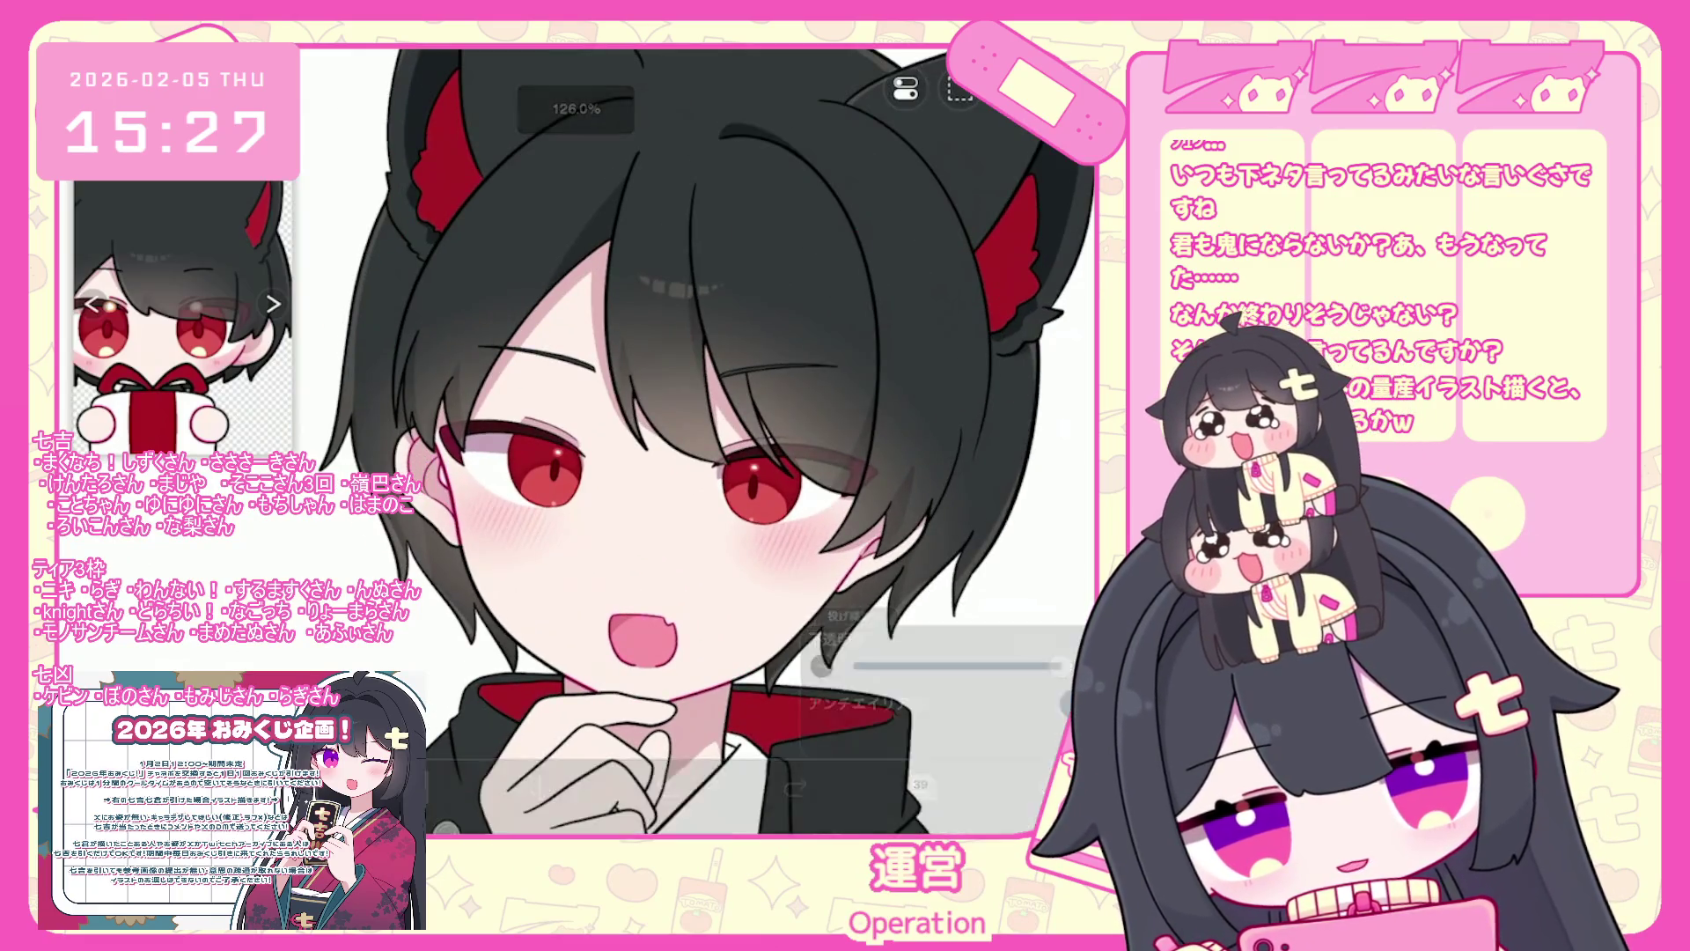
scroll(704, 440, "down", 2)
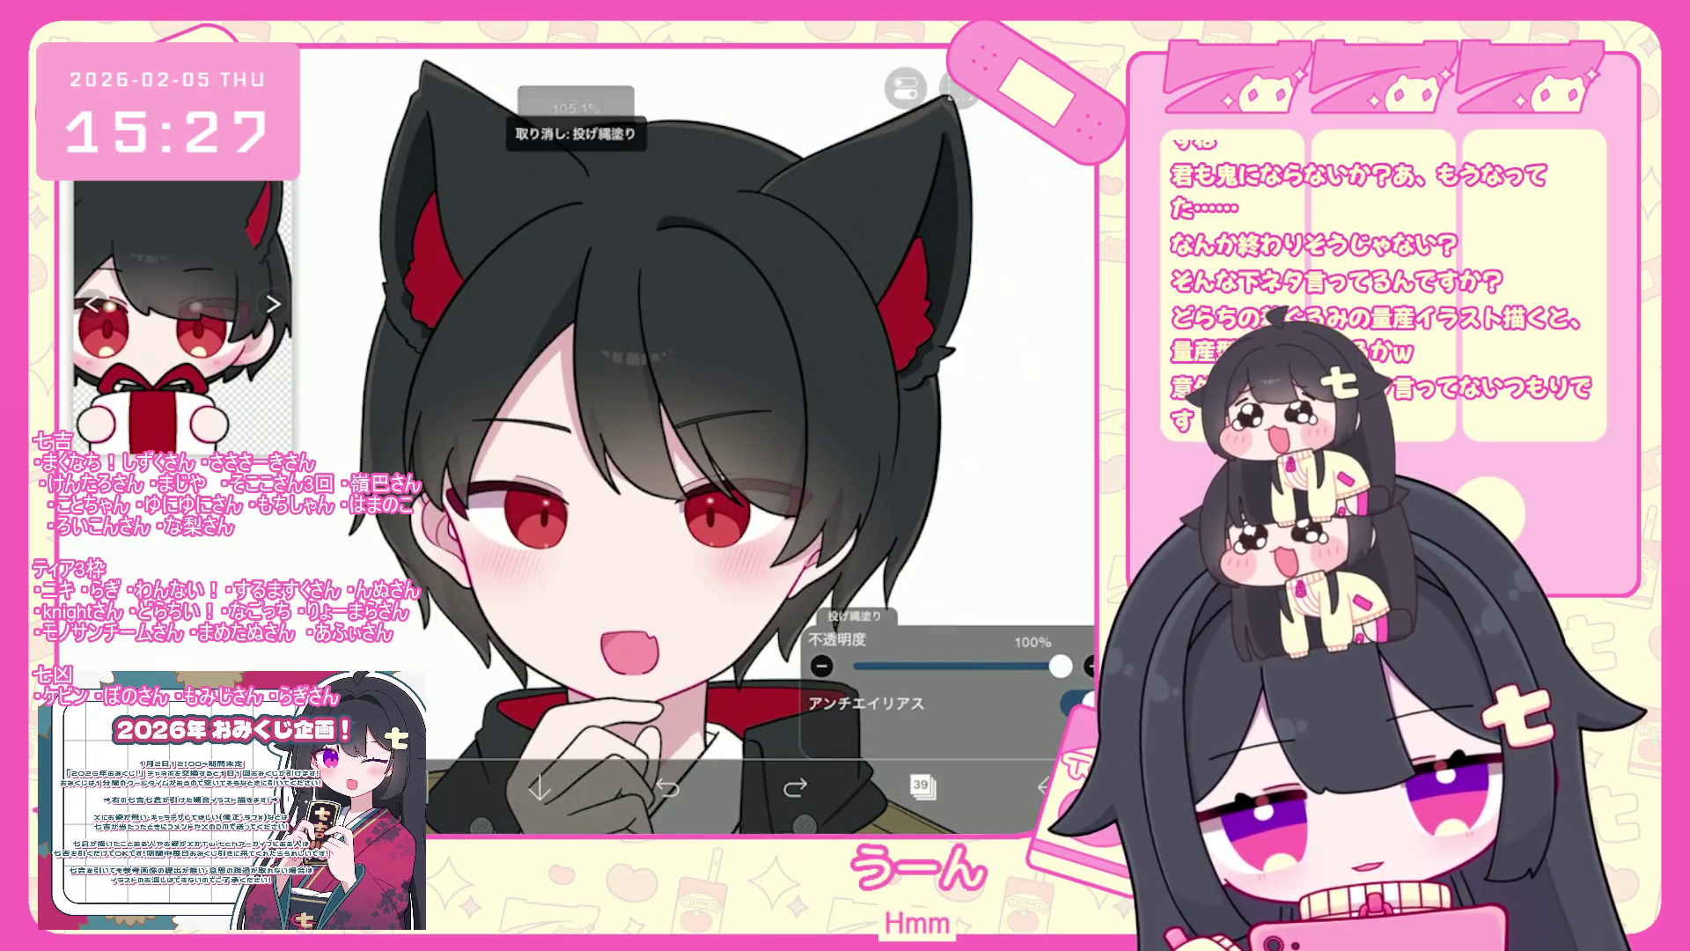
scroll(616, 440, "up", 3)
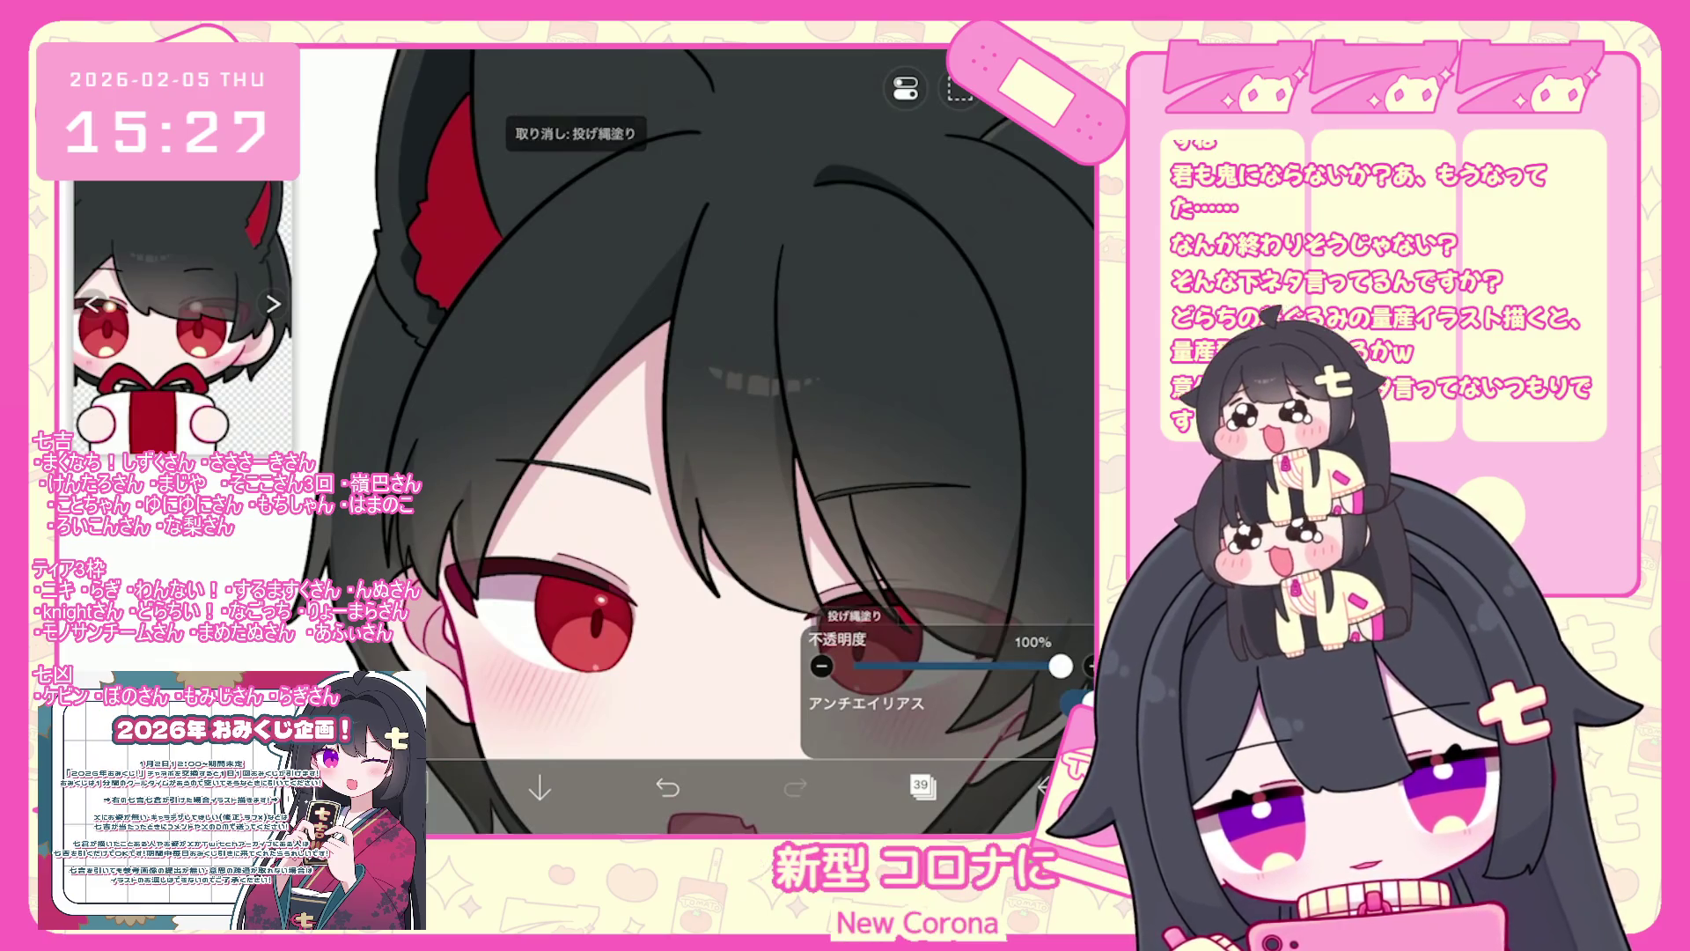
scroll(704, 440, "down", 1)
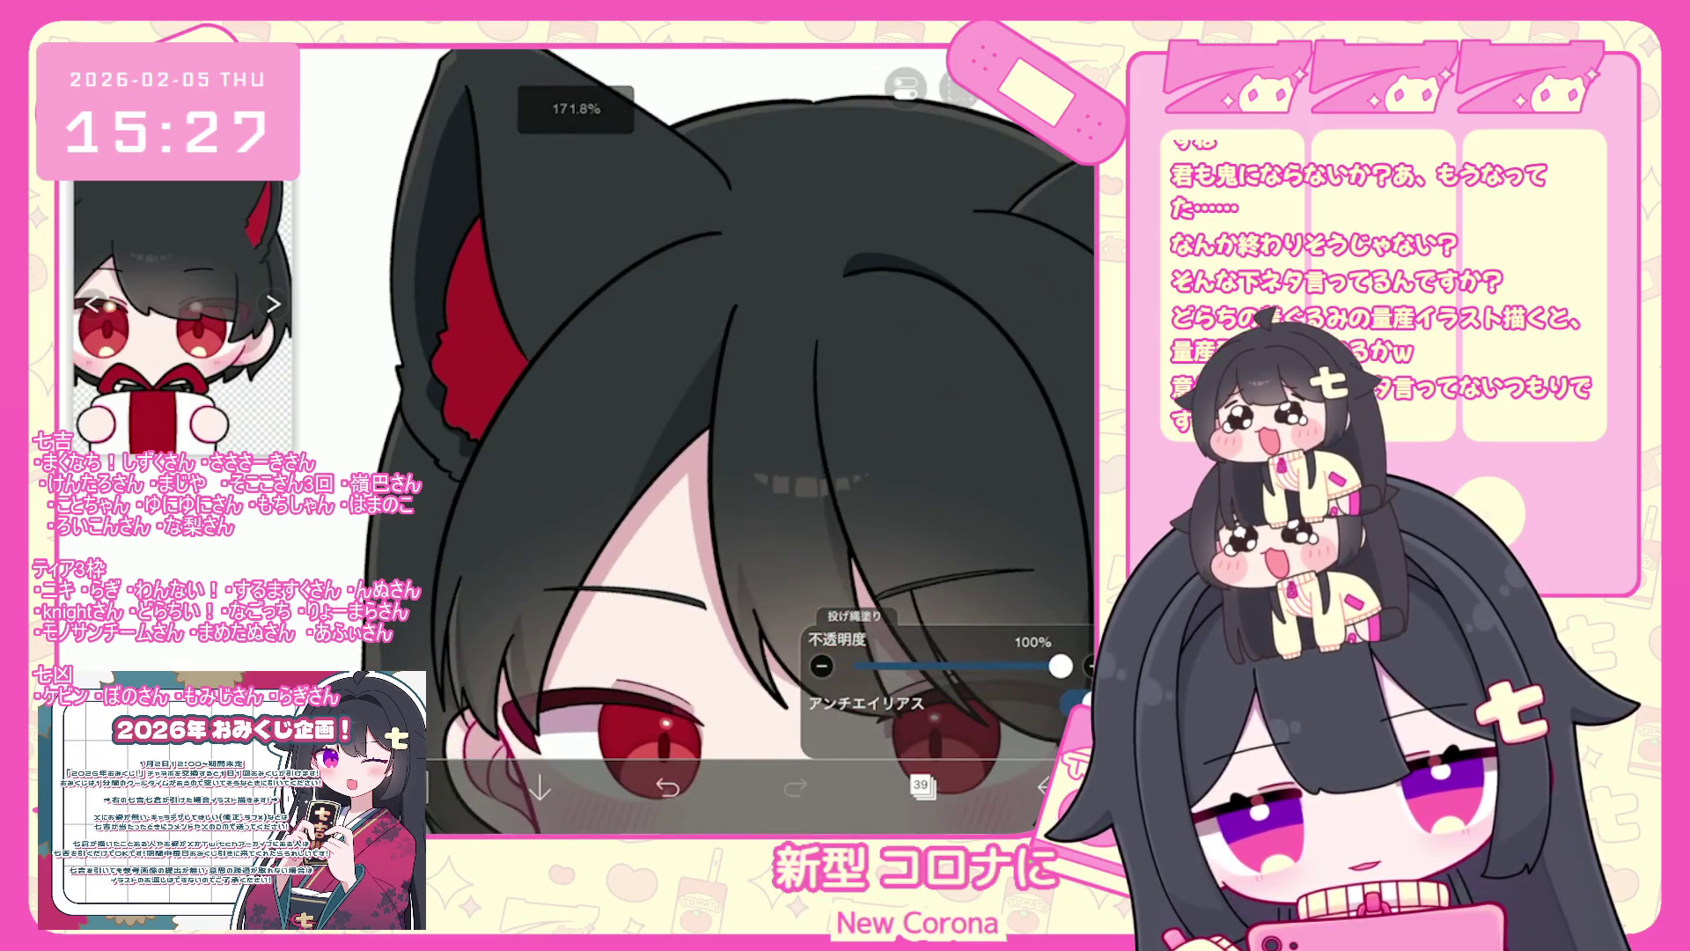
scroll(704, 440, "up", 1)
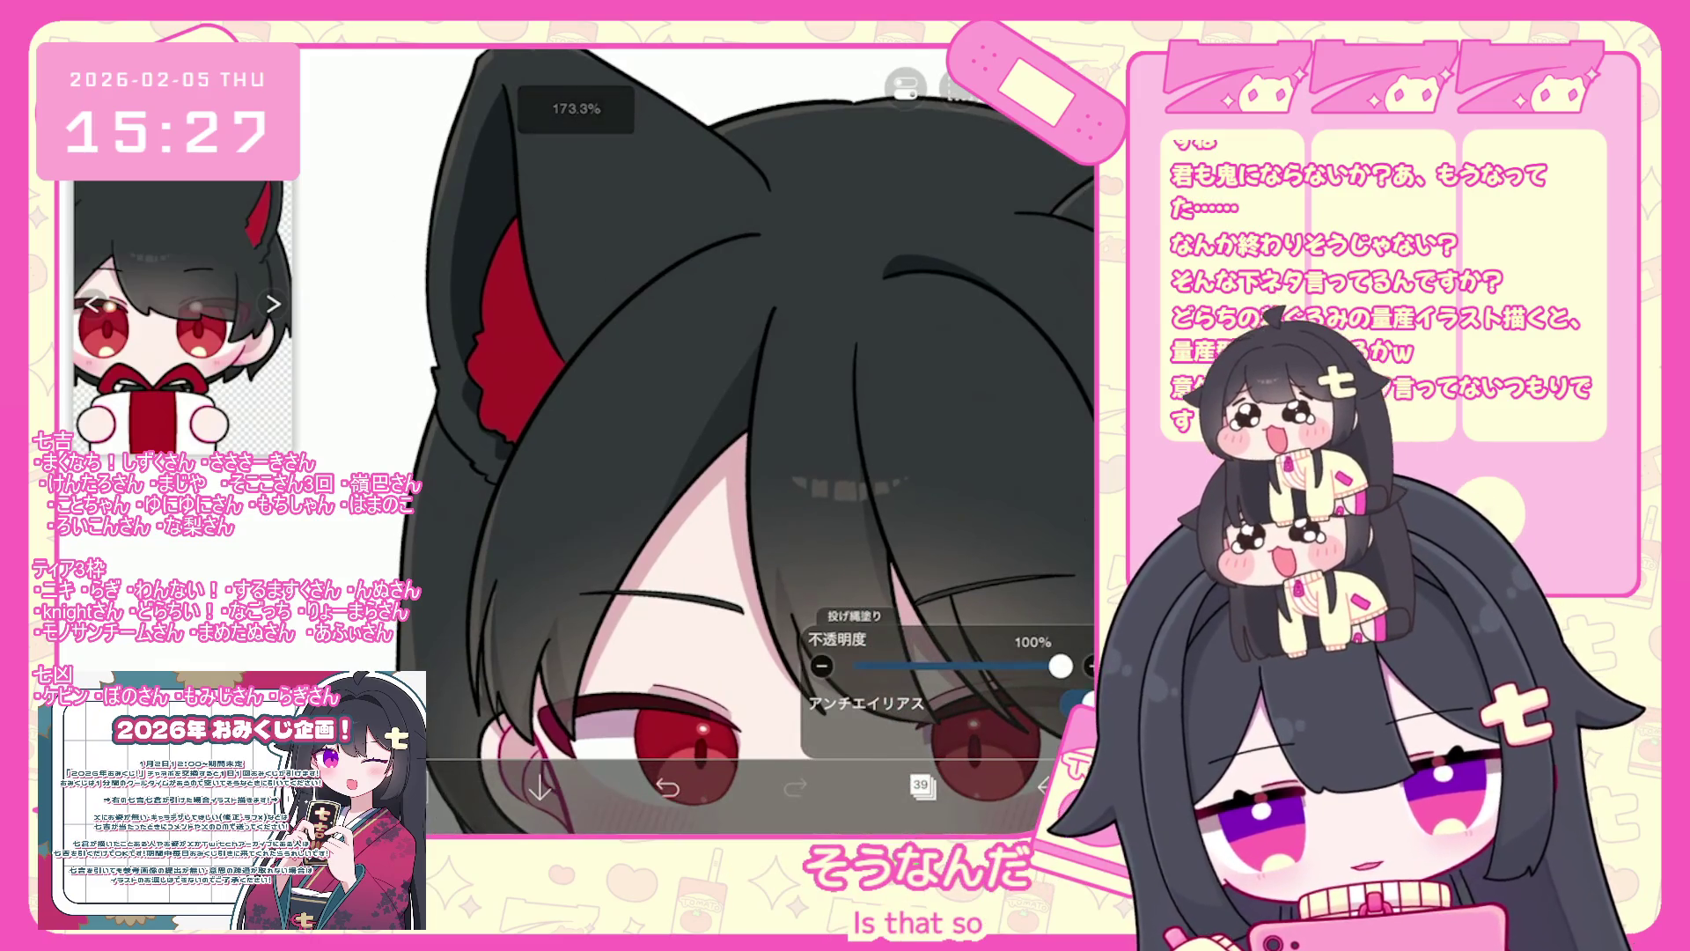
key("ctrl+z")
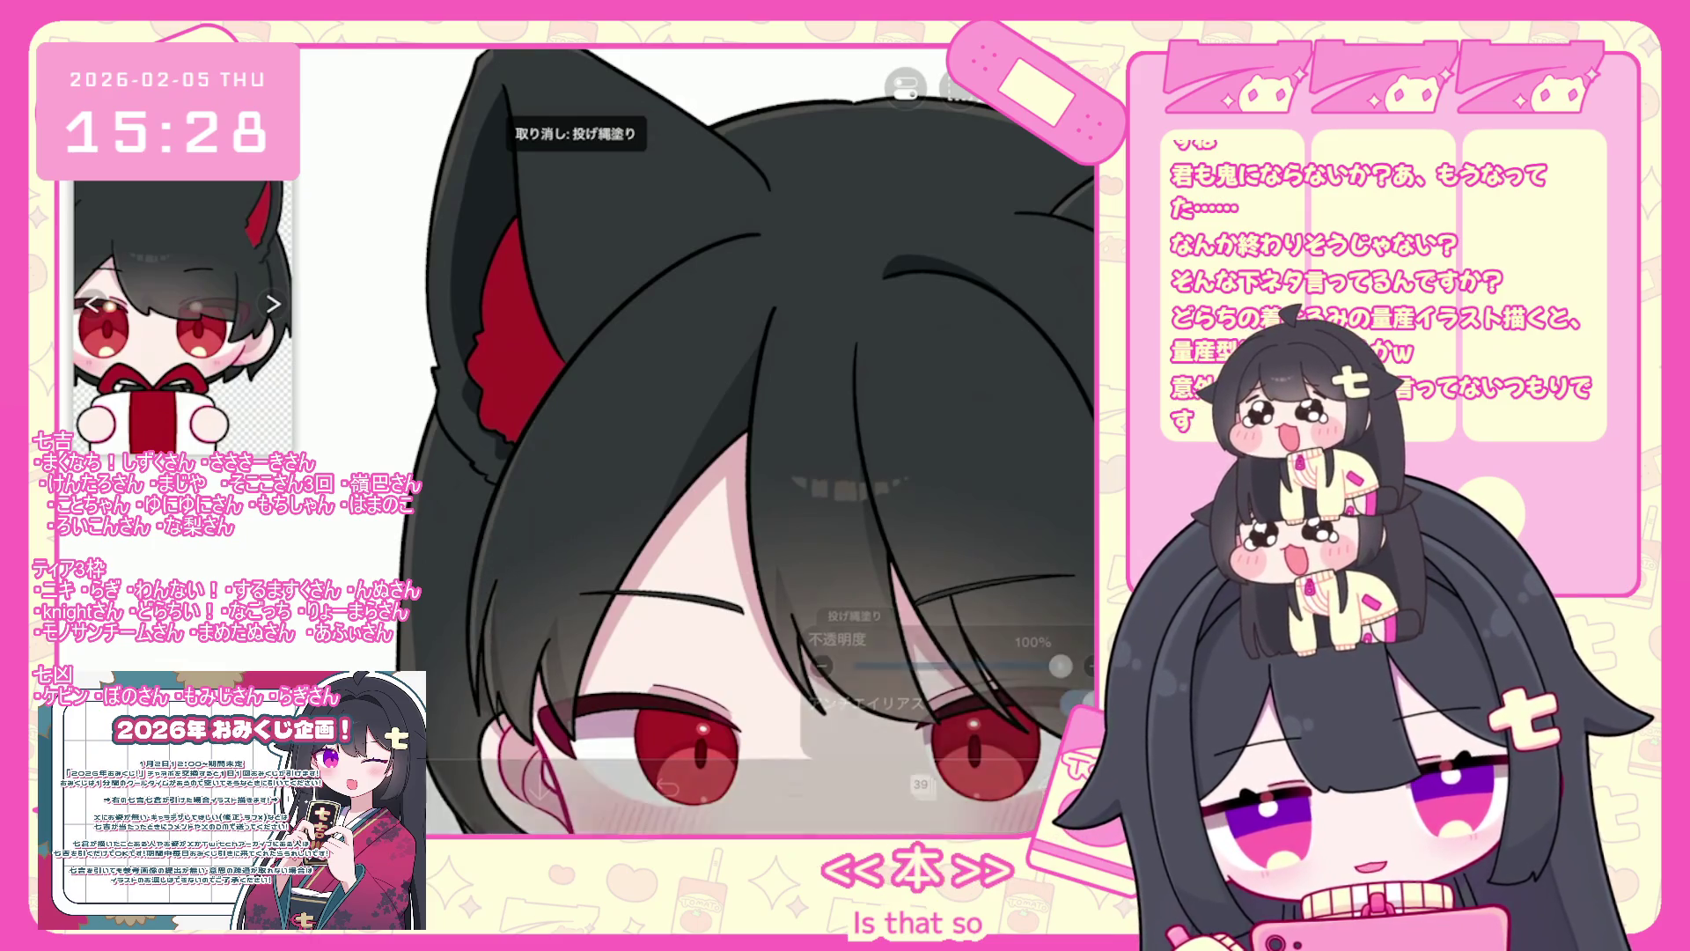
scroll(696, 440, "down", 3)
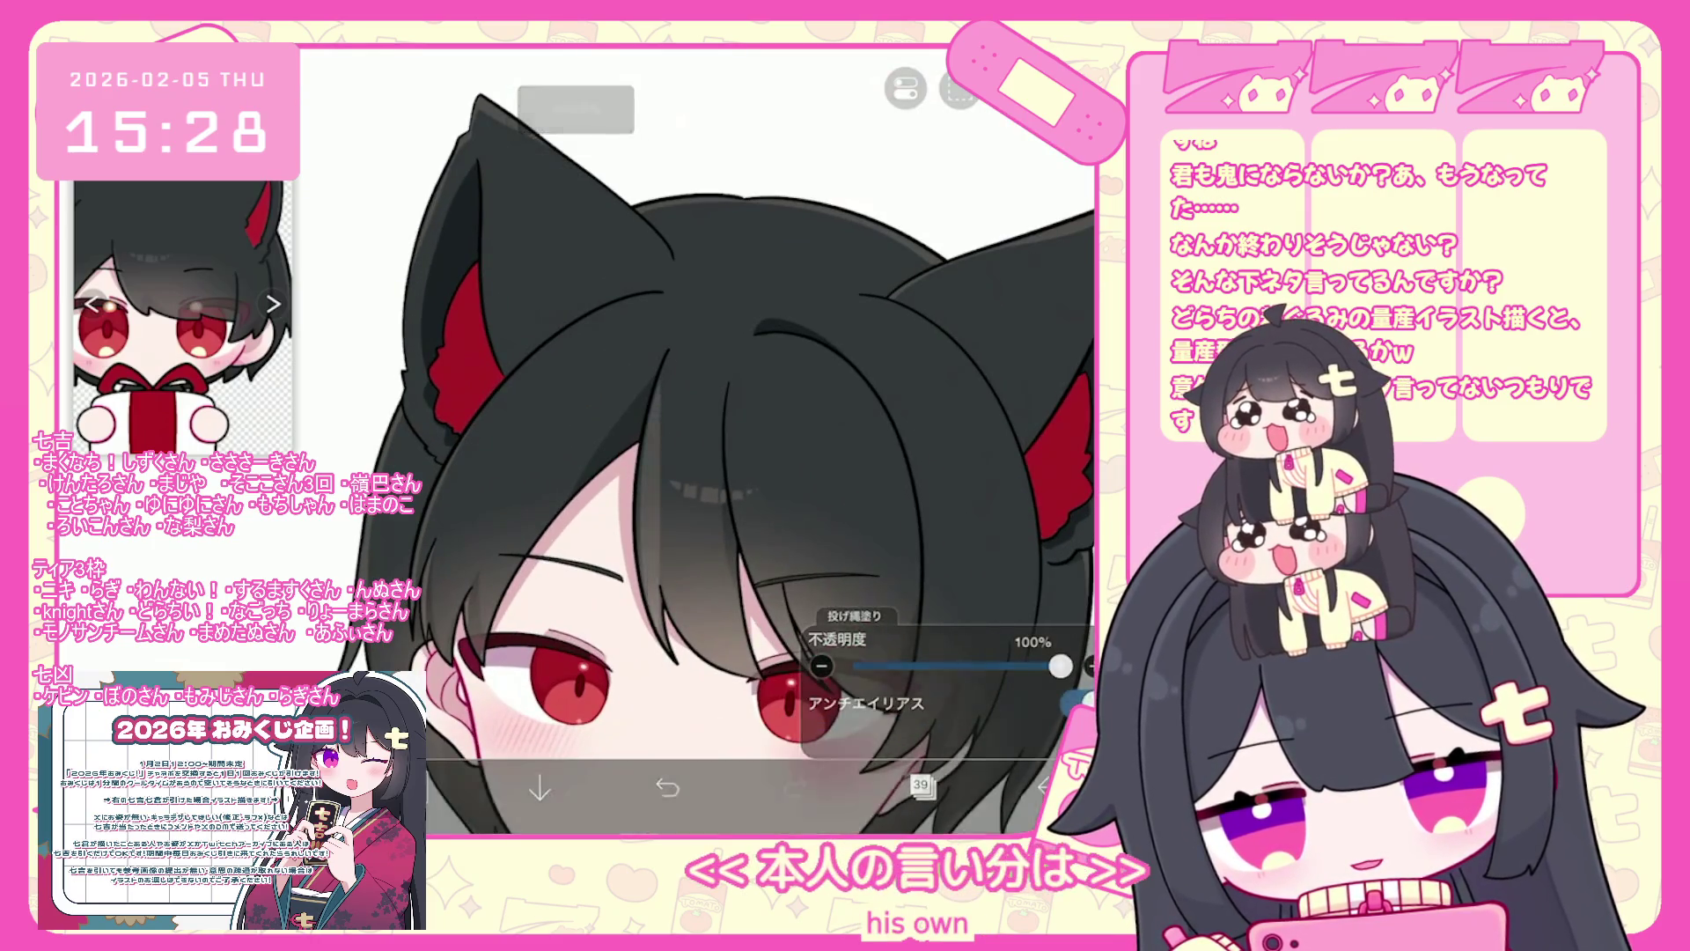
scroll(695, 440, "up", 2)
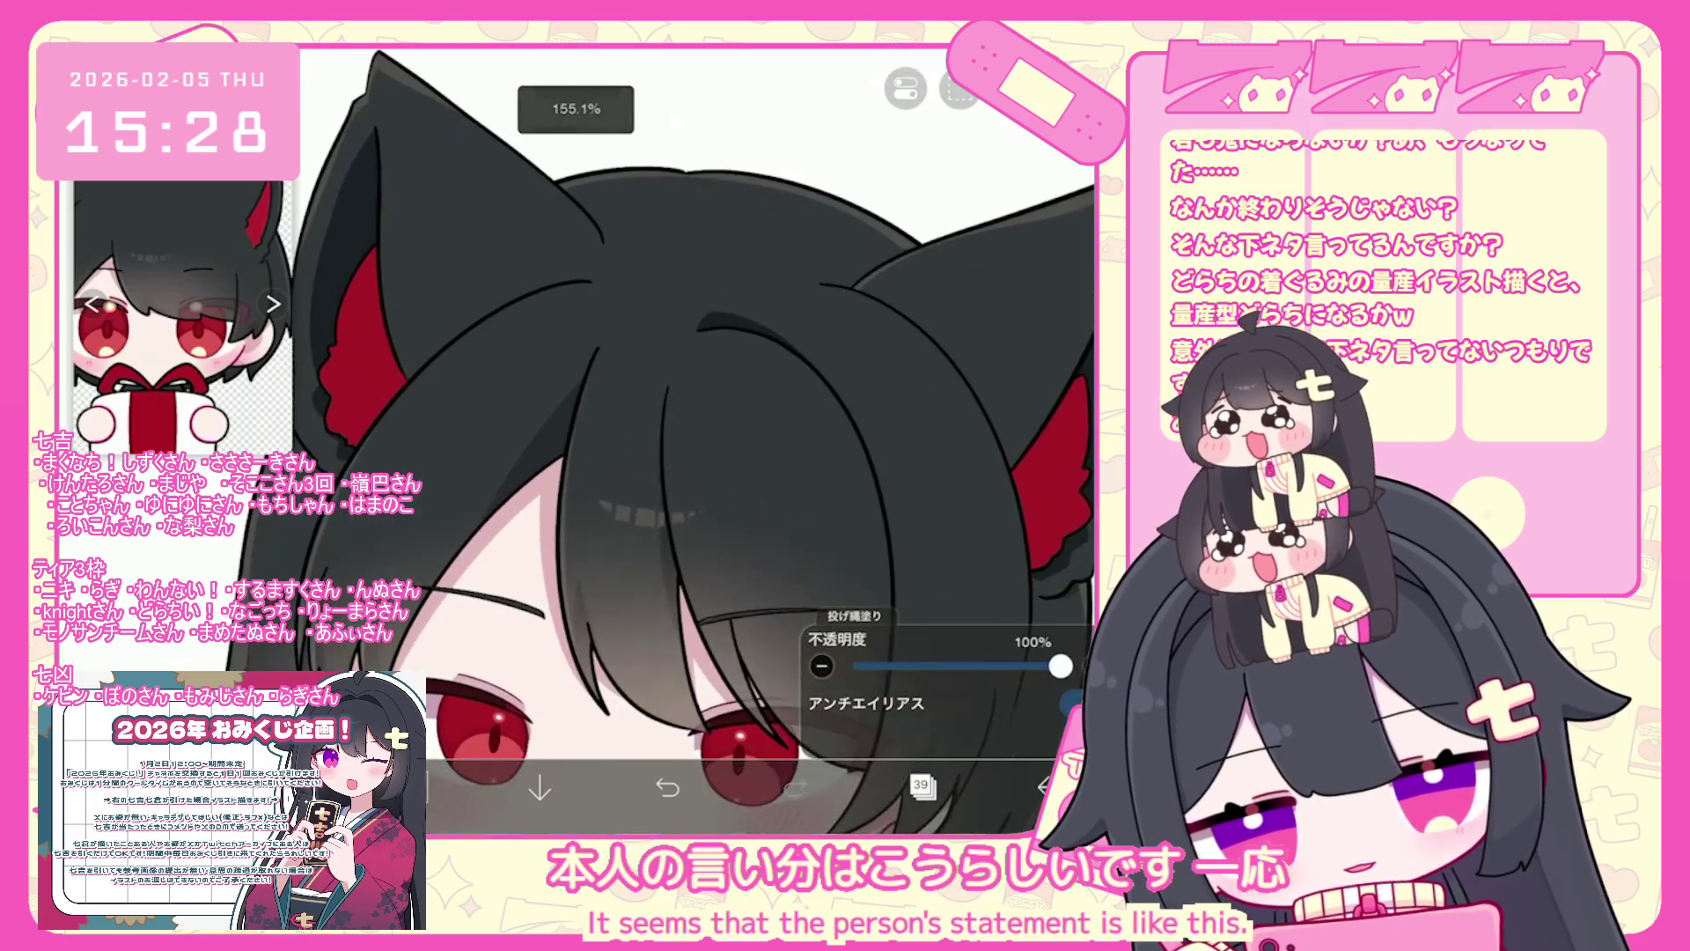
key("ctrl+z")
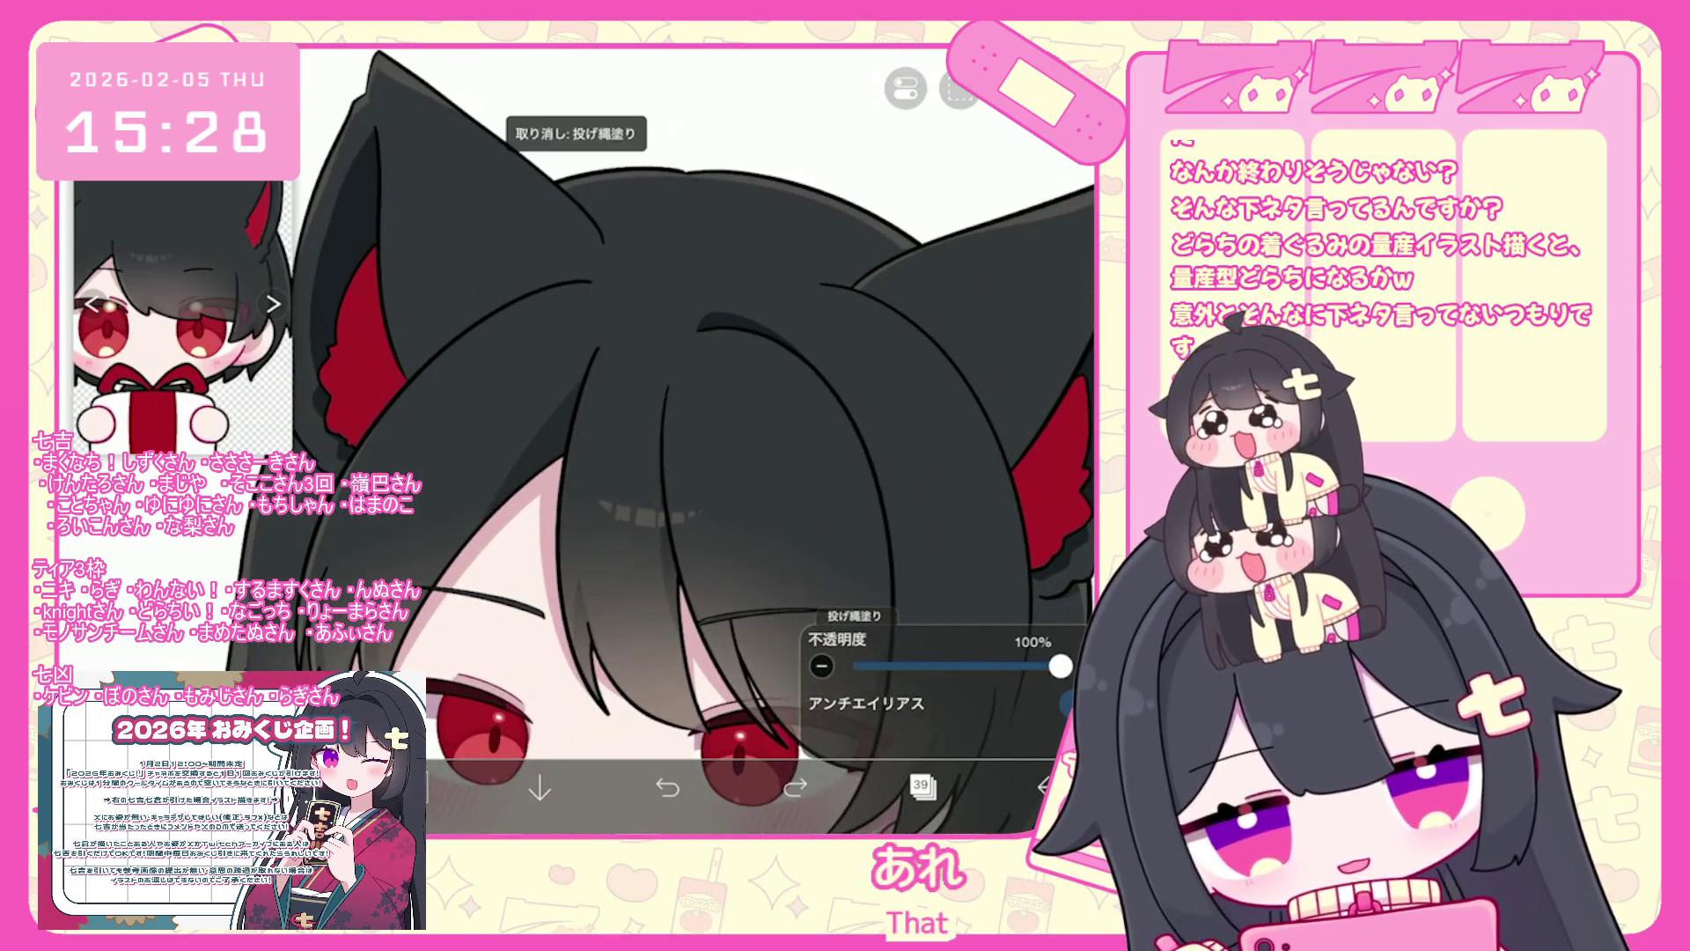
- Redo the last undone lasso fill, switch to the brush, and review the upper body
key("ctrl+shift+z")
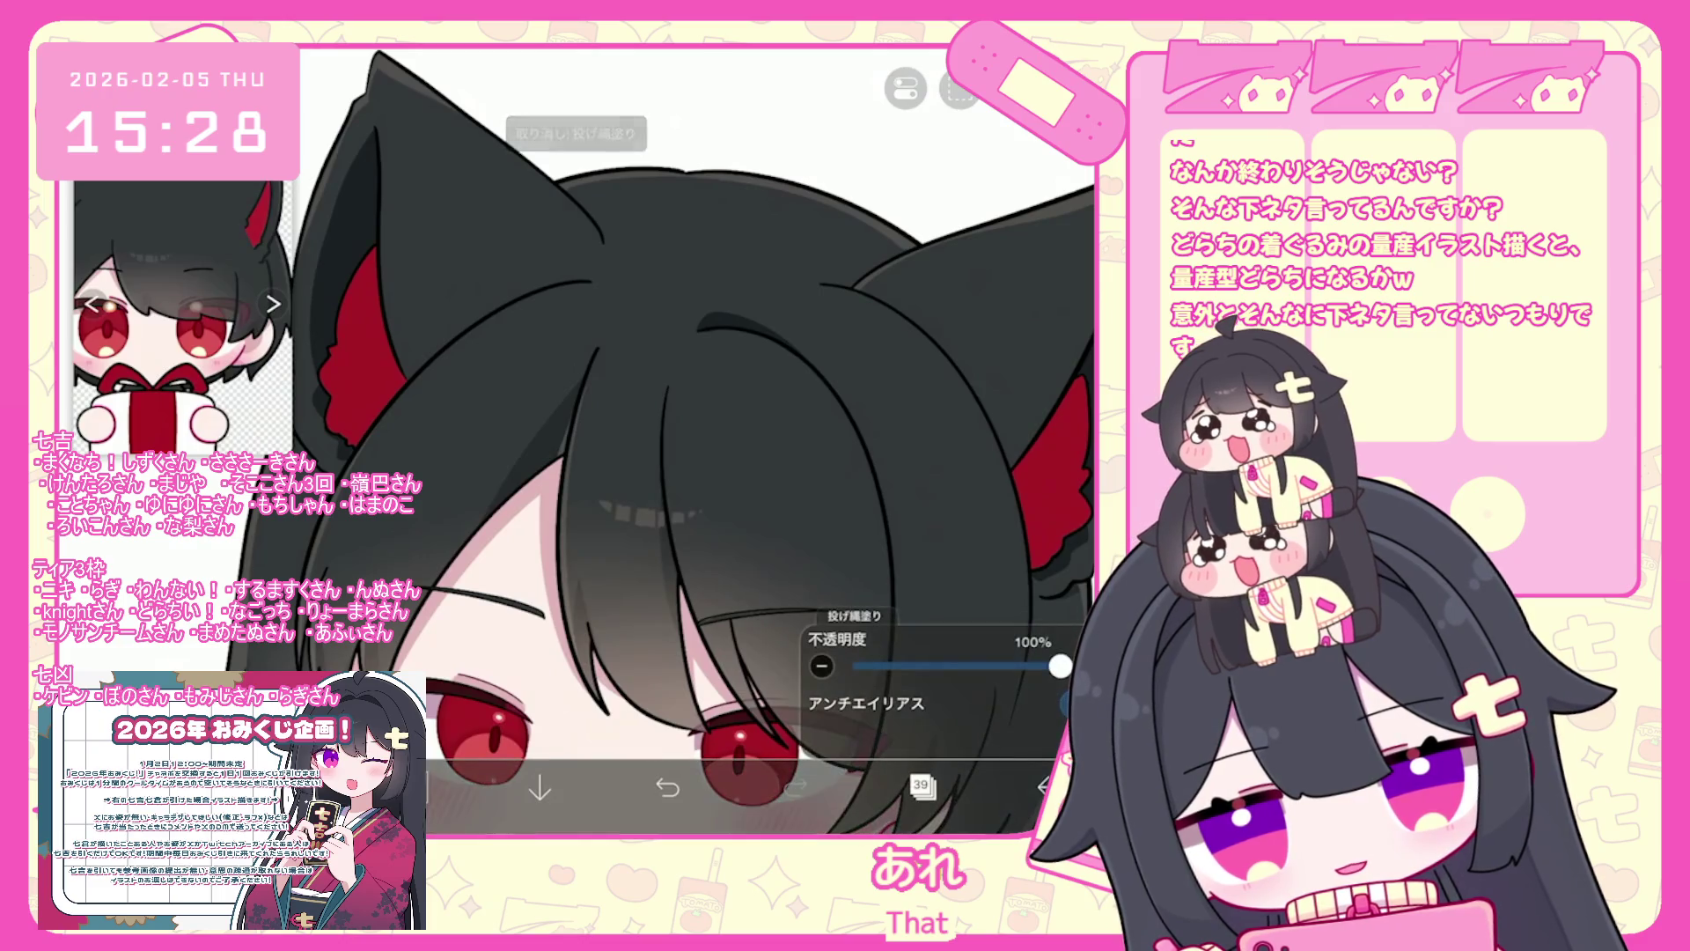
key("b")
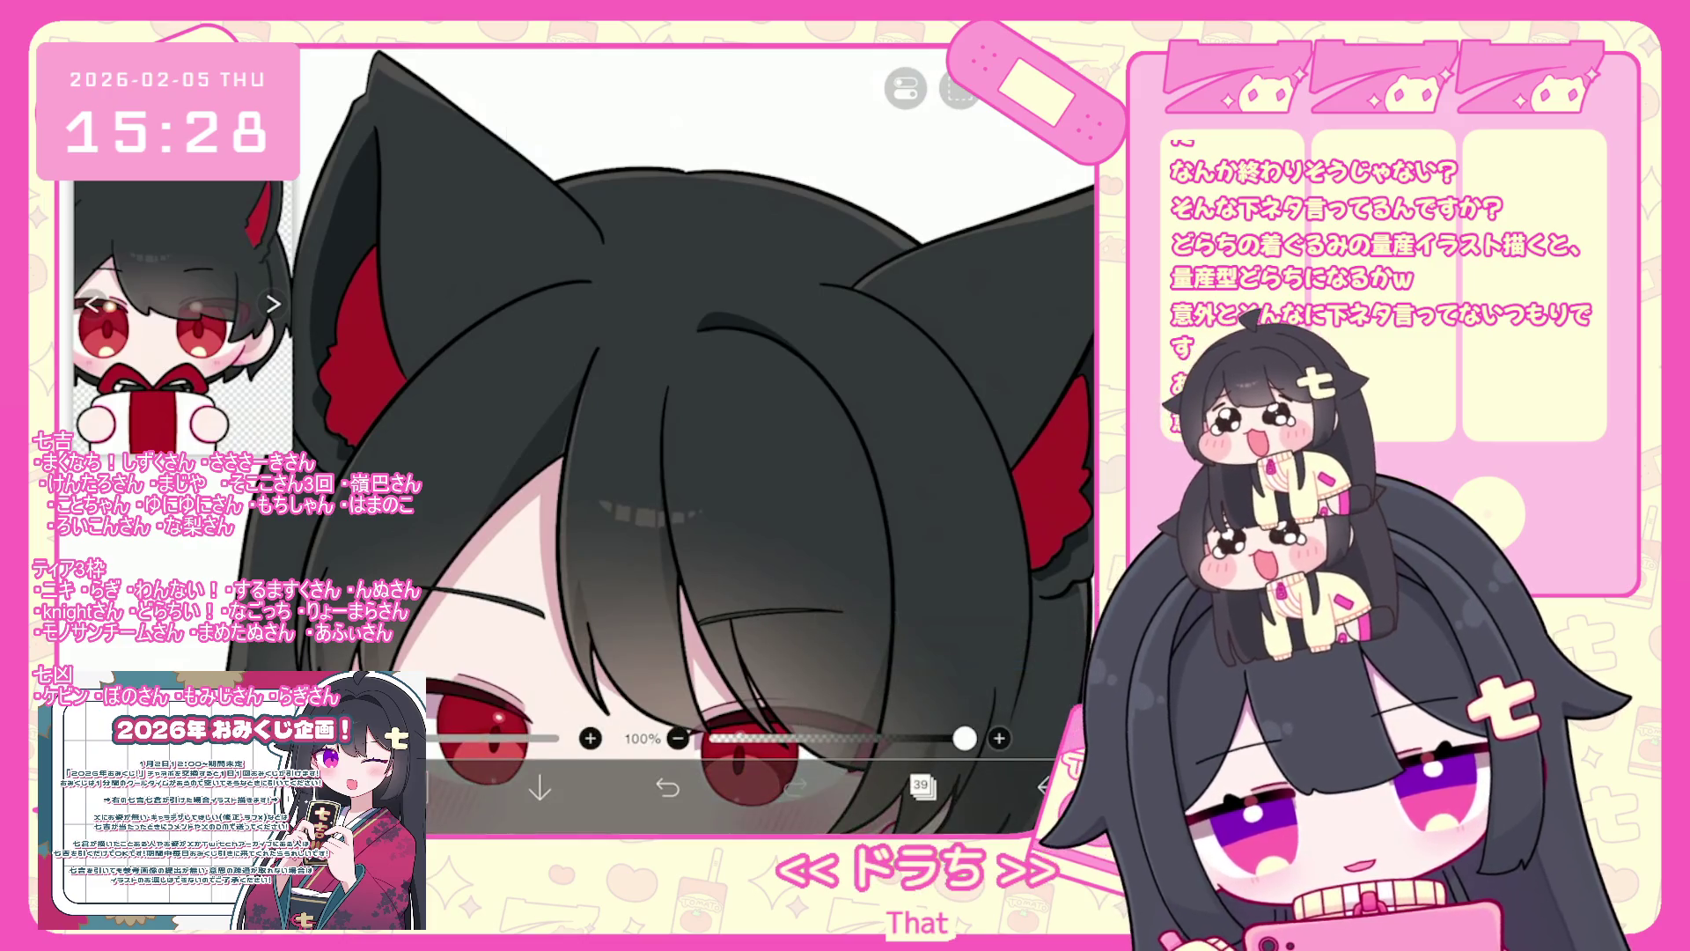
scroll(695, 440, "up", 3)
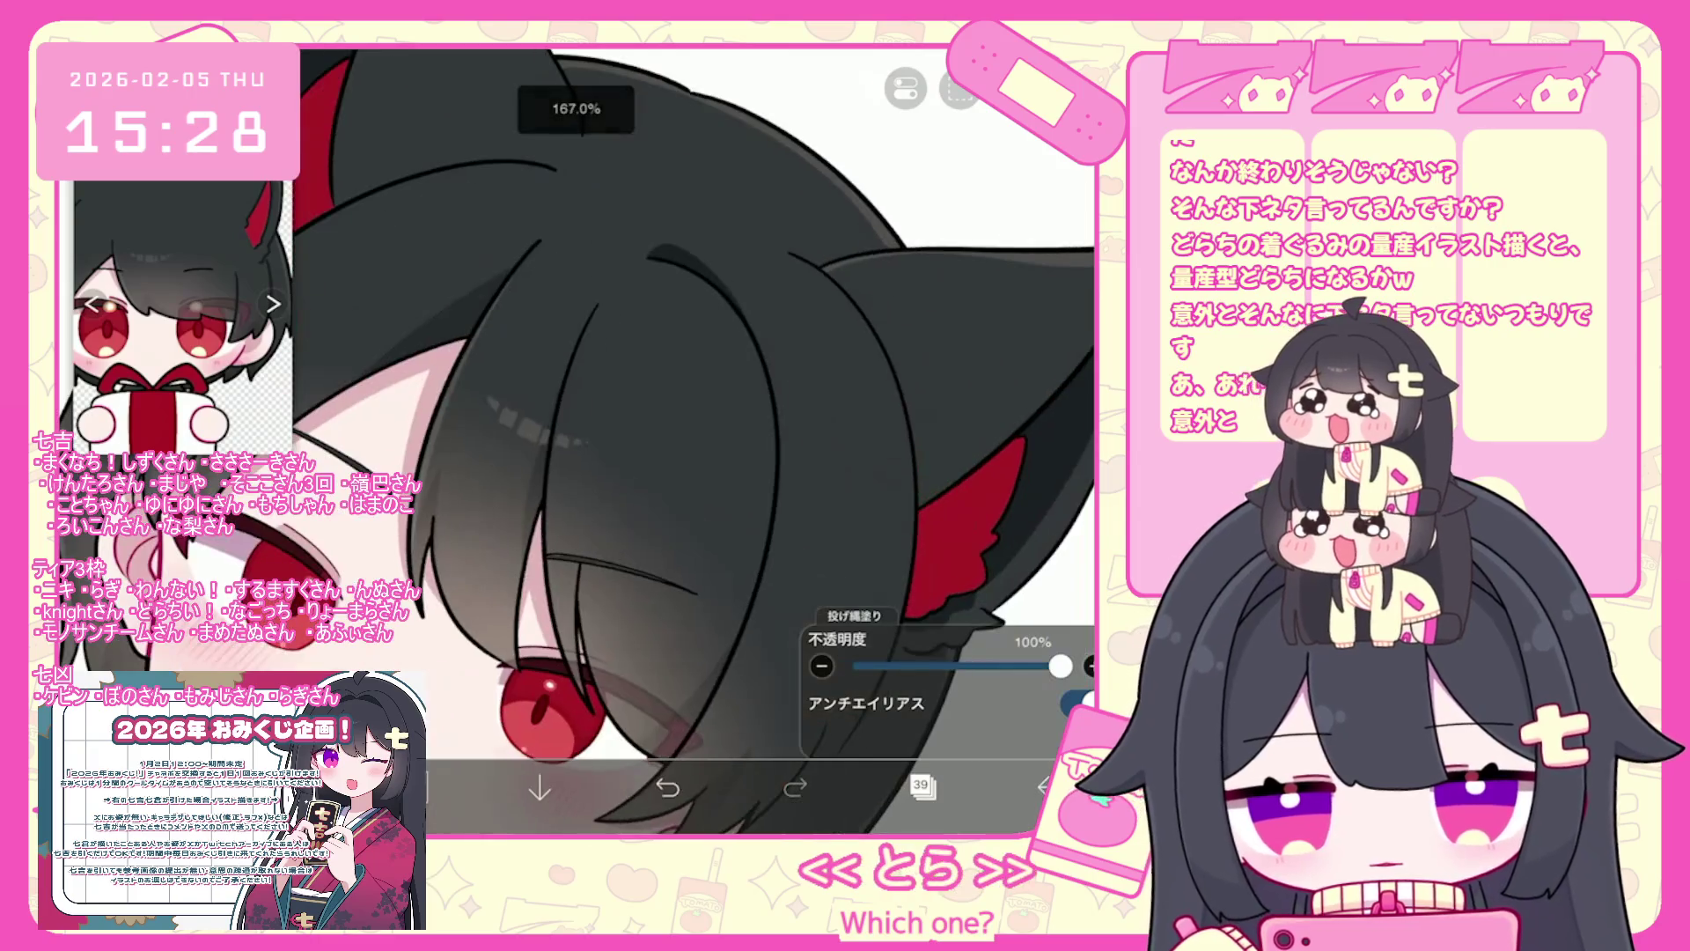
scroll(696, 441, "down", 1)
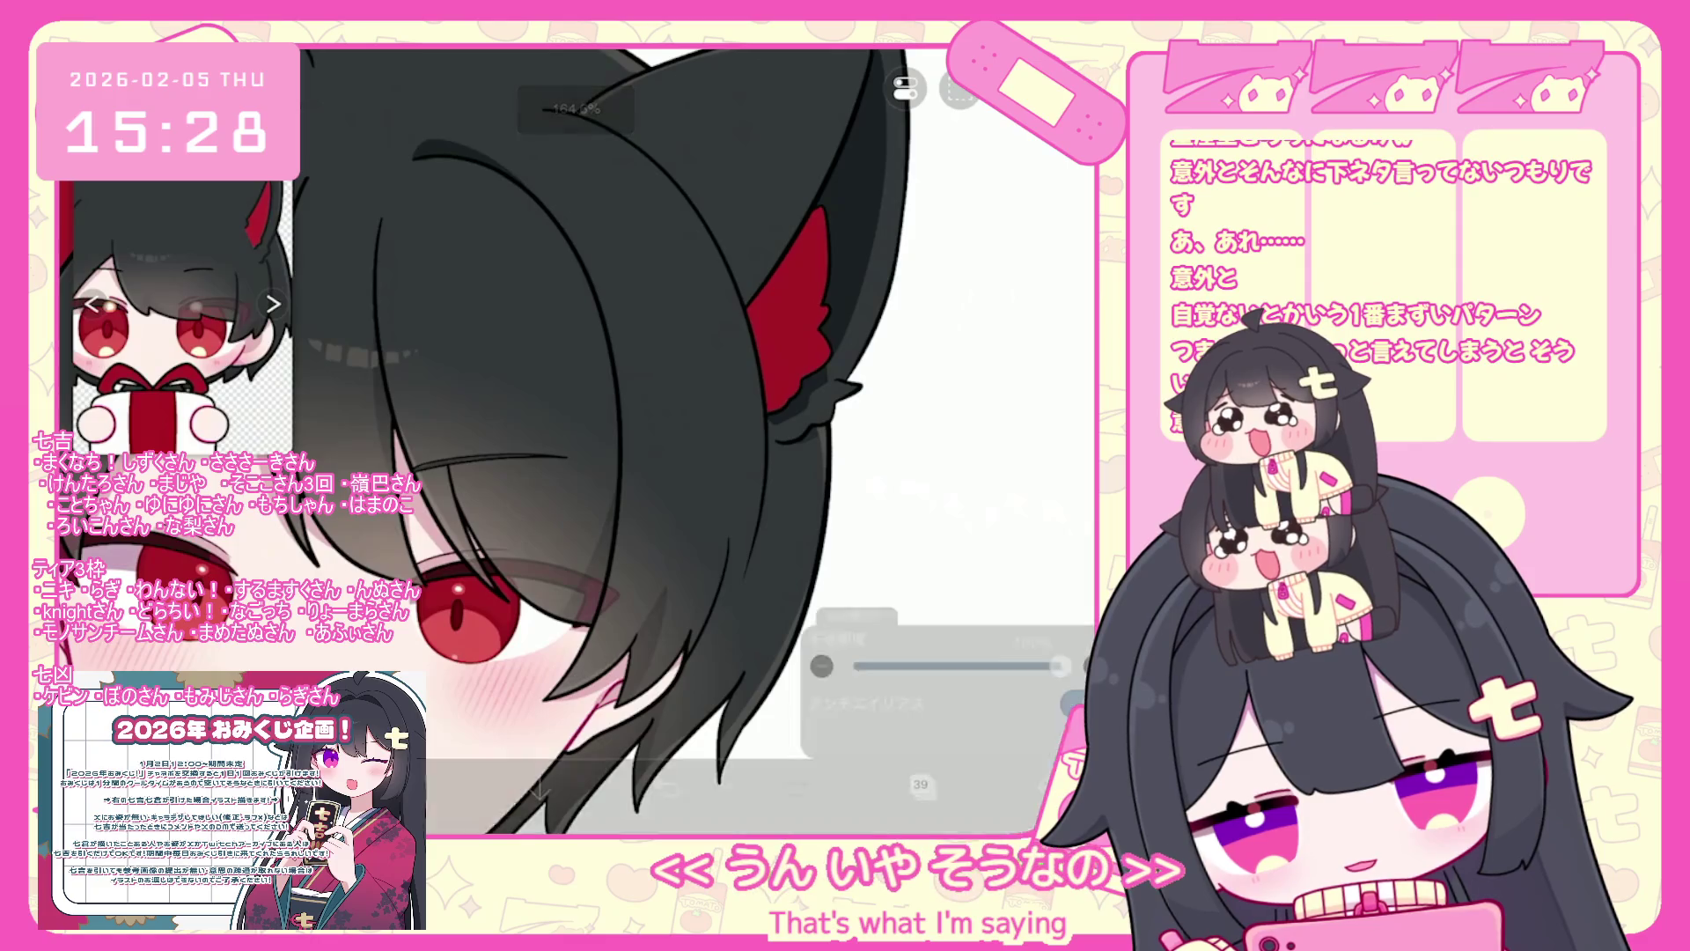
scroll(695, 440, "down", 5)
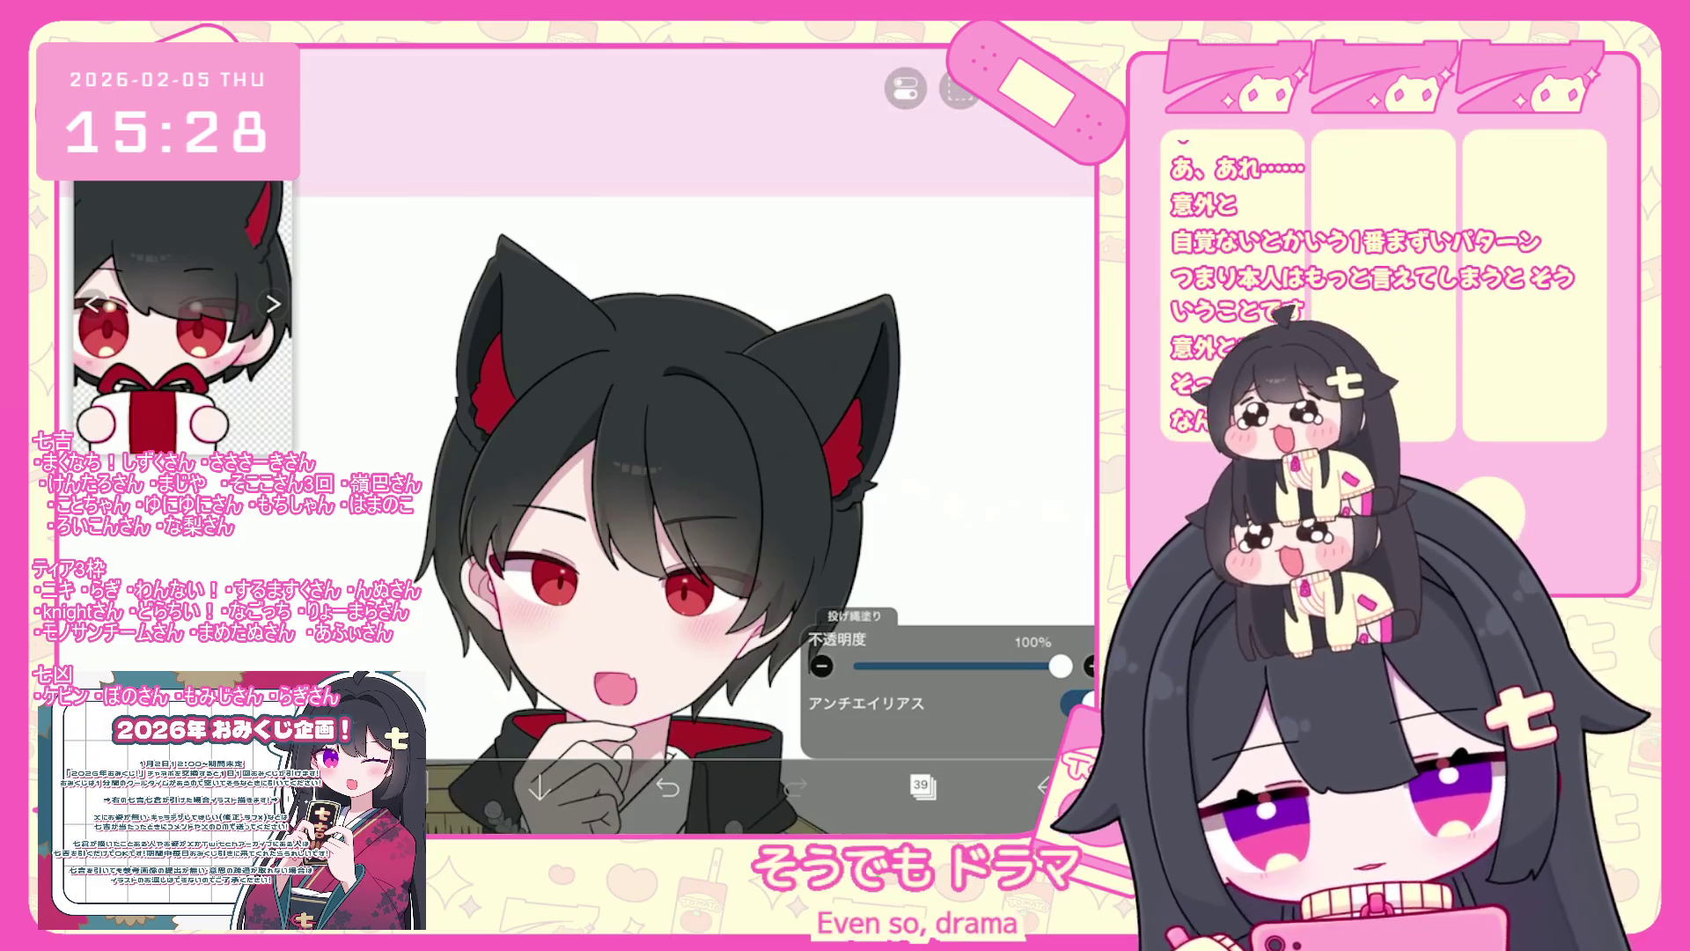
scroll(616, 484, "up", 3)
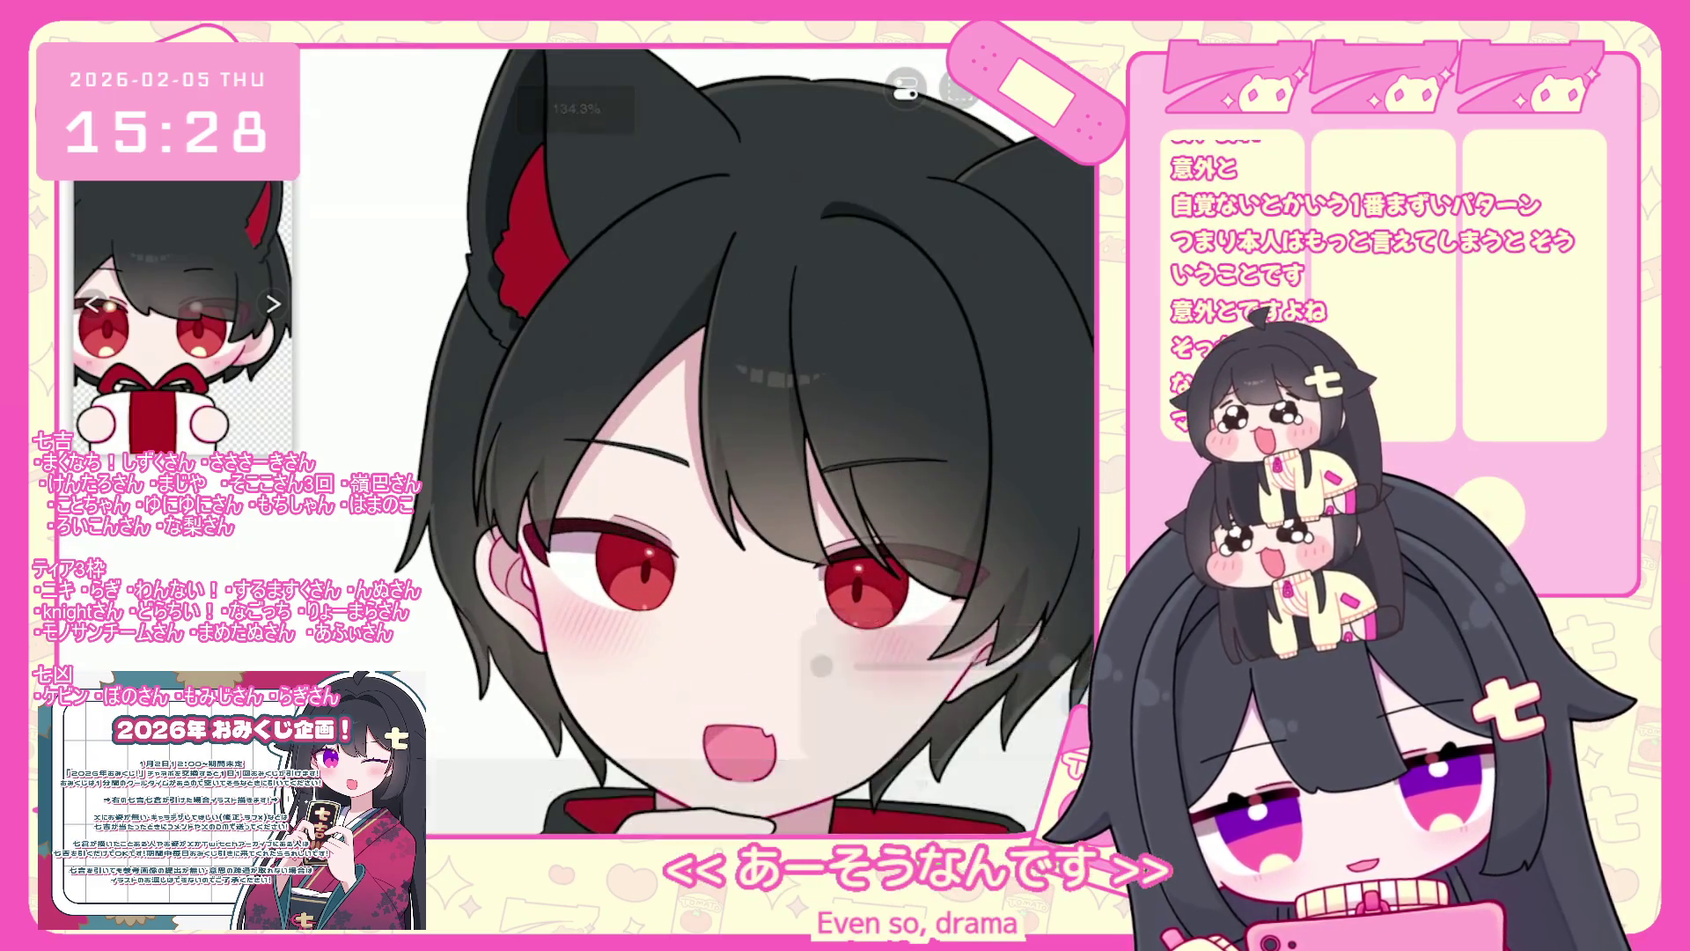
scroll(696, 440, "down", 3)
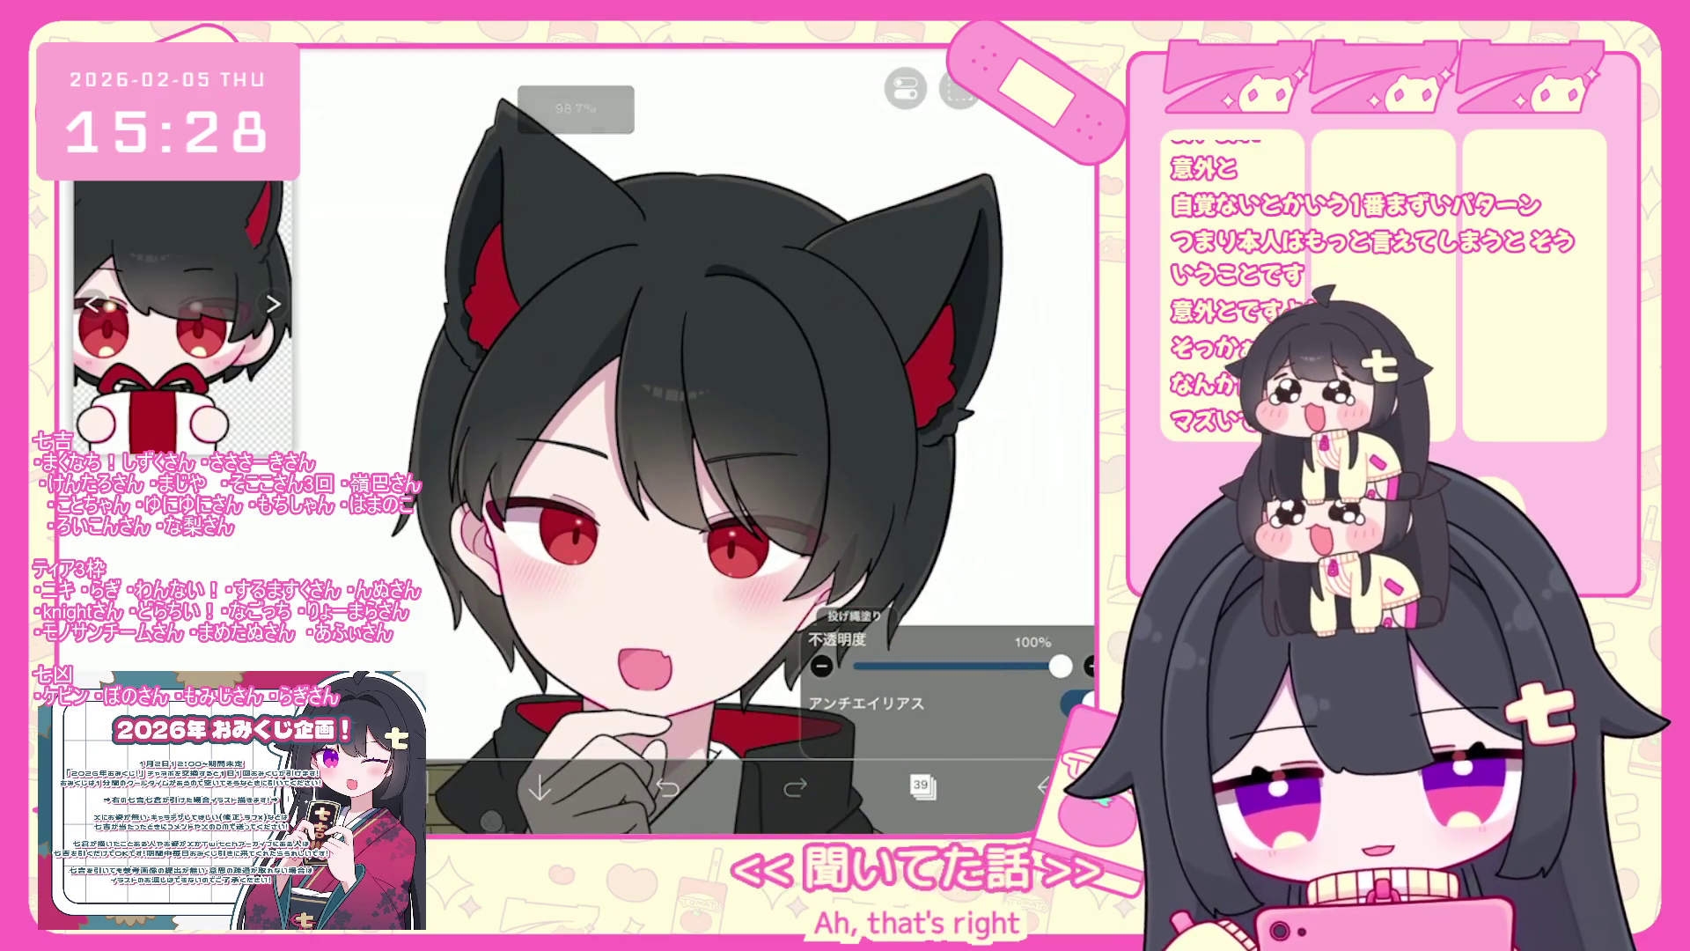
scroll(695, 440, "down", 3)
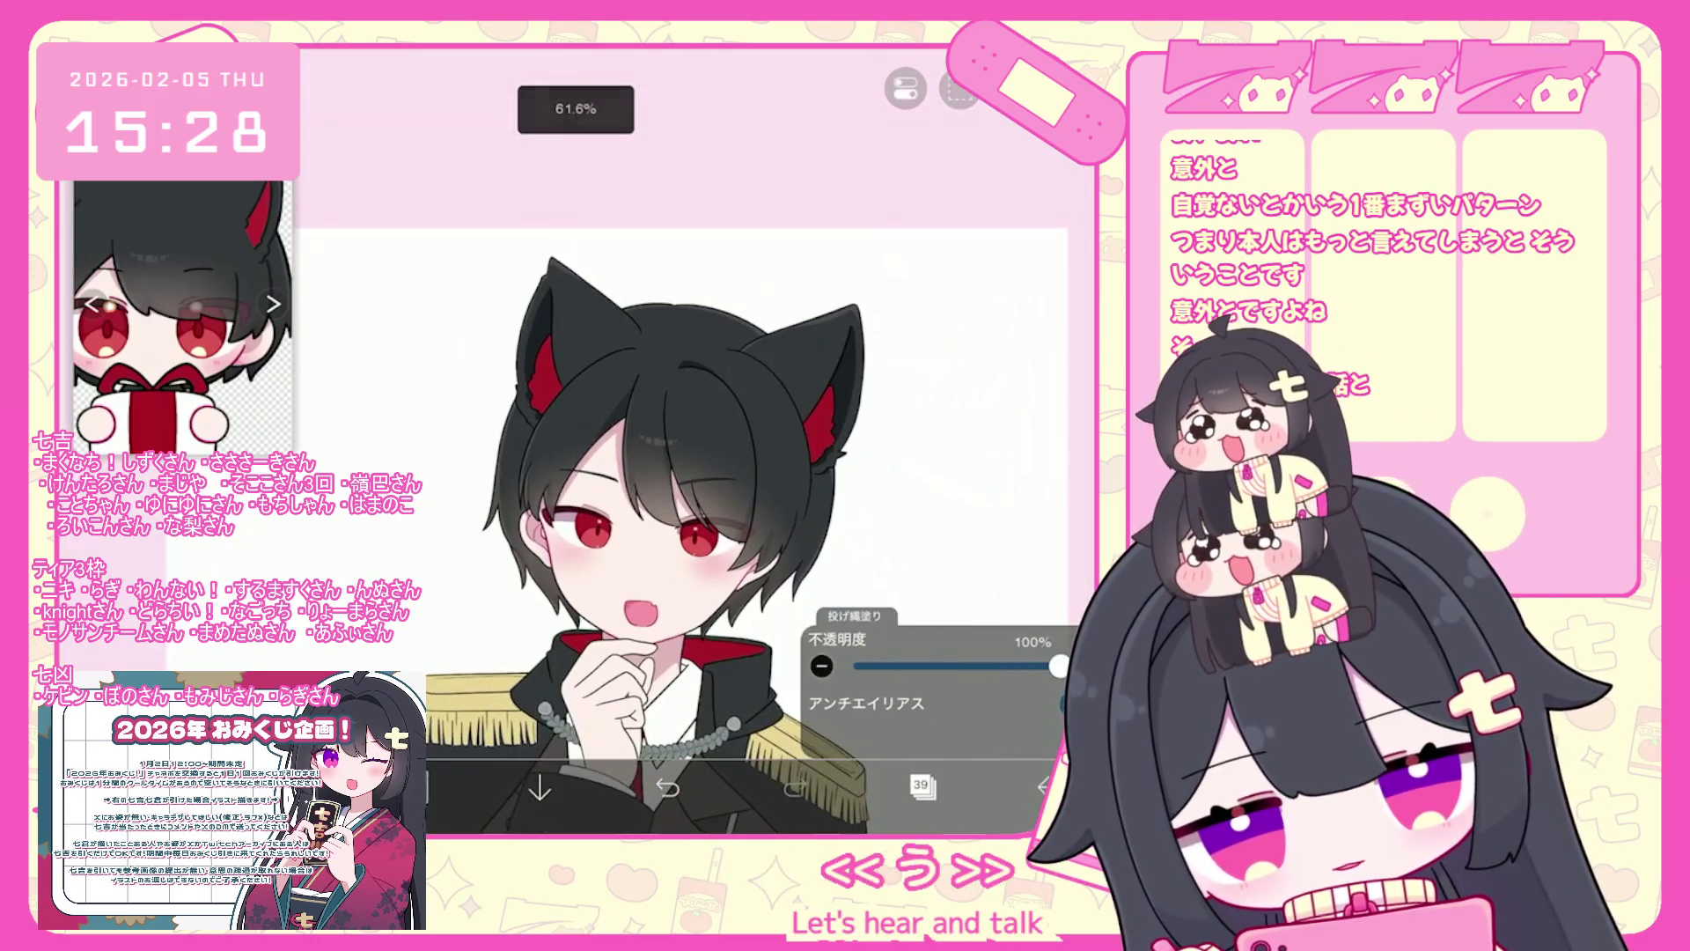
scroll(845, 370, "up", 5)
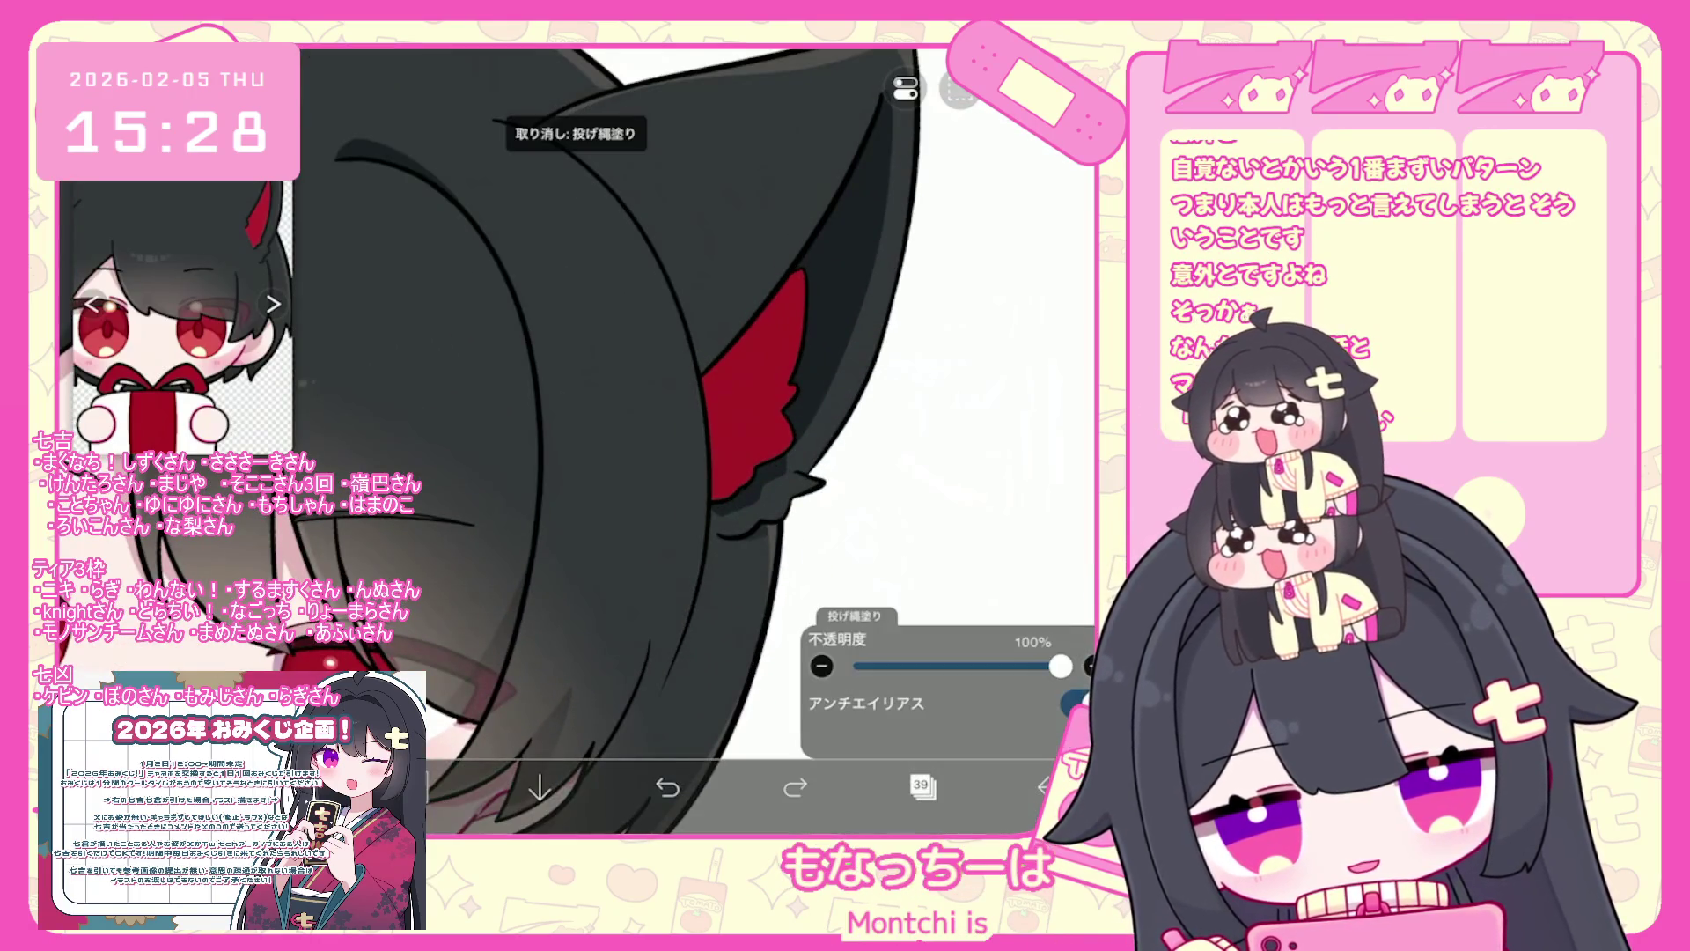
scroll(660, 440, "down", 5)
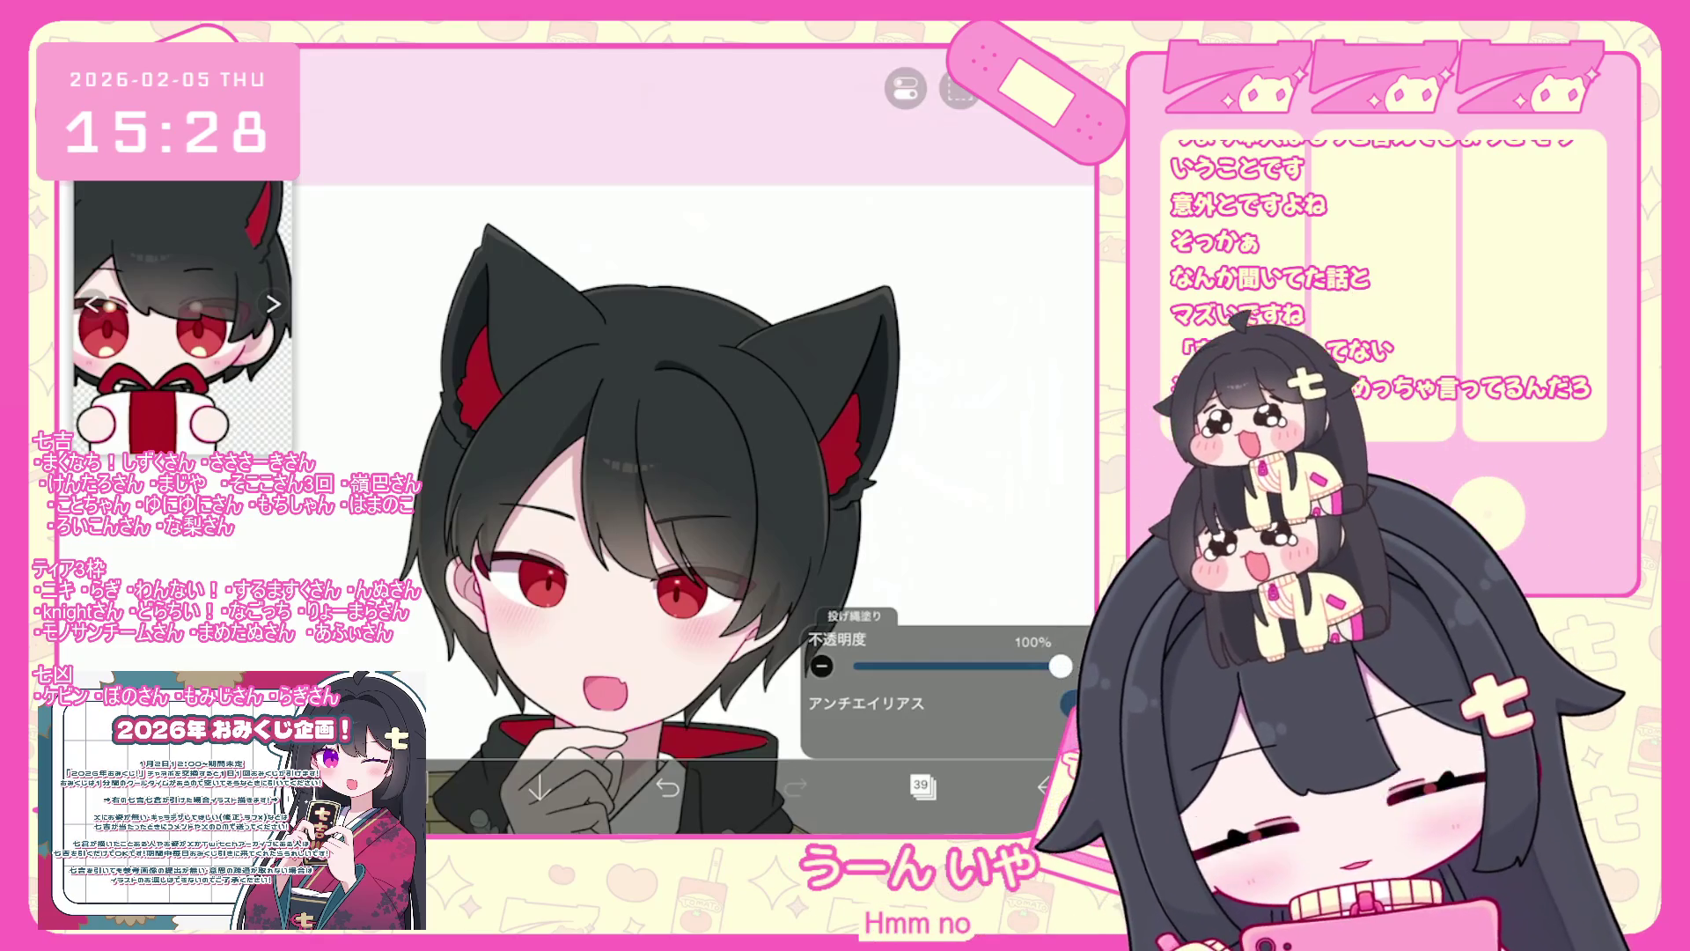
scroll(677, 511, "down", 5)
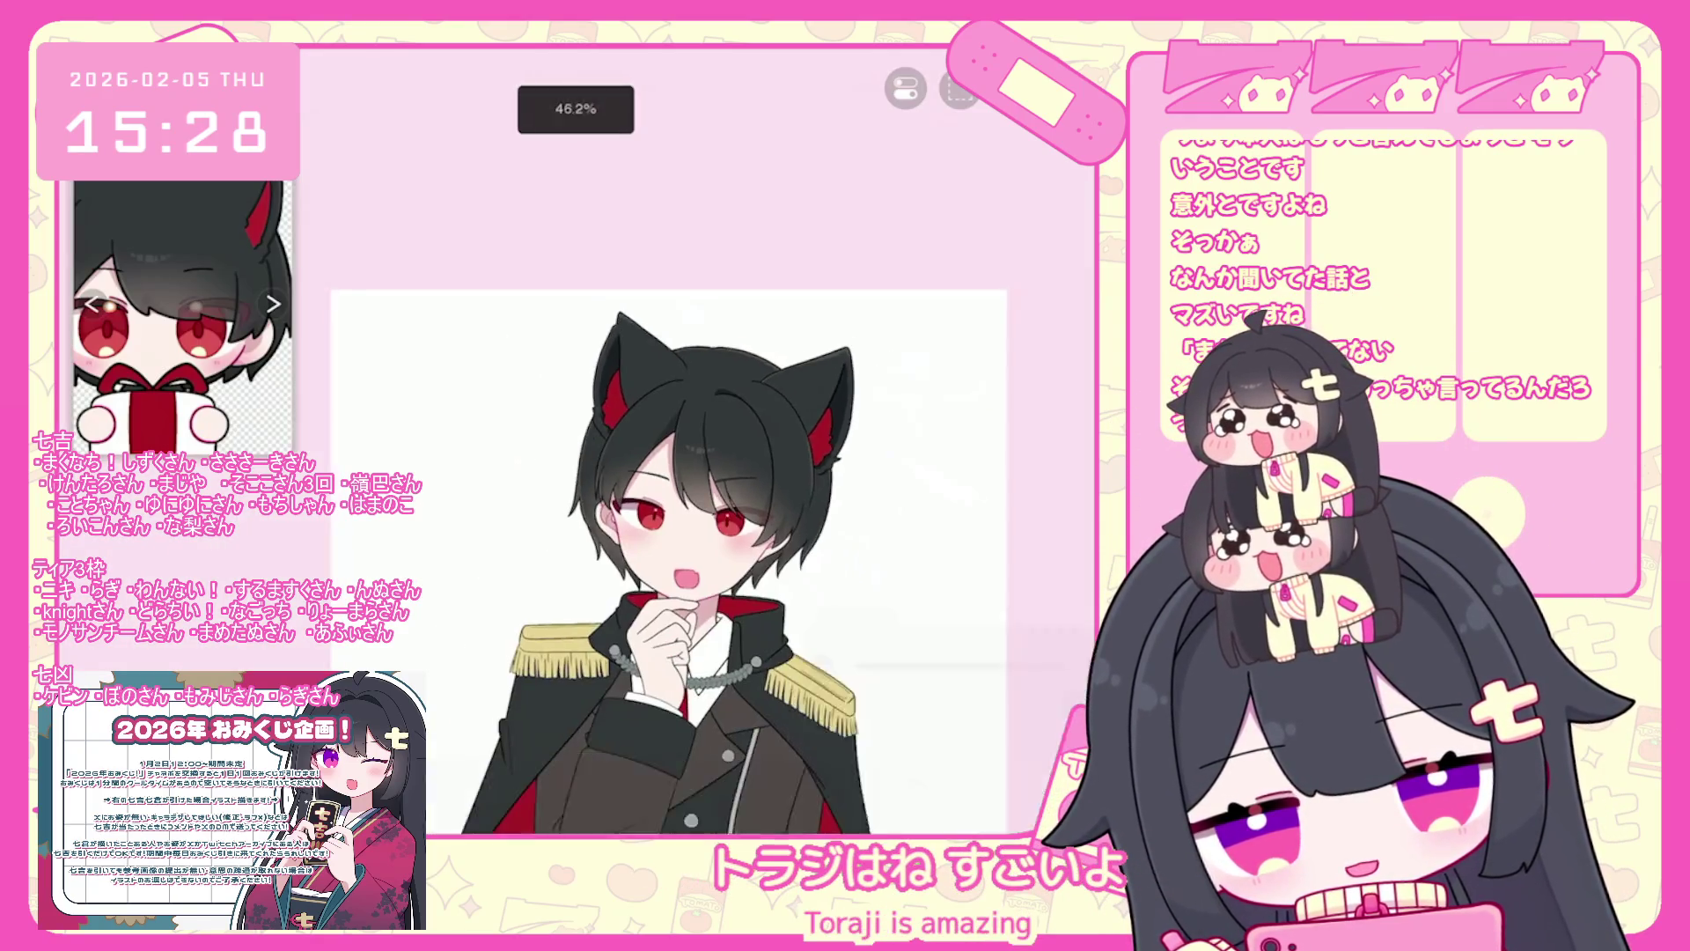
- Select layer 37 and eyedrop the near-black hair colour #212427 from the canvas
left_click(921, 784)
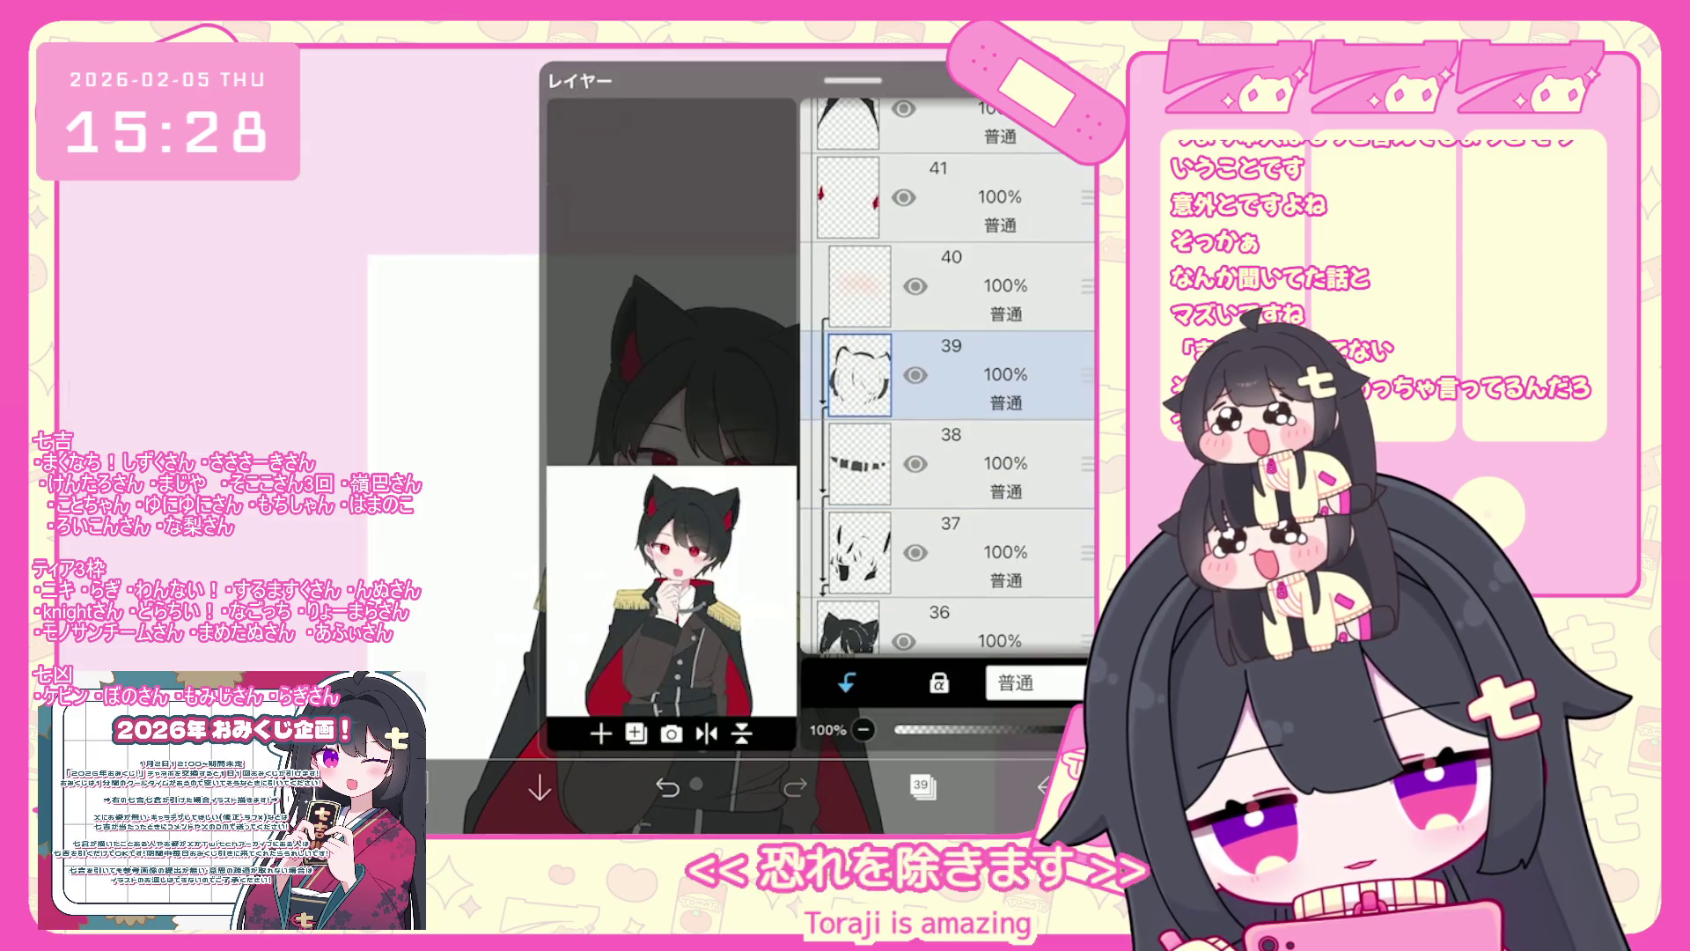
scroll(947, 379, "down", 1)
left_click(968, 445)
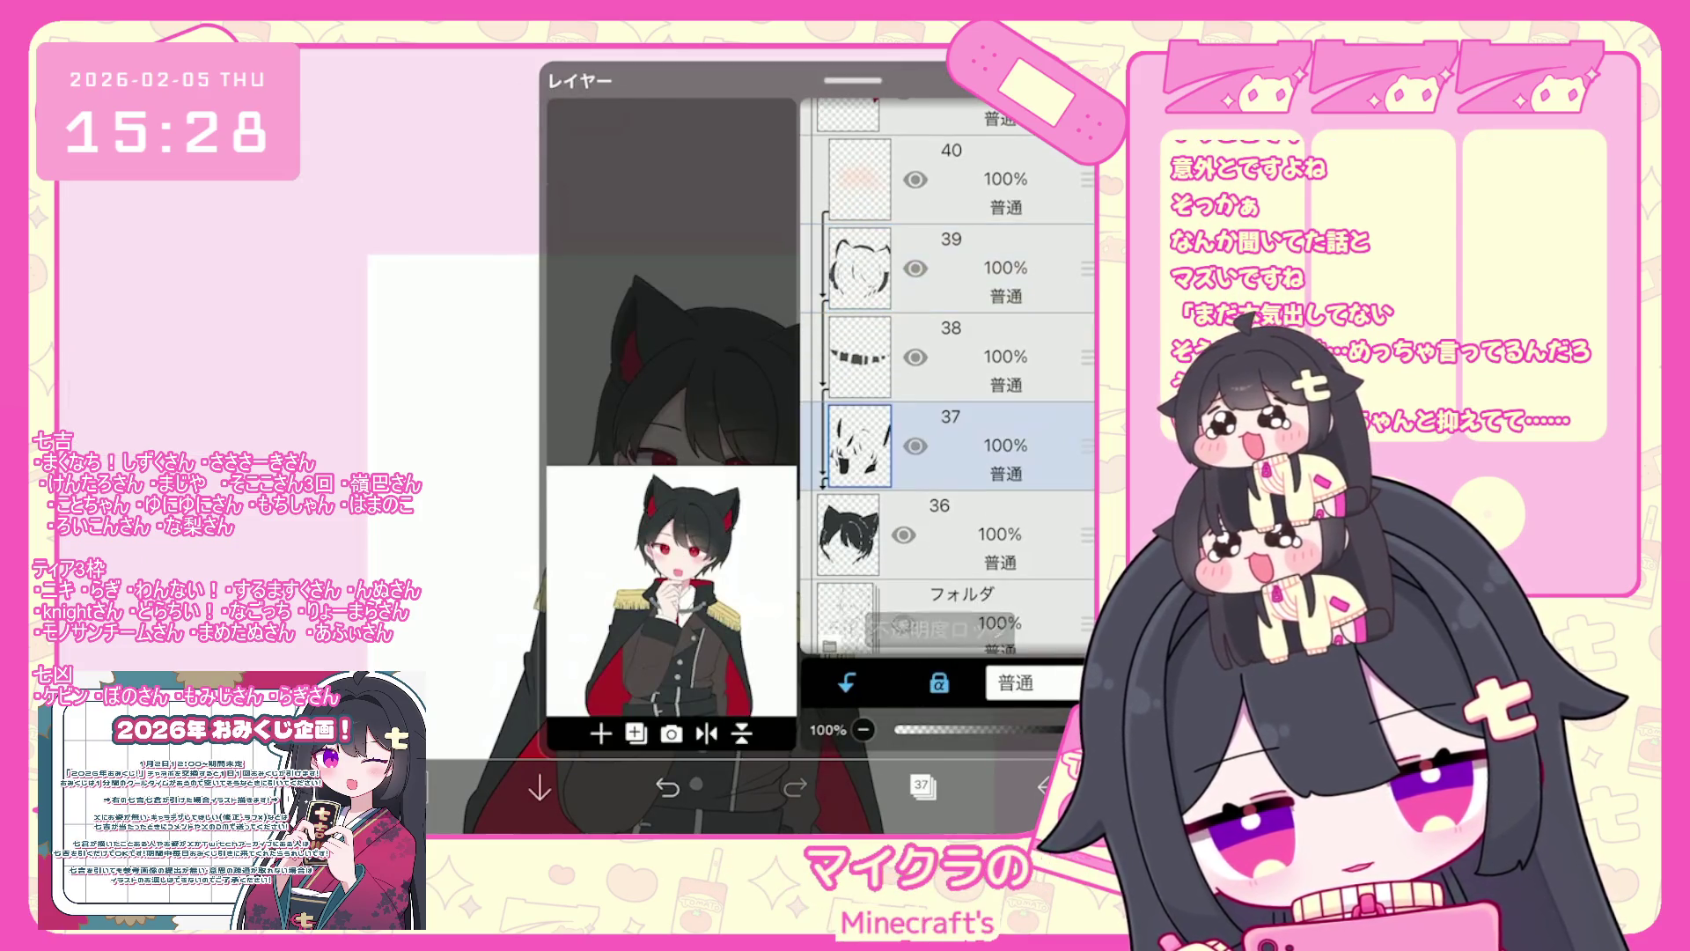
left_click(921, 785)
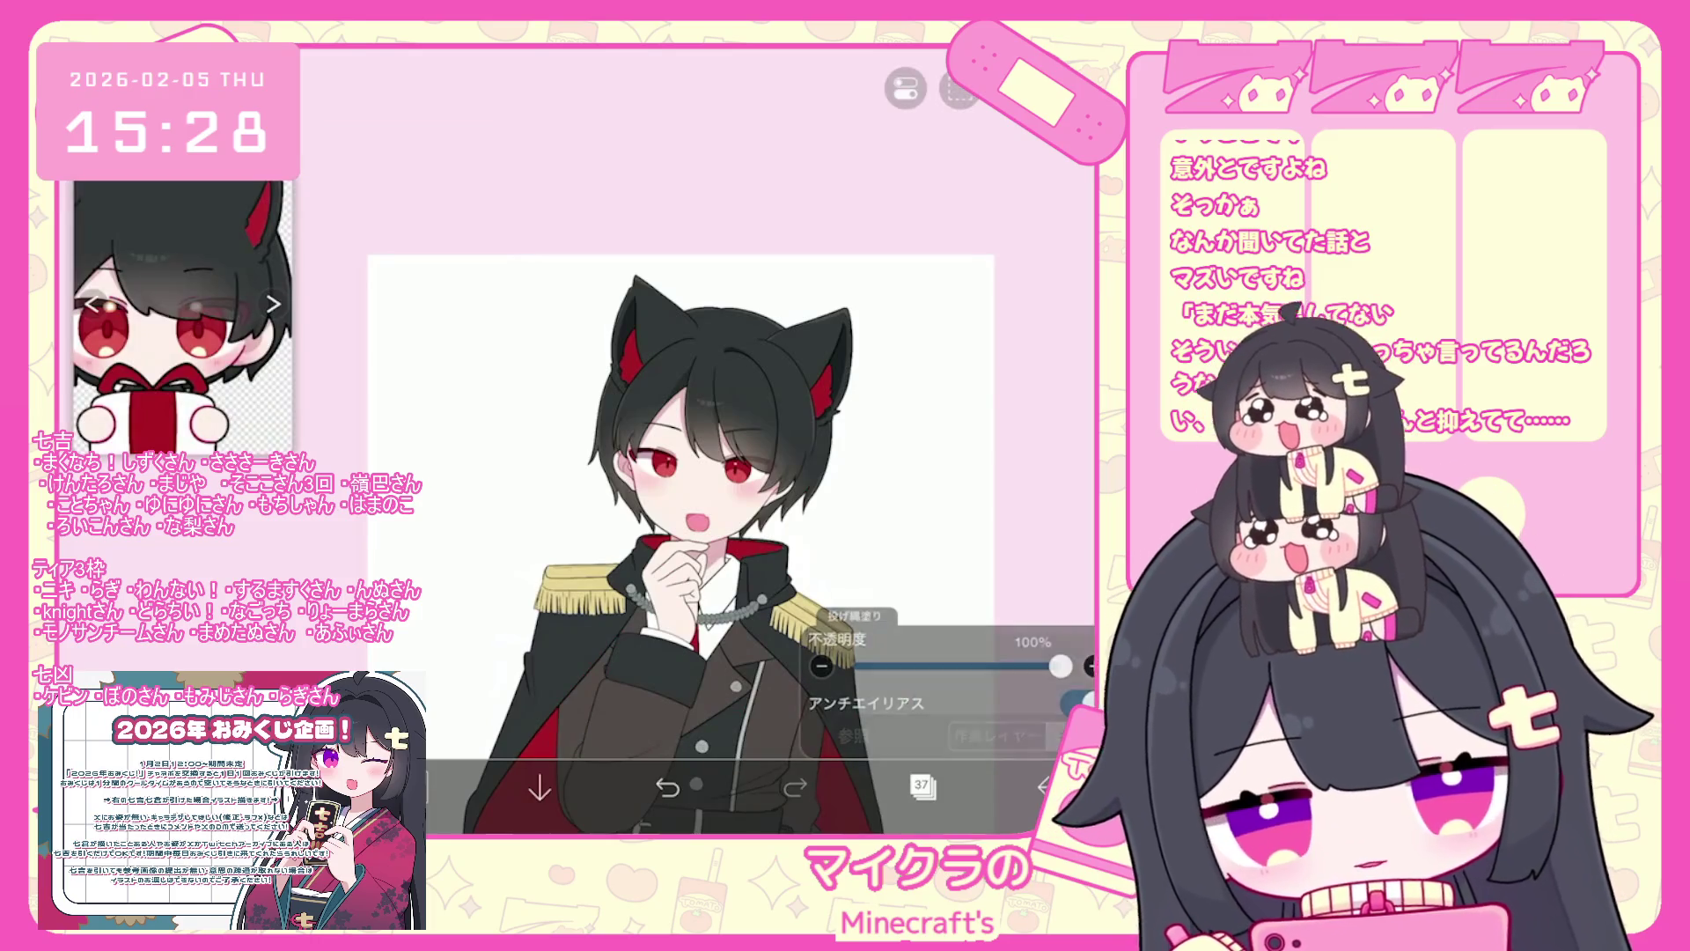
scroll(678, 510, "up", 5)
scroll(766, 493, "up", 3)
left_click(717, 414)
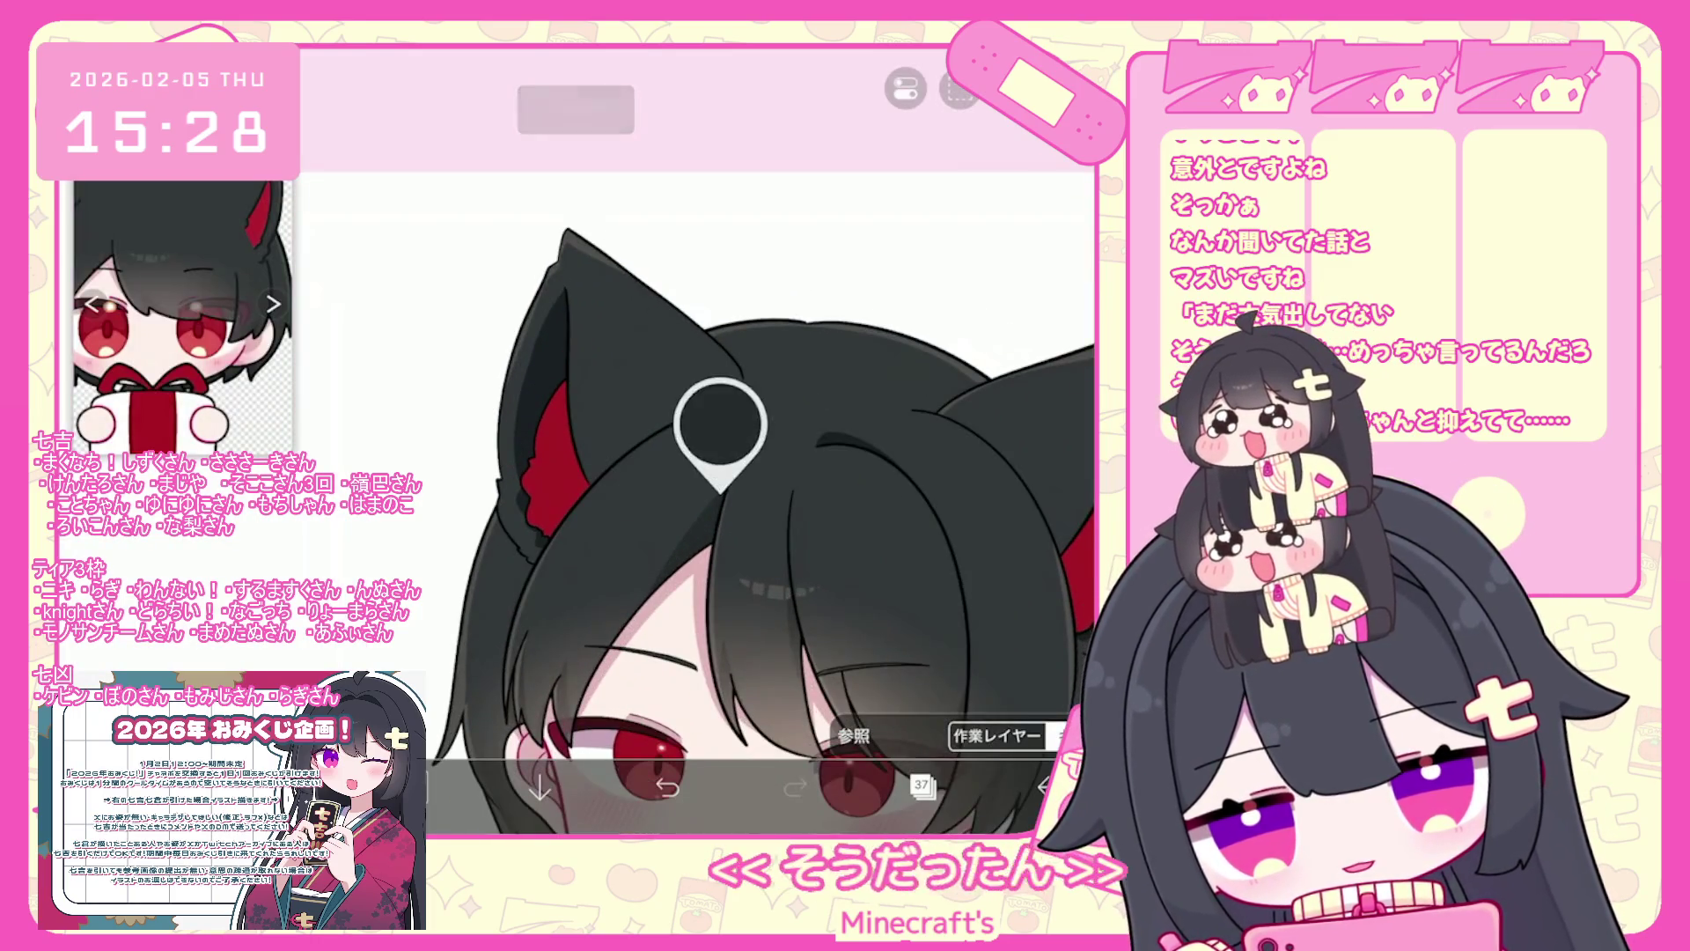
scroll(757, 528, "down", 3)
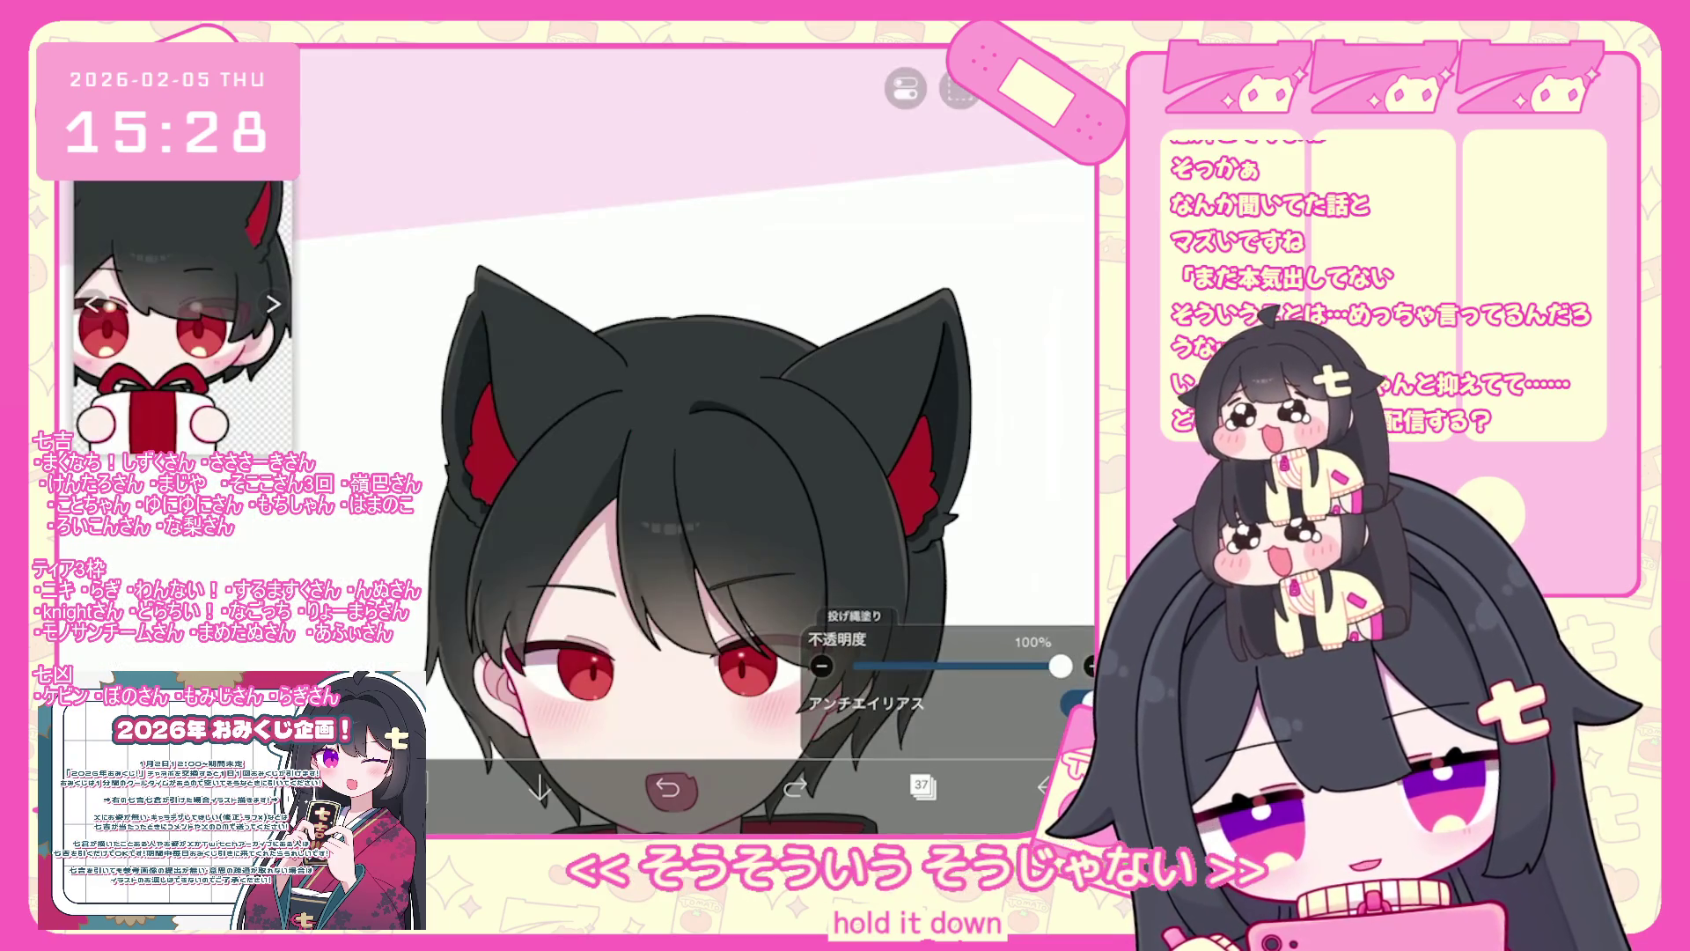
scroll(687, 519, "down", 2)
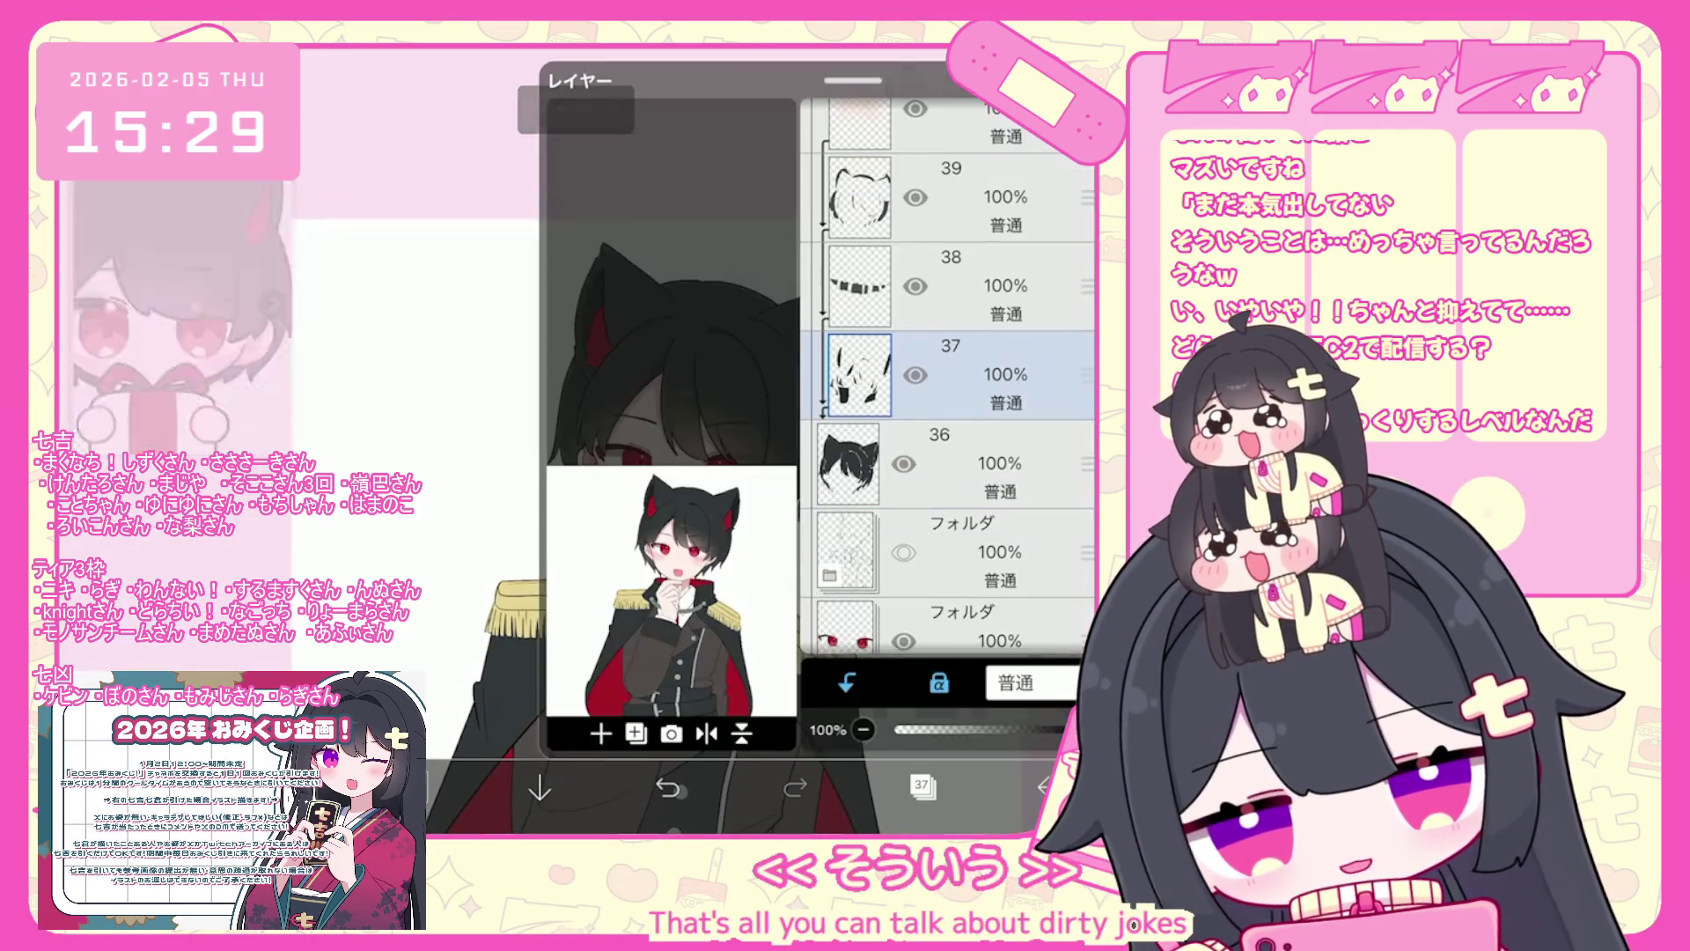
- Browse layers 41, 44 and 47, then expand the folder above layer 54
scroll(946, 378, "up", 5)
left_click(946, 407)
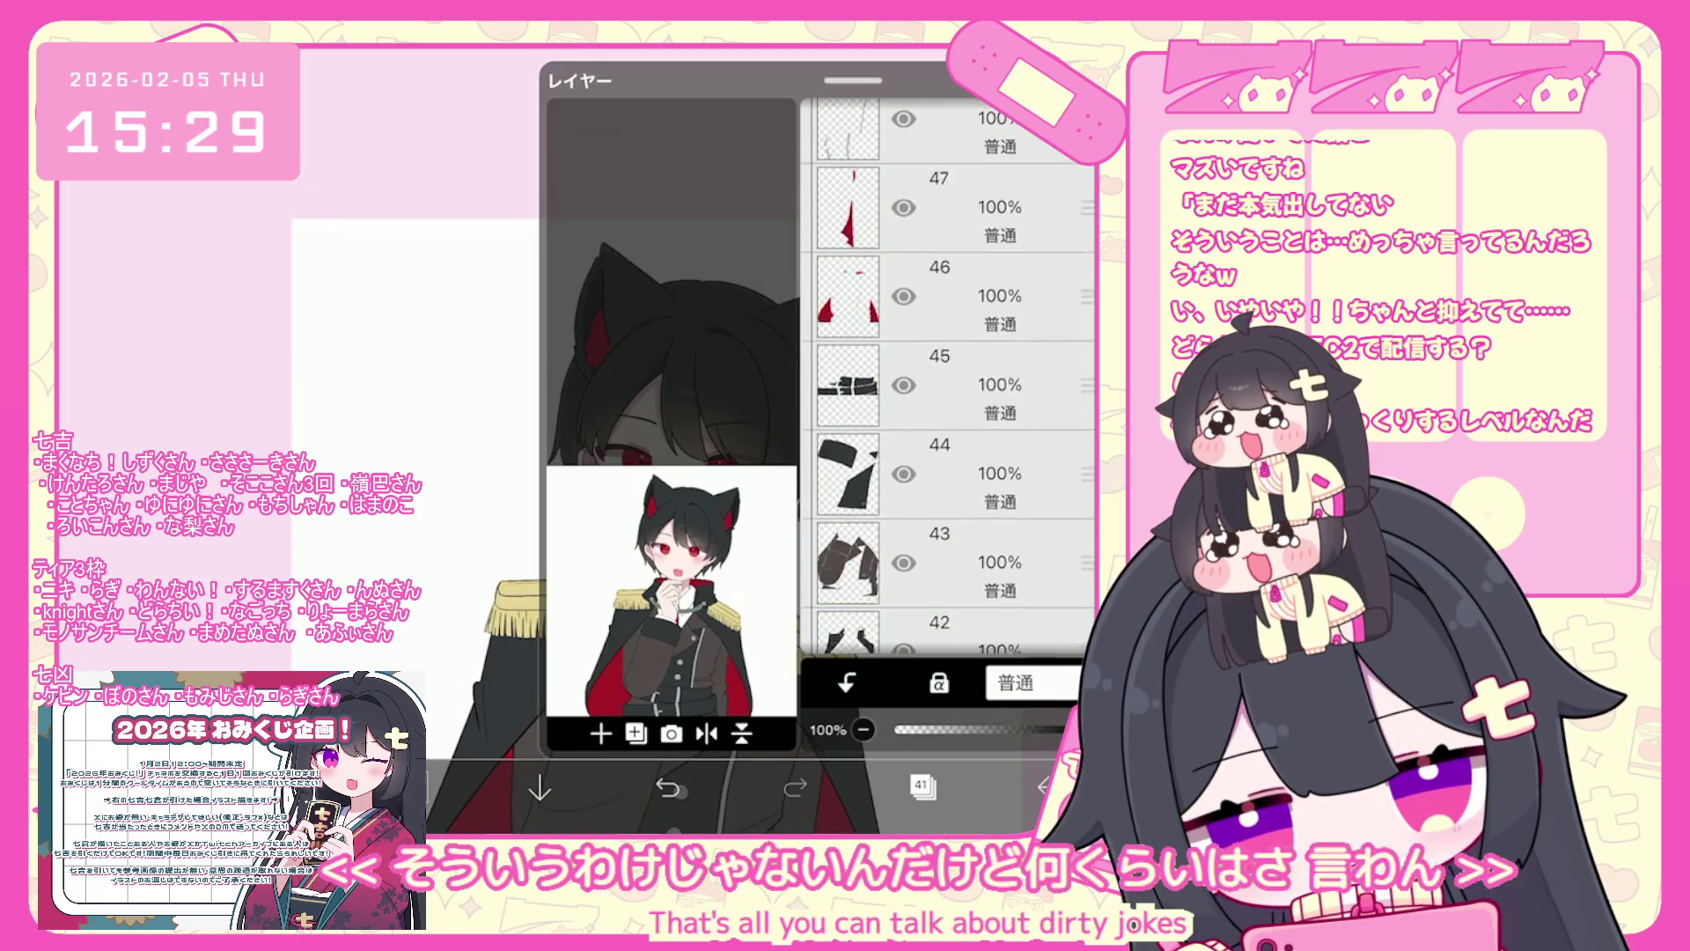
left_click(947, 473)
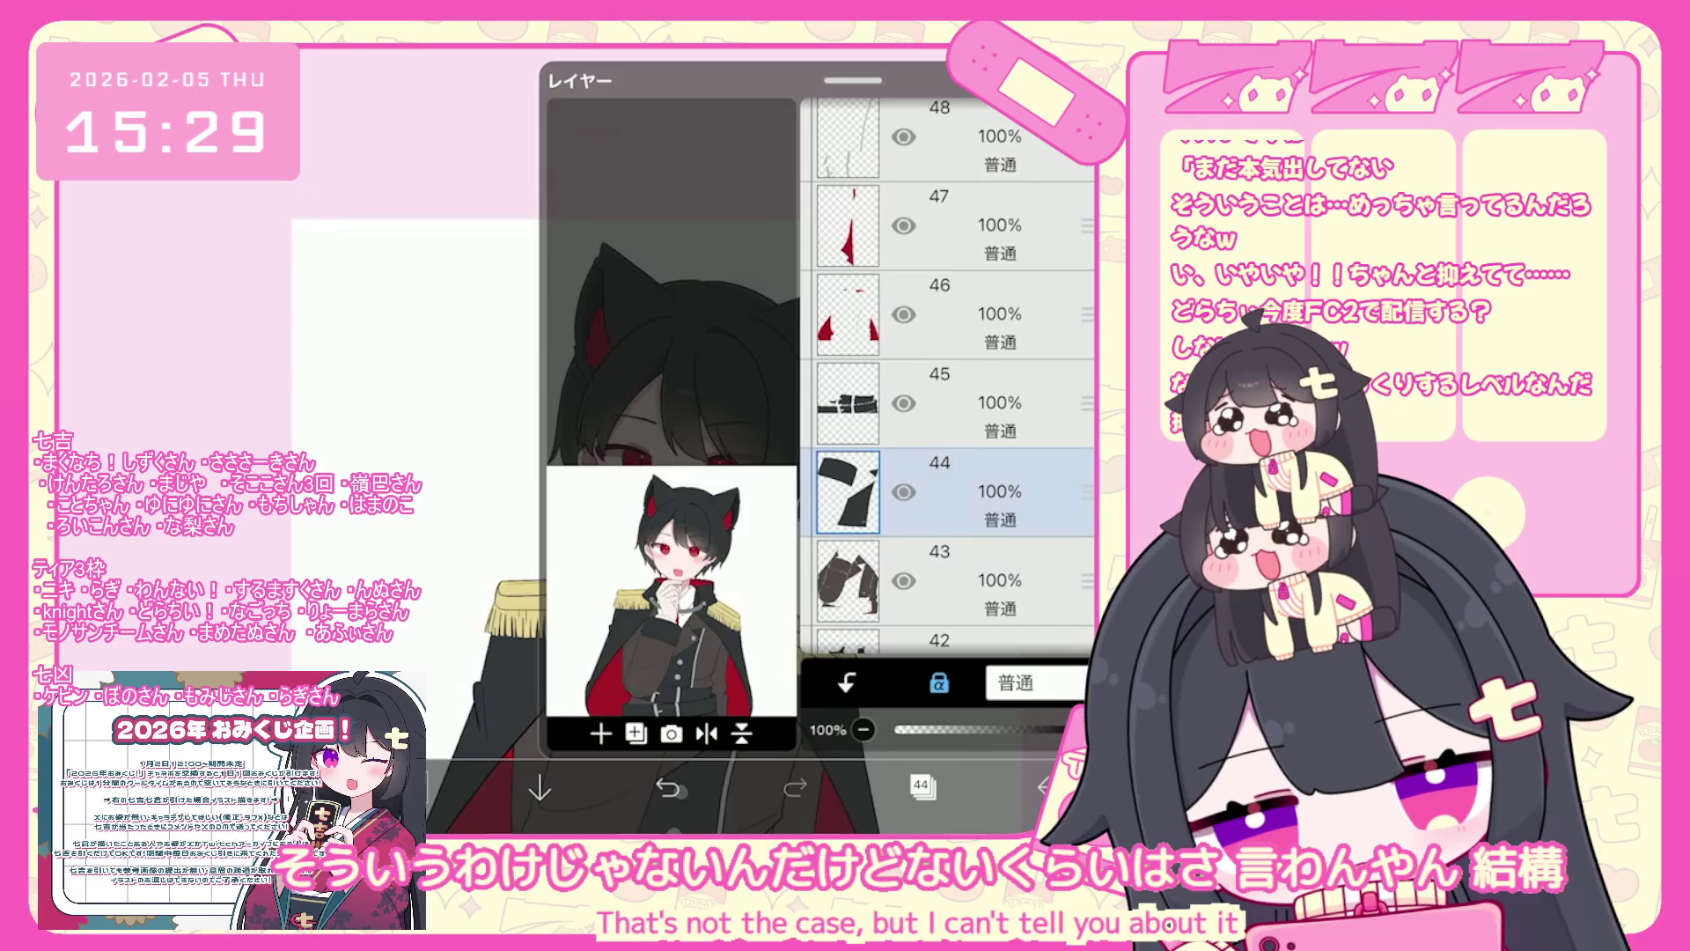
scroll(946, 379, "up", 4)
left_click(947, 560)
scroll(946, 378, "up", 5)
left_click(946, 513)
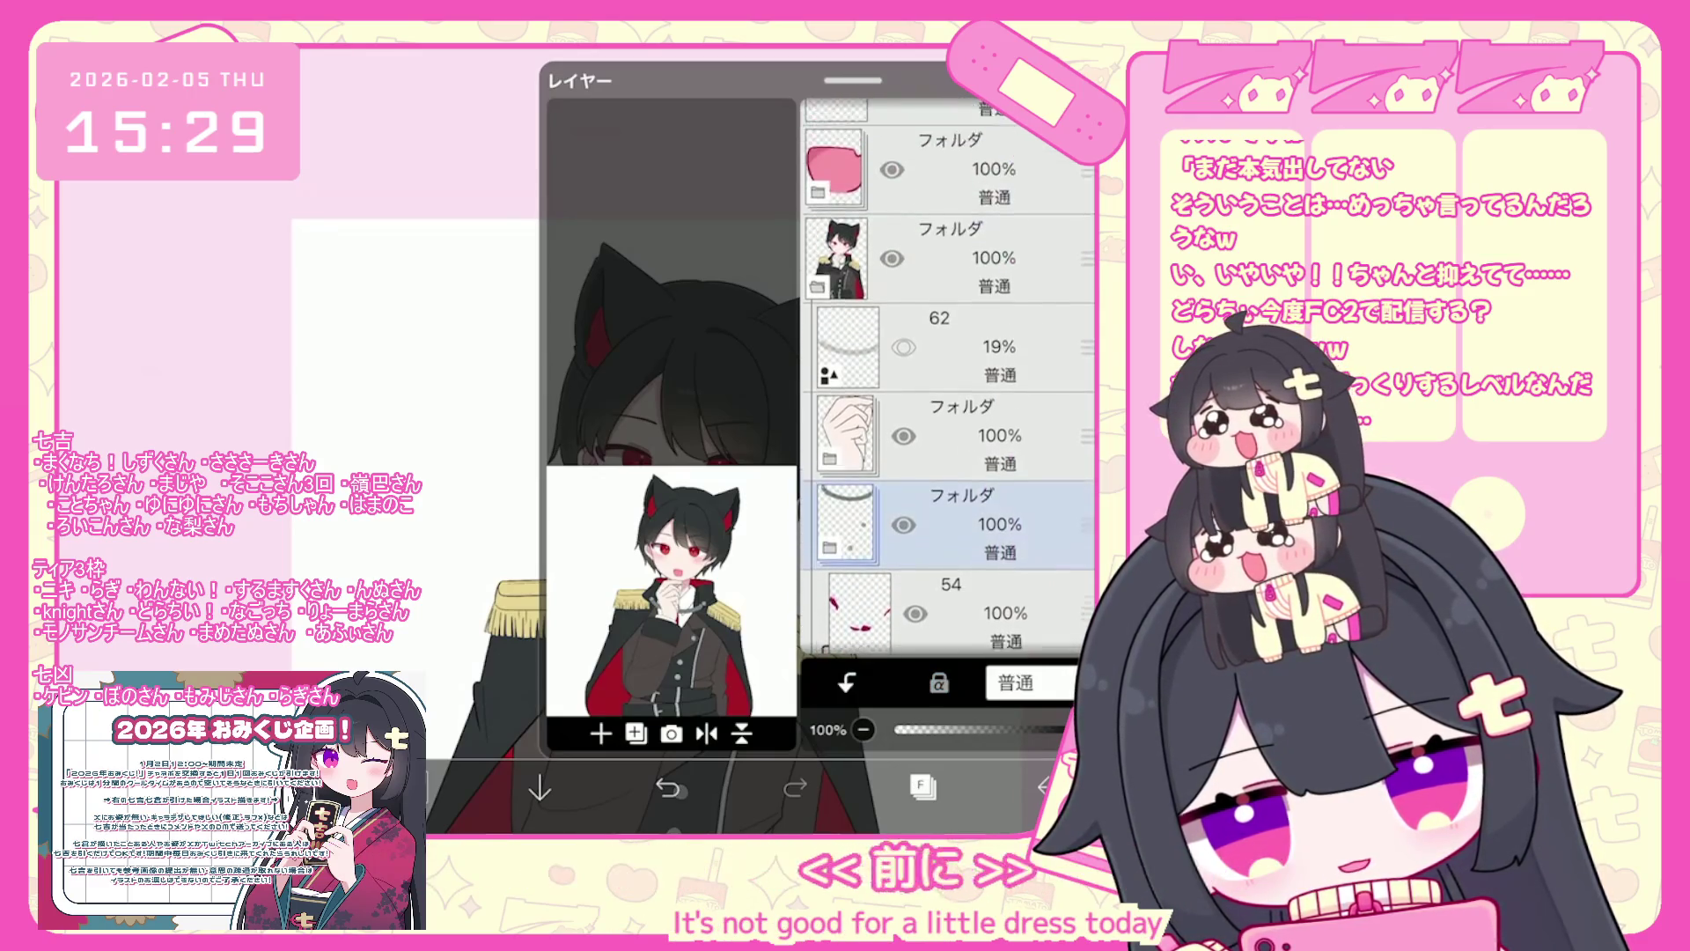
left_click(828, 537)
- Select chain layer 55 in the expanded folder, then switch to layer 56
scroll(947, 378, "down", 2)
scroll(946, 378, "down", 2)
left_click(946, 455)
left_click(946, 546)
scroll(946, 378, "down", 2)
left_click(951, 484)
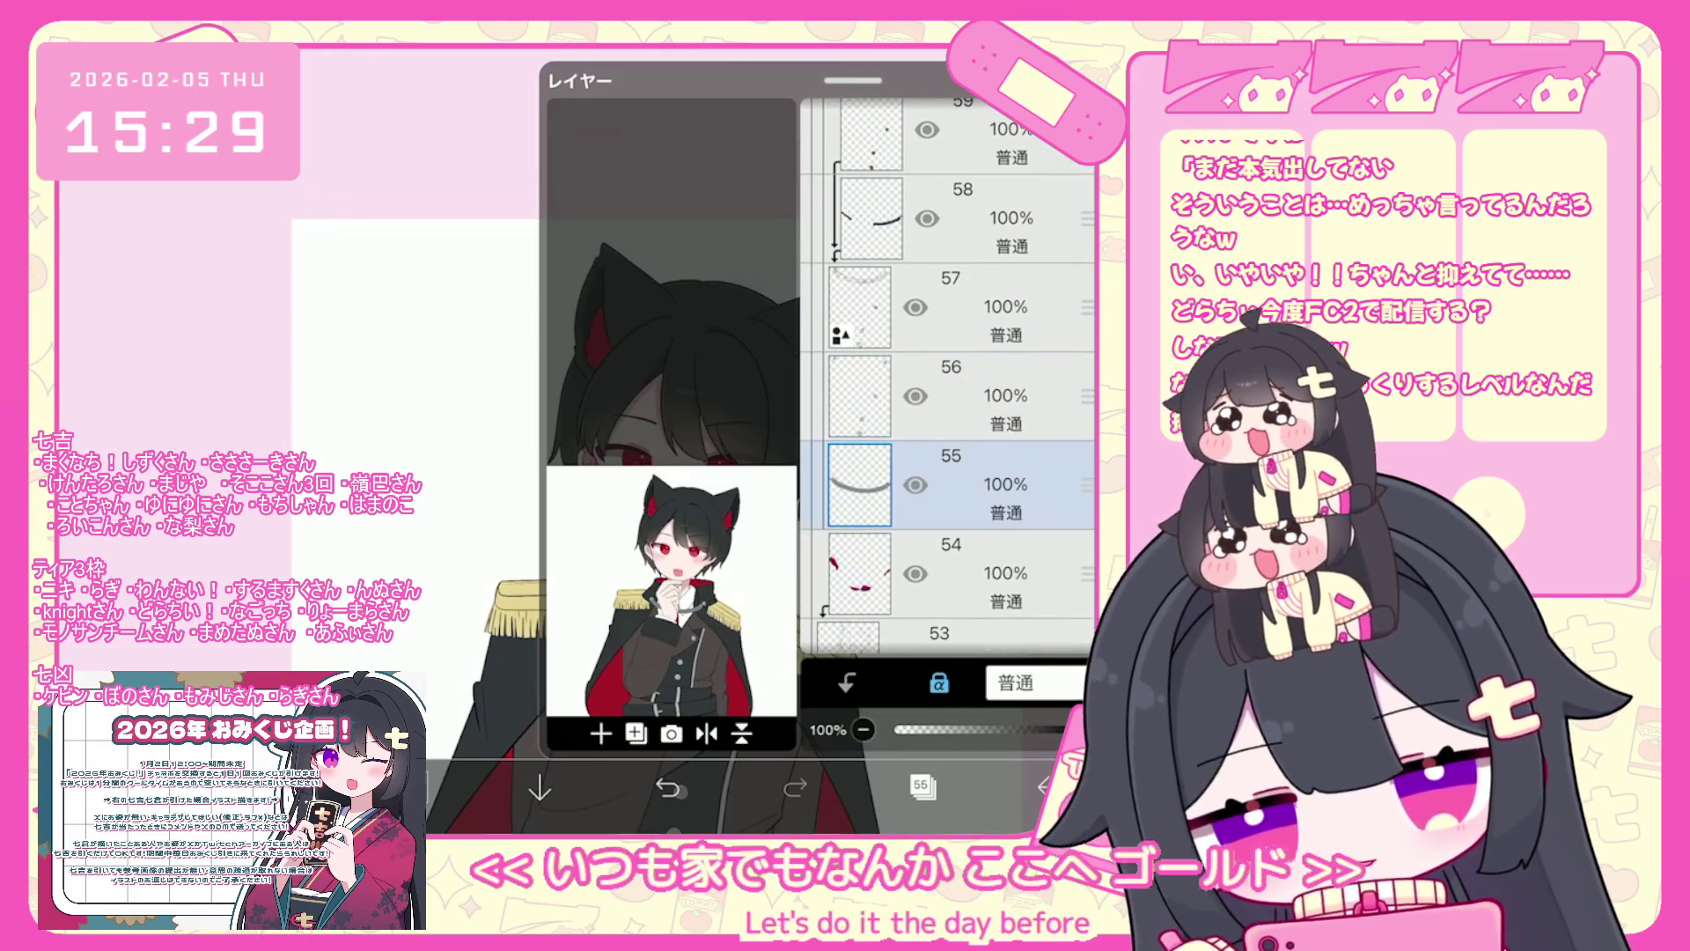
left_click(921, 786)
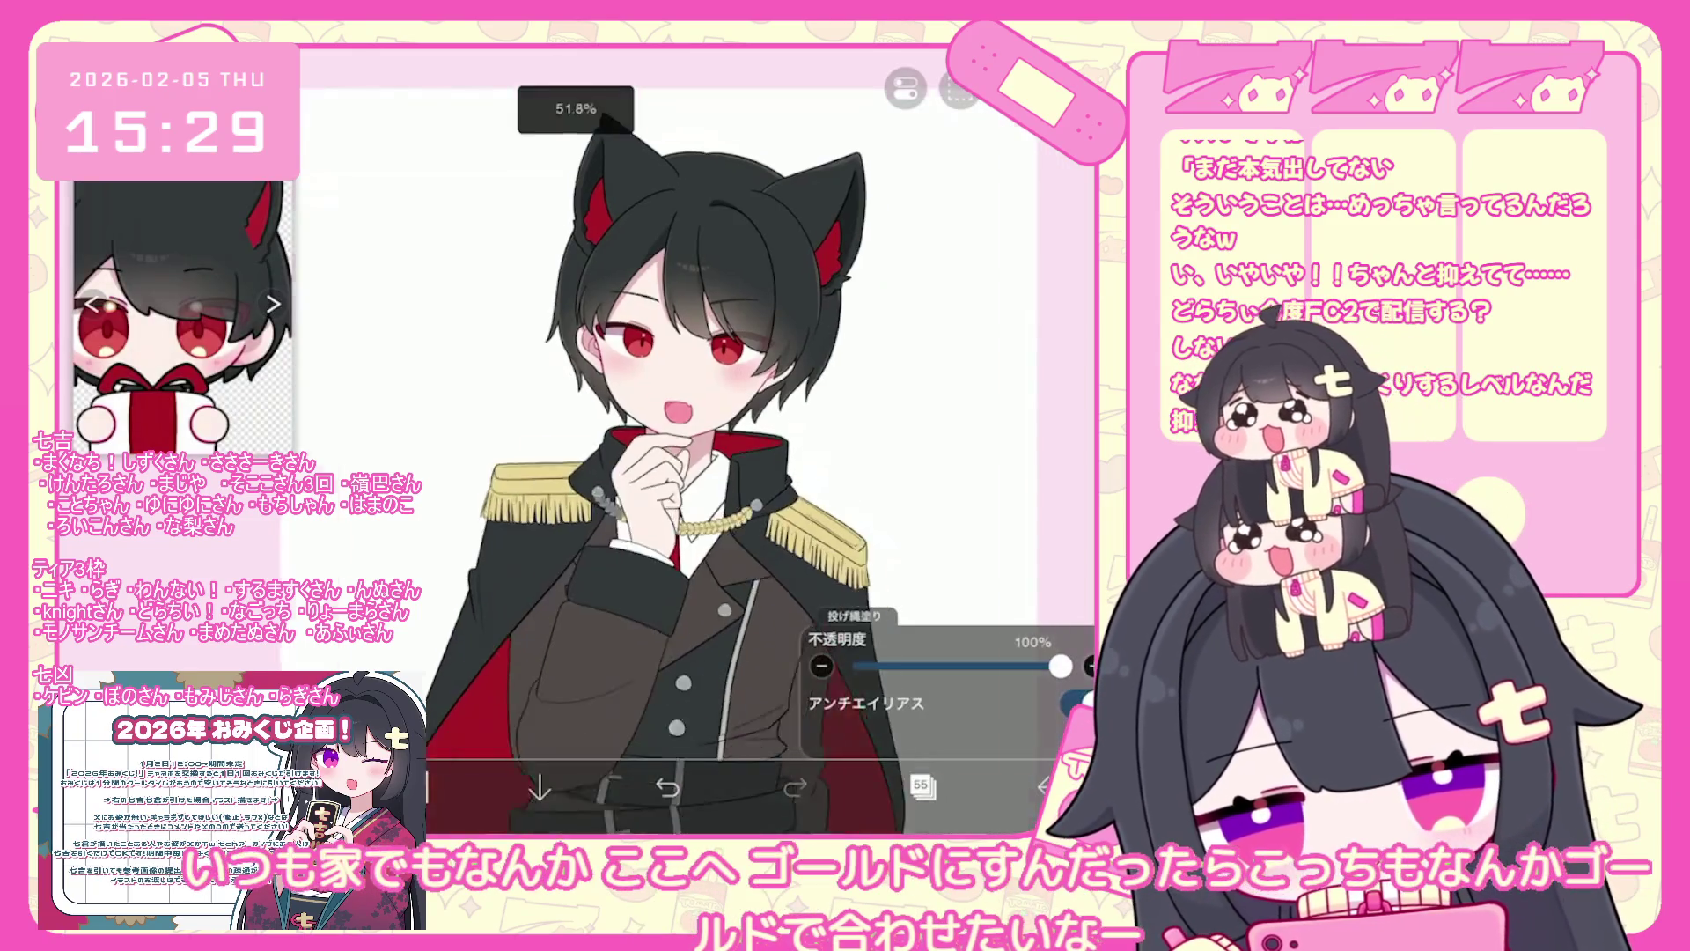
left_click(922, 786)
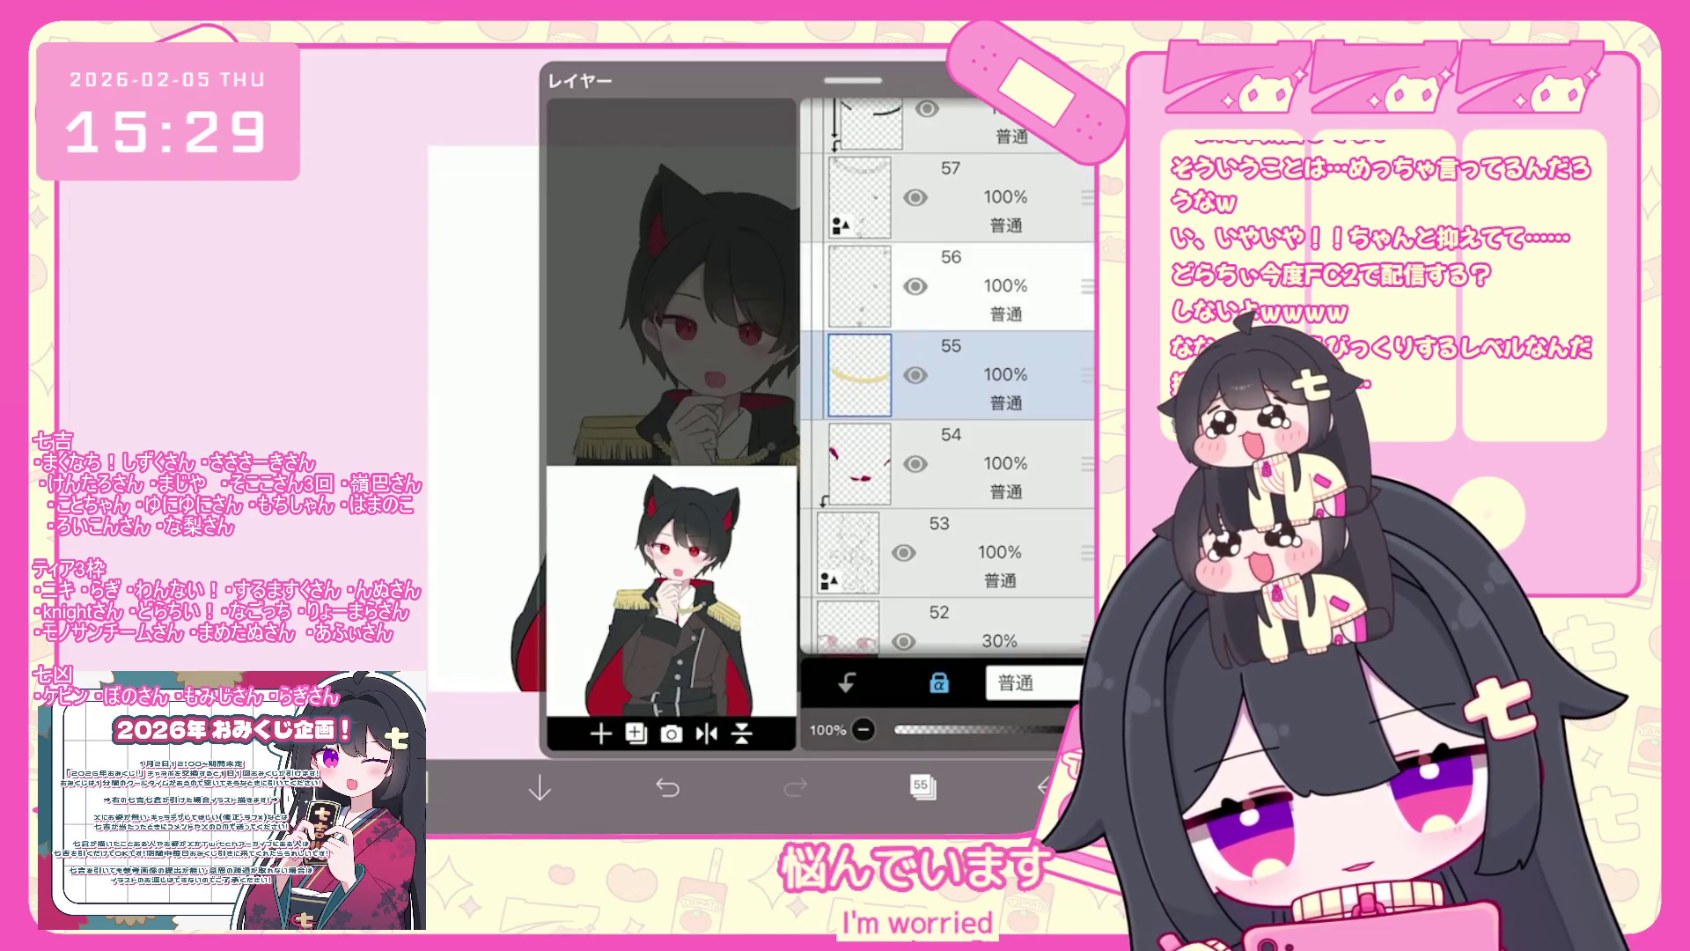
left_click(951, 317)
left_click(922, 786)
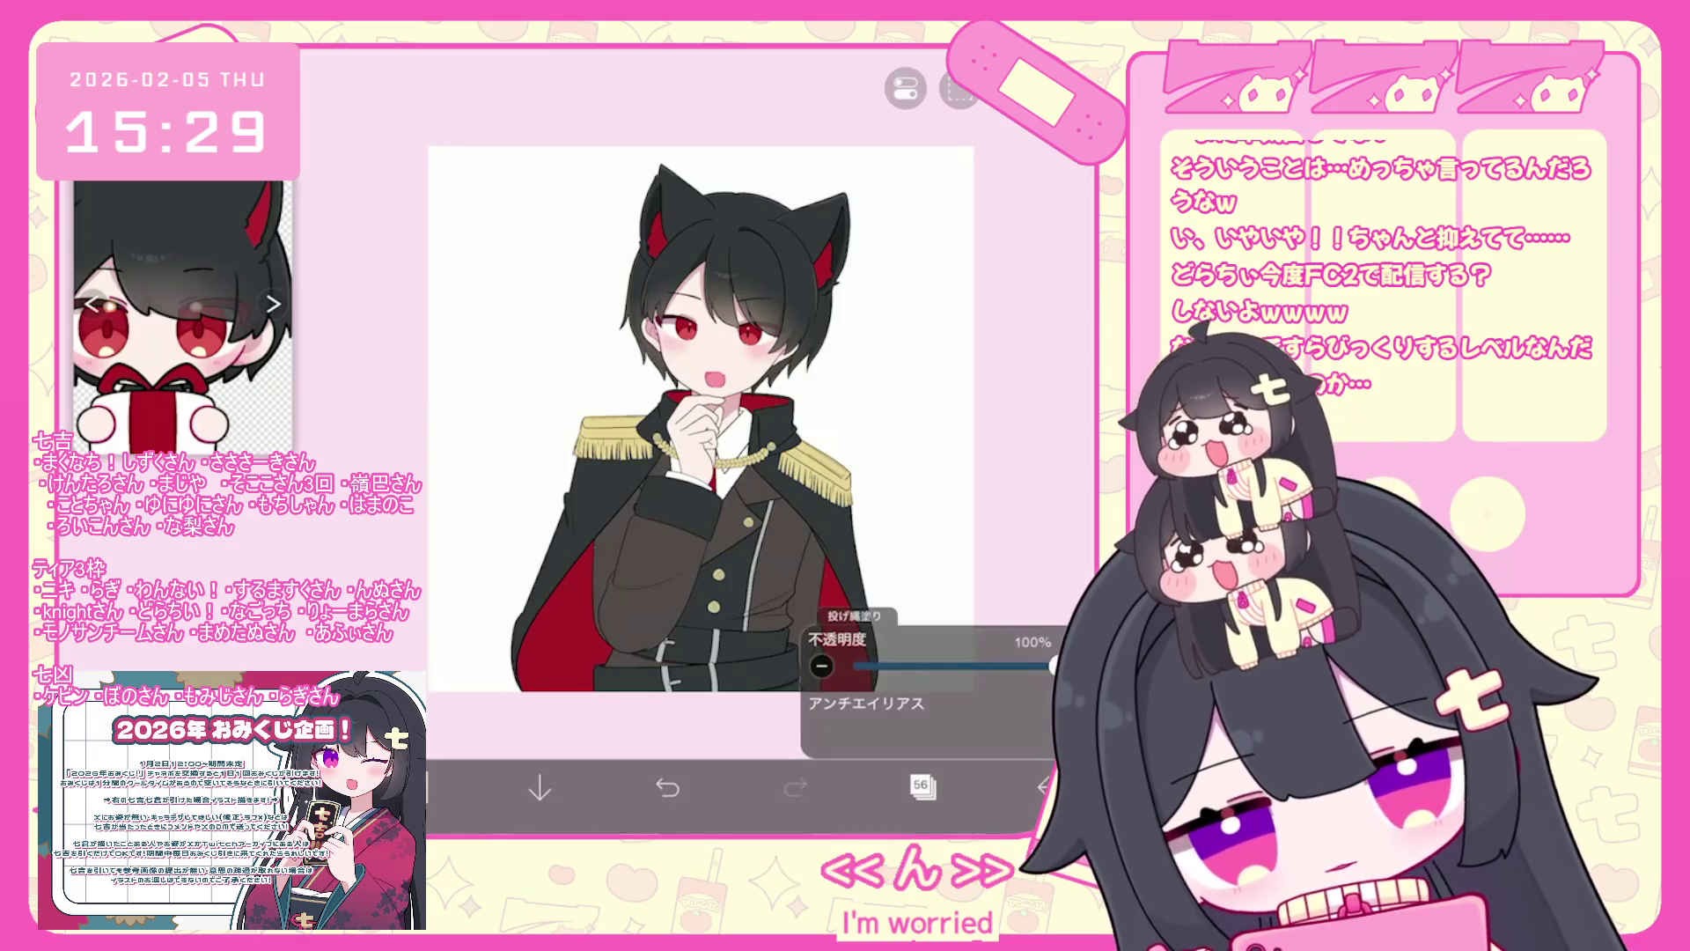
- Select layer 48 and turn on its Alpha Lock
left_click(921, 786)
scroll(947, 378, "down", 4)
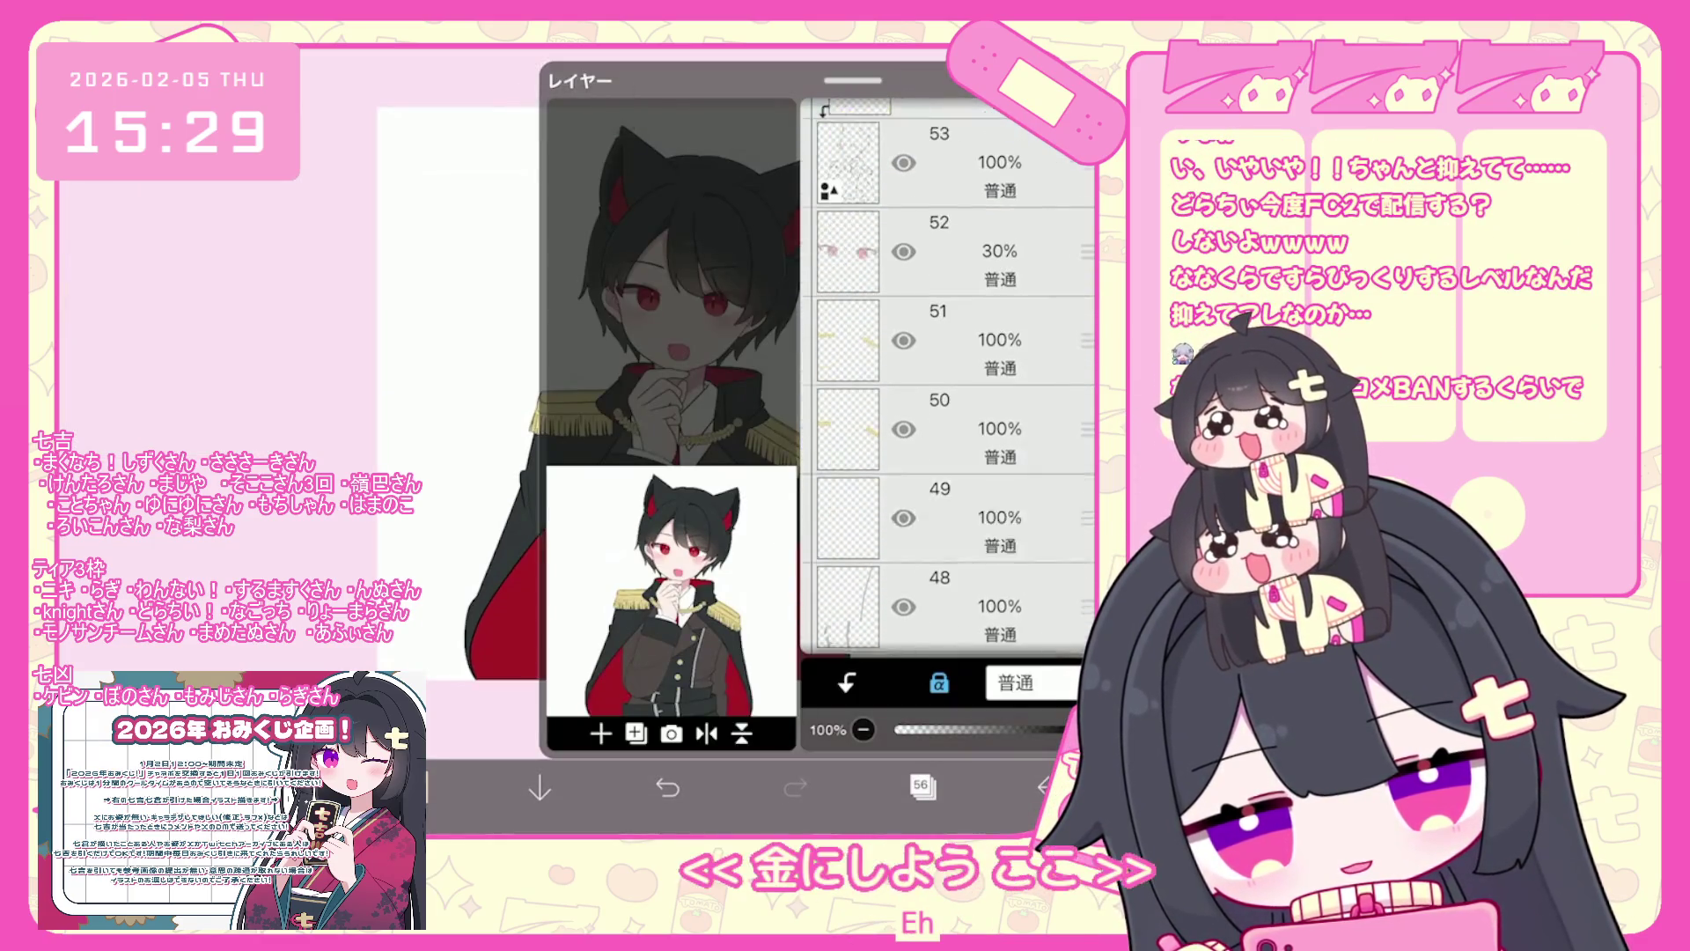
scroll(947, 378, "down", 2)
left_click(950, 405)
left_click(922, 786)
left_click(922, 786)
left_click(939, 682)
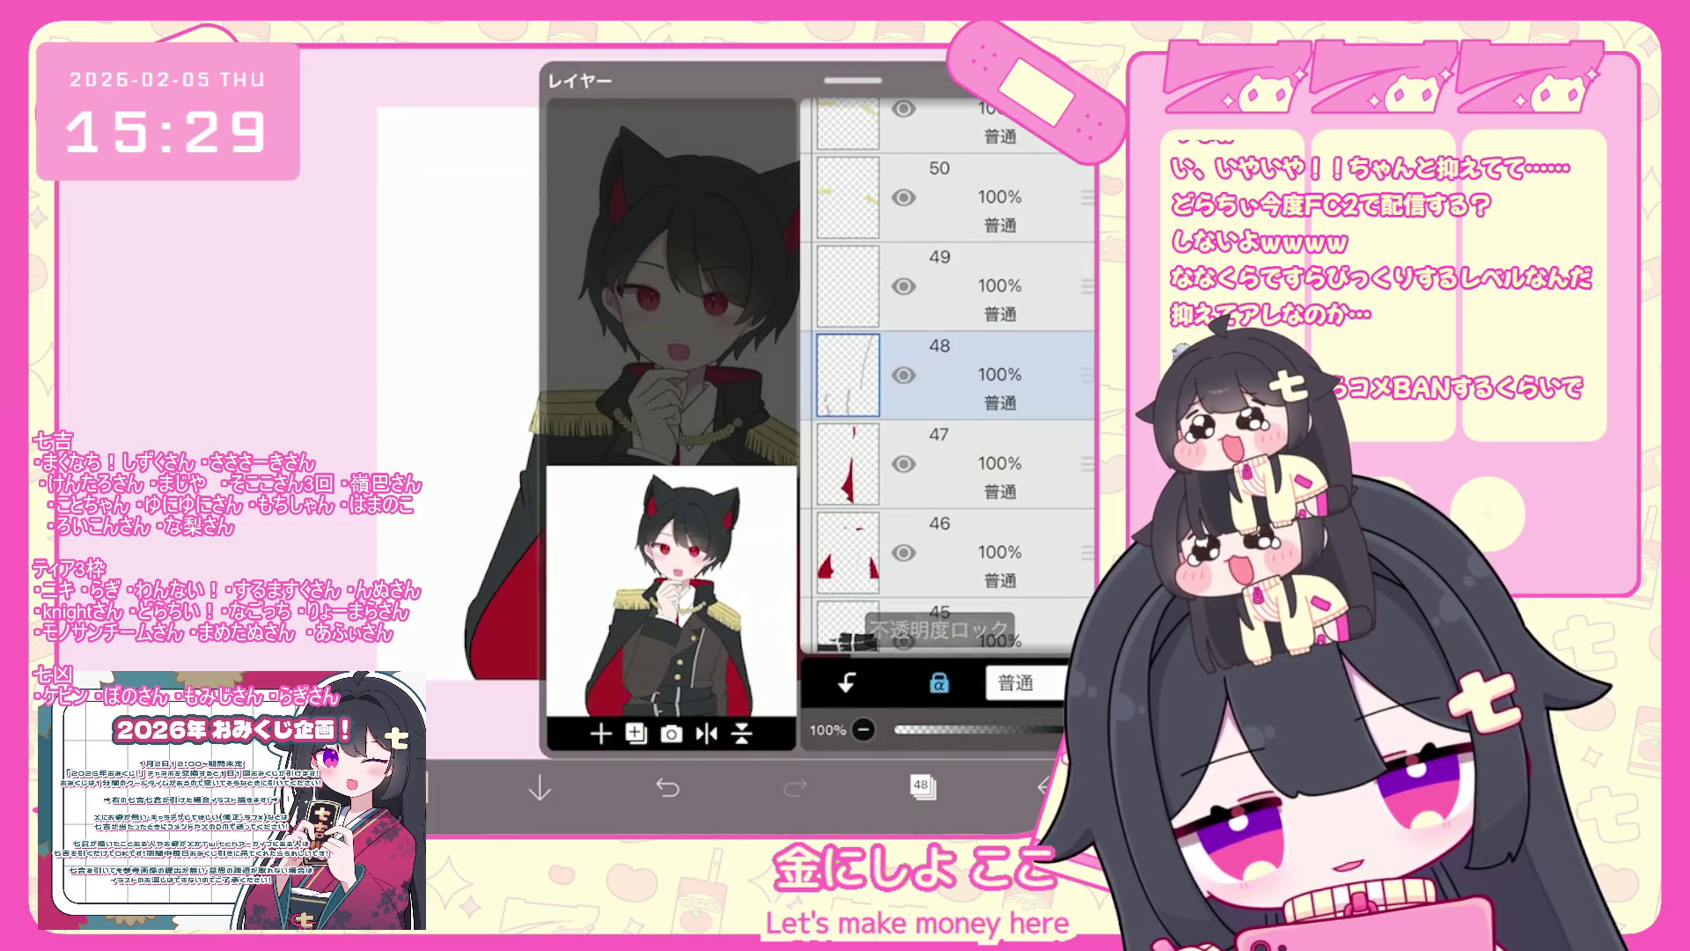
left_click(922, 786)
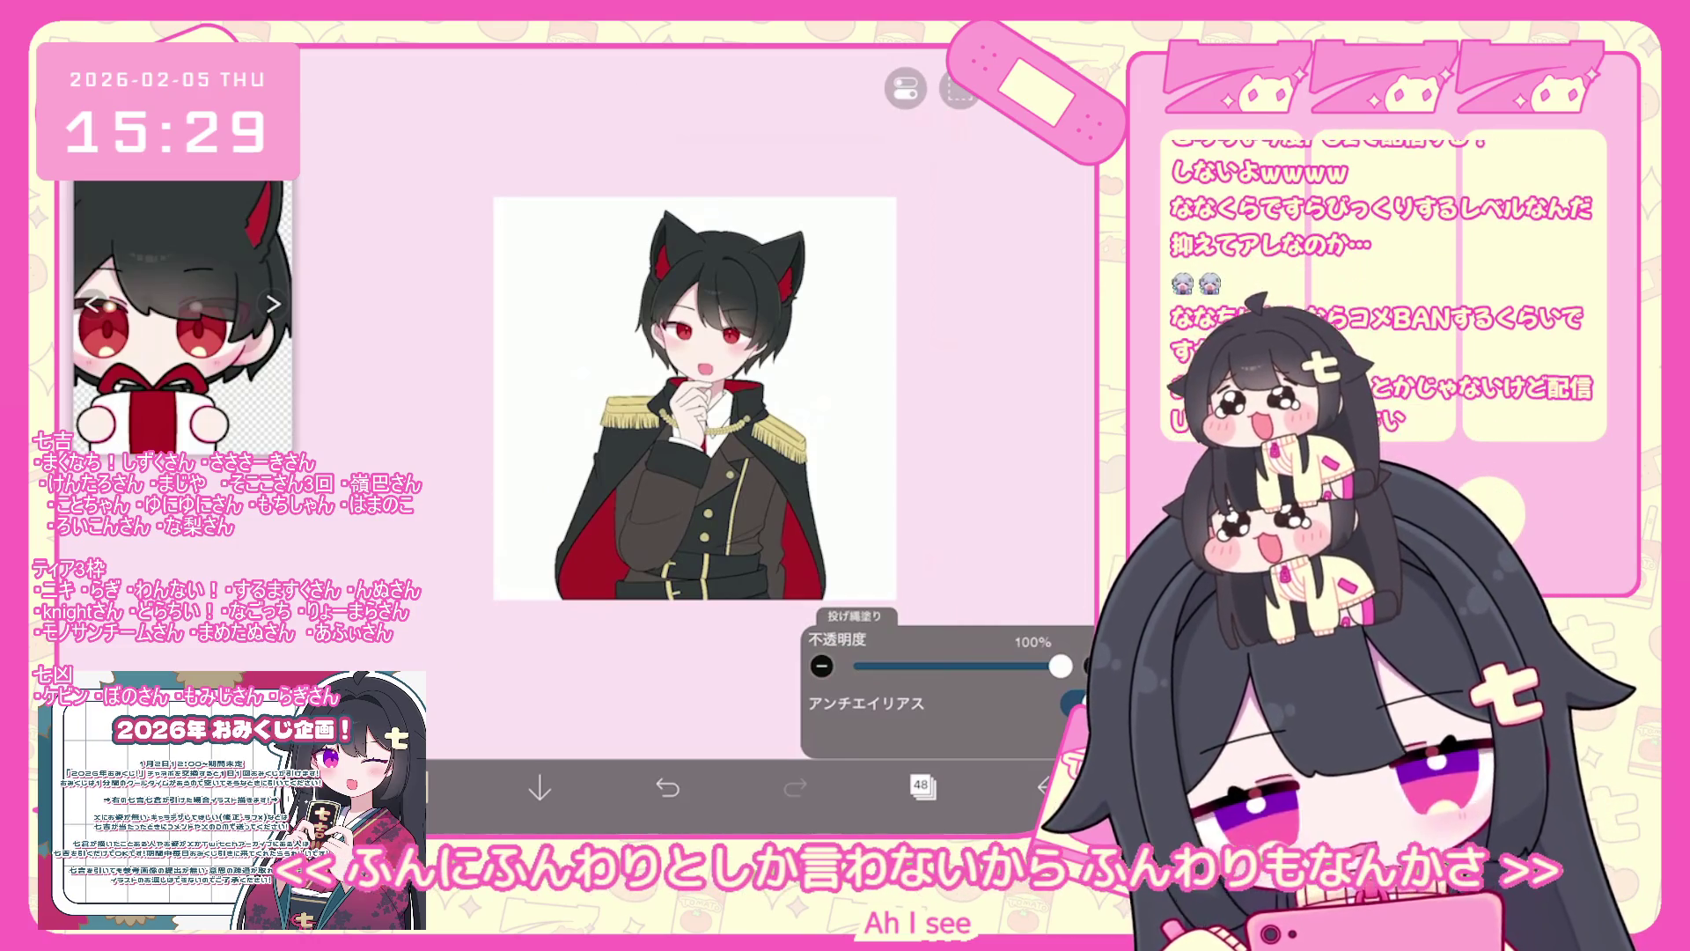
scroll(674, 379, "up", 3)
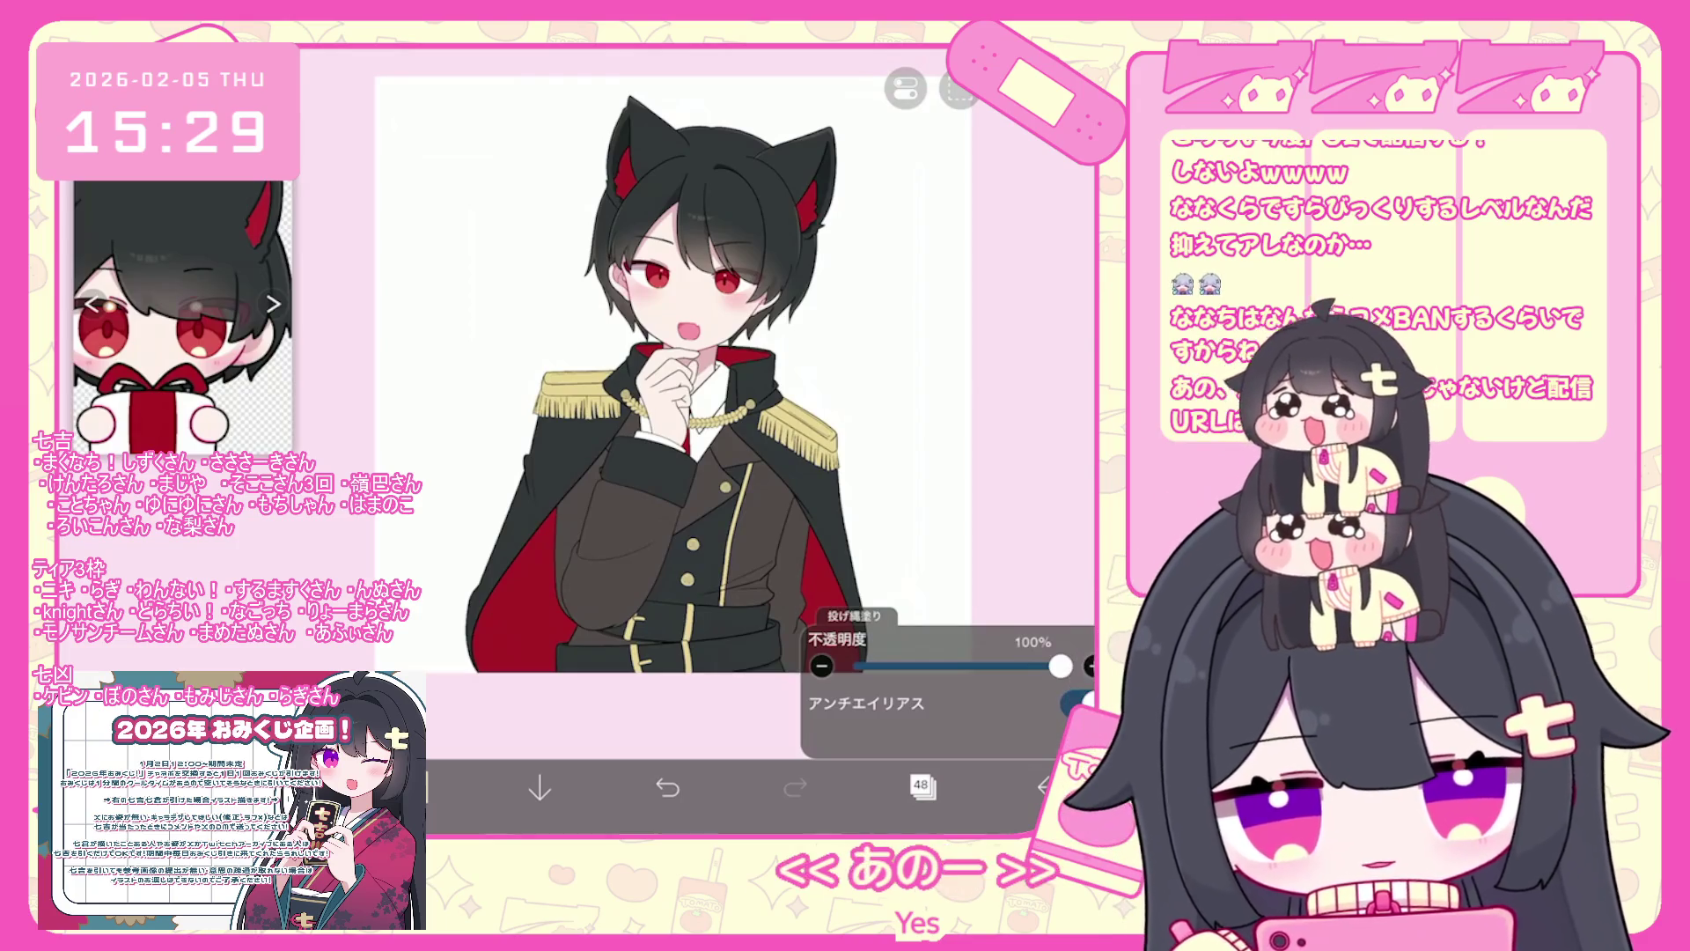
left_click(921, 784)
scroll(948, 376, "up", 3)
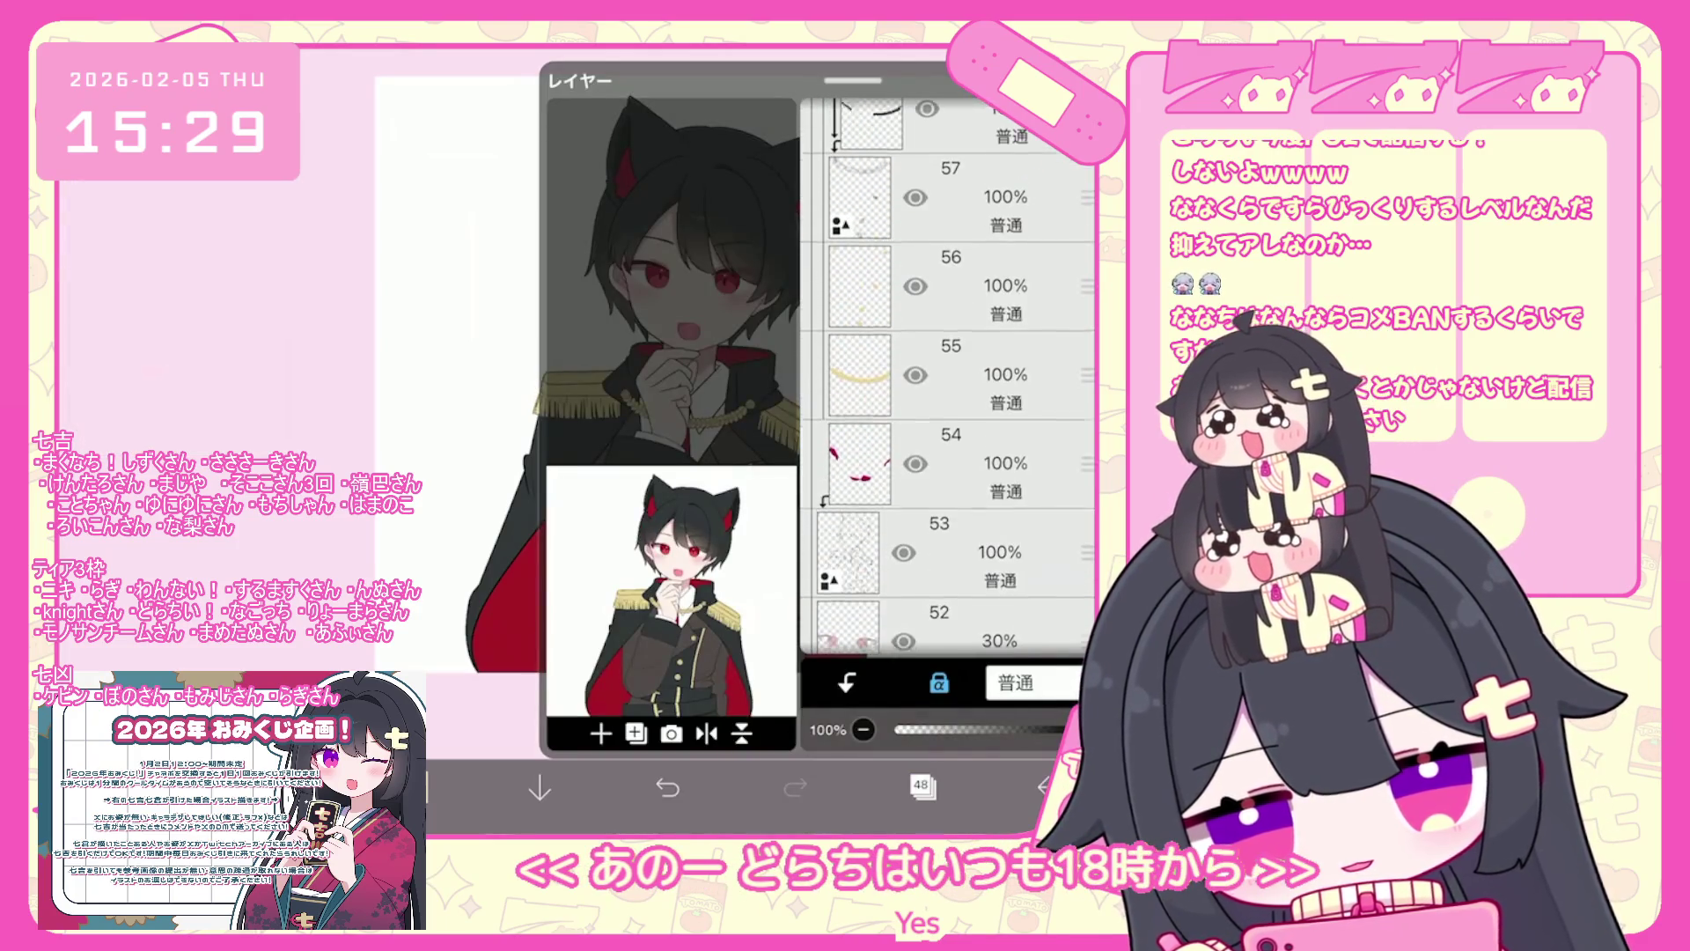
- Select layer 54 and set the drawing colour to deep red #A3274B
left_click(951, 463)
left_click(414, 786)
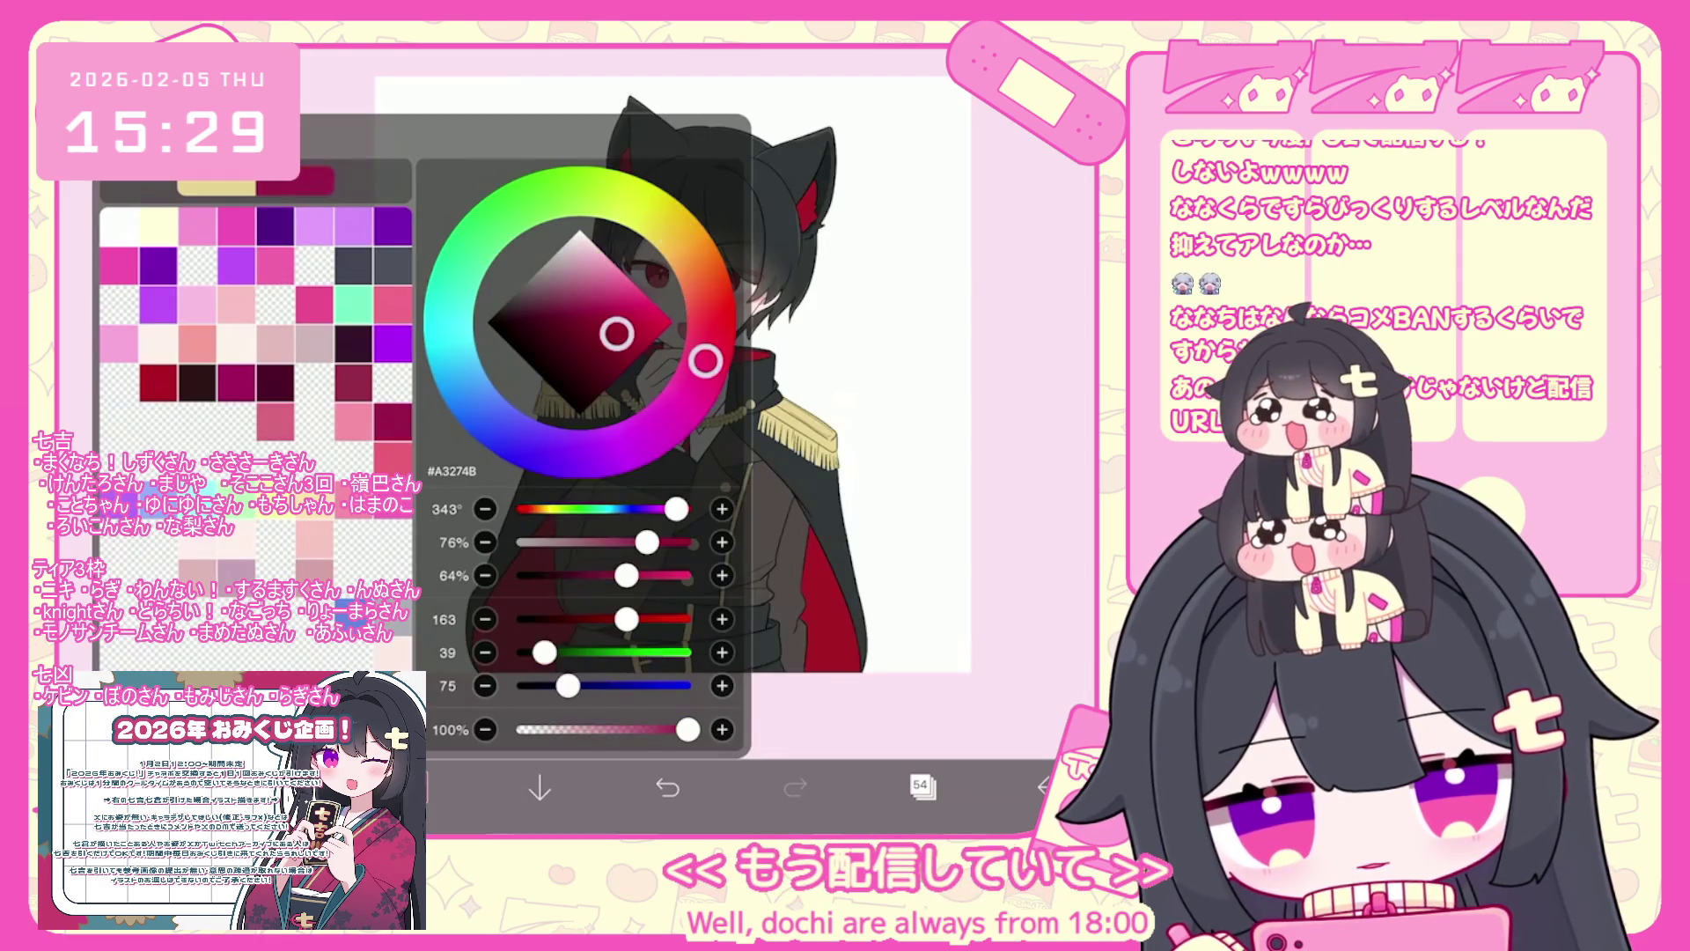
left_click(413, 786)
scroll(617, 396, "up", 10)
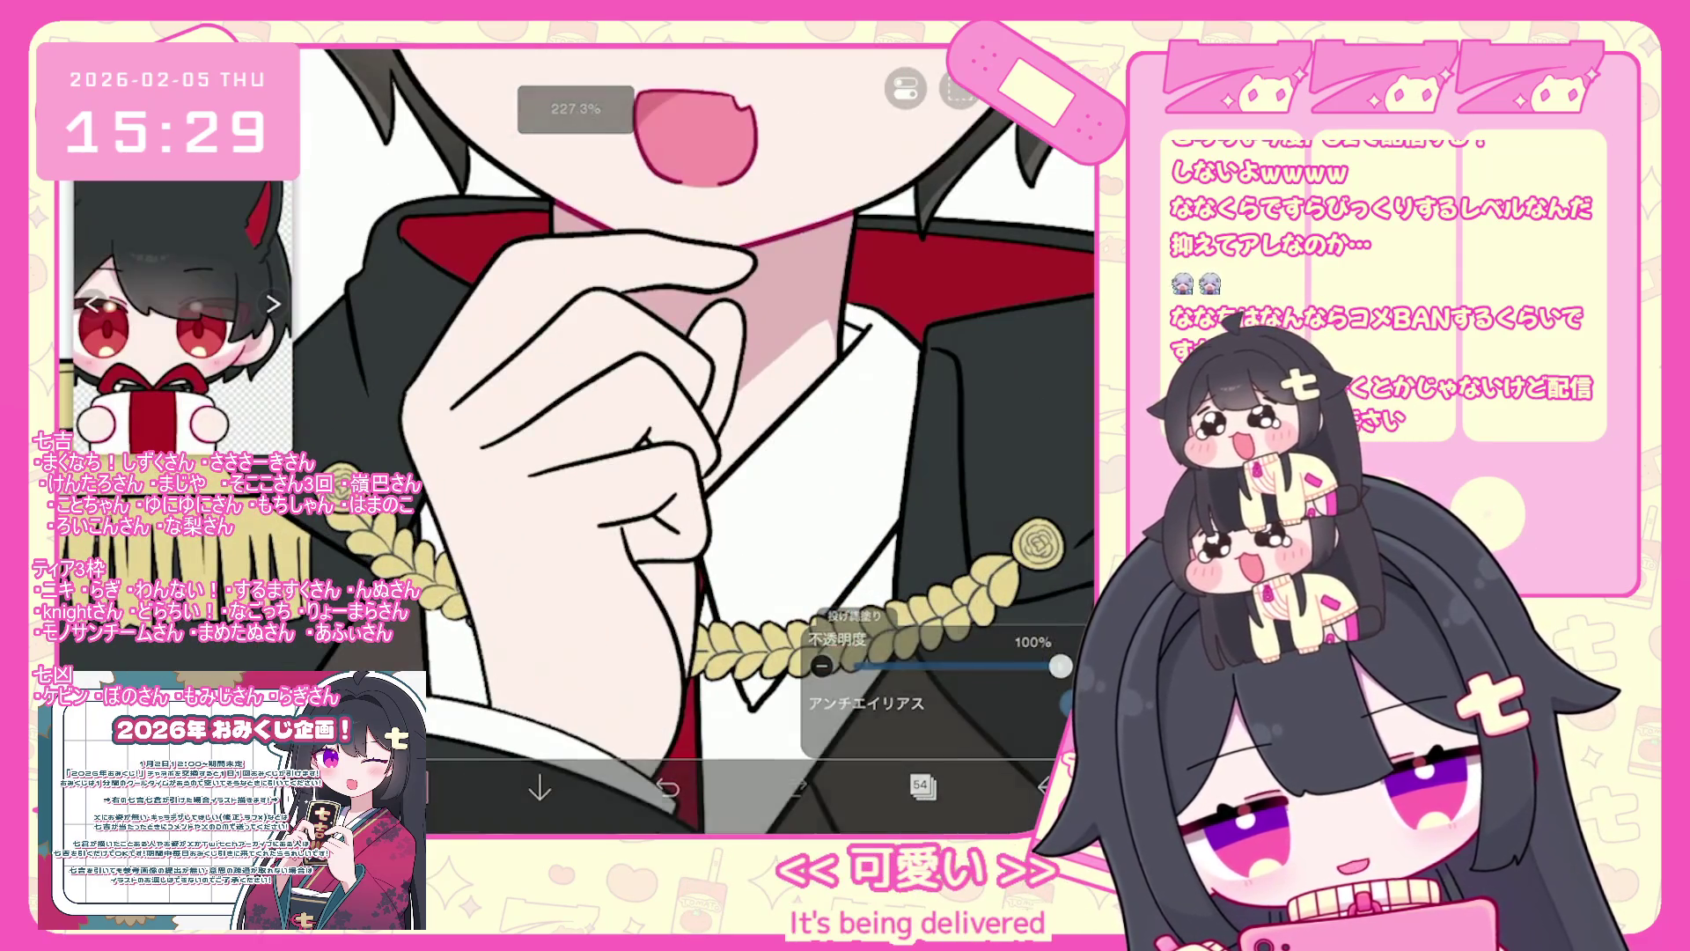
- Add new layer 62 above the hand's line-art layer 61
left_click(920, 785)
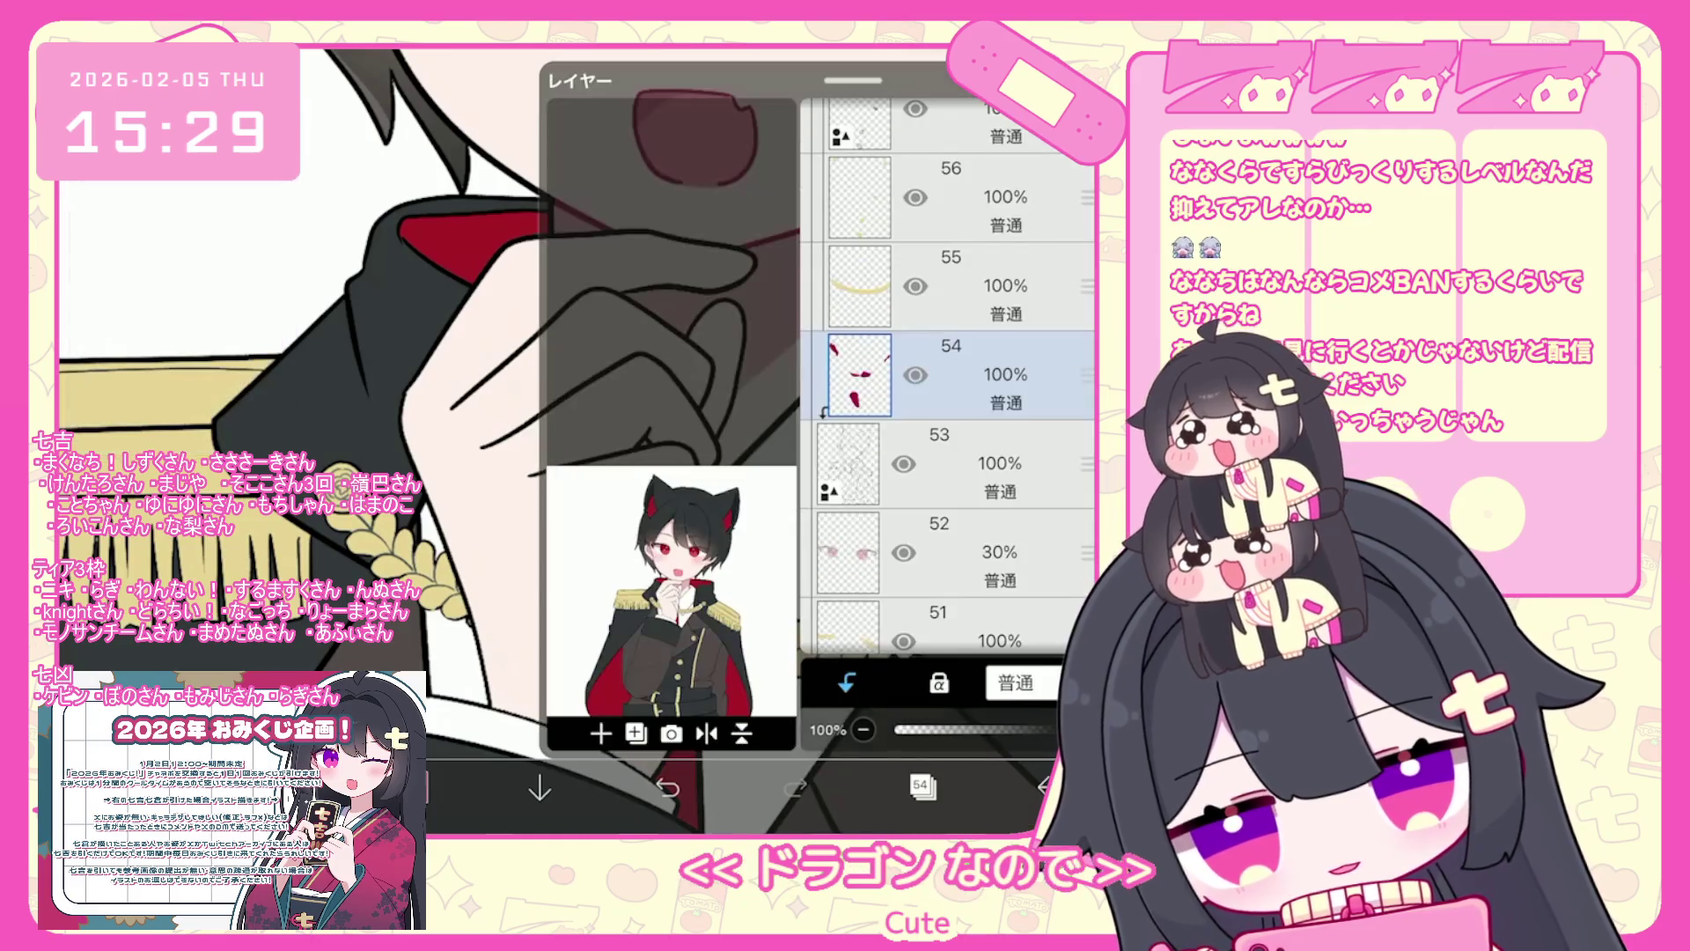
scroll(948, 376, "up", 5)
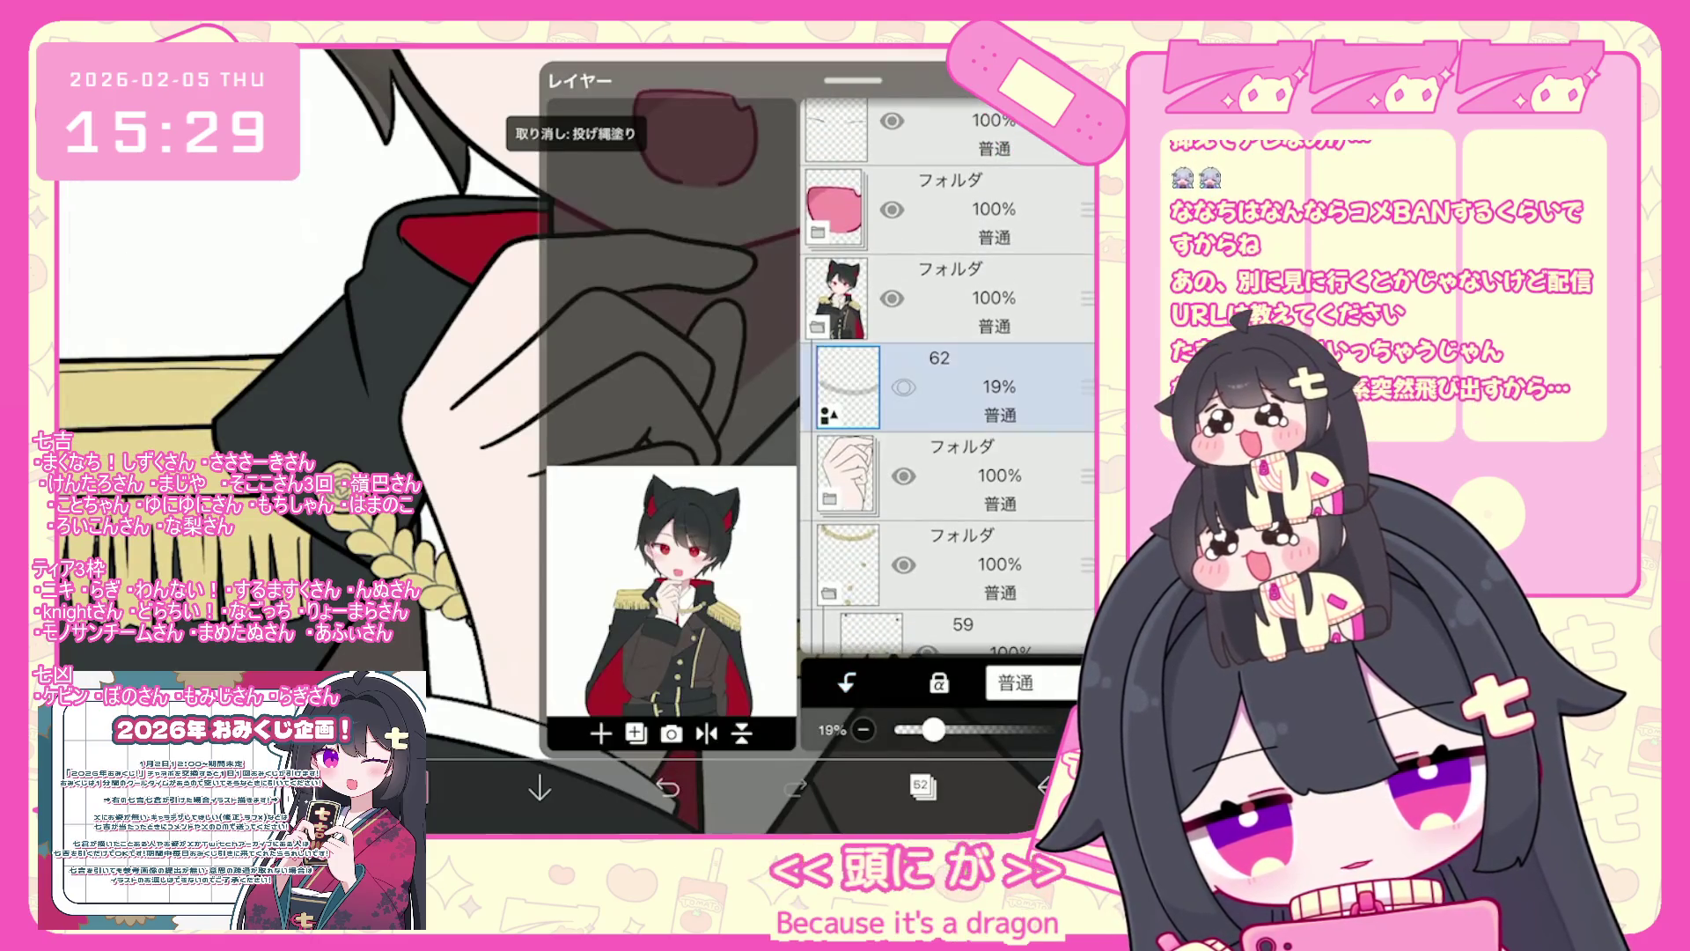
left_click(950, 463)
left_click(951, 287)
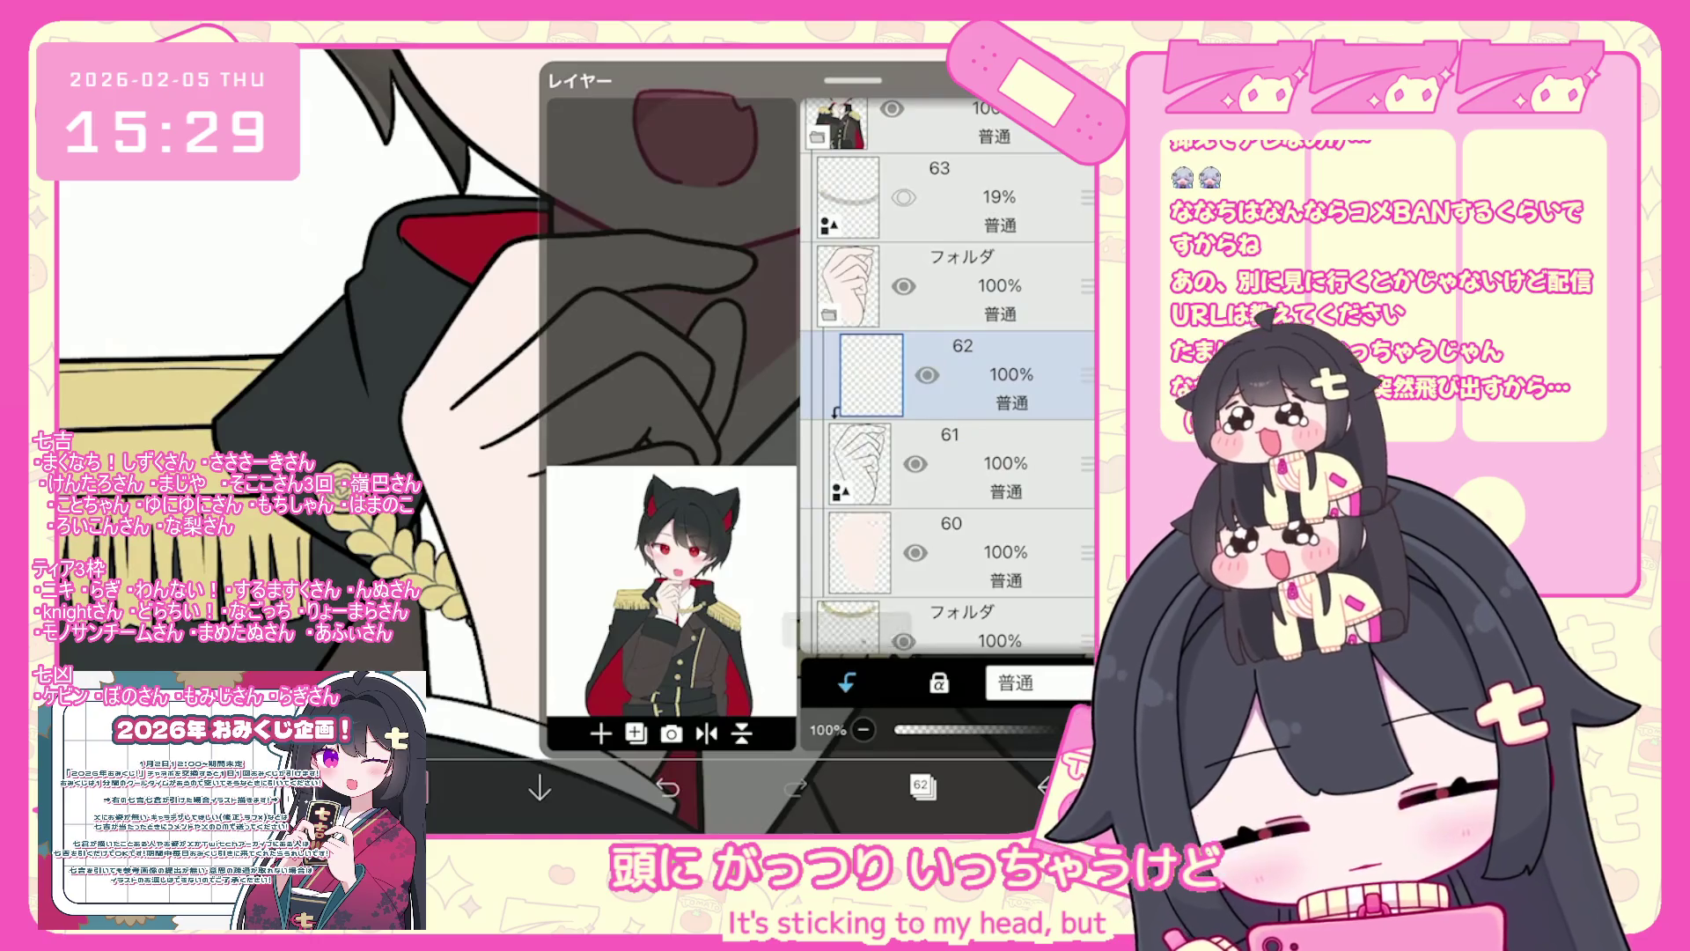
- Lasso-fill the fist's line art and a finger edge in deep red
left_click(920, 784)
scroll(616, 396, "up", 3)
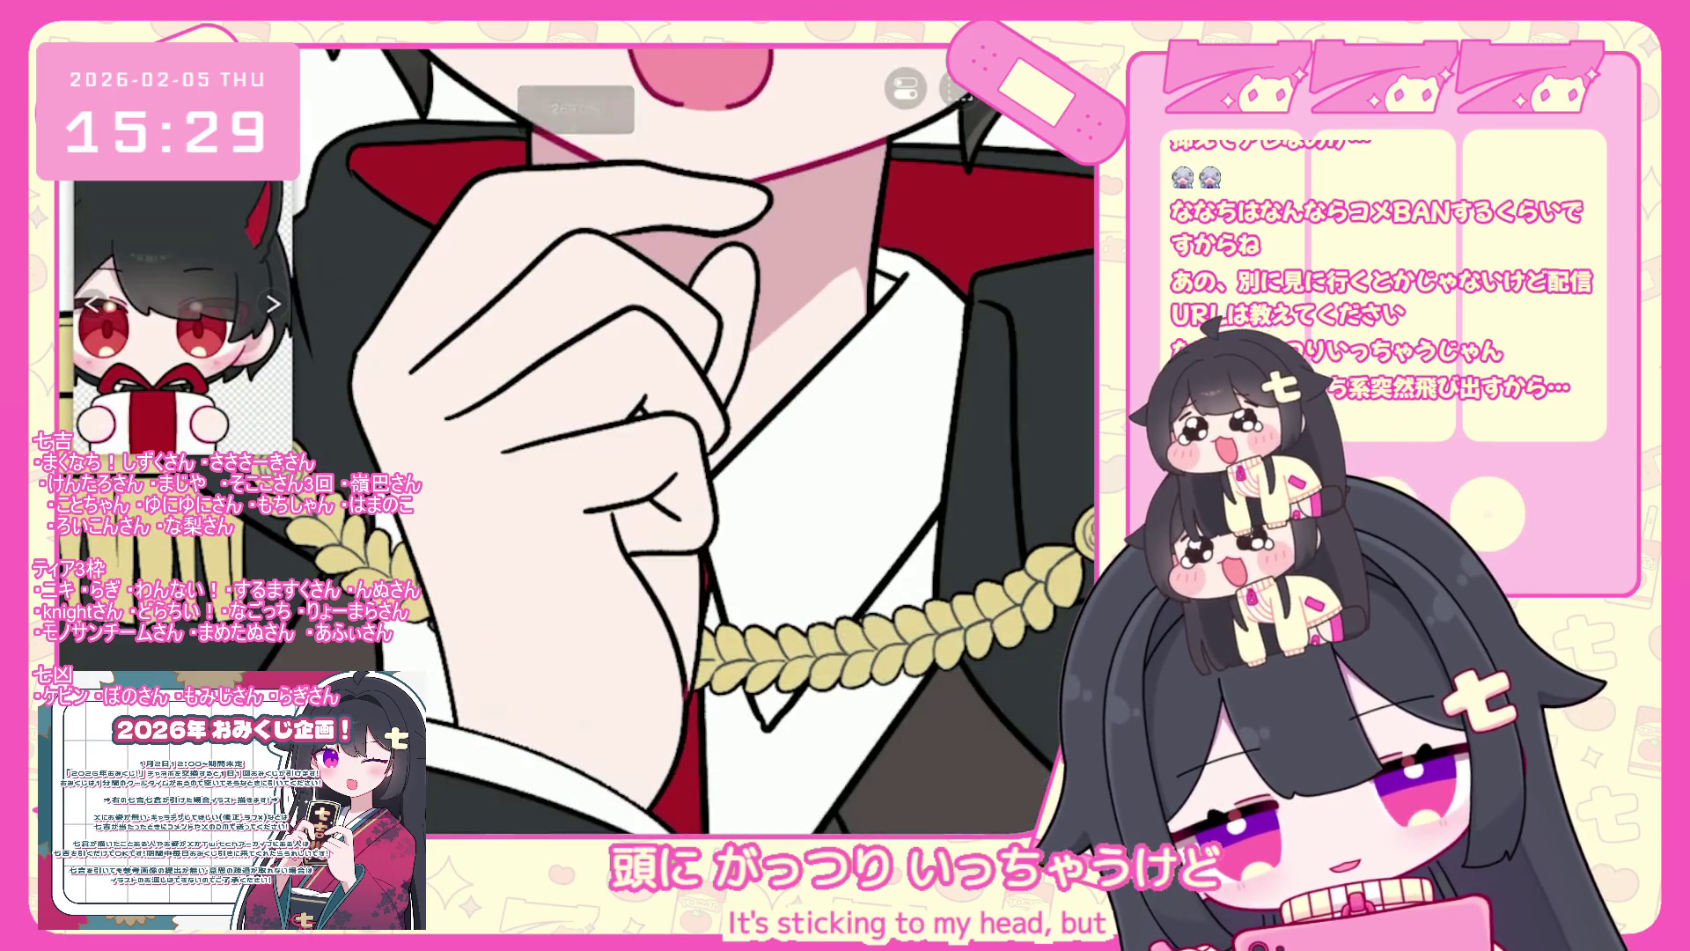
left_click(621, 581)
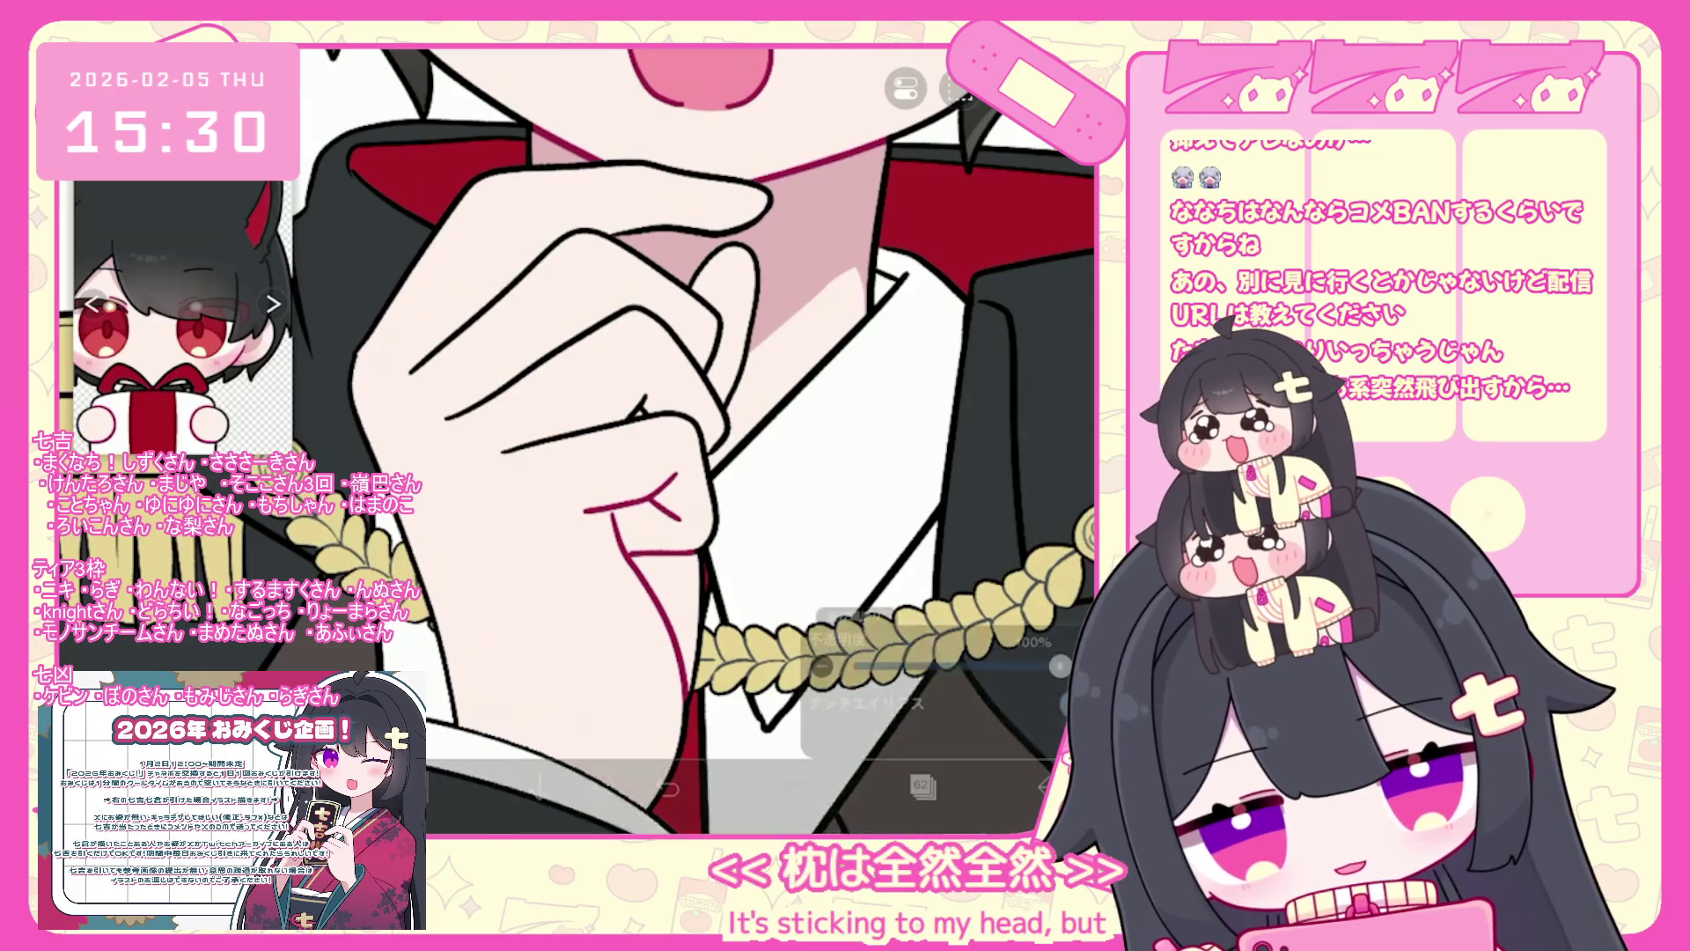
scroll(616, 397, "up", 3)
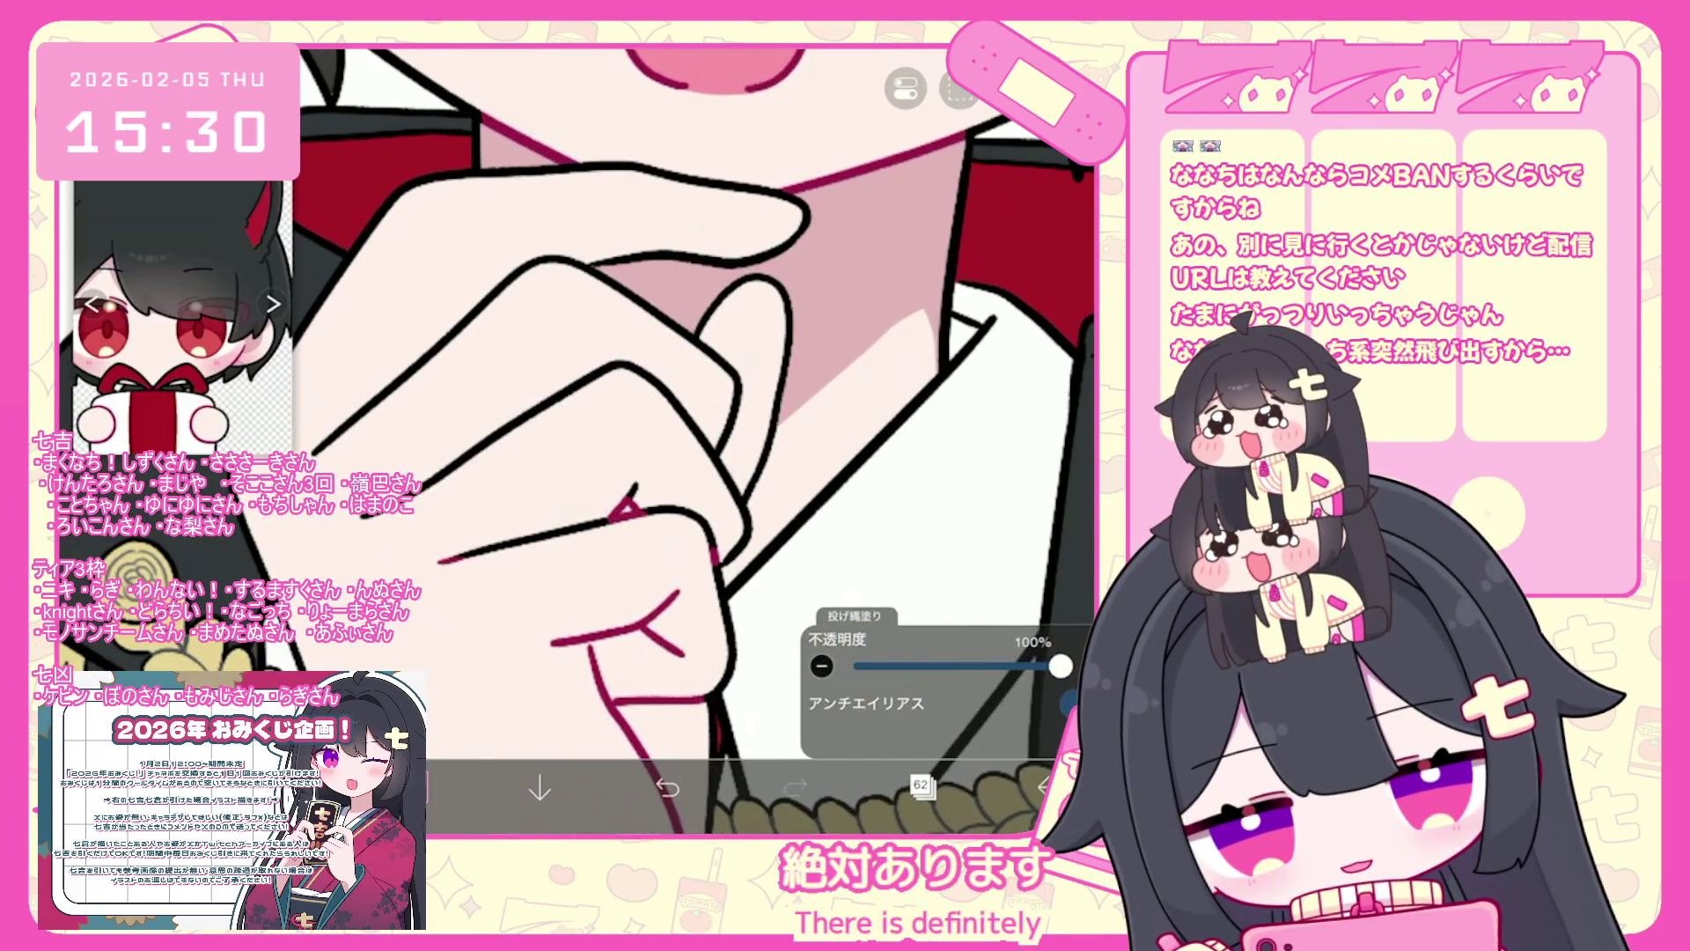
scroll(616, 397, "up", 2)
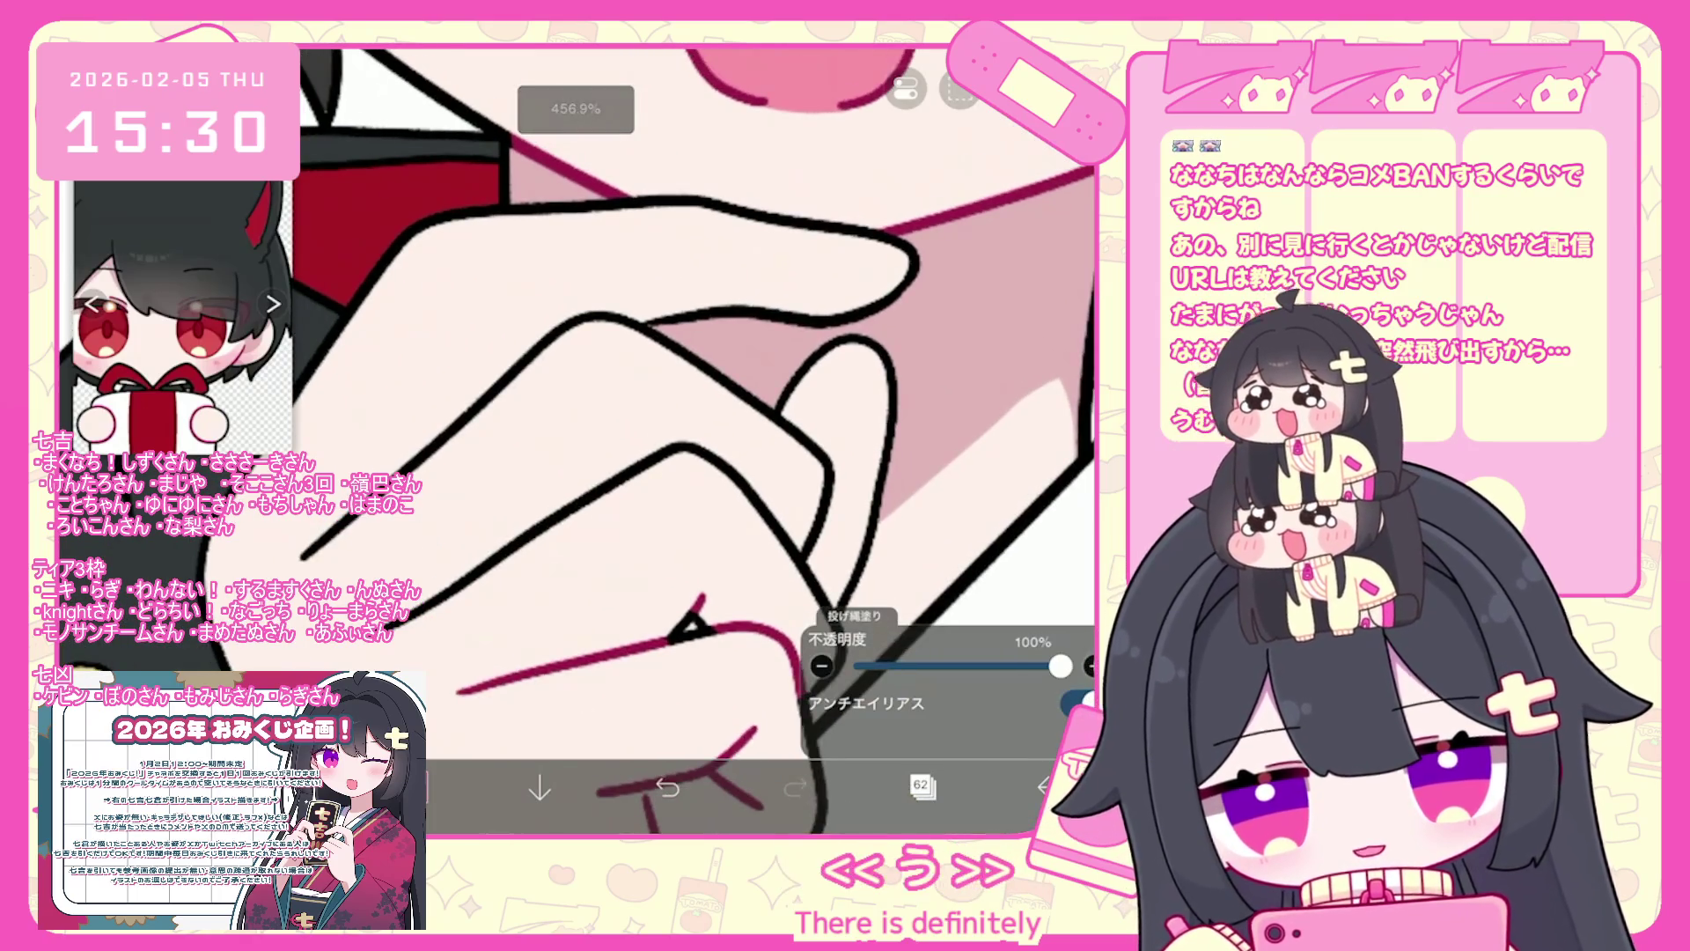
mouse_move(812, 579)
left_mouse_down()
mouse_move(831, 607)
mouse_move(819, 634)
left_mouse_up()
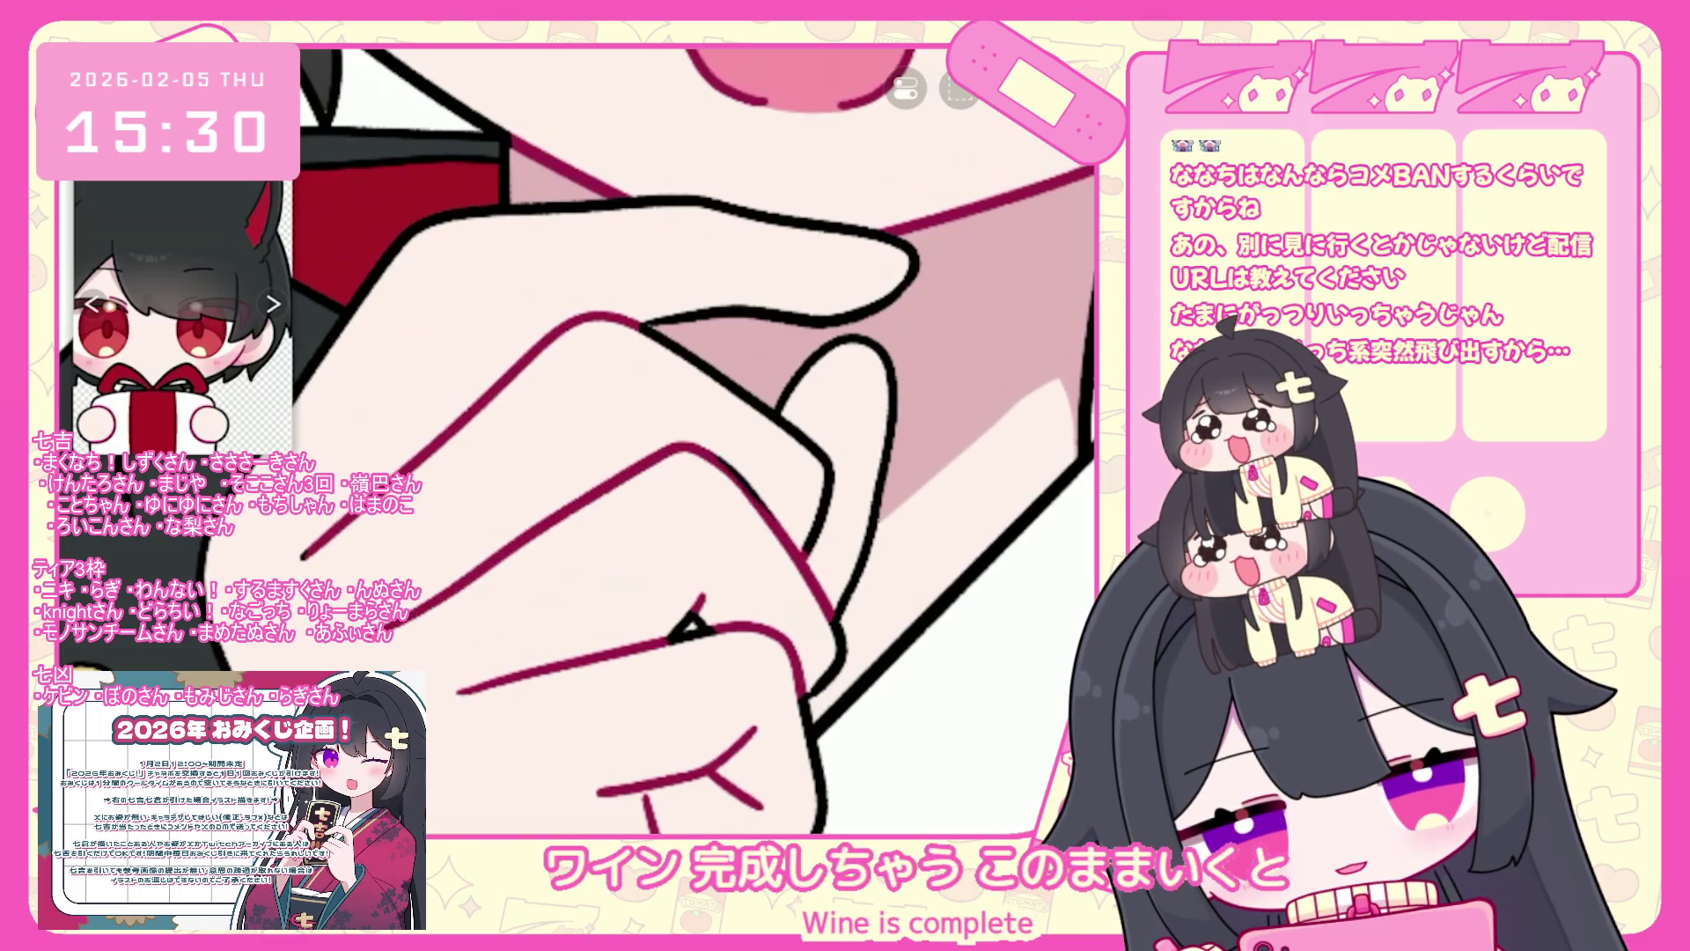
scroll(748, 441, "down", 5)
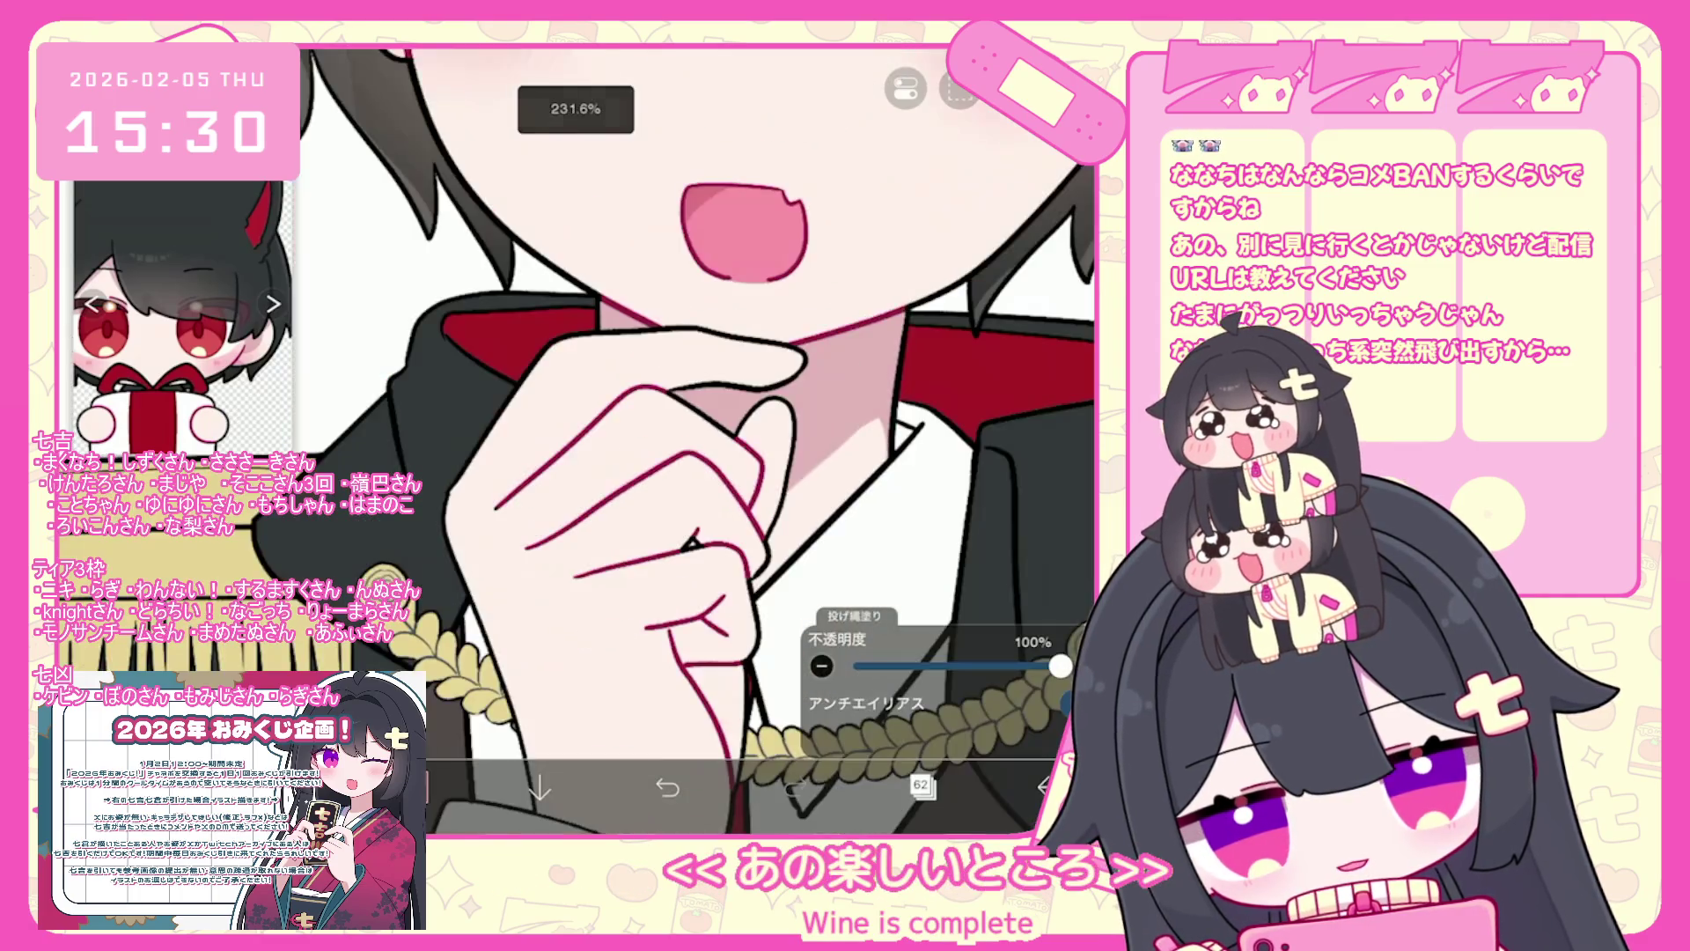
scroll(748, 440, "down", 3)
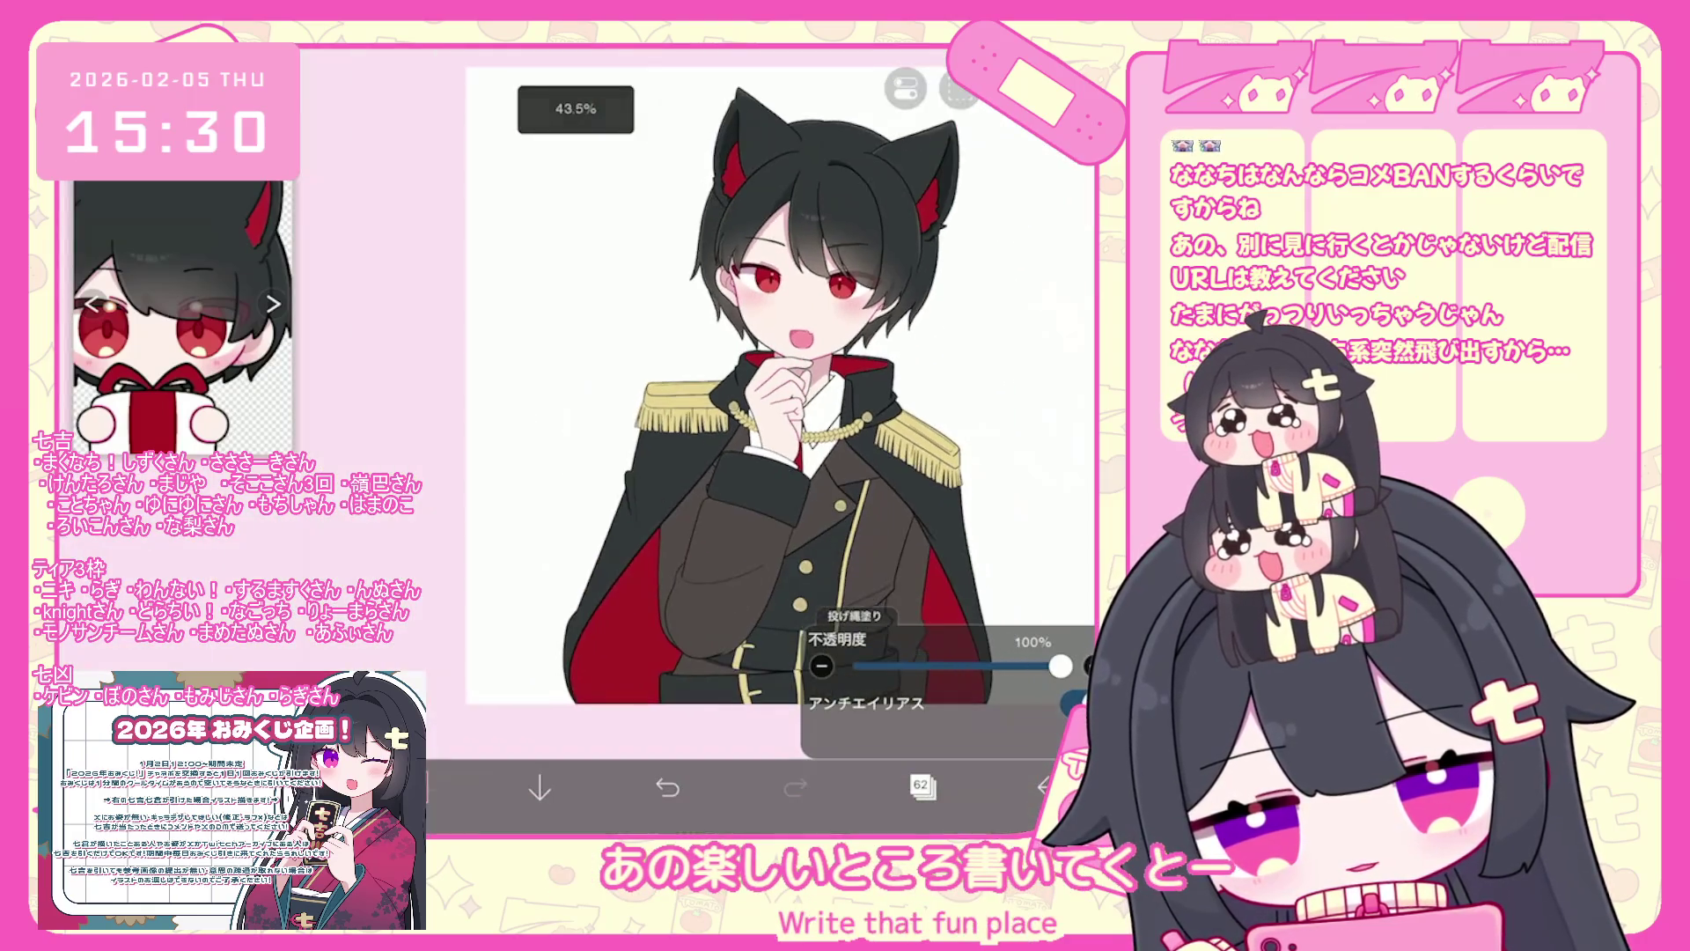
- Turn on transparency lock for layer 60
left_click(920, 785)
left_click(968, 554)
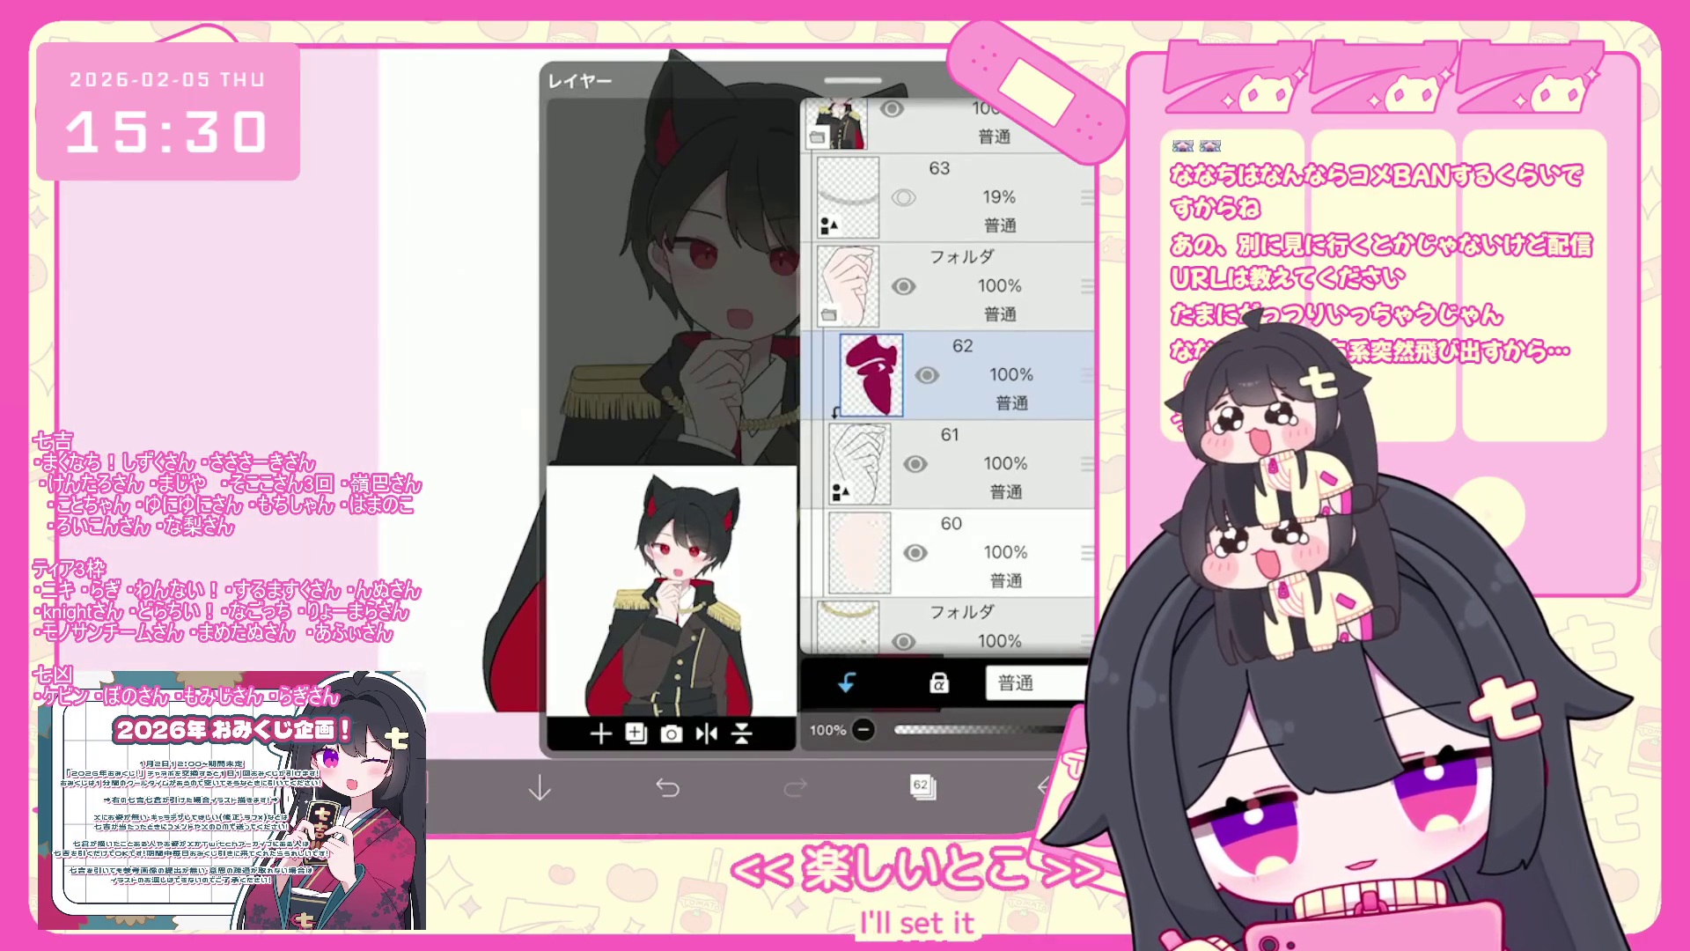
left_click(938, 685)
left_click_drag(853, 83, 853, 502)
scroll(704, 440, "up", 3)
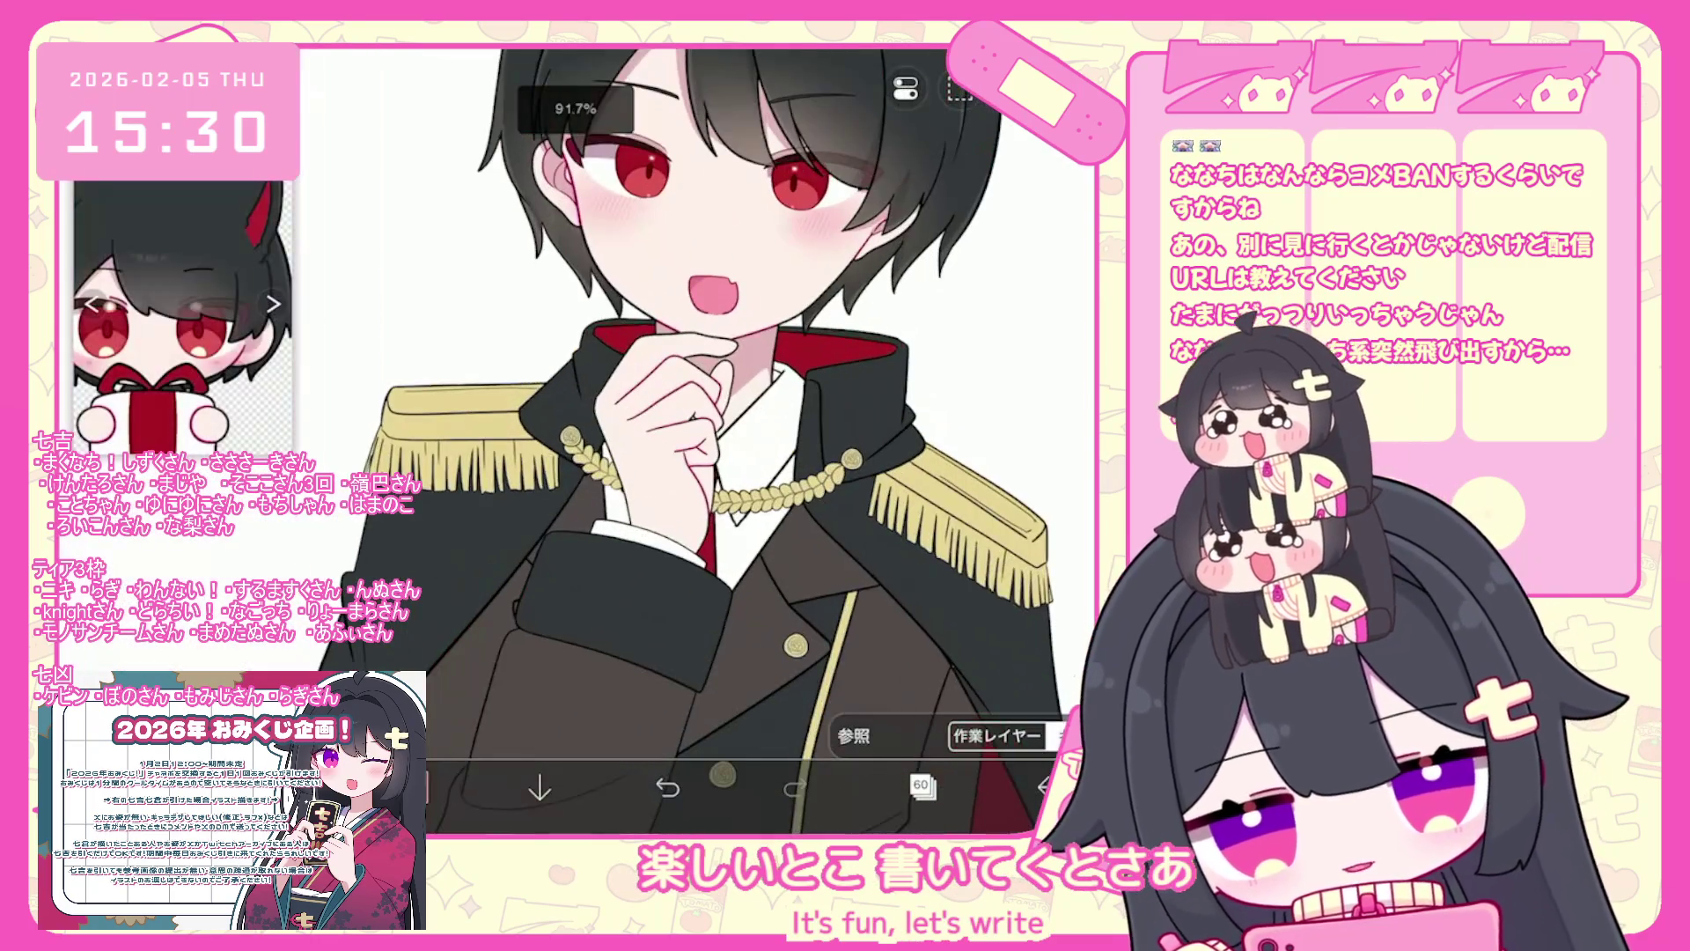
scroll(696, 484, "up", 3)
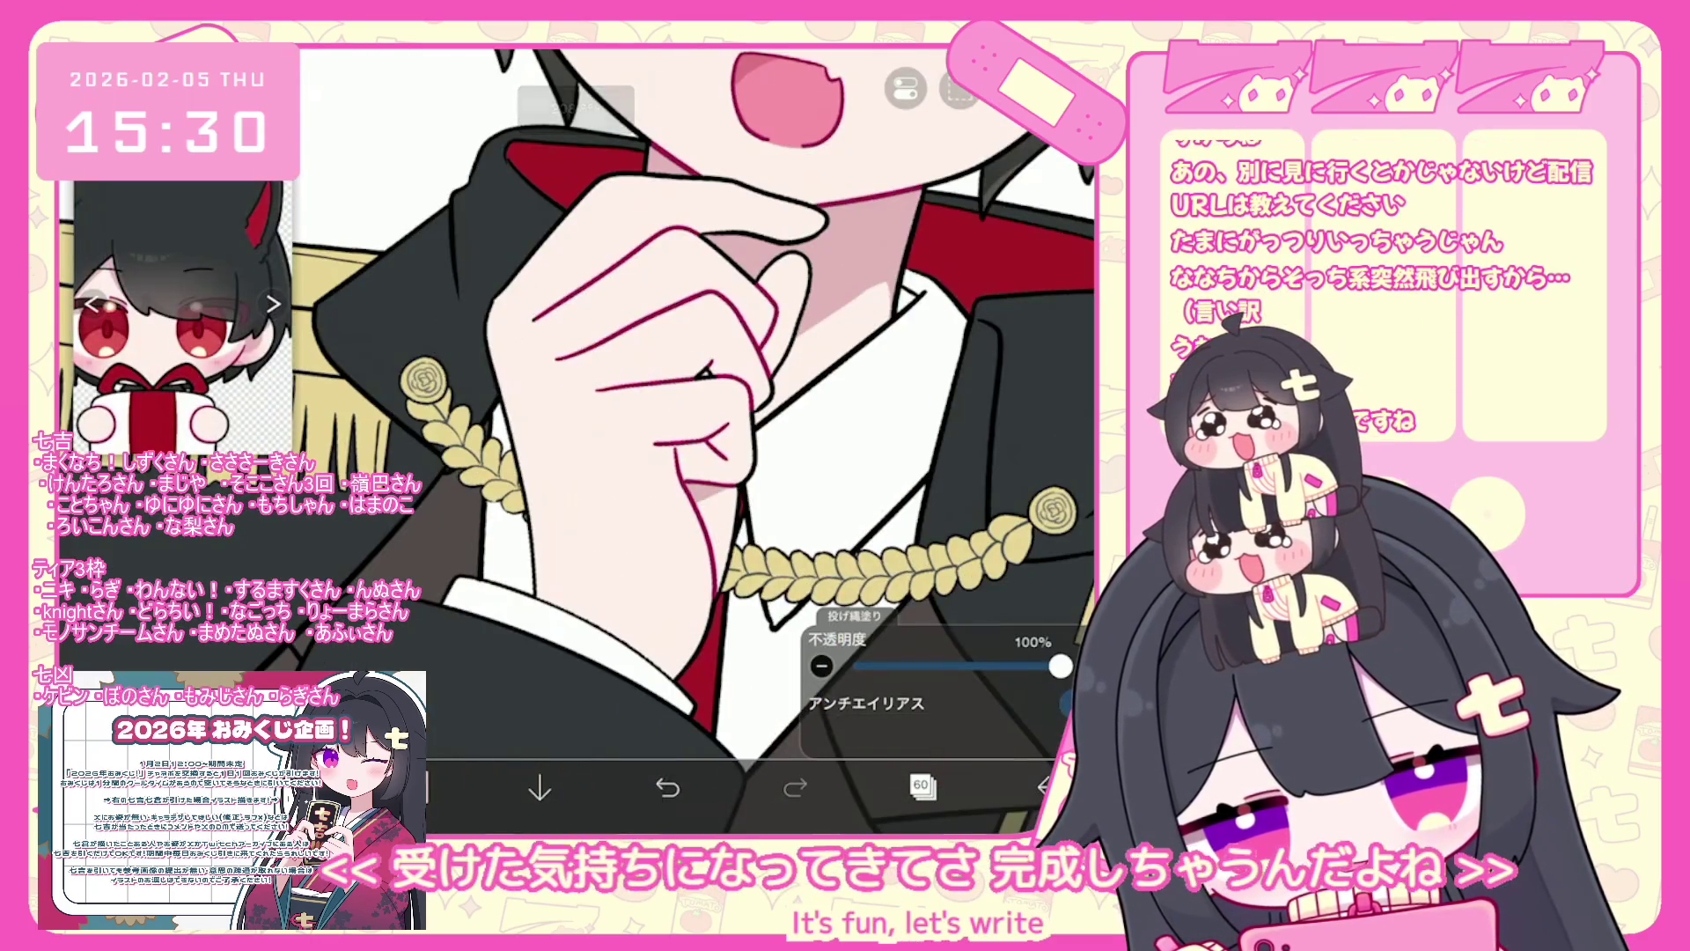
scroll(696, 441, "up", 3)
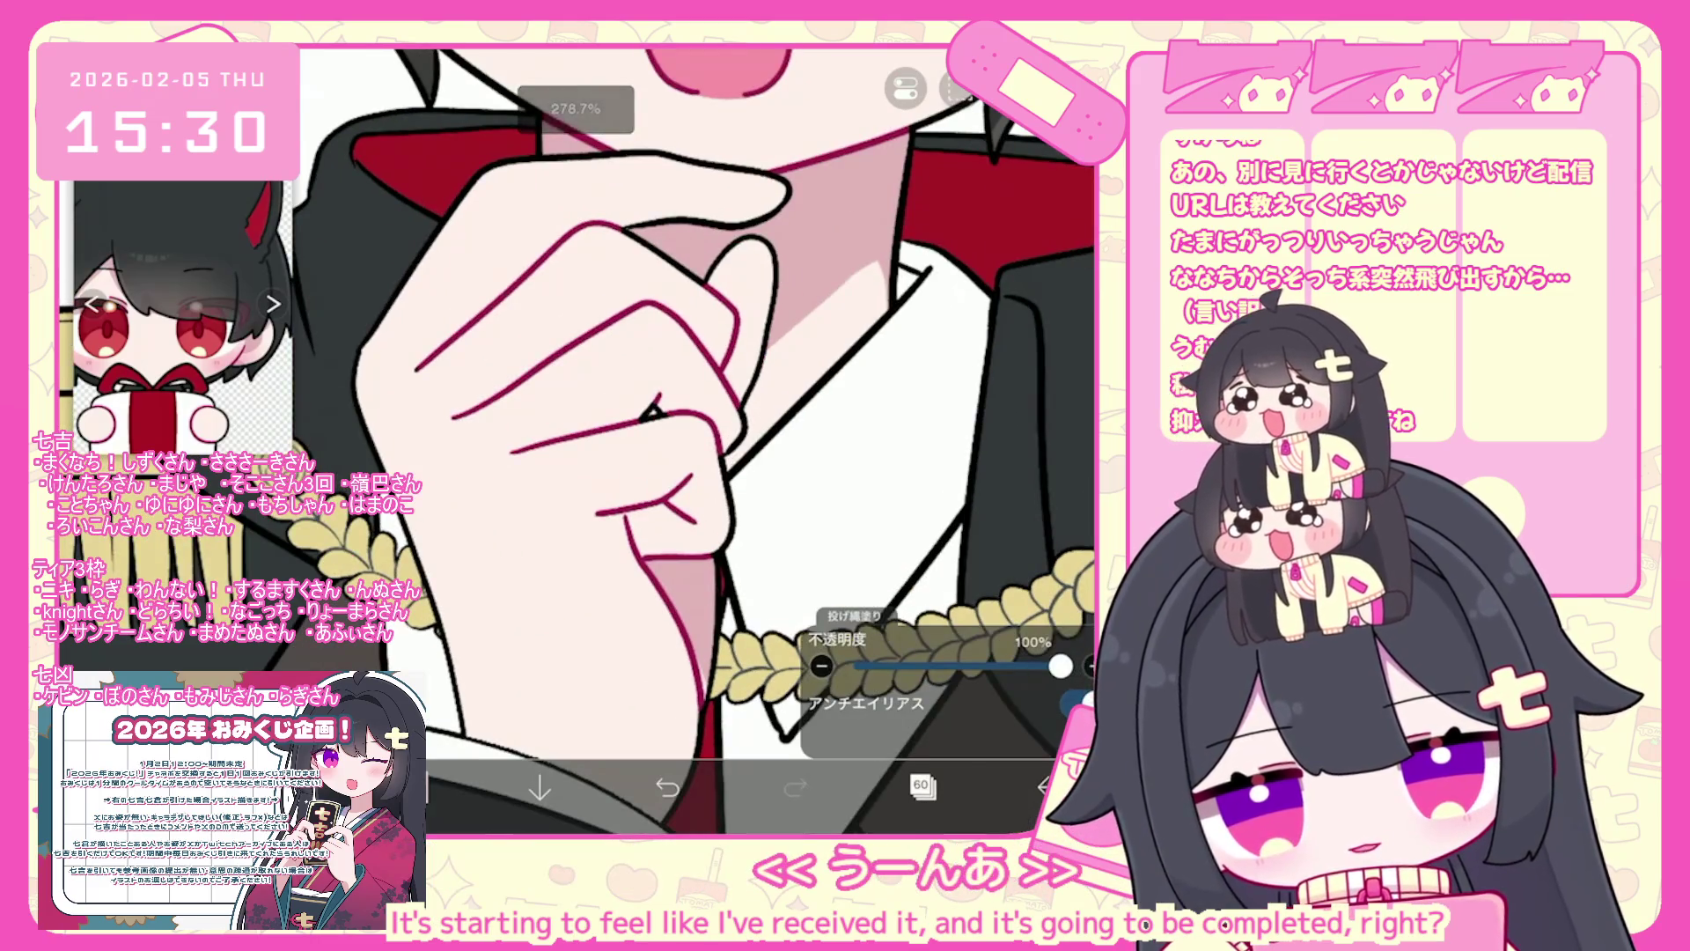
- Undo the two extra lasso fills near the hand
key("ctrl+z")
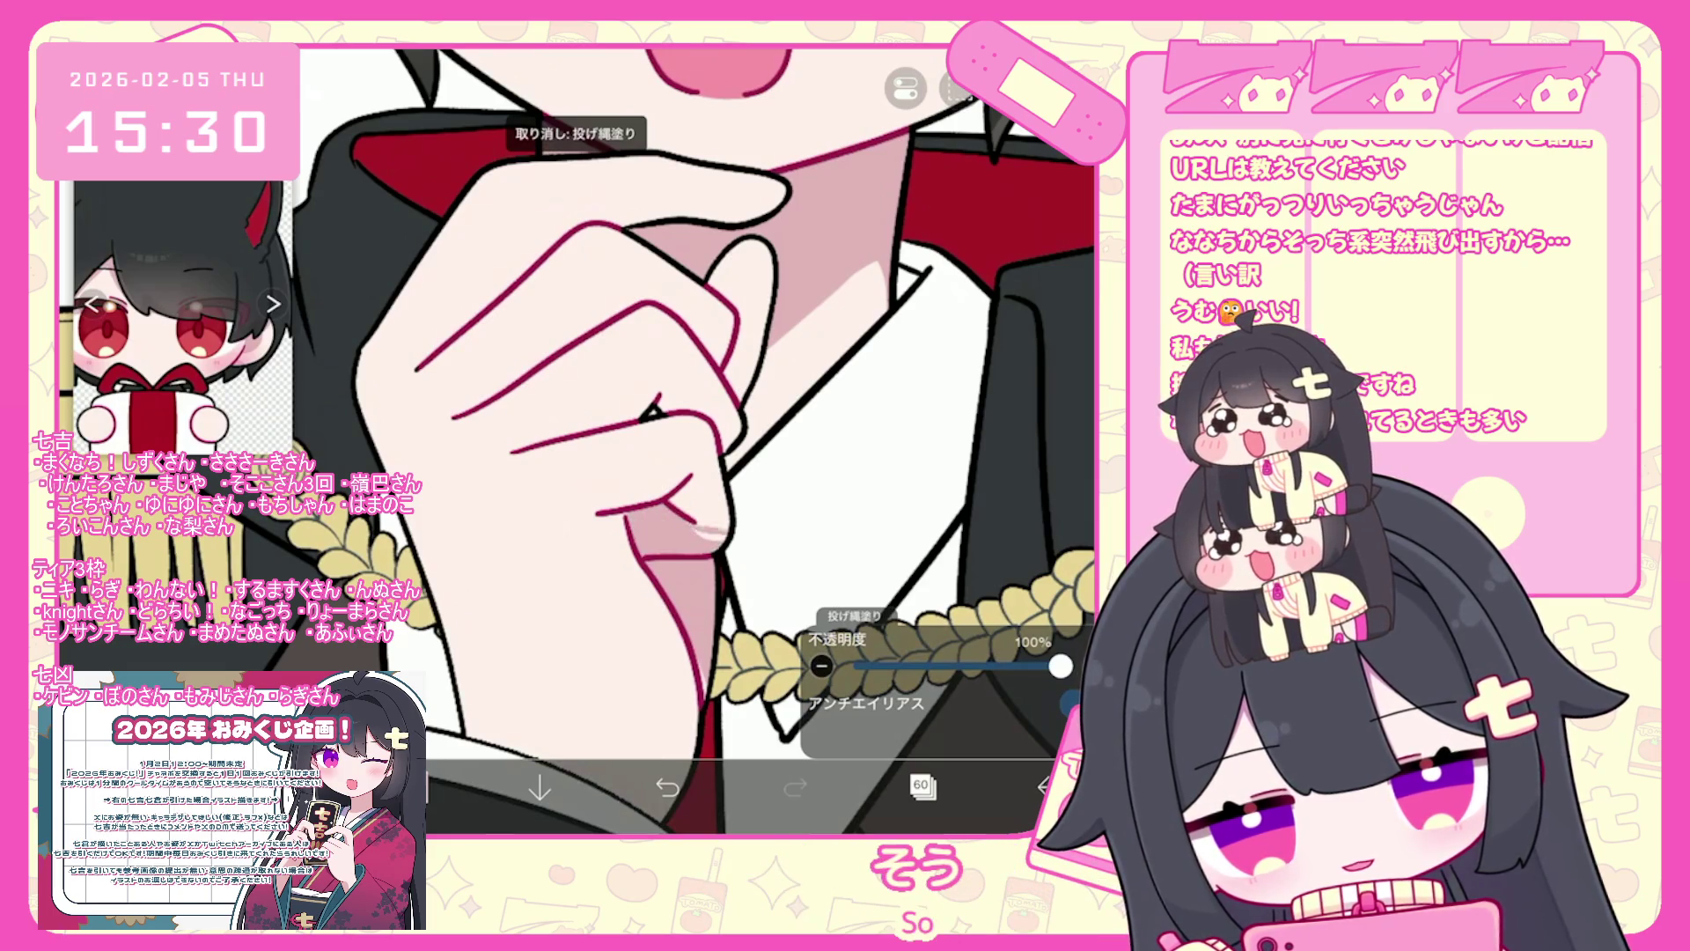
scroll(695, 440, "up", 2)
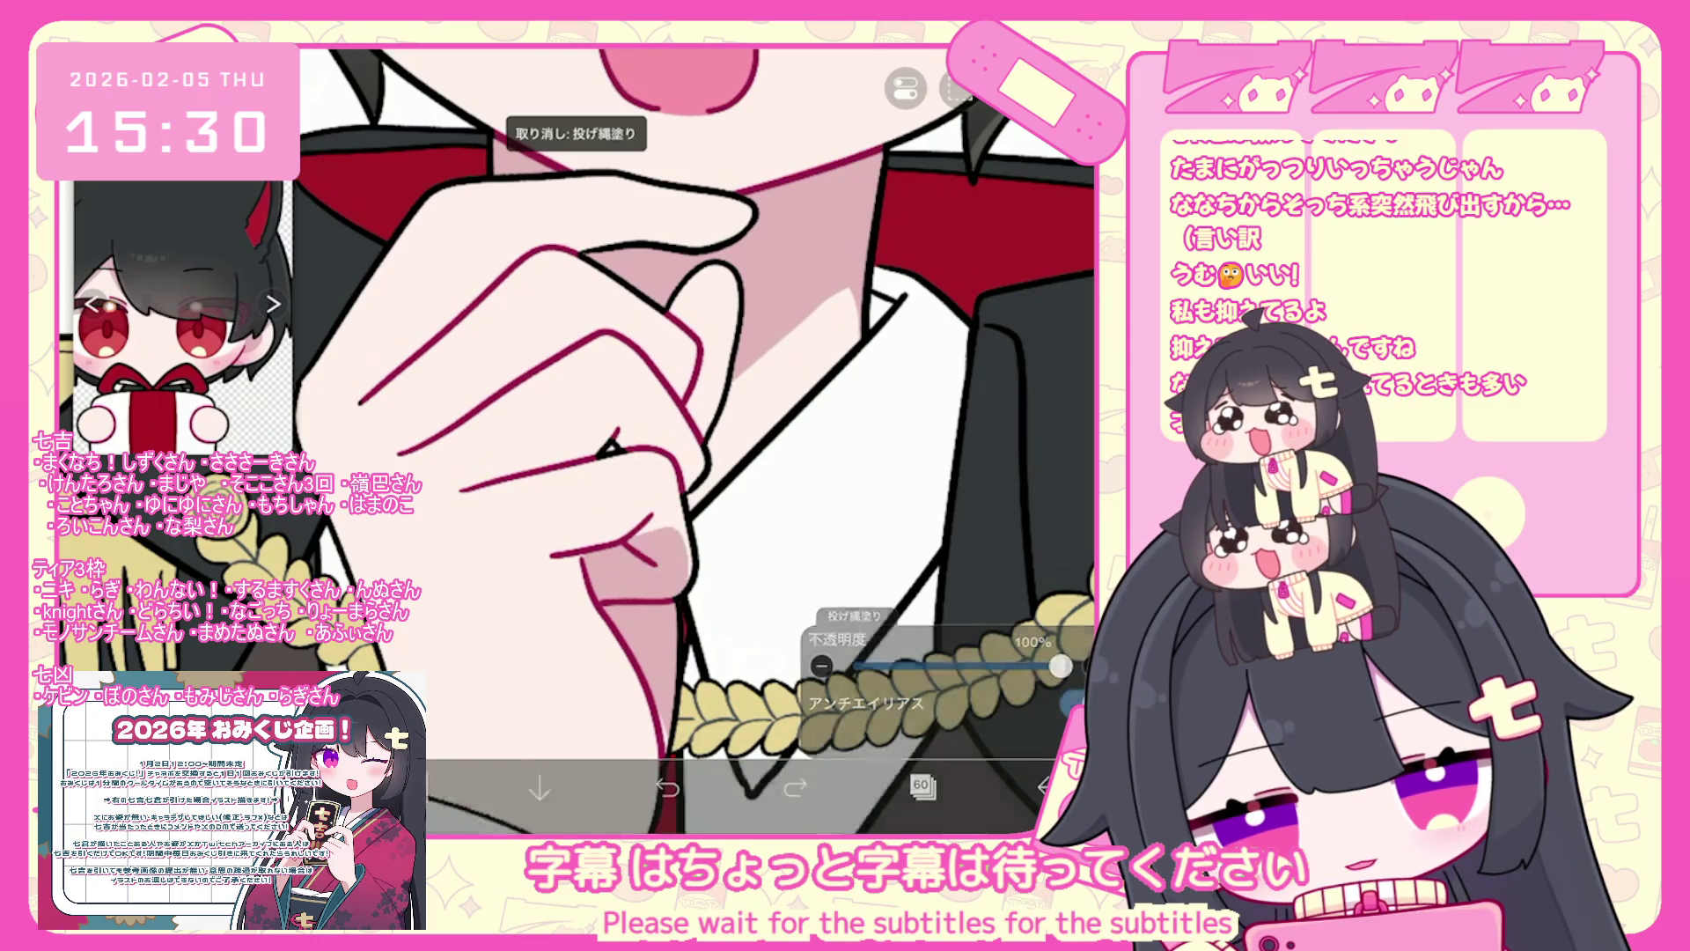
scroll(577, 441, "up", 2)
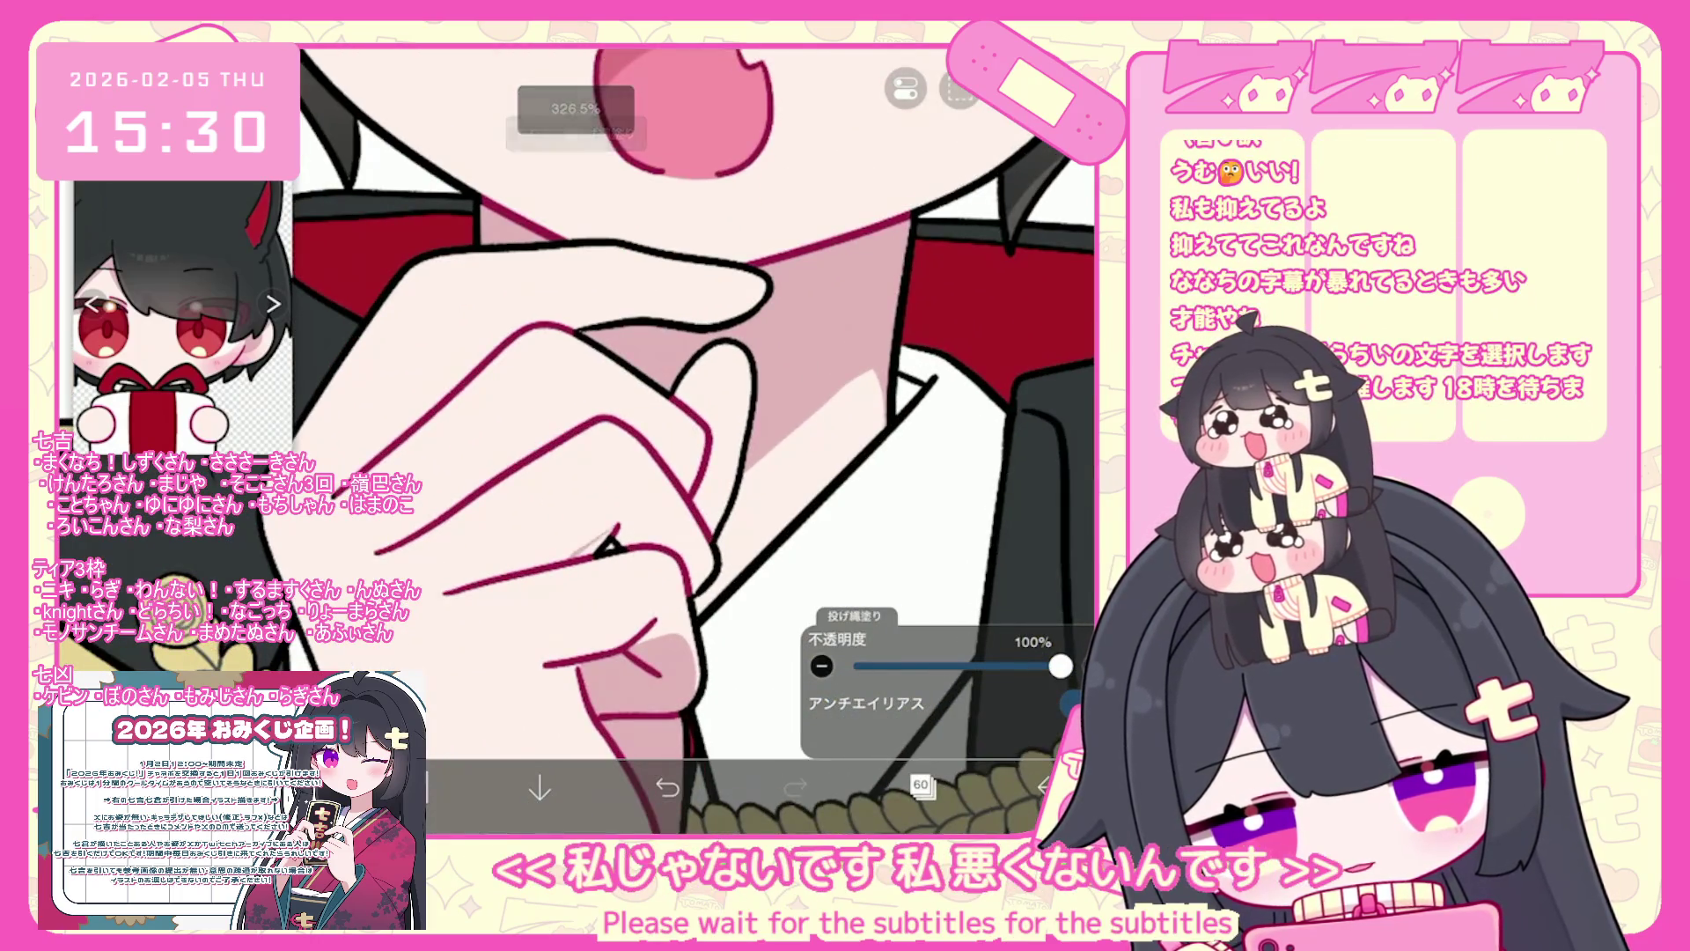
key("ctrl+z")
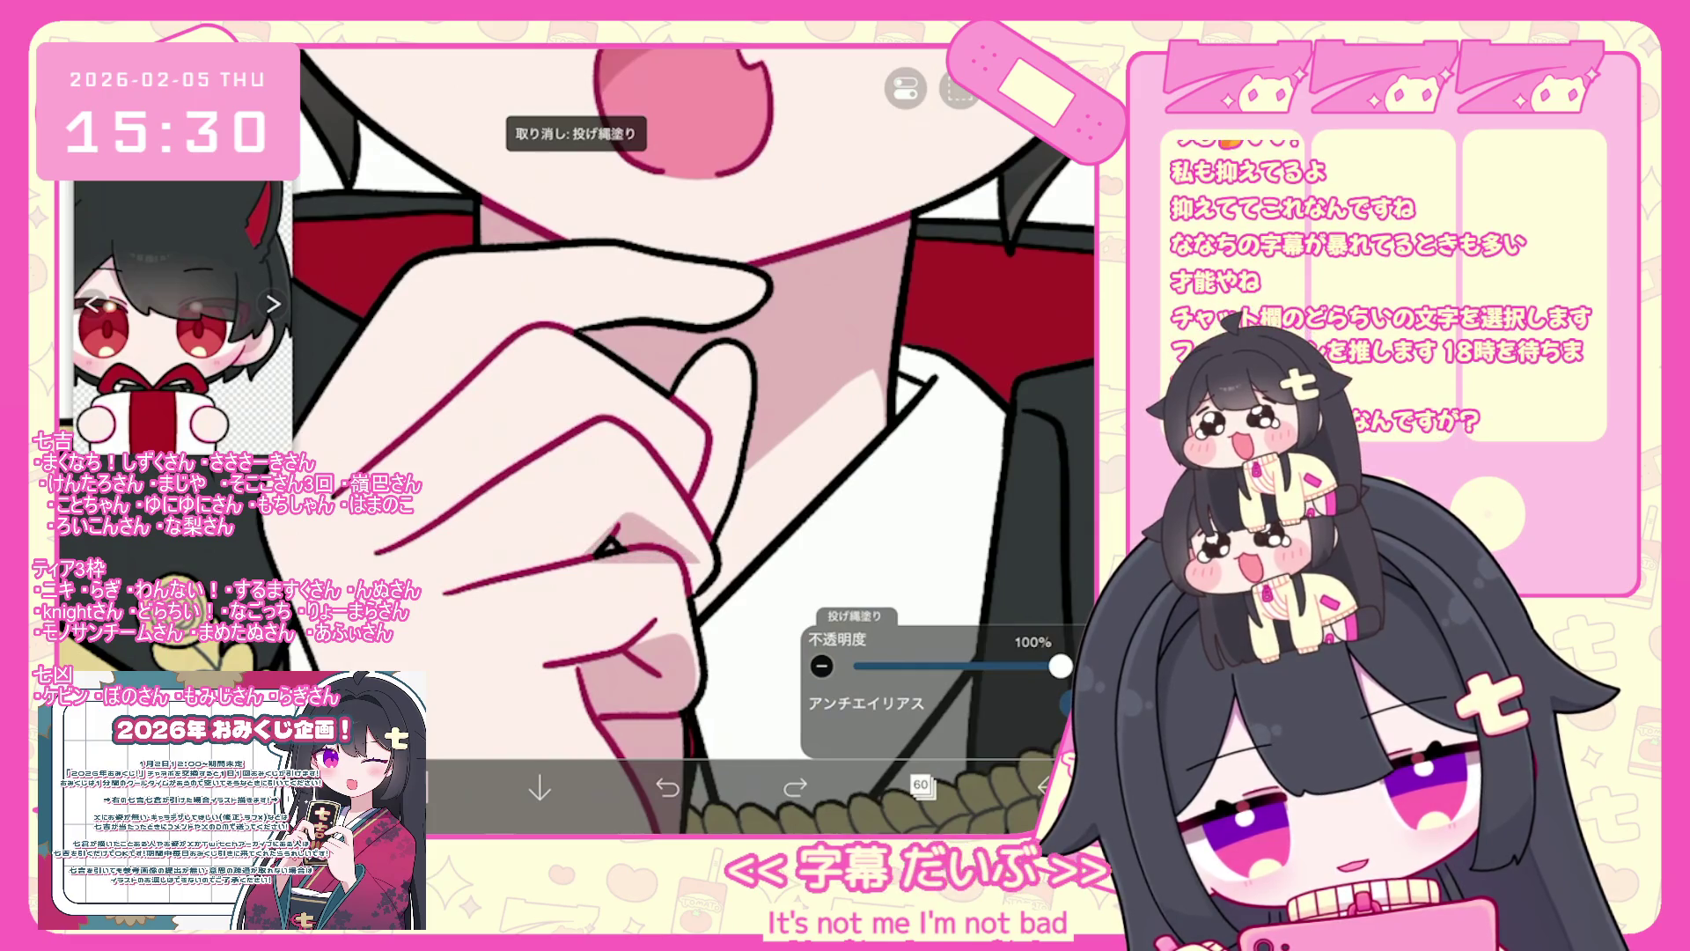
scroll(696, 440, "down", 1)
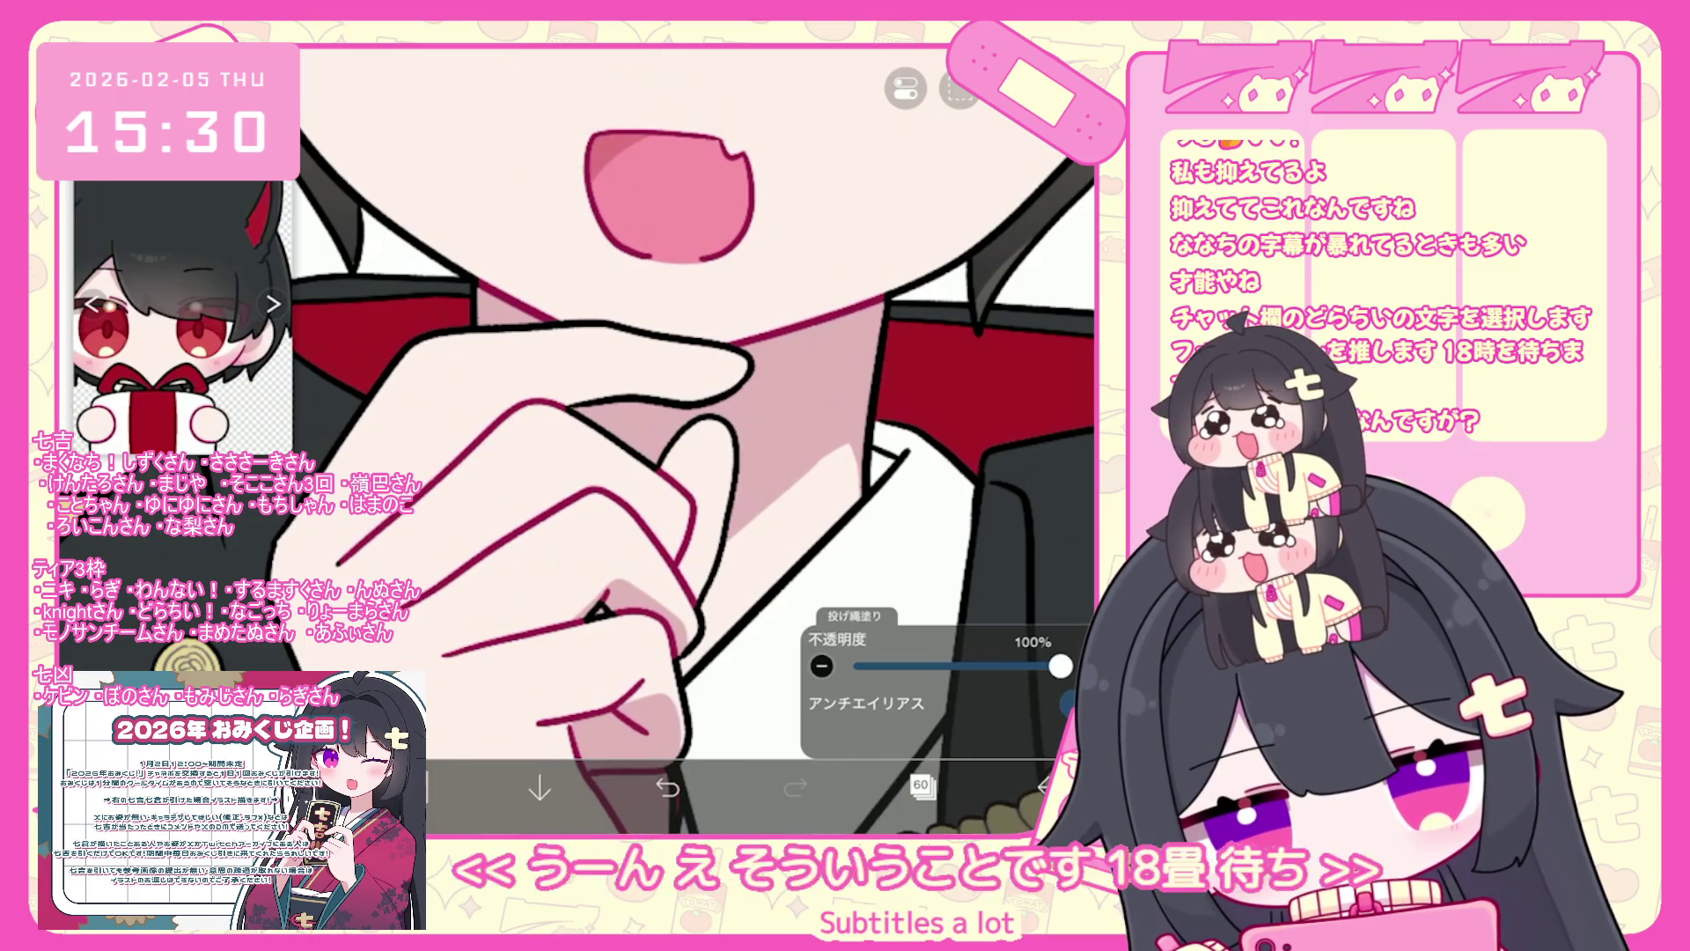
left_click(920, 783)
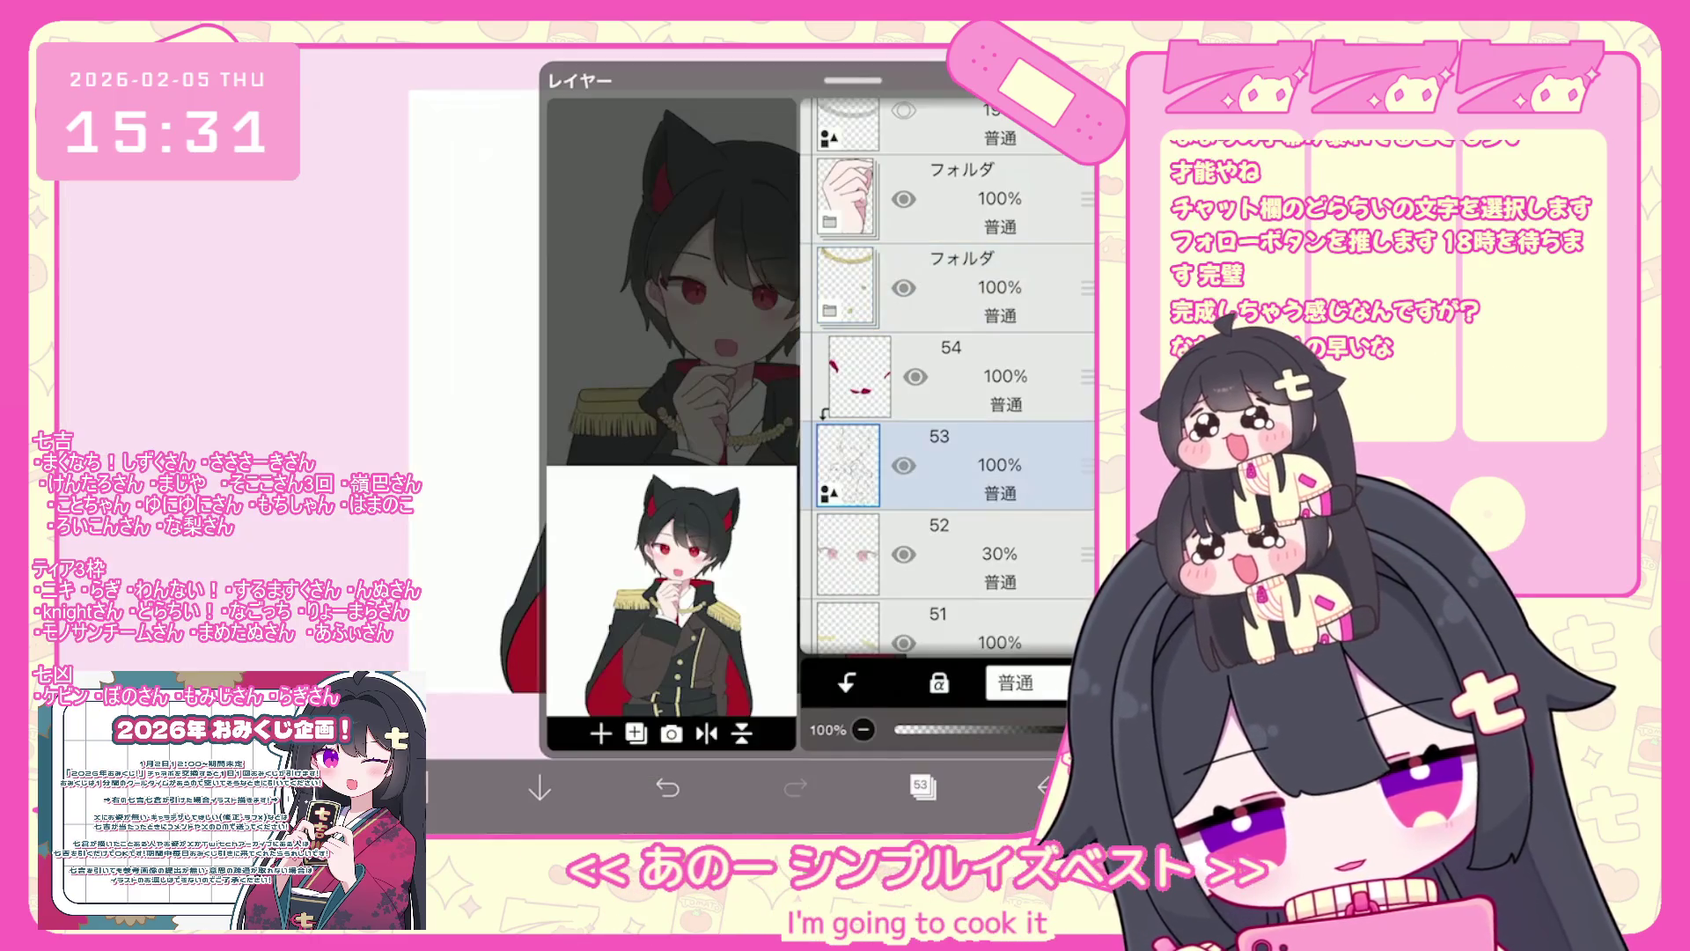
- Merge layer 59 down into layer 58
scroll(946, 369, "up", 2)
left_click(959, 462)
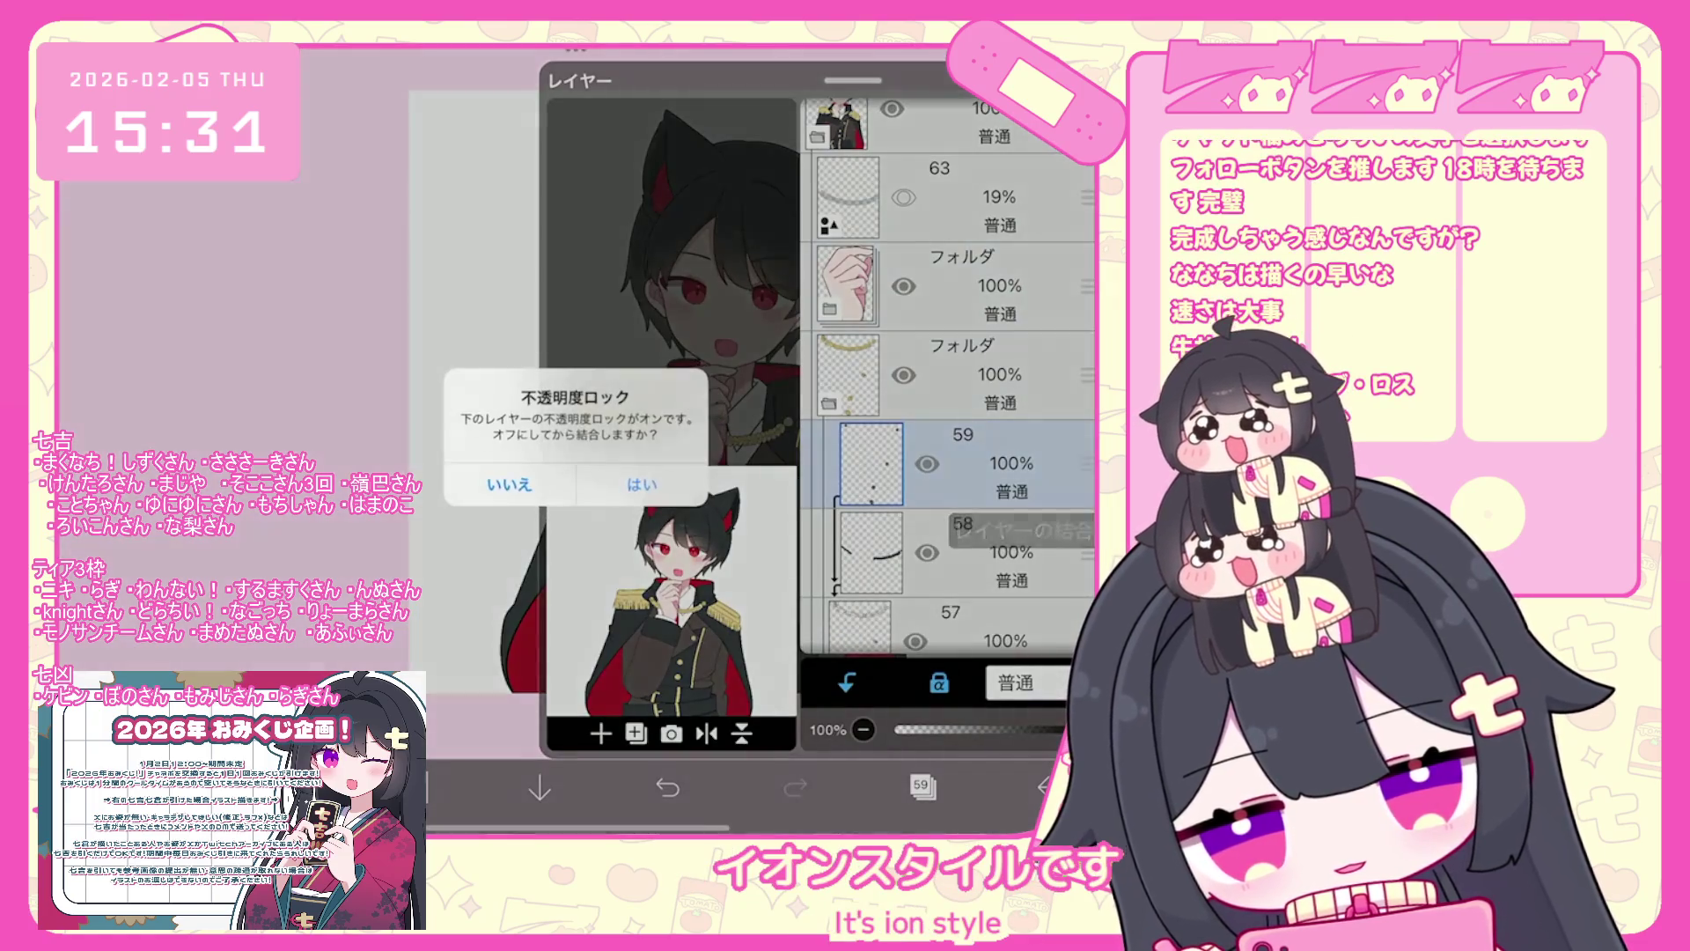
left_click(775, 482)
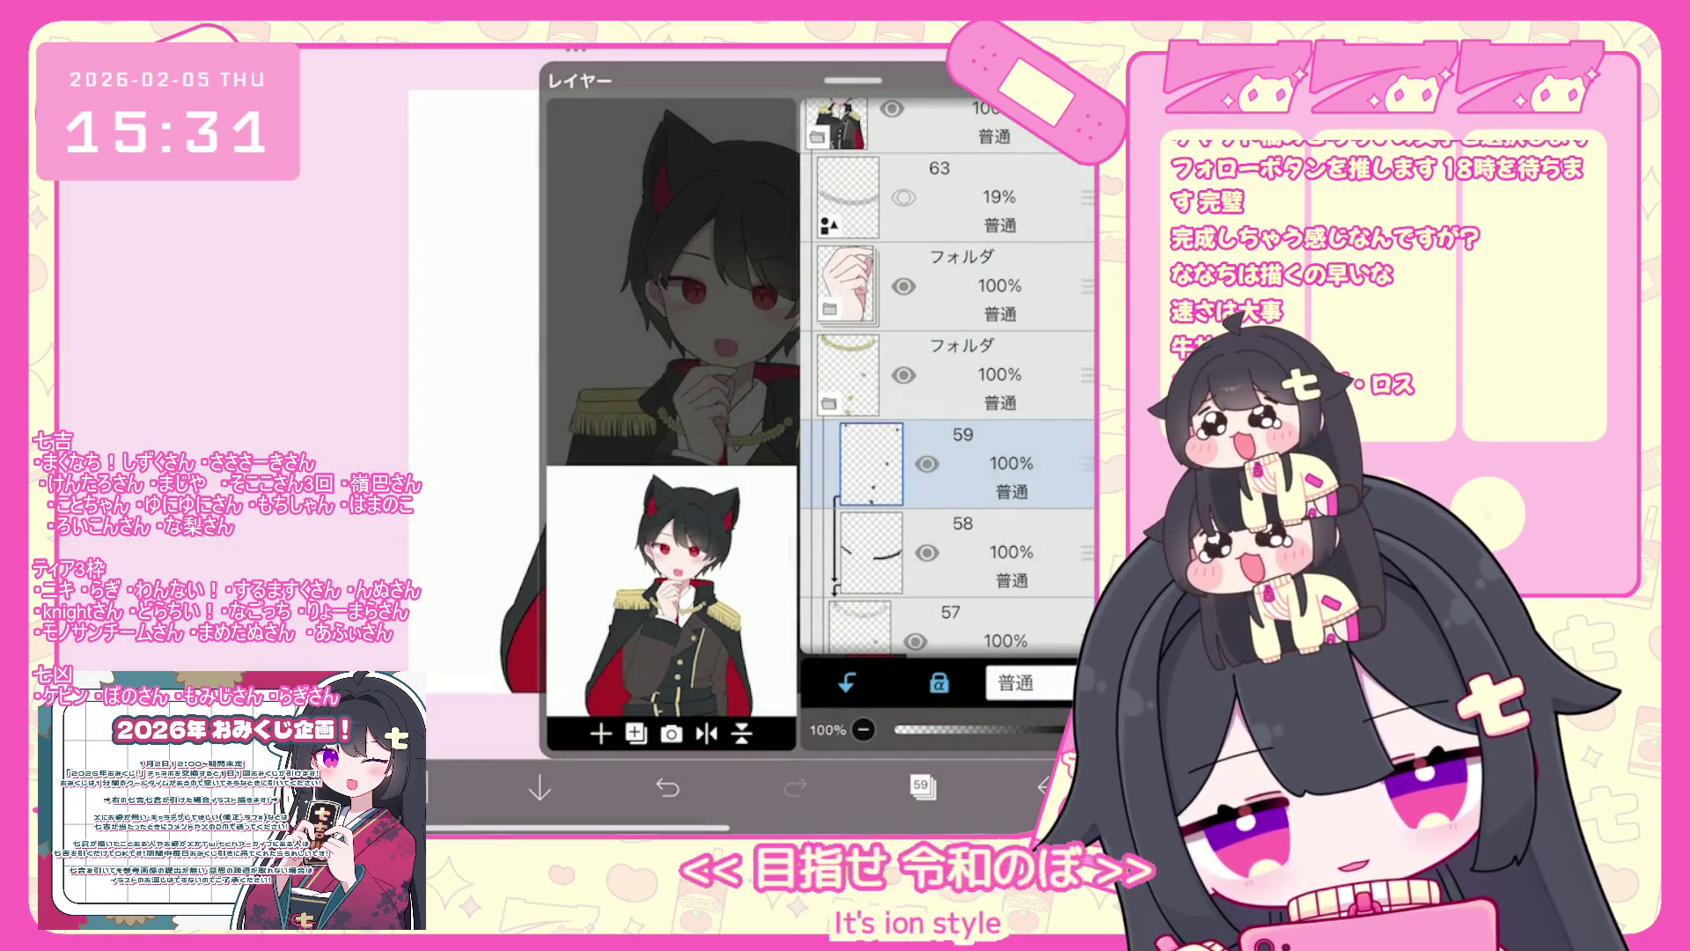
left_click(920, 784)
- Open the colour settings and select the epaulette line-art layer
scroll(705, 396, "up", 5)
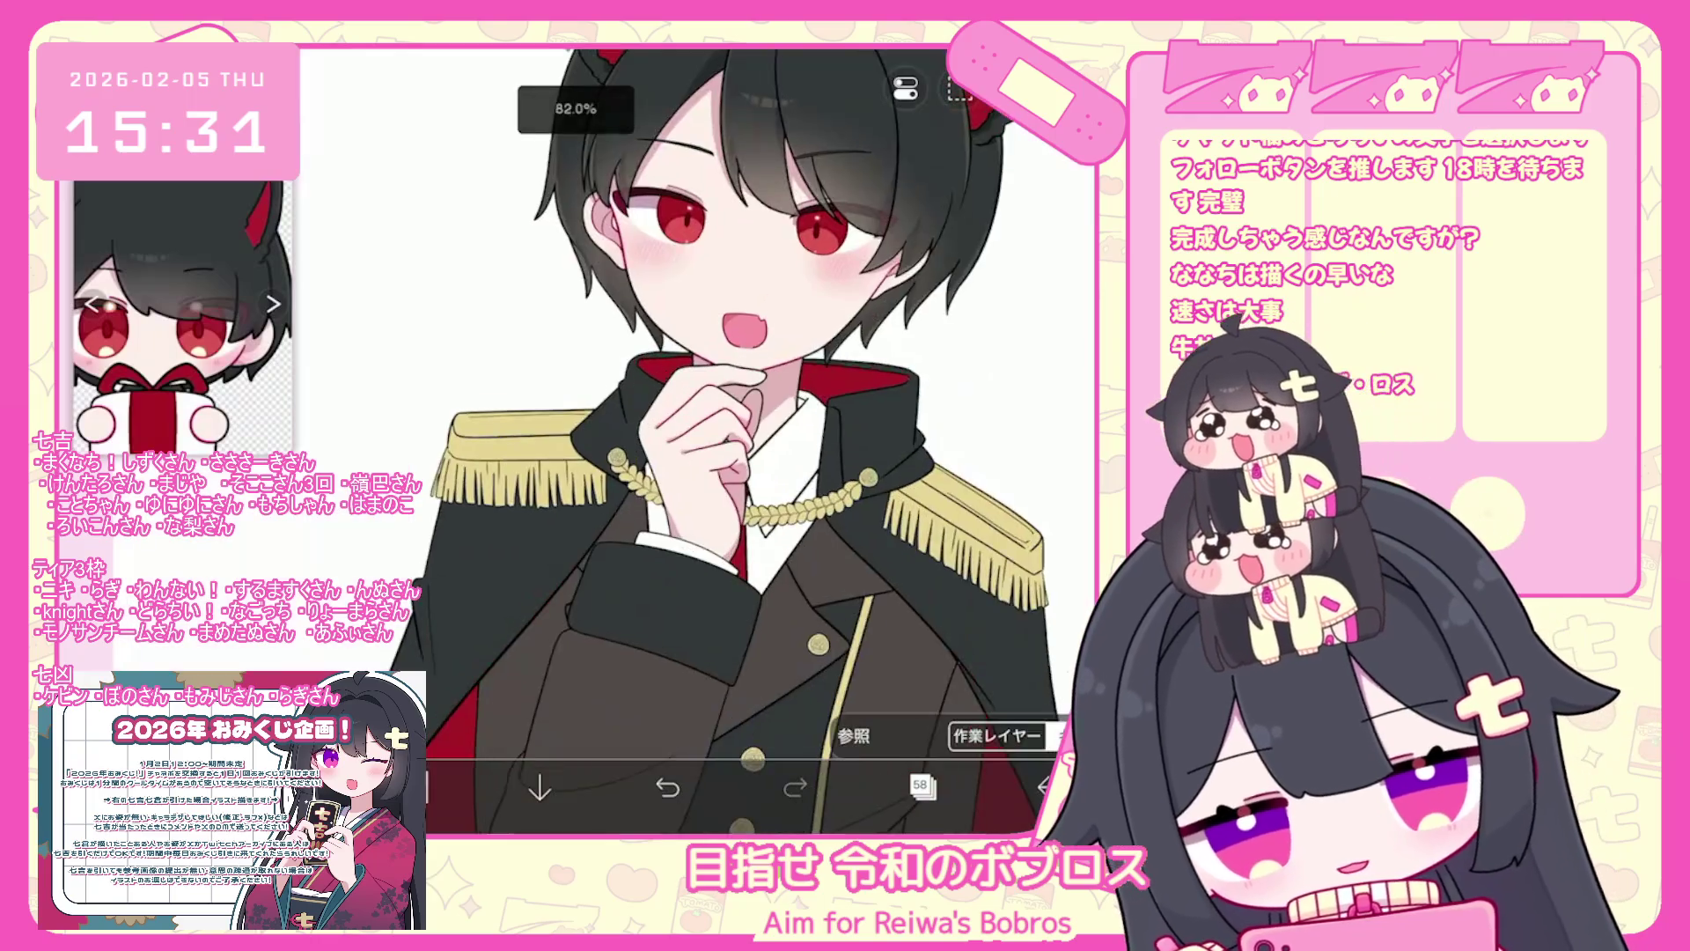
left_click(413, 786)
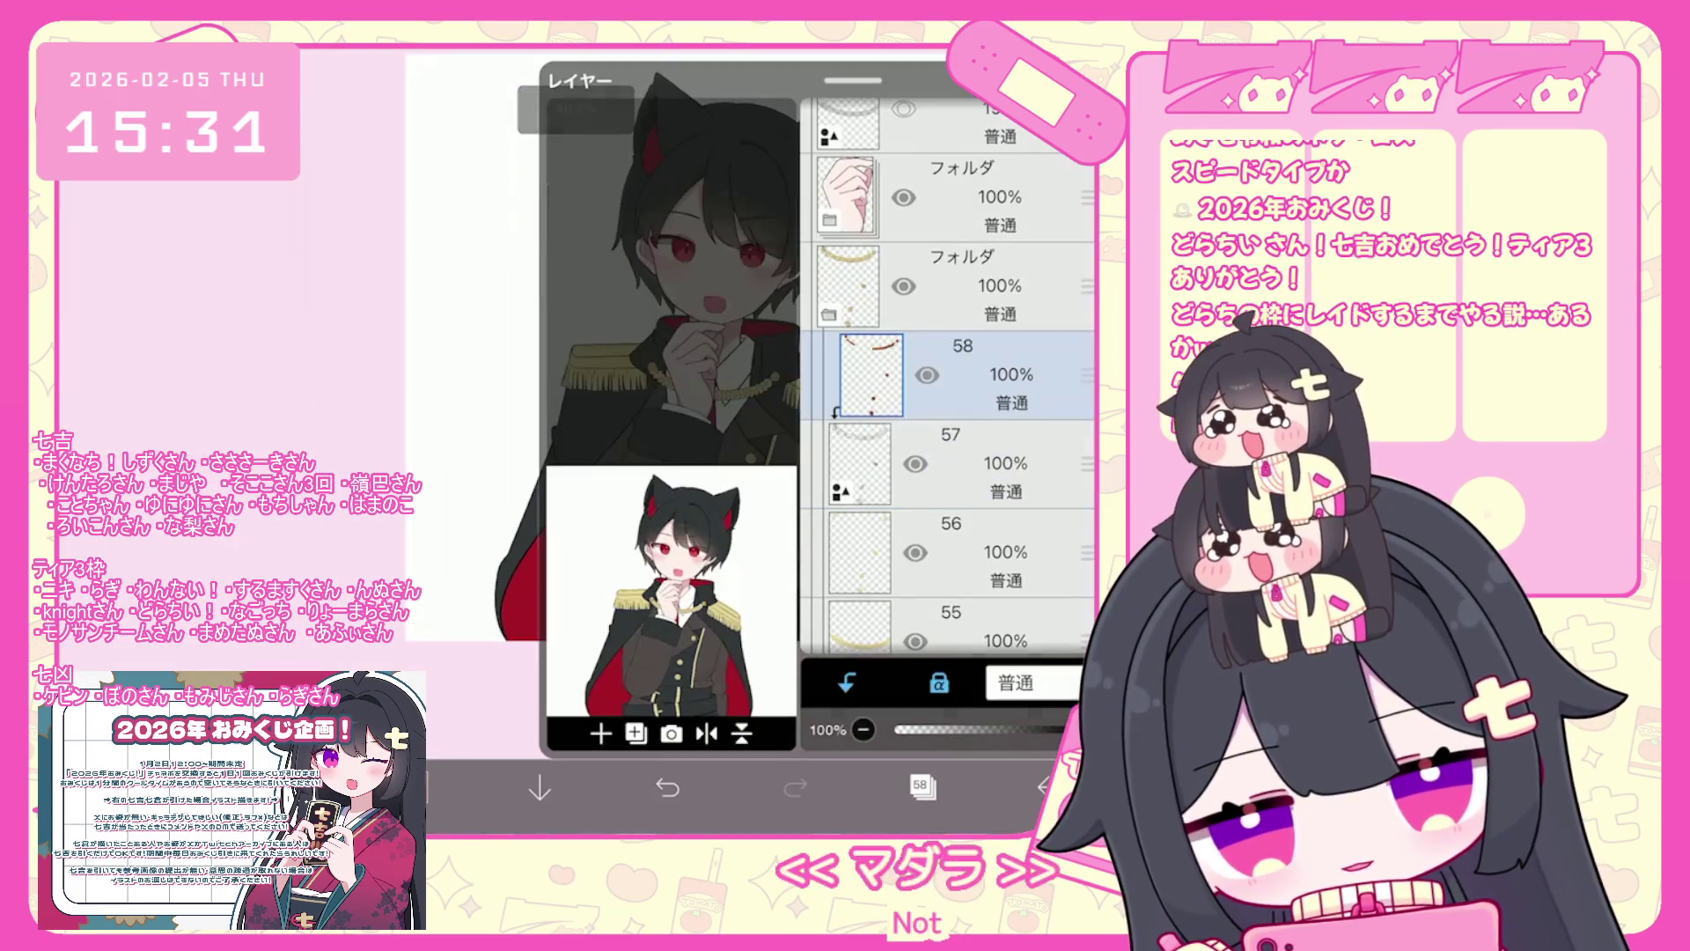
left_click(951, 462)
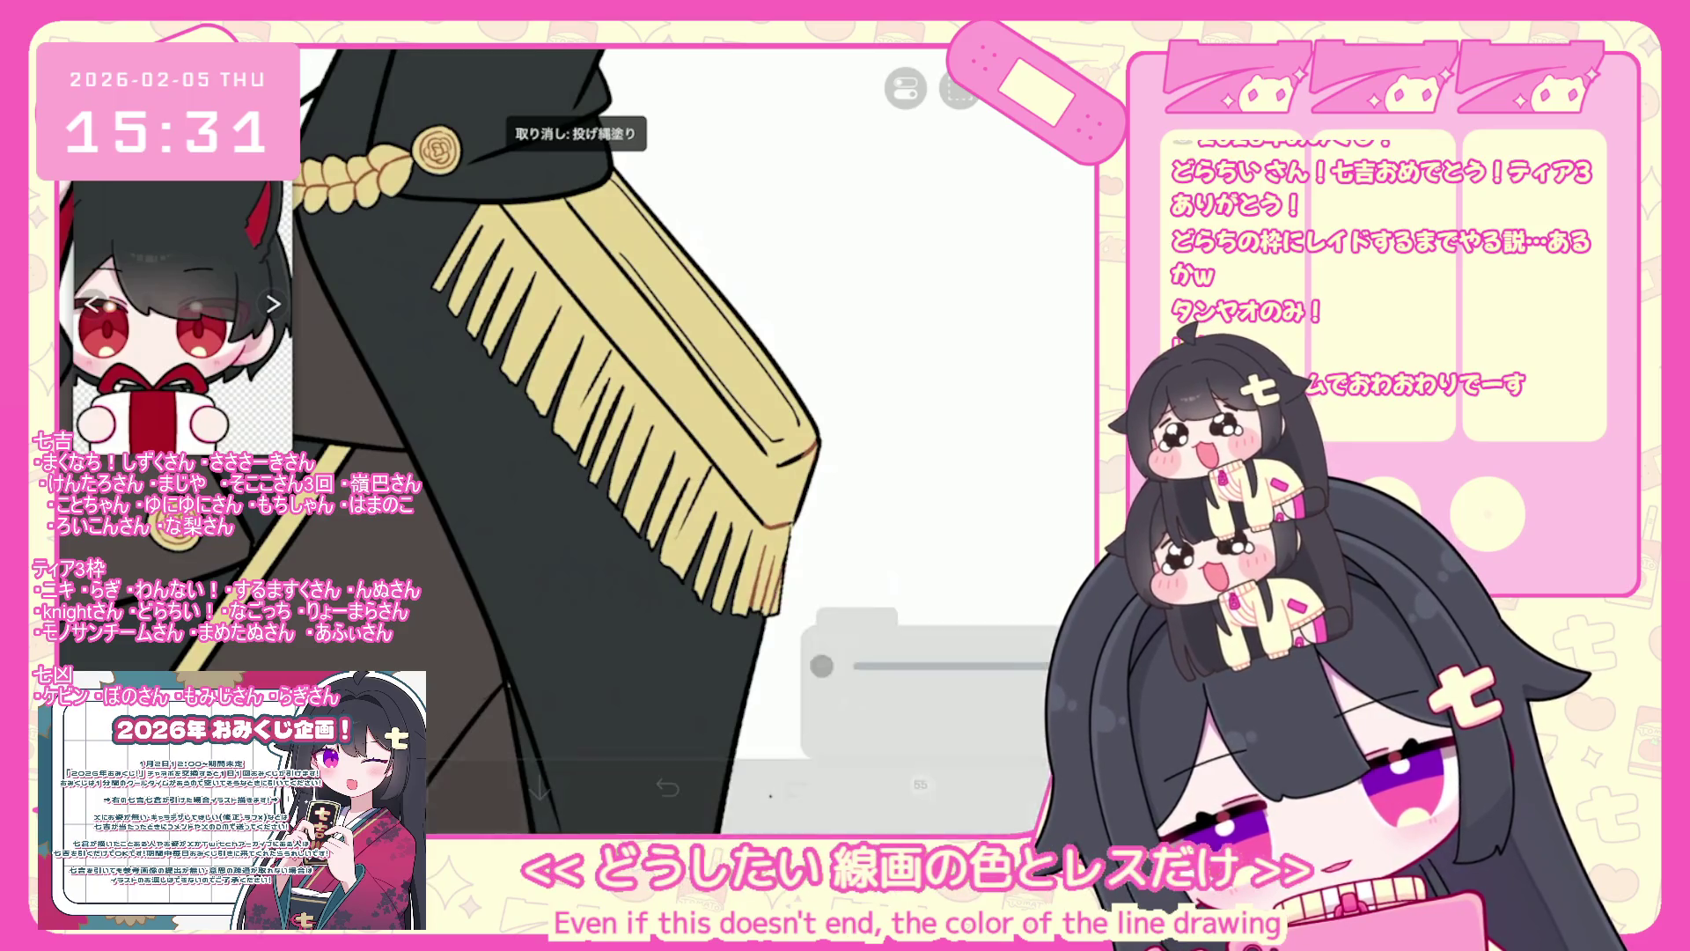
- Undo the last lasso fill on the epaulette tassel
scroll(446, 440, "up", 2)
scroll(584, 440, "down", 1)
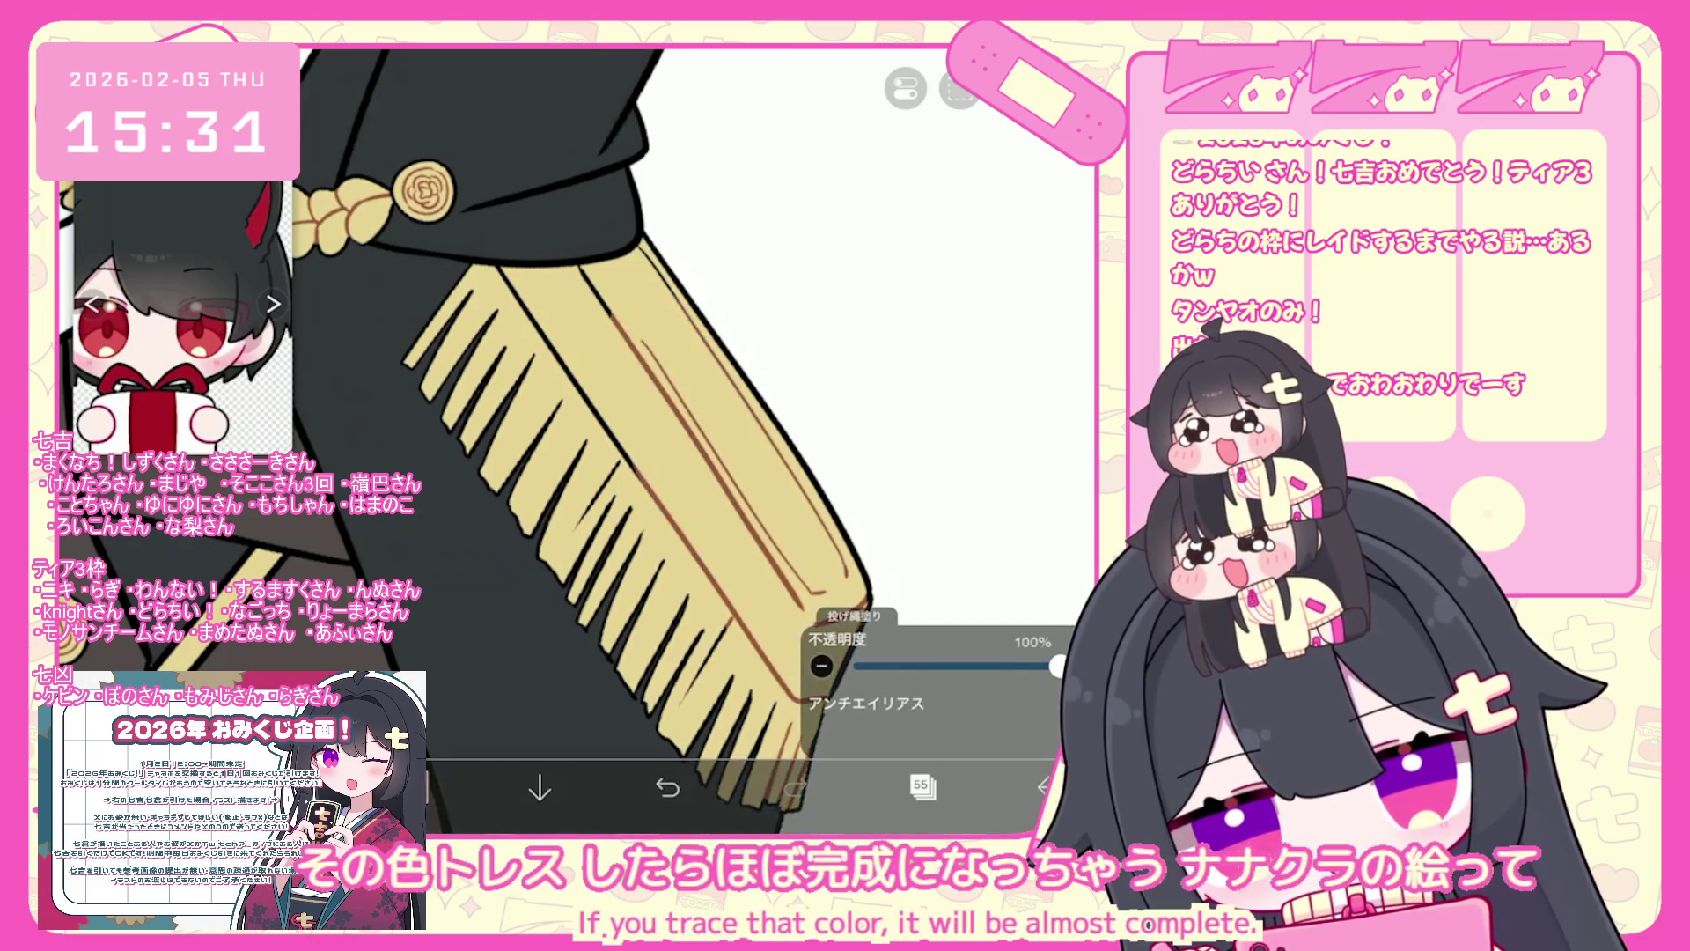
scroll(616, 422, "up", 2)
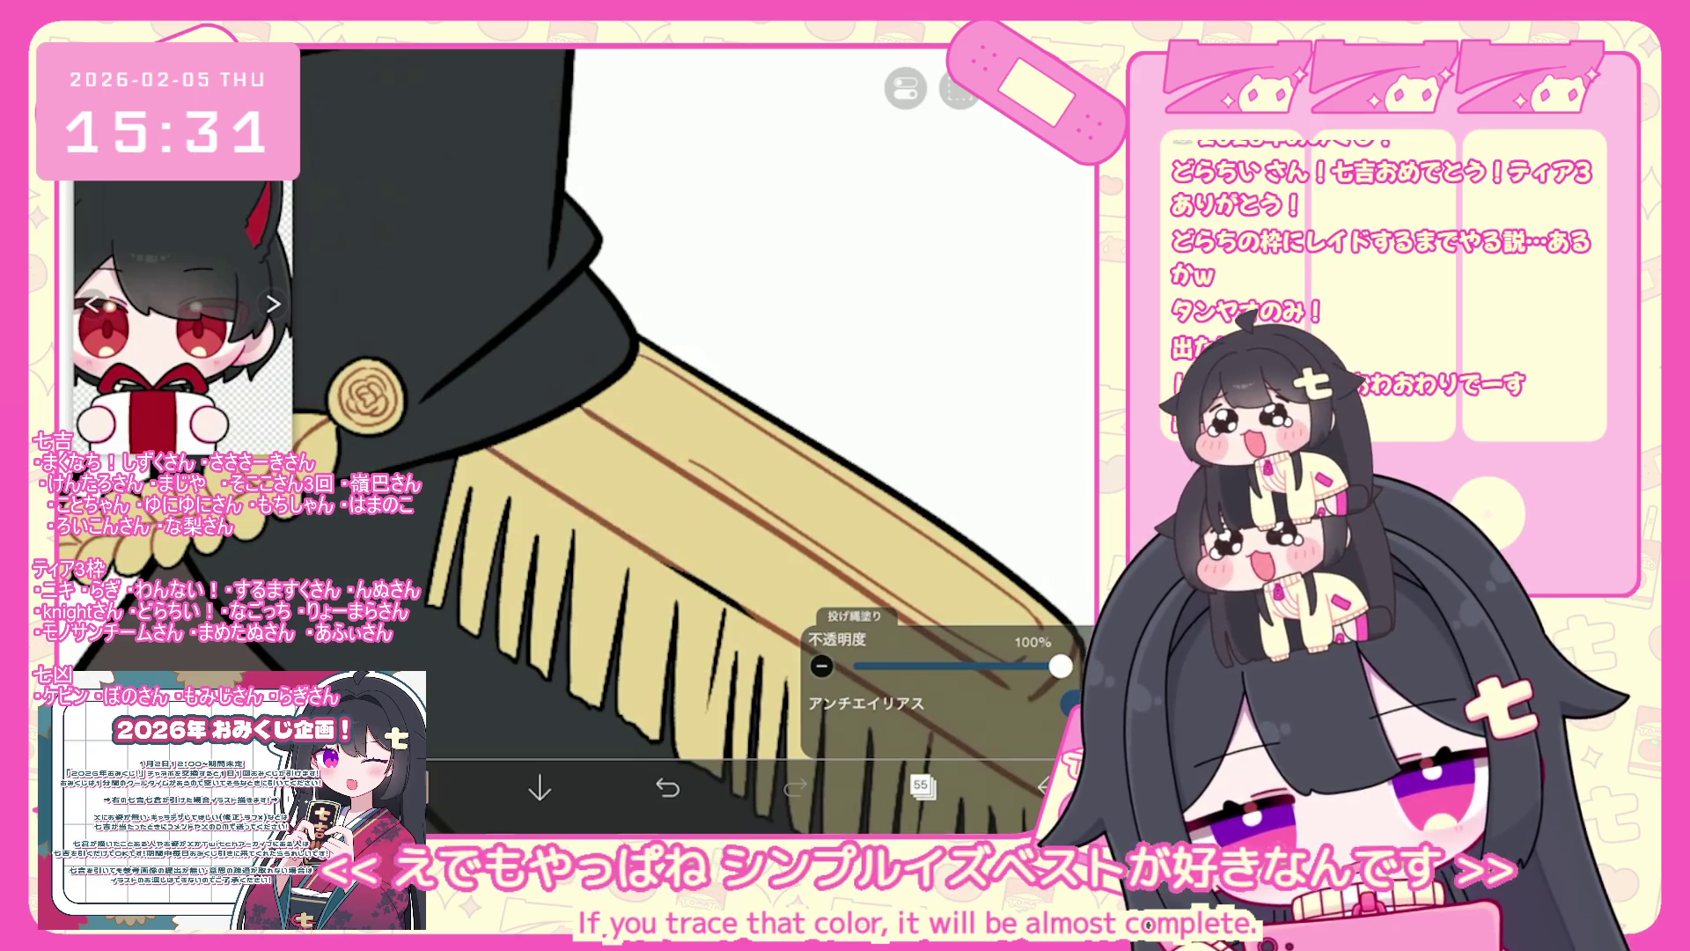
scroll(695, 422, "up", 2)
scroll(616, 422, "up", 1)
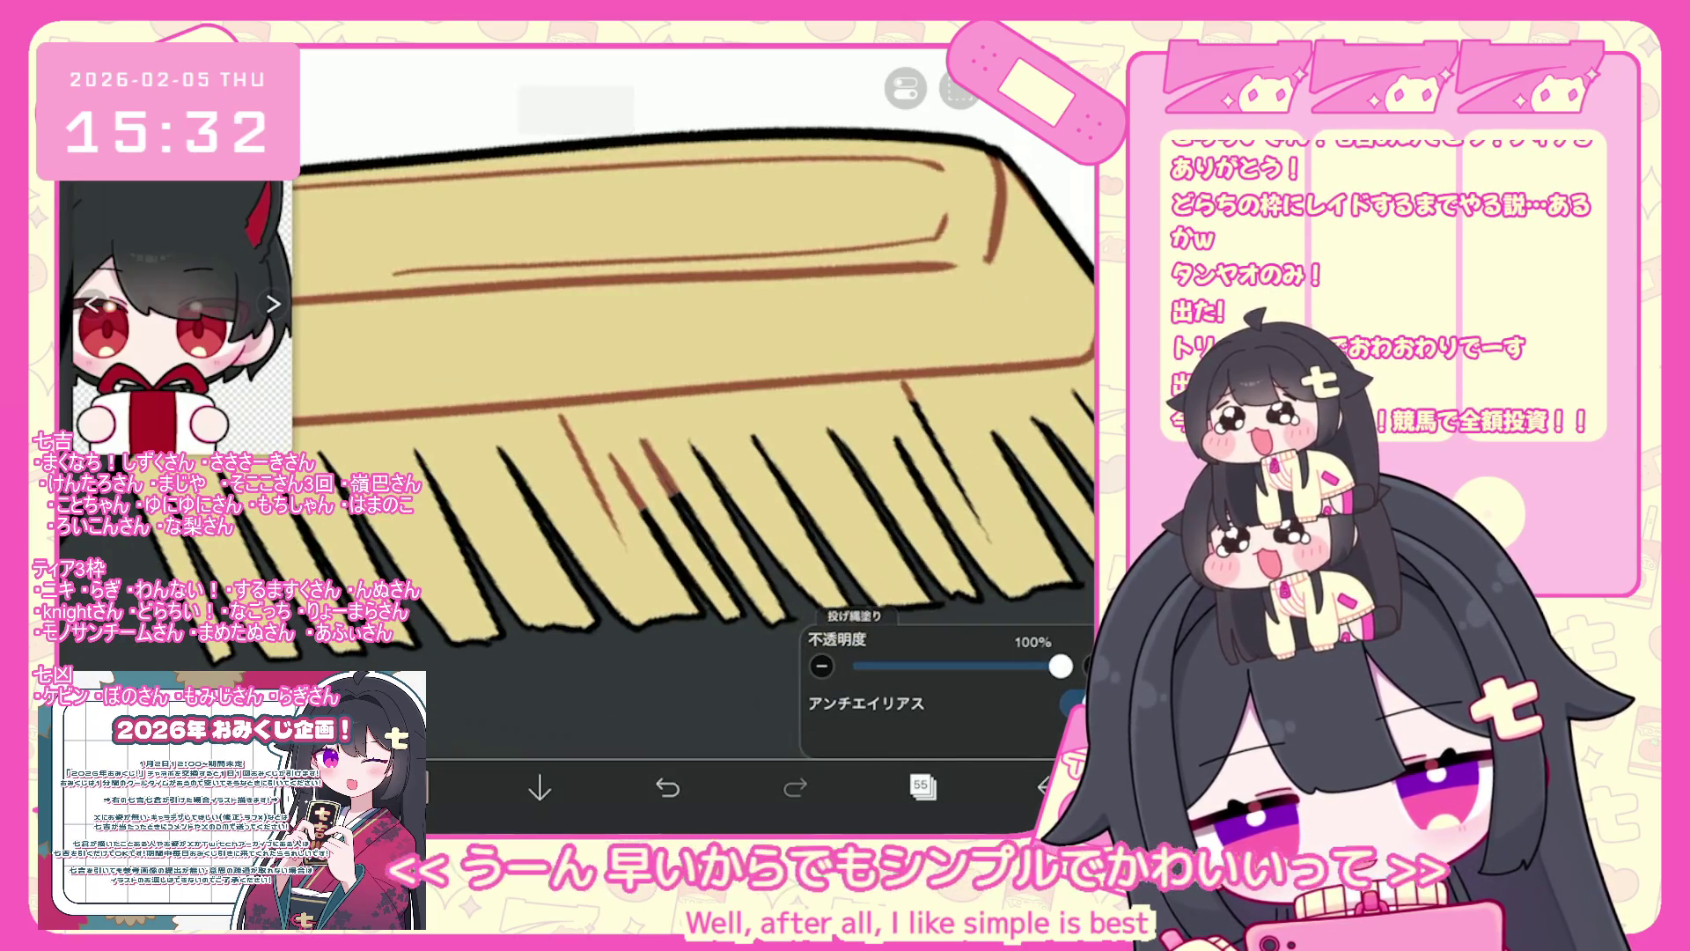
key("ctrl+z")
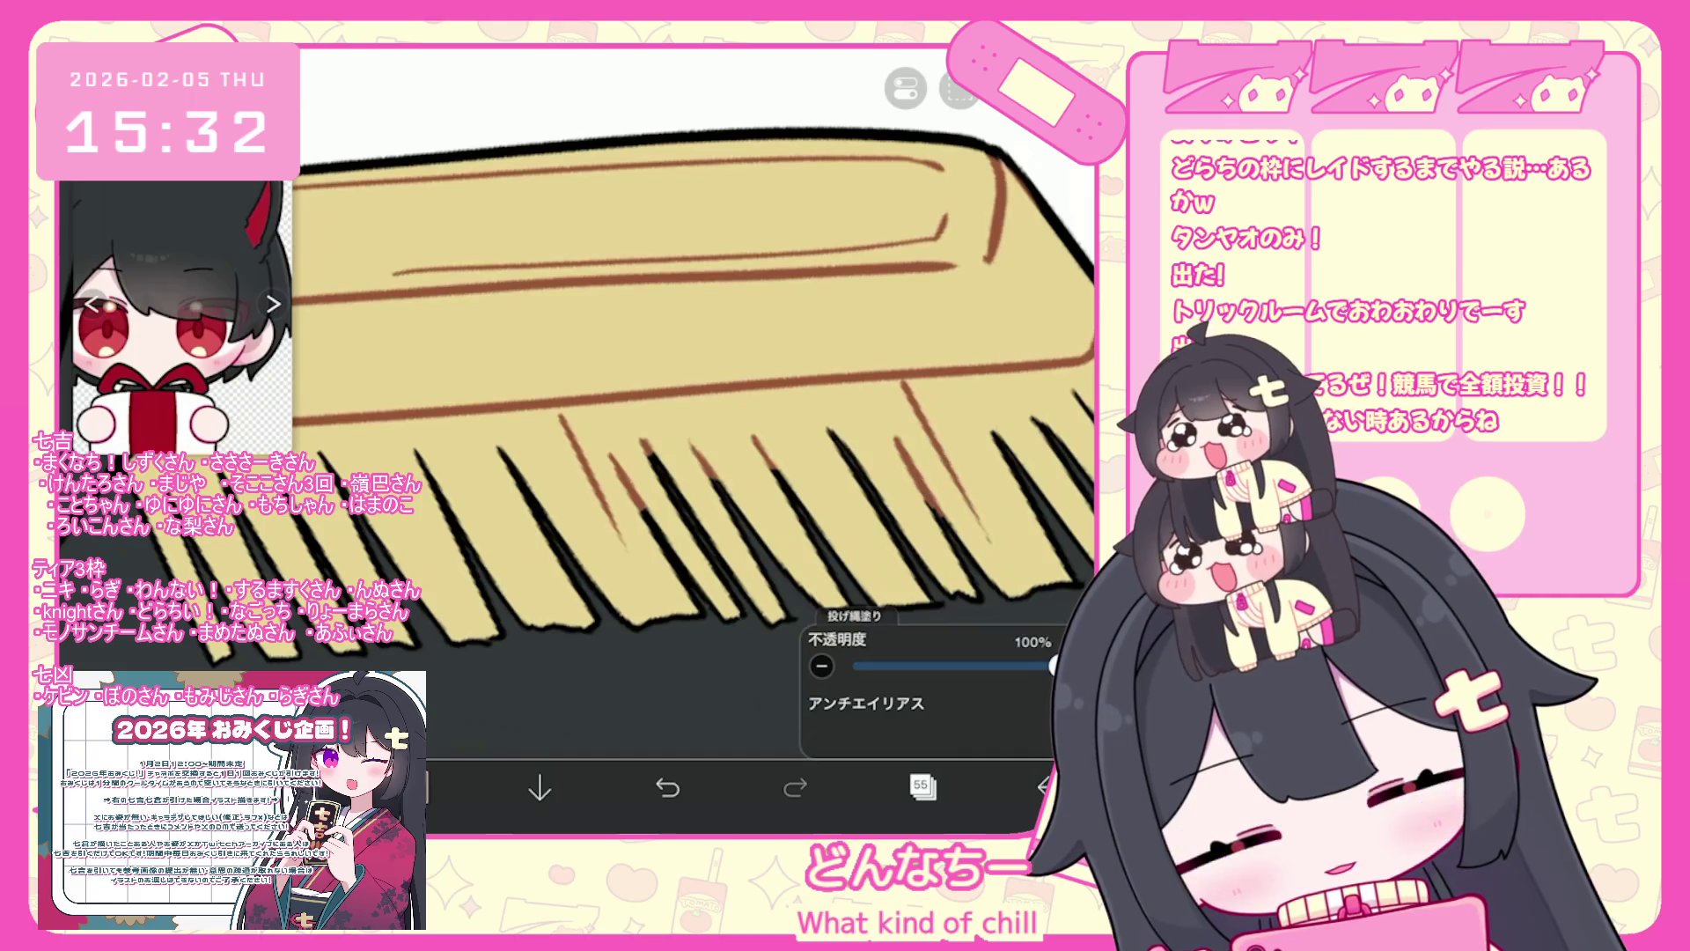
- Undo the lasso fill before it and show the layer list
scroll(616, 370, "down", 2)
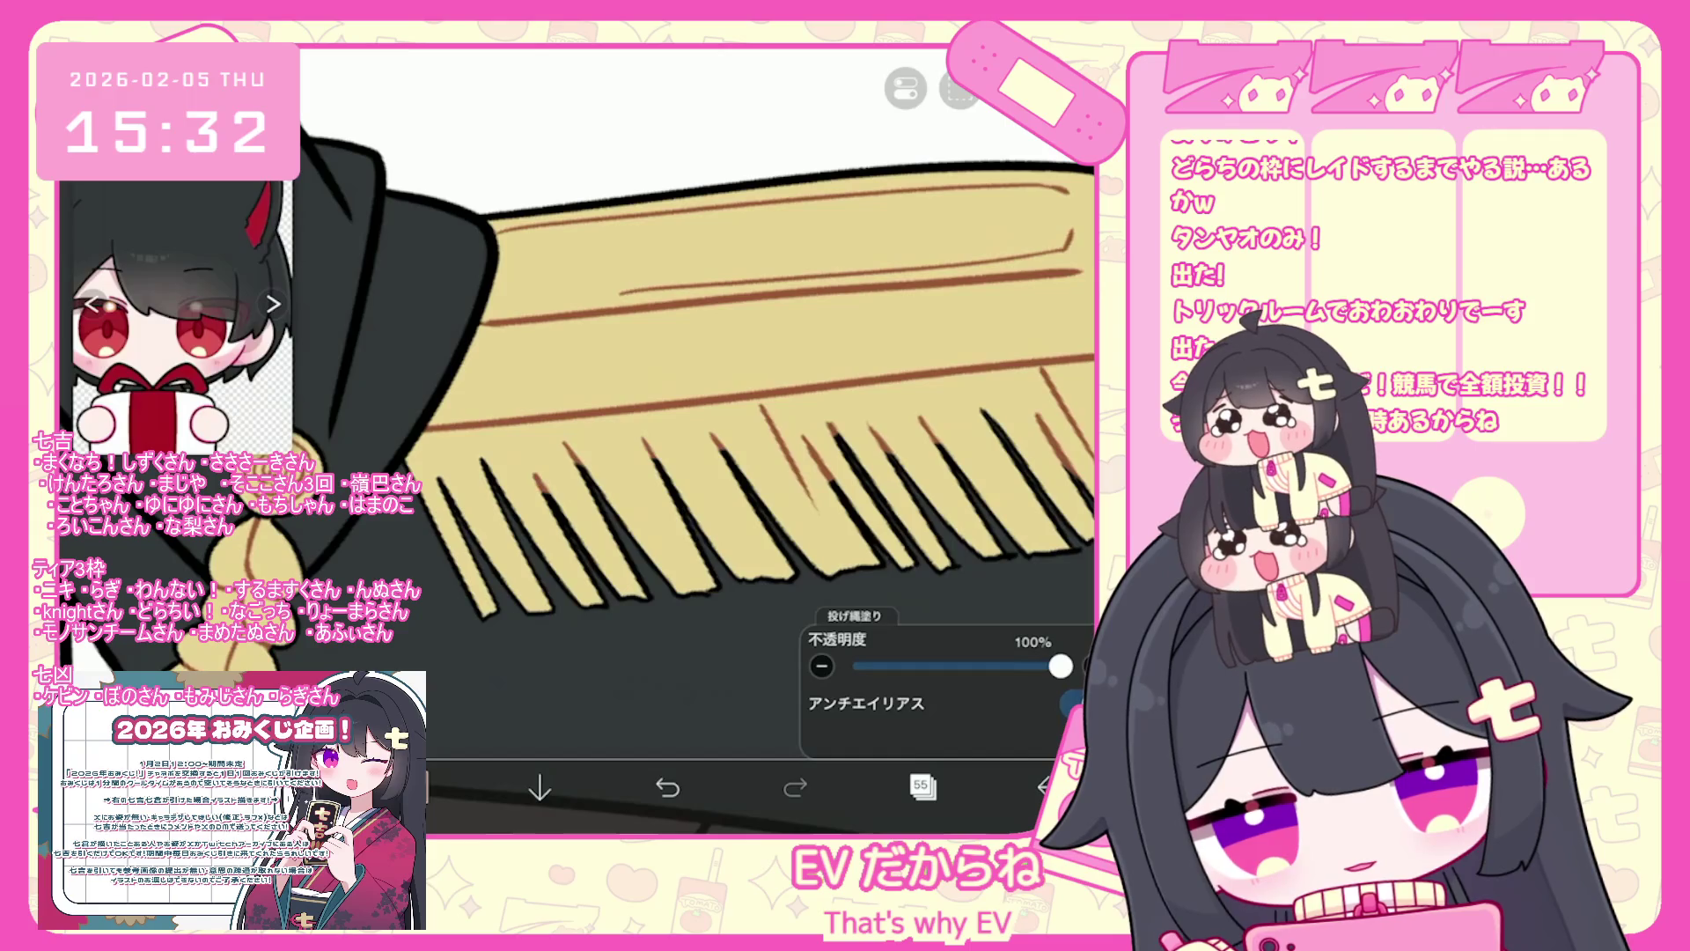
scroll(572, 440, "down", 10)
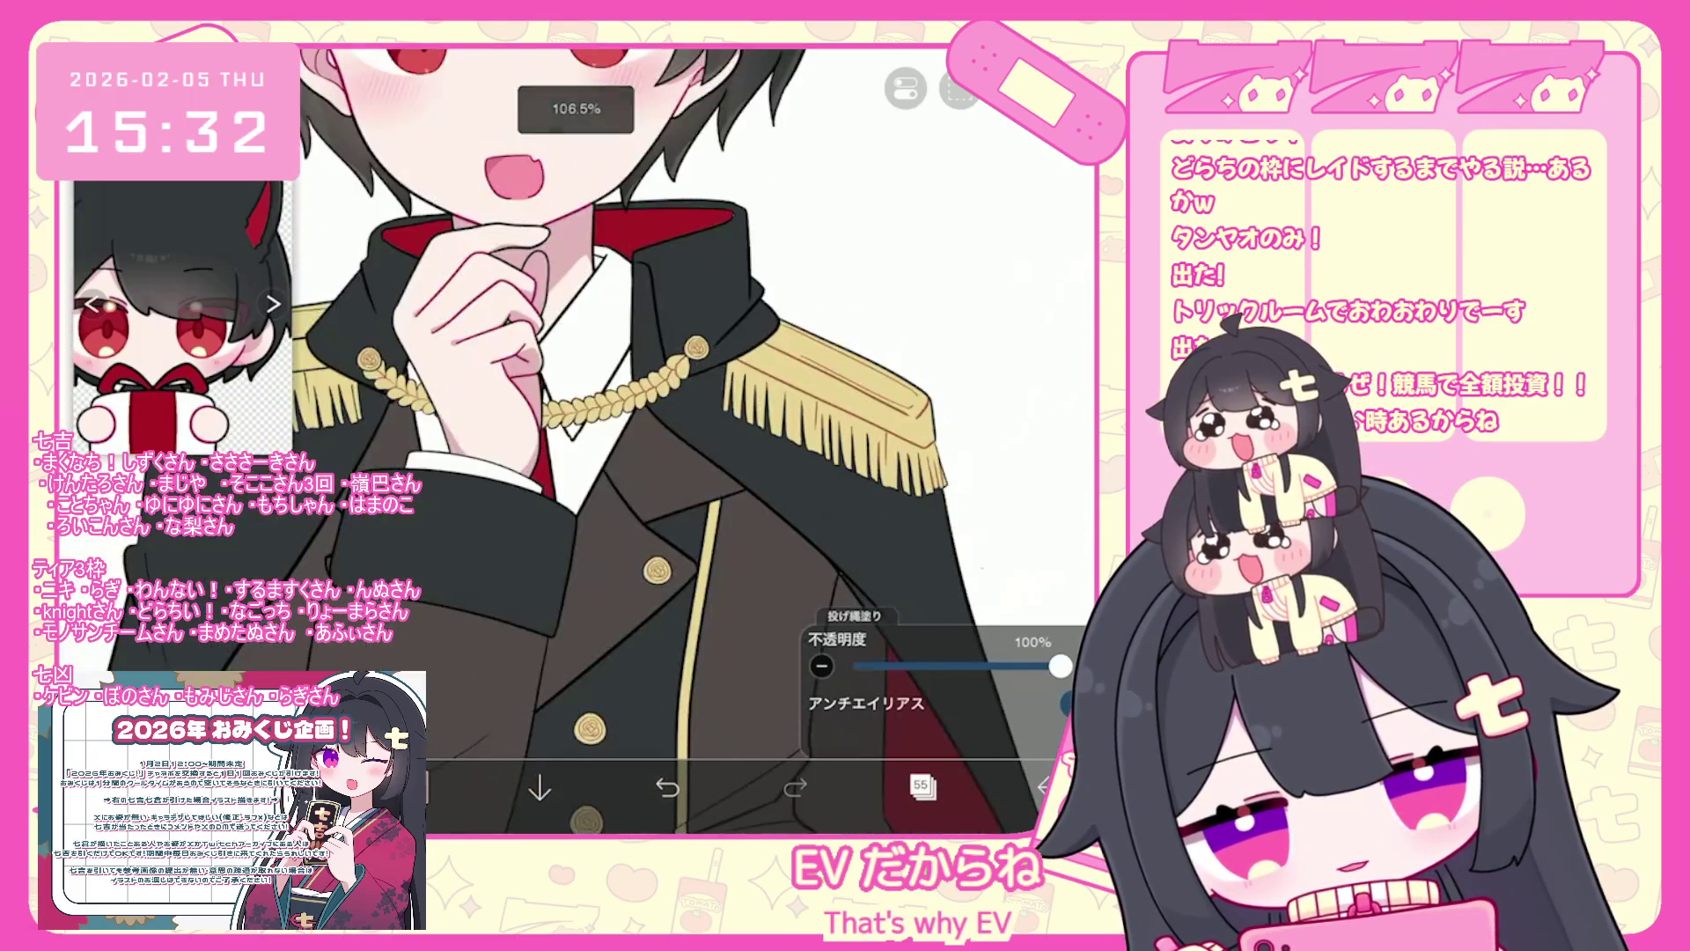
scroll(617, 396, "up", 10)
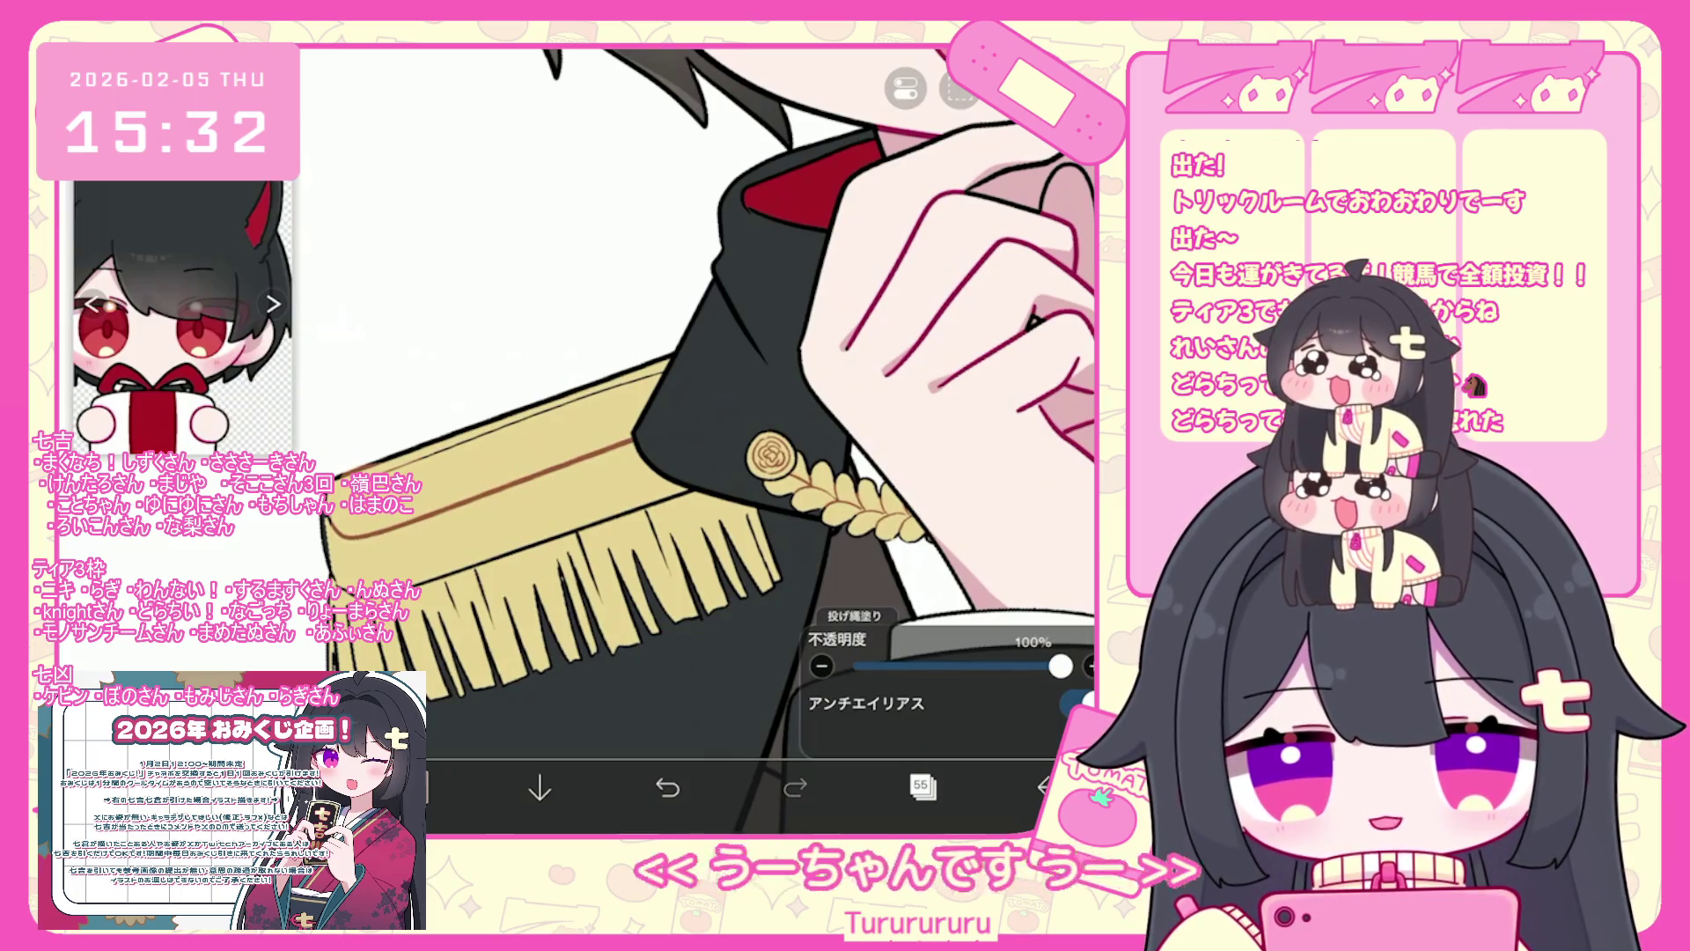
scroll(704, 440, "up", 3)
key("ctrl+z")
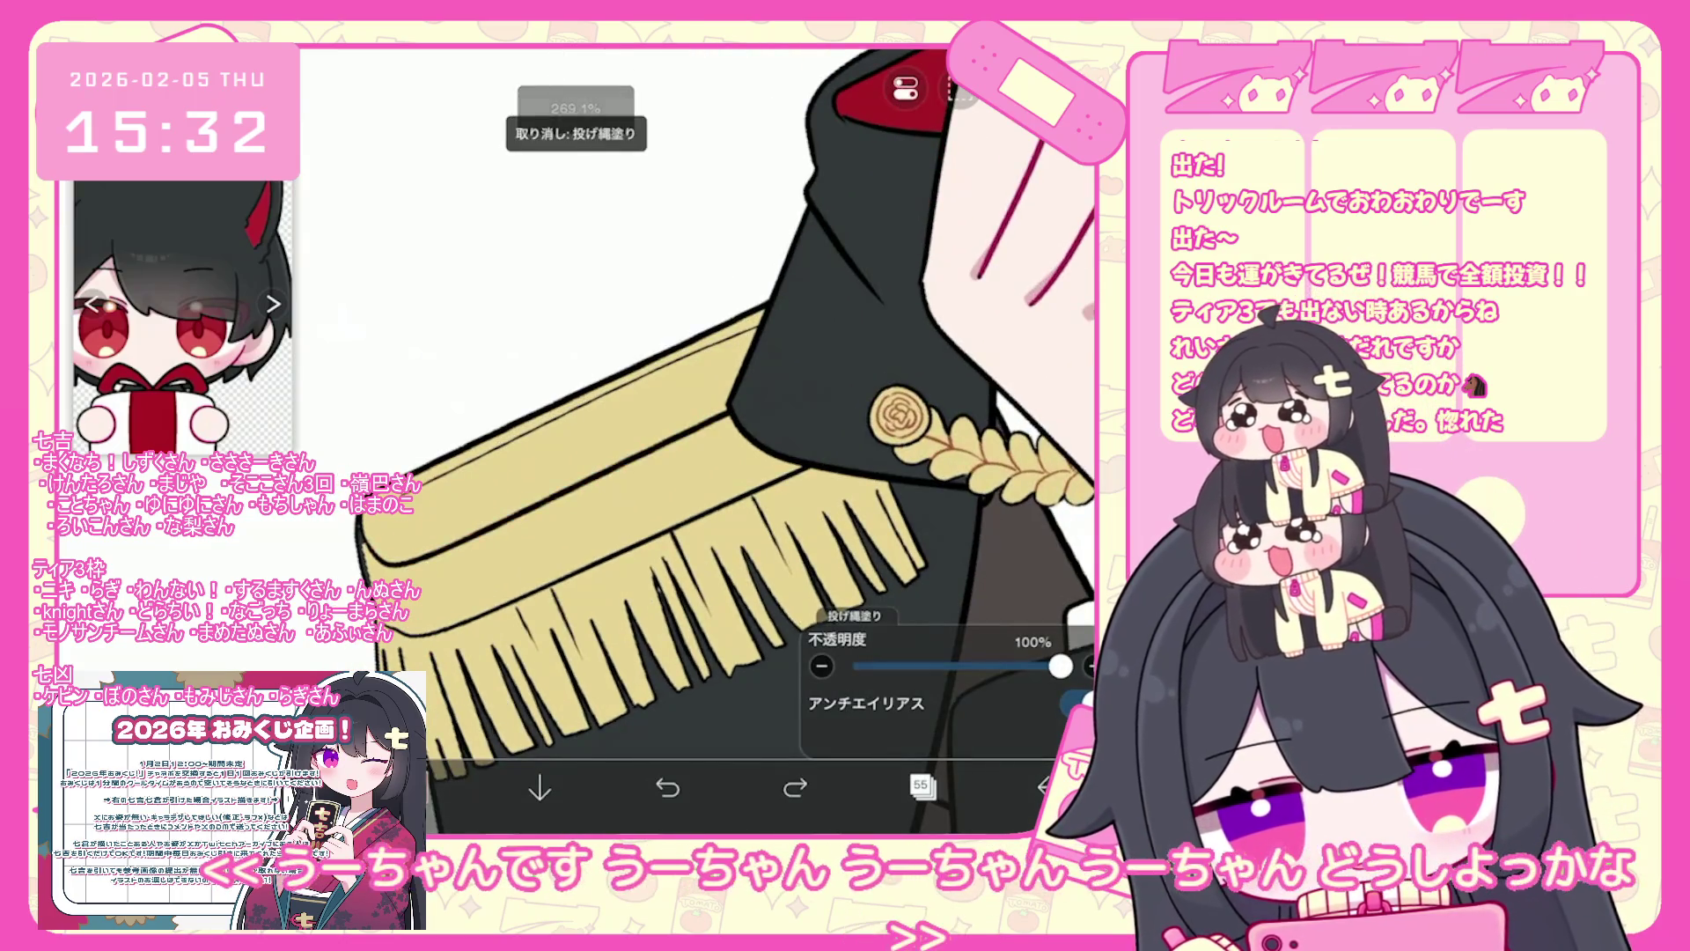
left_click(920, 786)
scroll(946, 370, "down", 3)
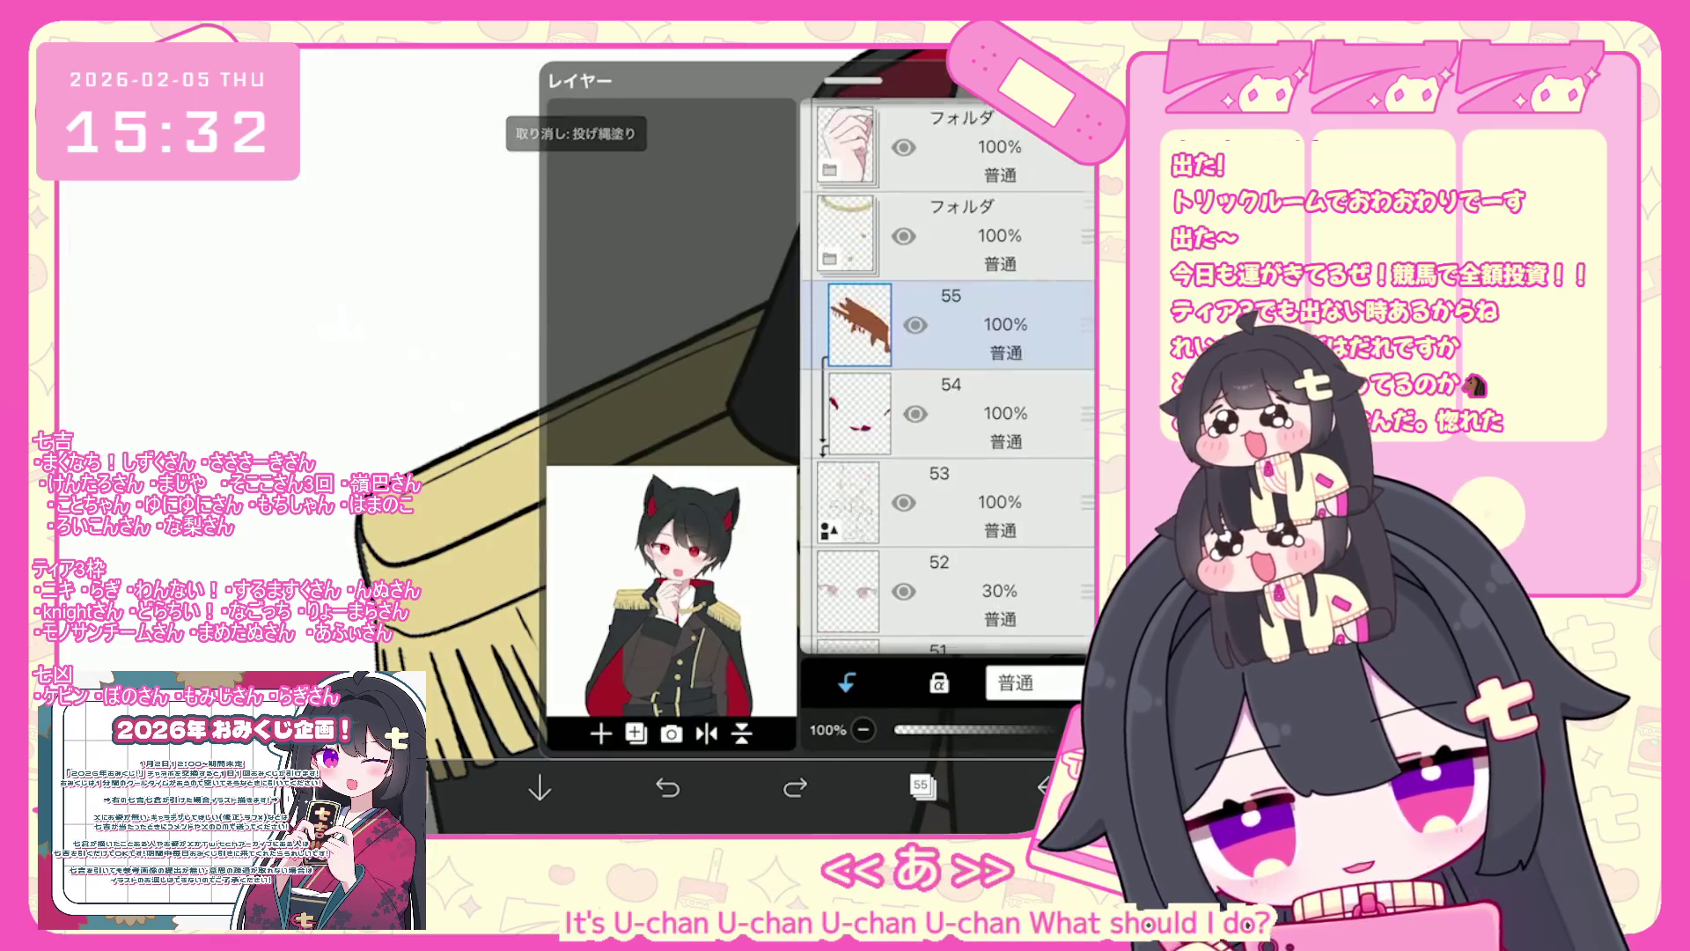
- Check layers 51 and 50, then make fringe layer 55 the working layer
left_click(848, 401)
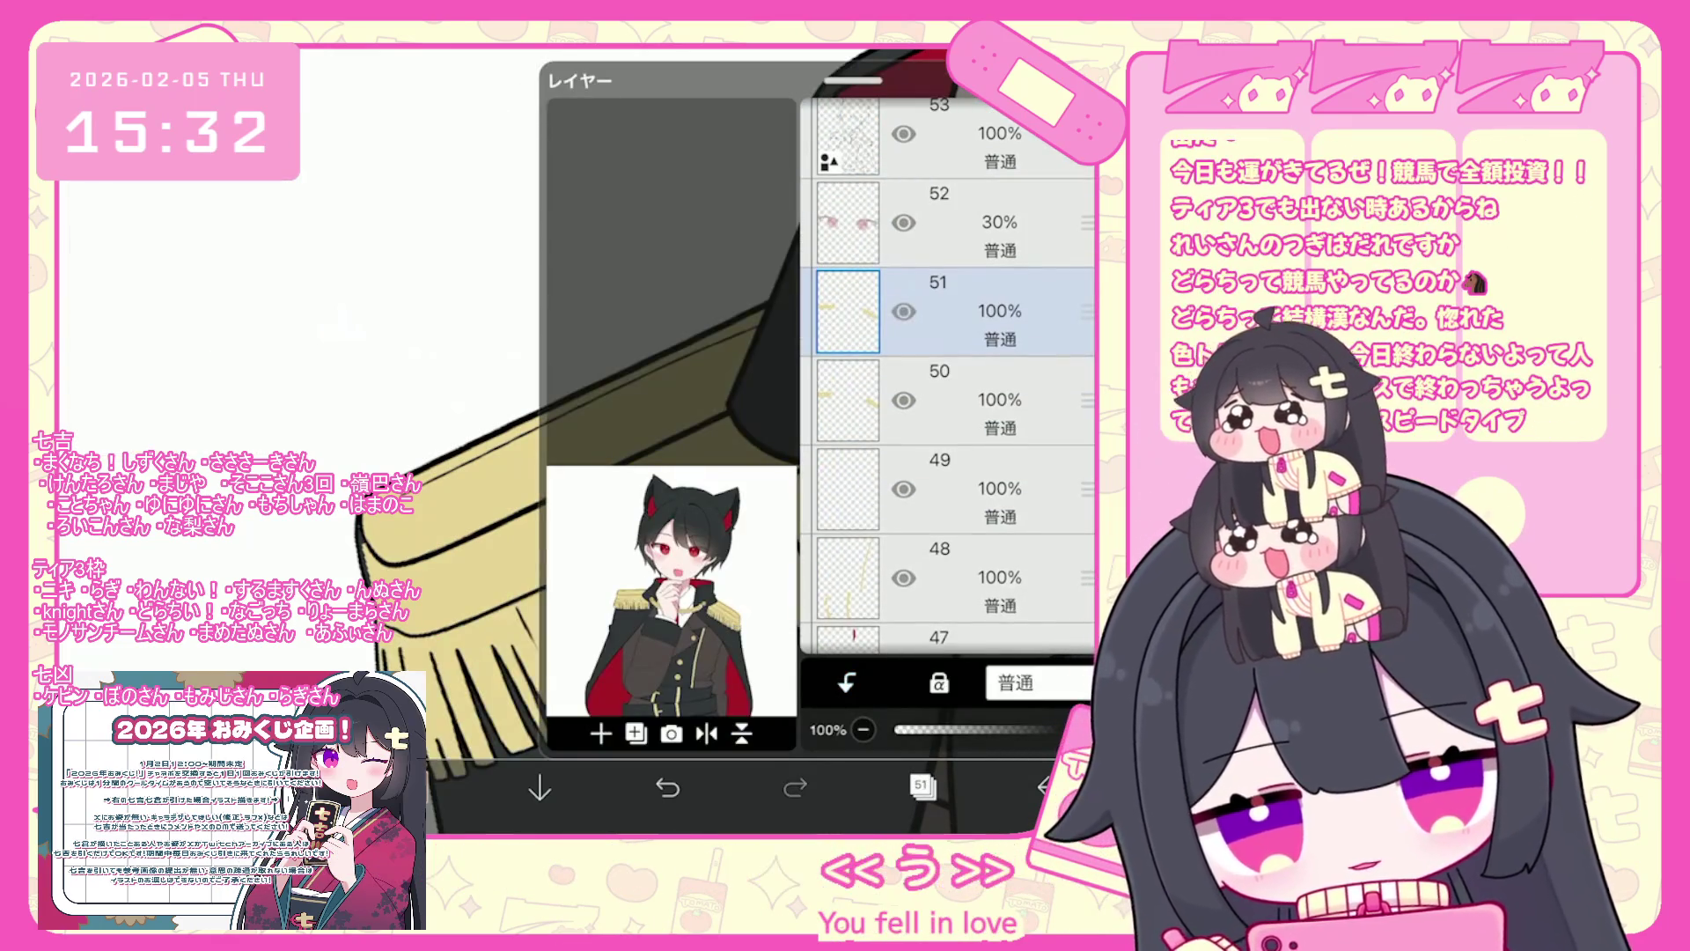
left_click(939, 400)
left_click(921, 786)
scroll(721, 440, "up", 5)
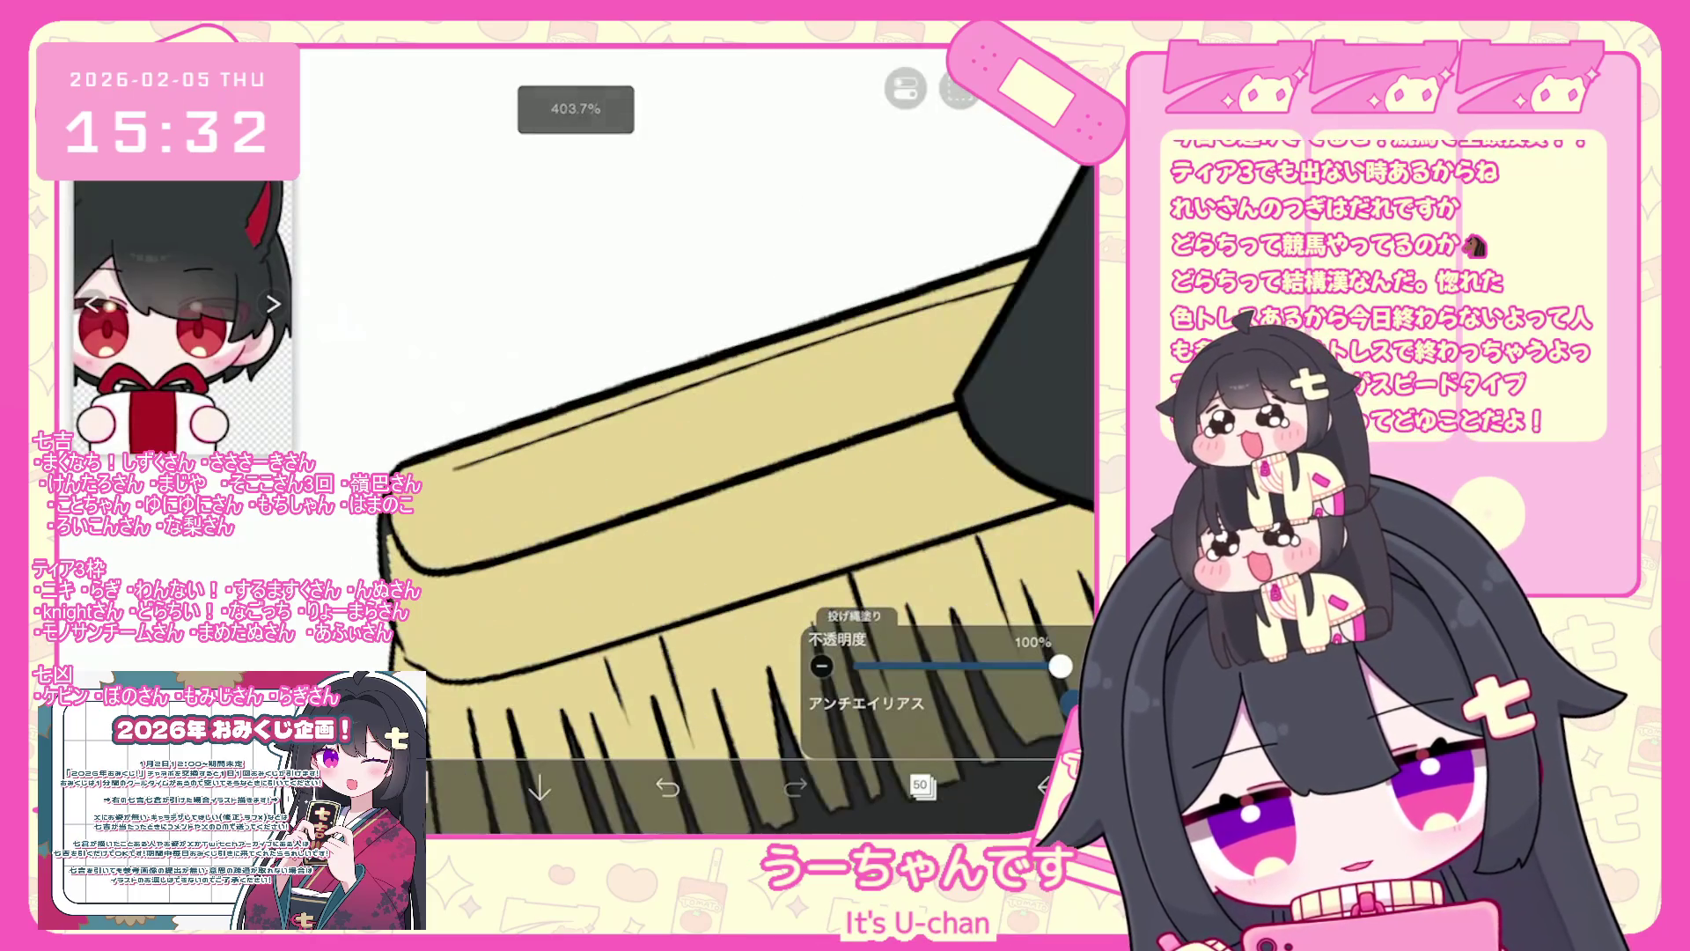
left_click(920, 787)
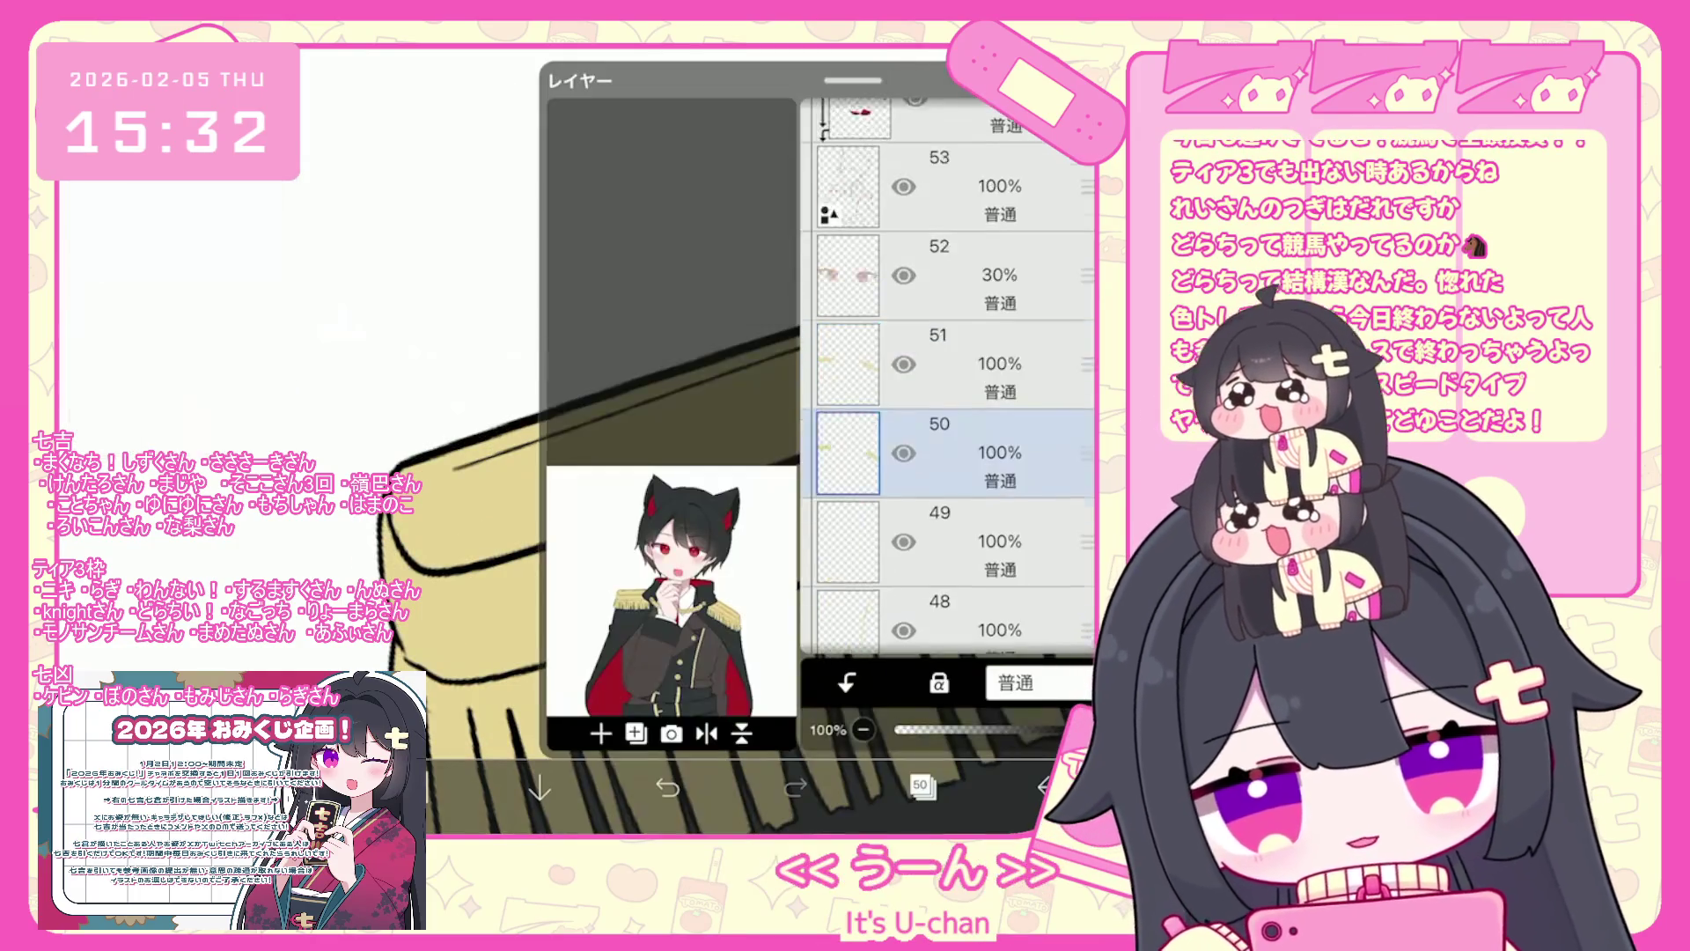
left_click(959, 354)
left_click(921, 786)
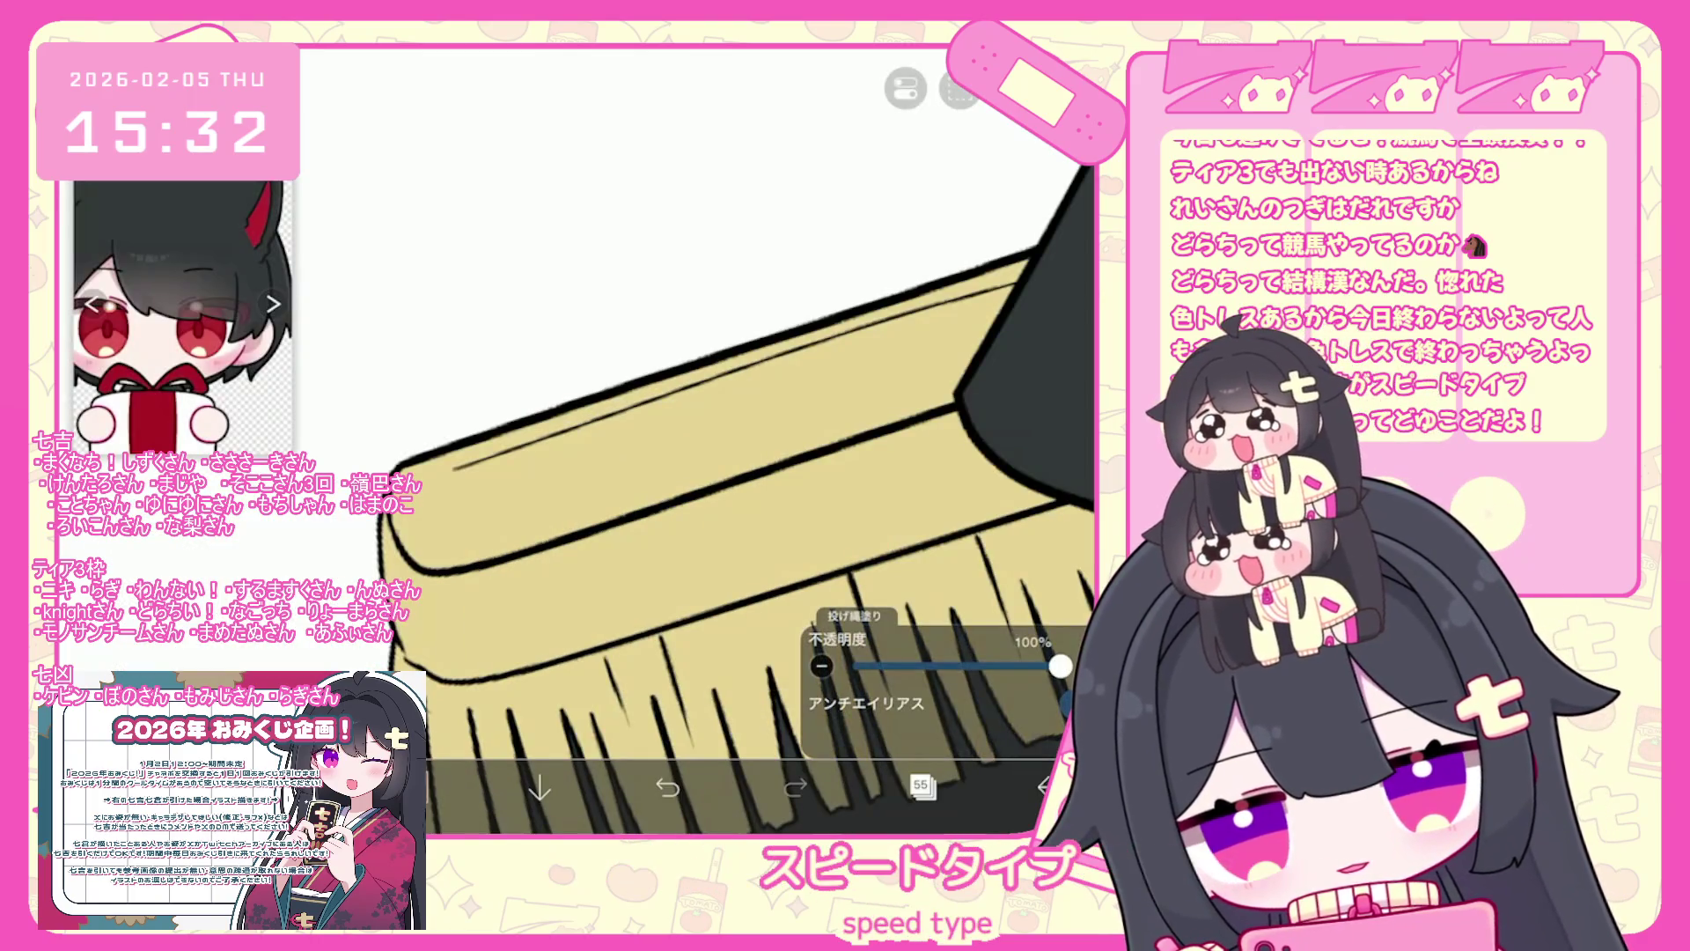
- Lasso-fill the lower-left bristle lines of the fringe in a reddish tone
scroll(704, 440, "up", 2)
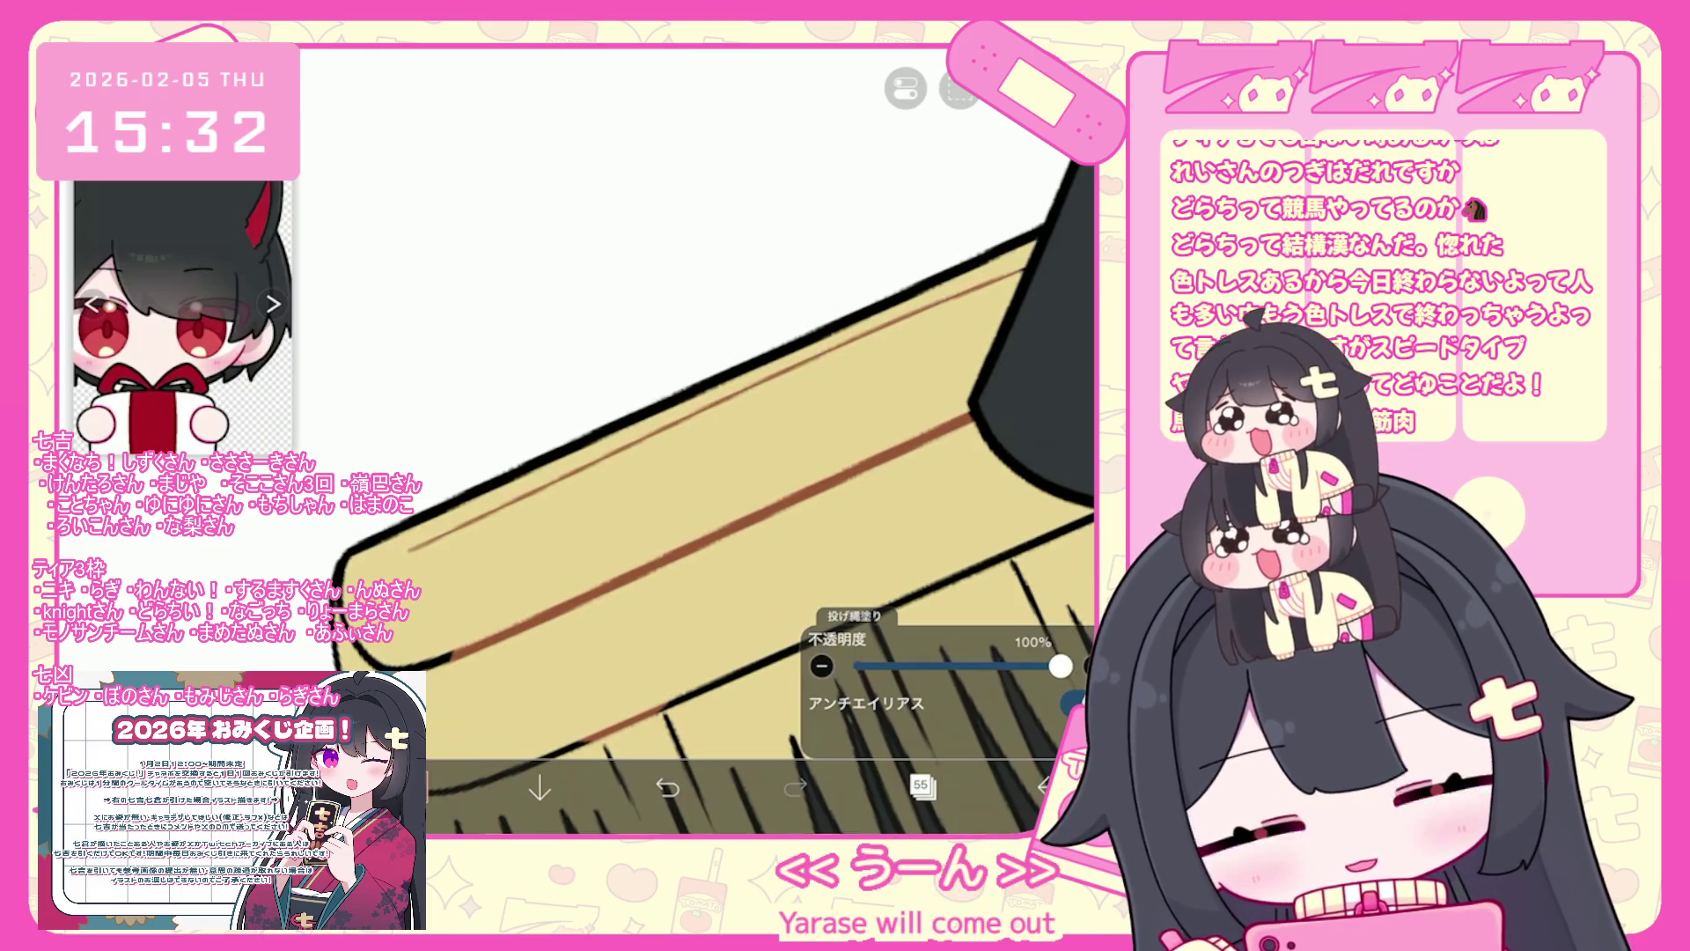
scroll(704, 440, "down", 1)
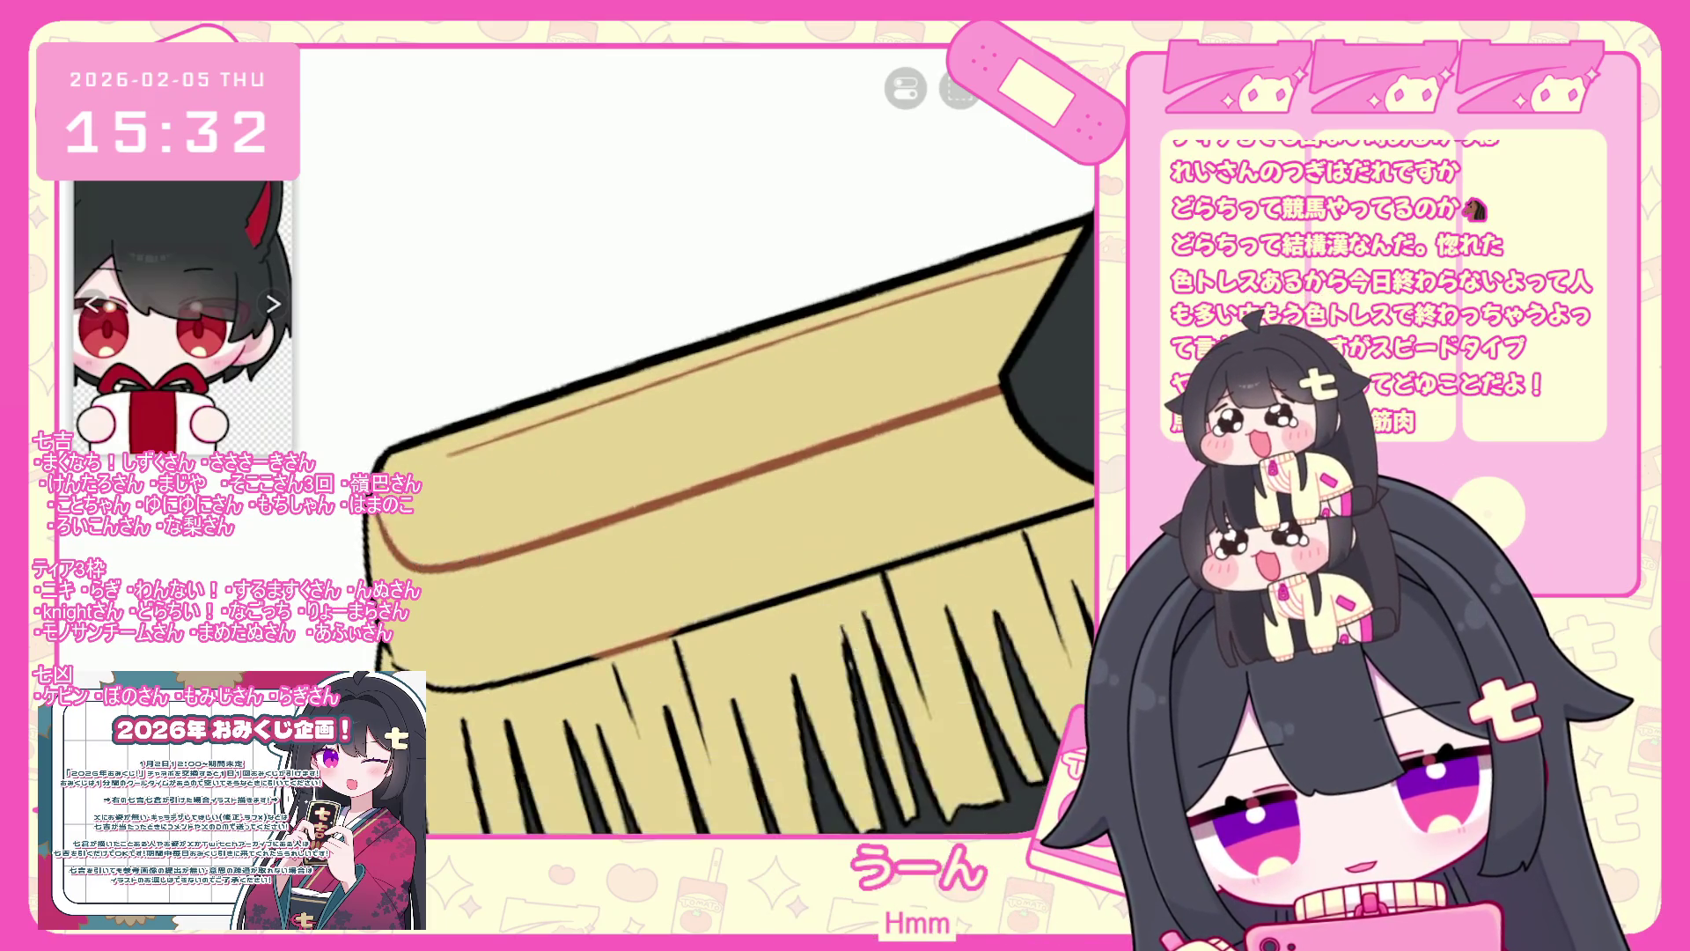
scroll(704, 440, "up", 1)
scroll(704, 440, "down", 1)
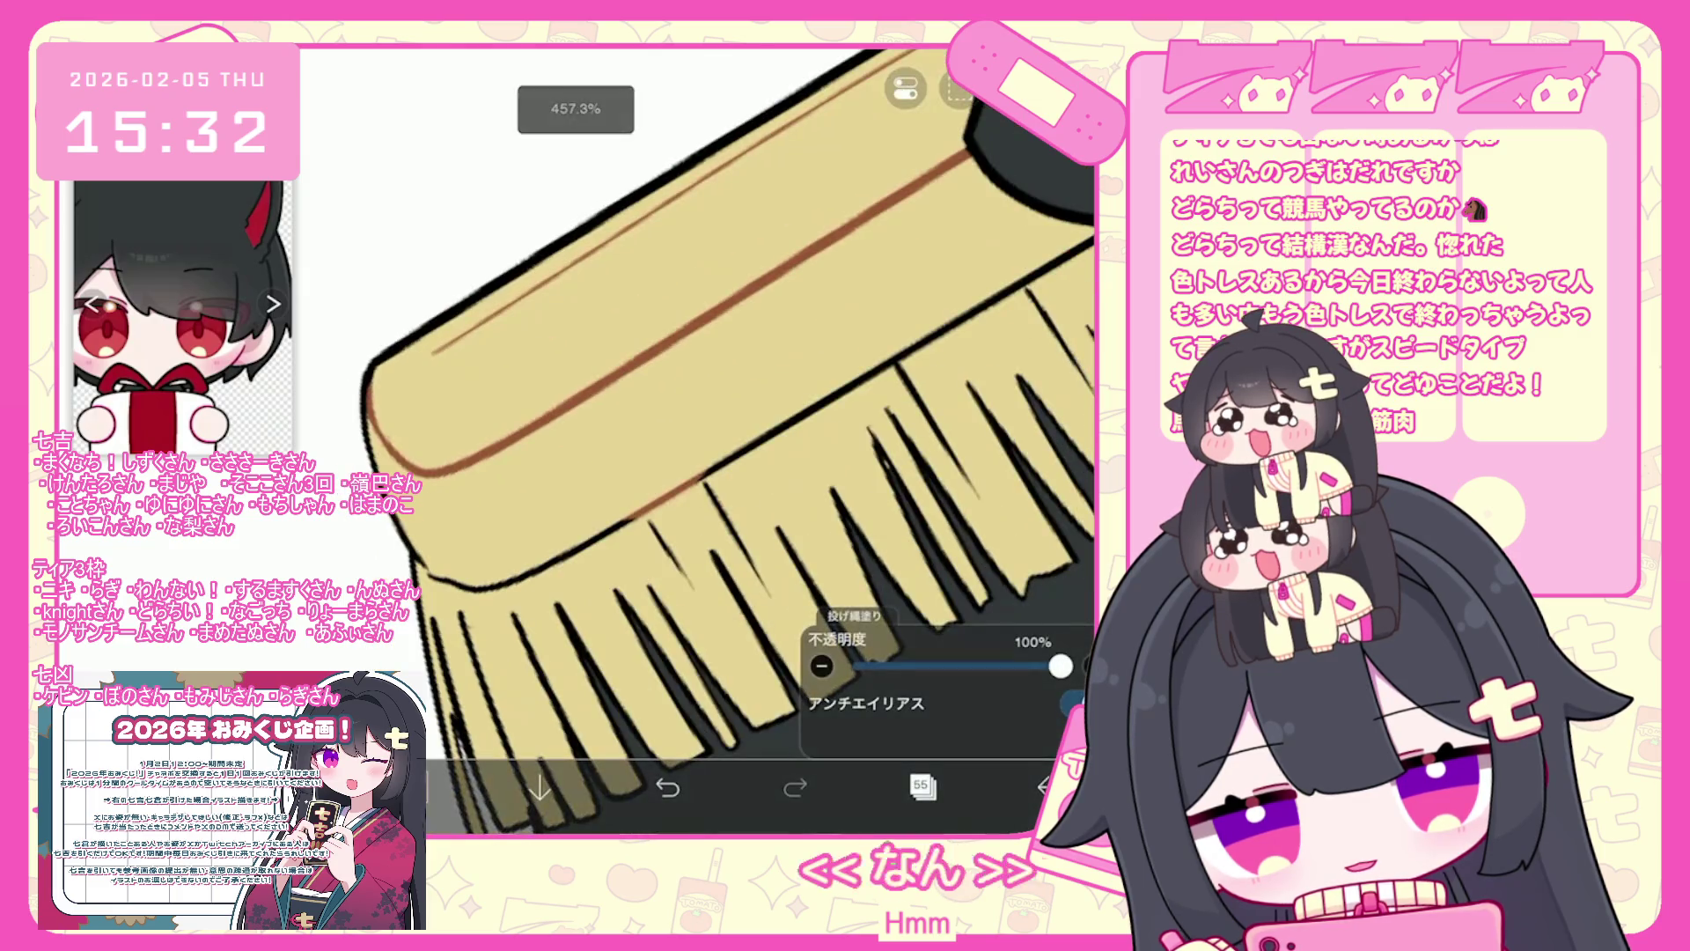
left_click_drag(528, 810, 460, 623)
mouse_move(563, 740)
left_mouse_down()
mouse_move(515, 616)
mouse_move(692, 568)
left_mouse_up()
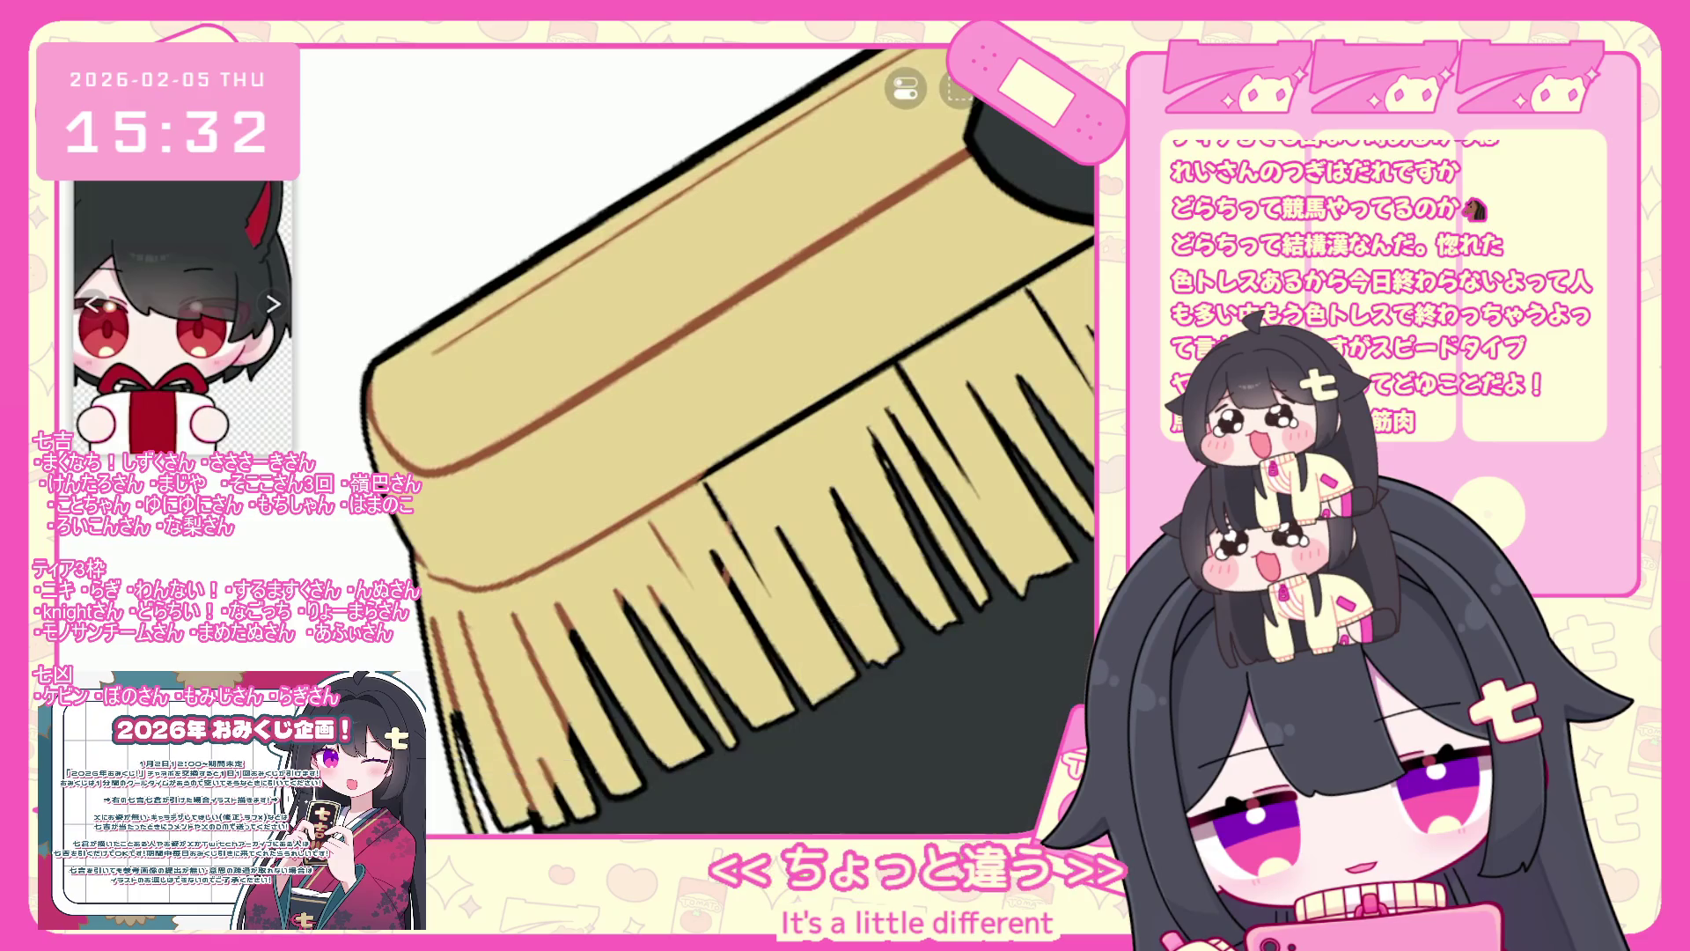
- Turn the remaining dark fringe outlines brown
scroll(687, 396, "down", 3)
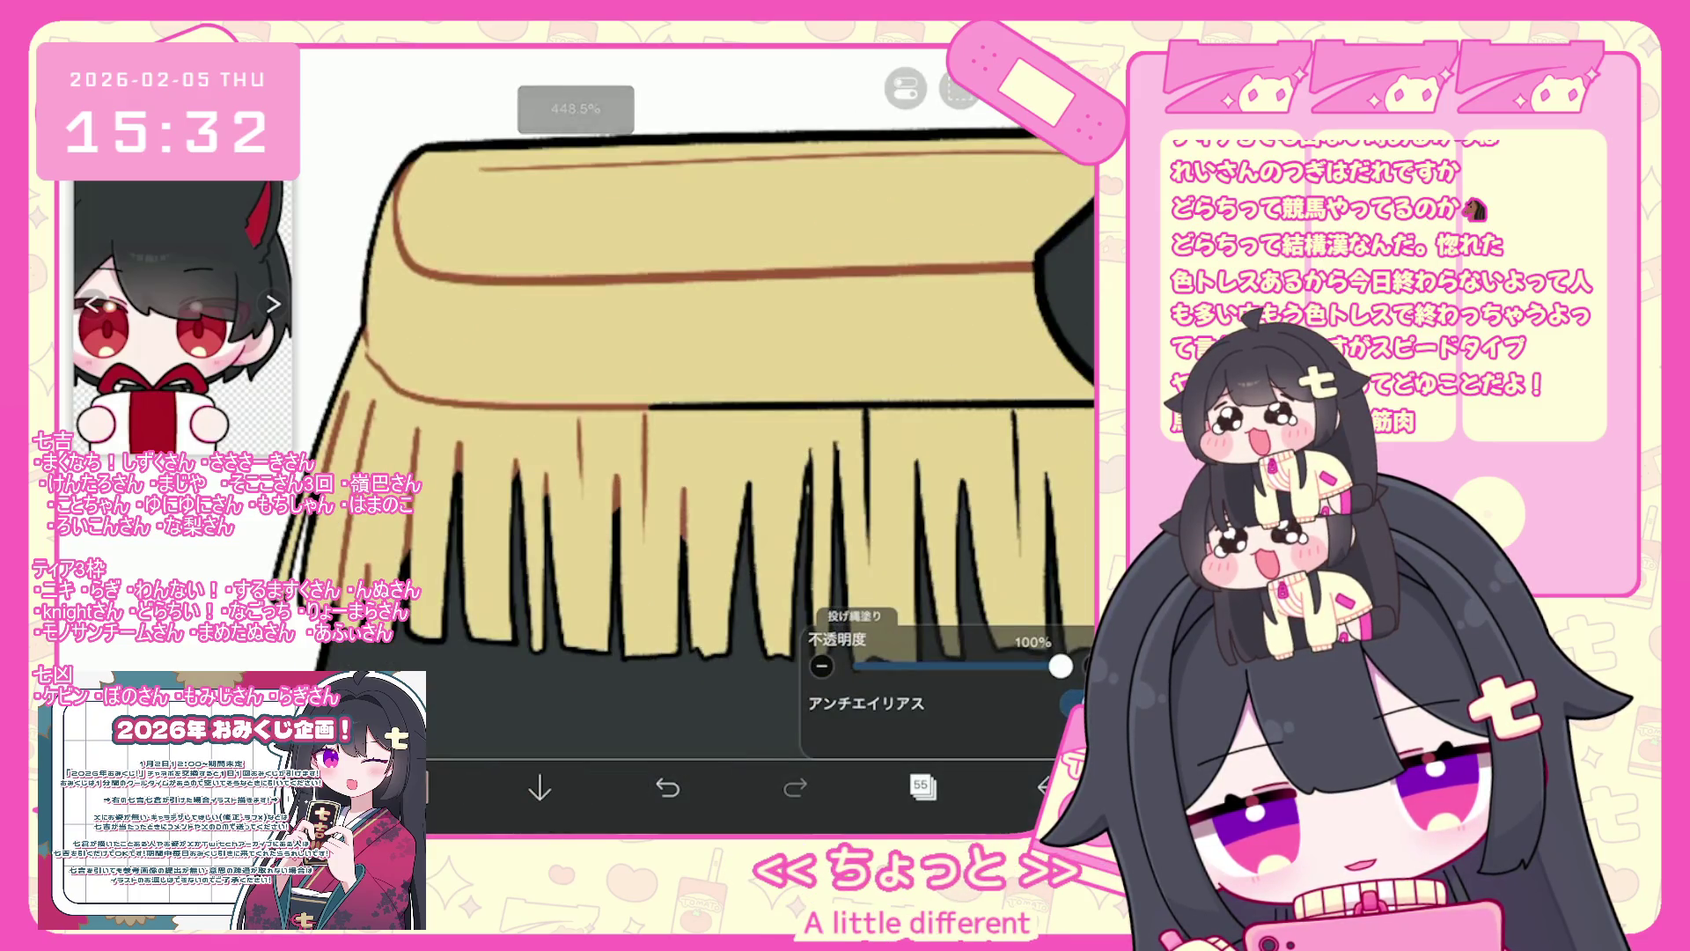
left_click_drag(653, 546, 652, 525)
left_click_drag(660, 449, 673, 441)
left_click_drag(546, 444, 875, 447)
mouse_move(778, 519)
left_mouse_down()
mouse_move(778, 453)
mouse_move(747, 508)
left_mouse_up()
scroll(616, 397, "down", 3)
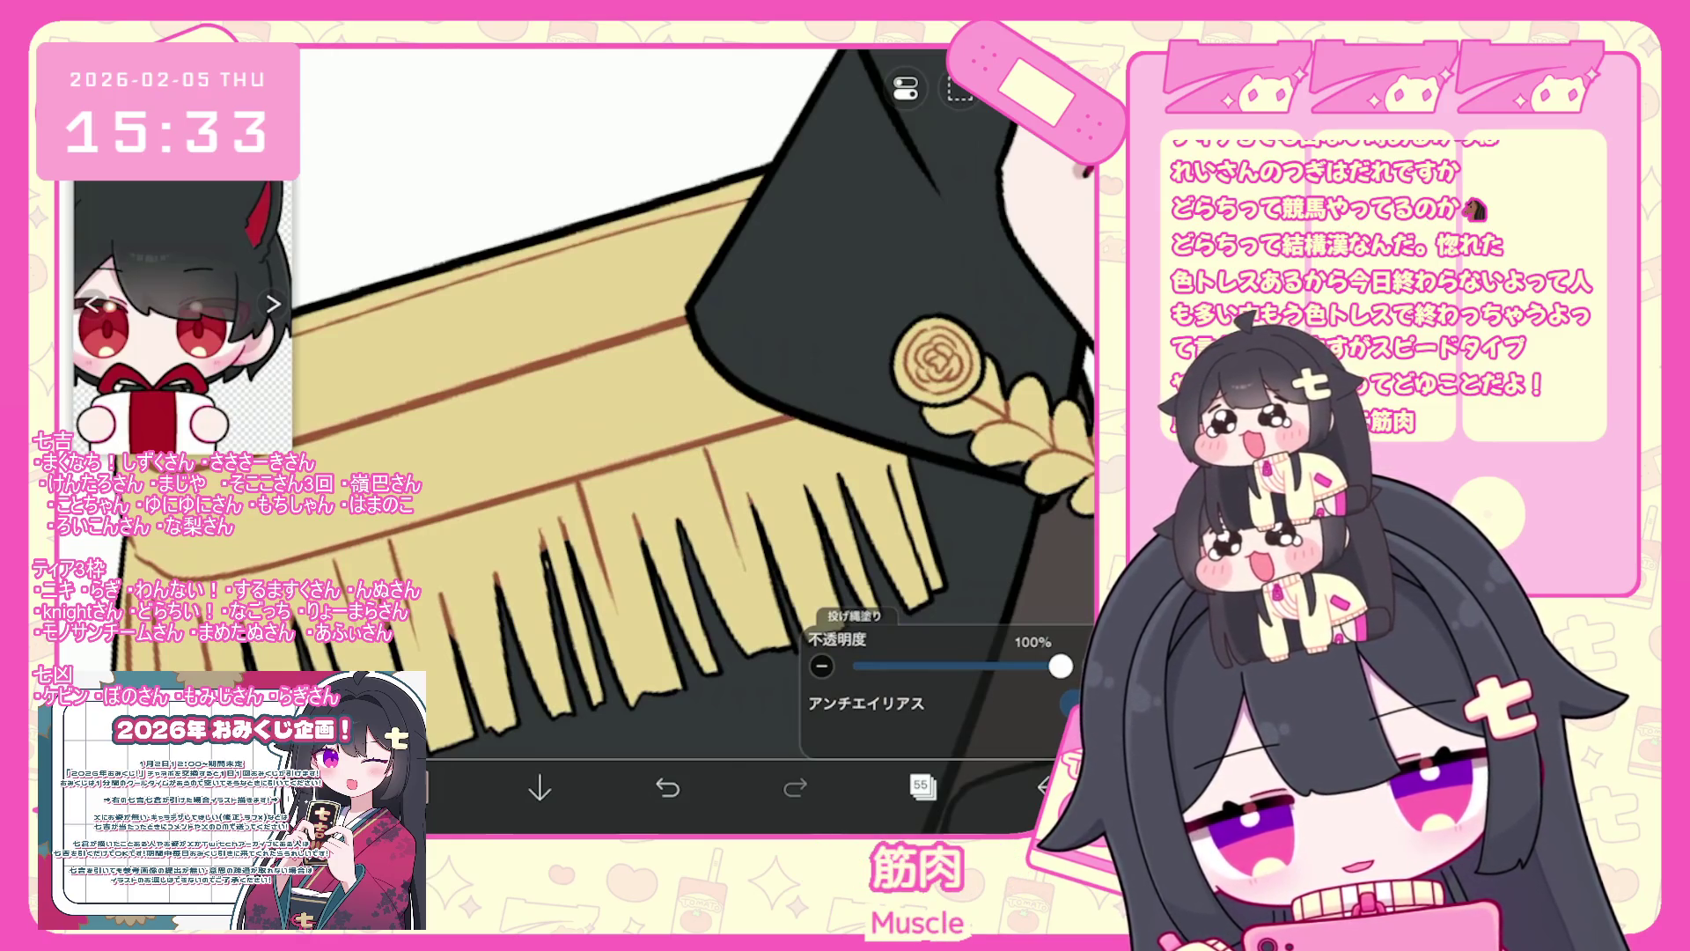
scroll(616, 440, "down", 5)
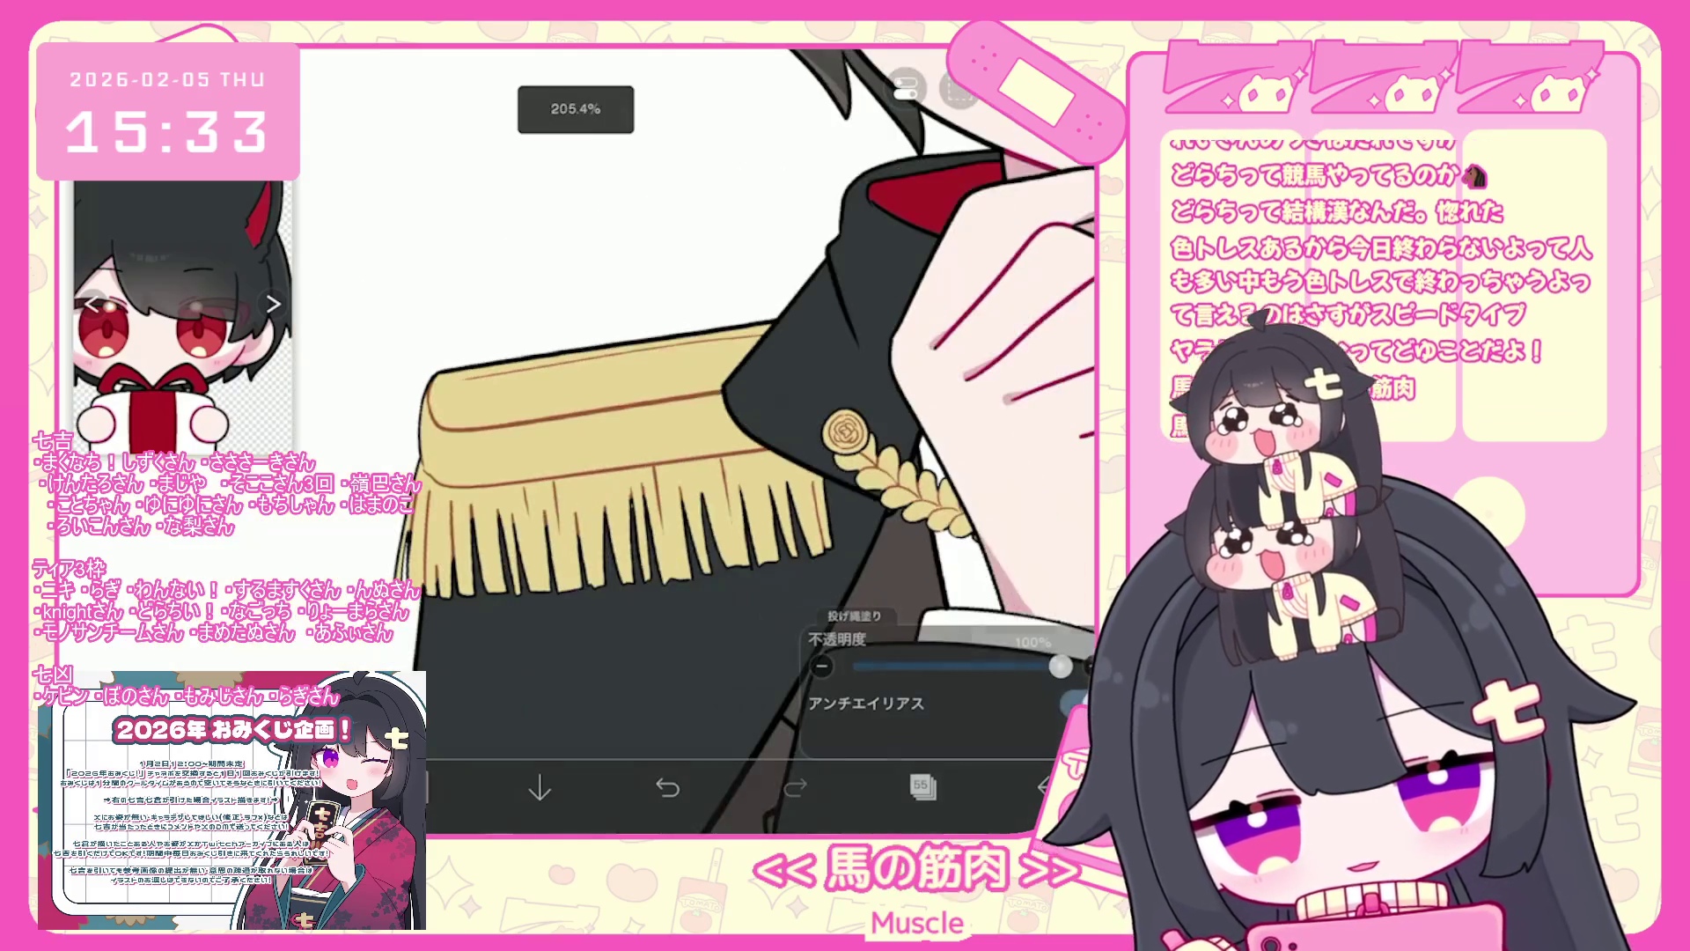
left_click(919, 784)
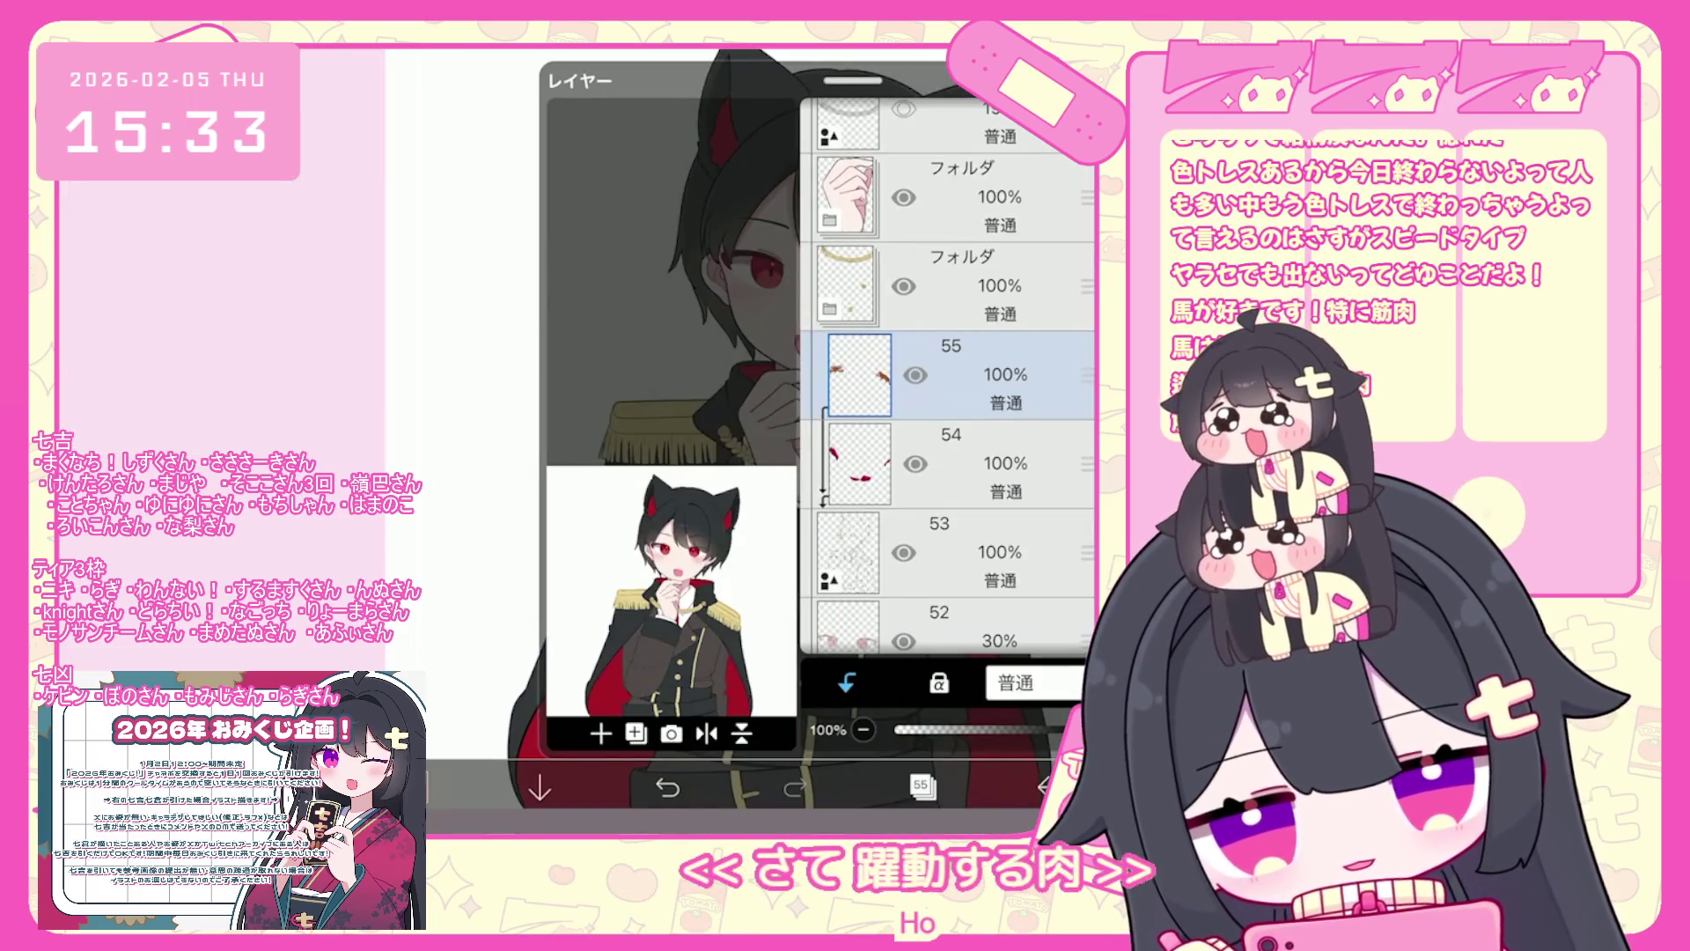
- Select layer 53, open the brush settings and undo the last stroke
left_click(951, 552)
left_click(919, 783)
left_click(413, 786)
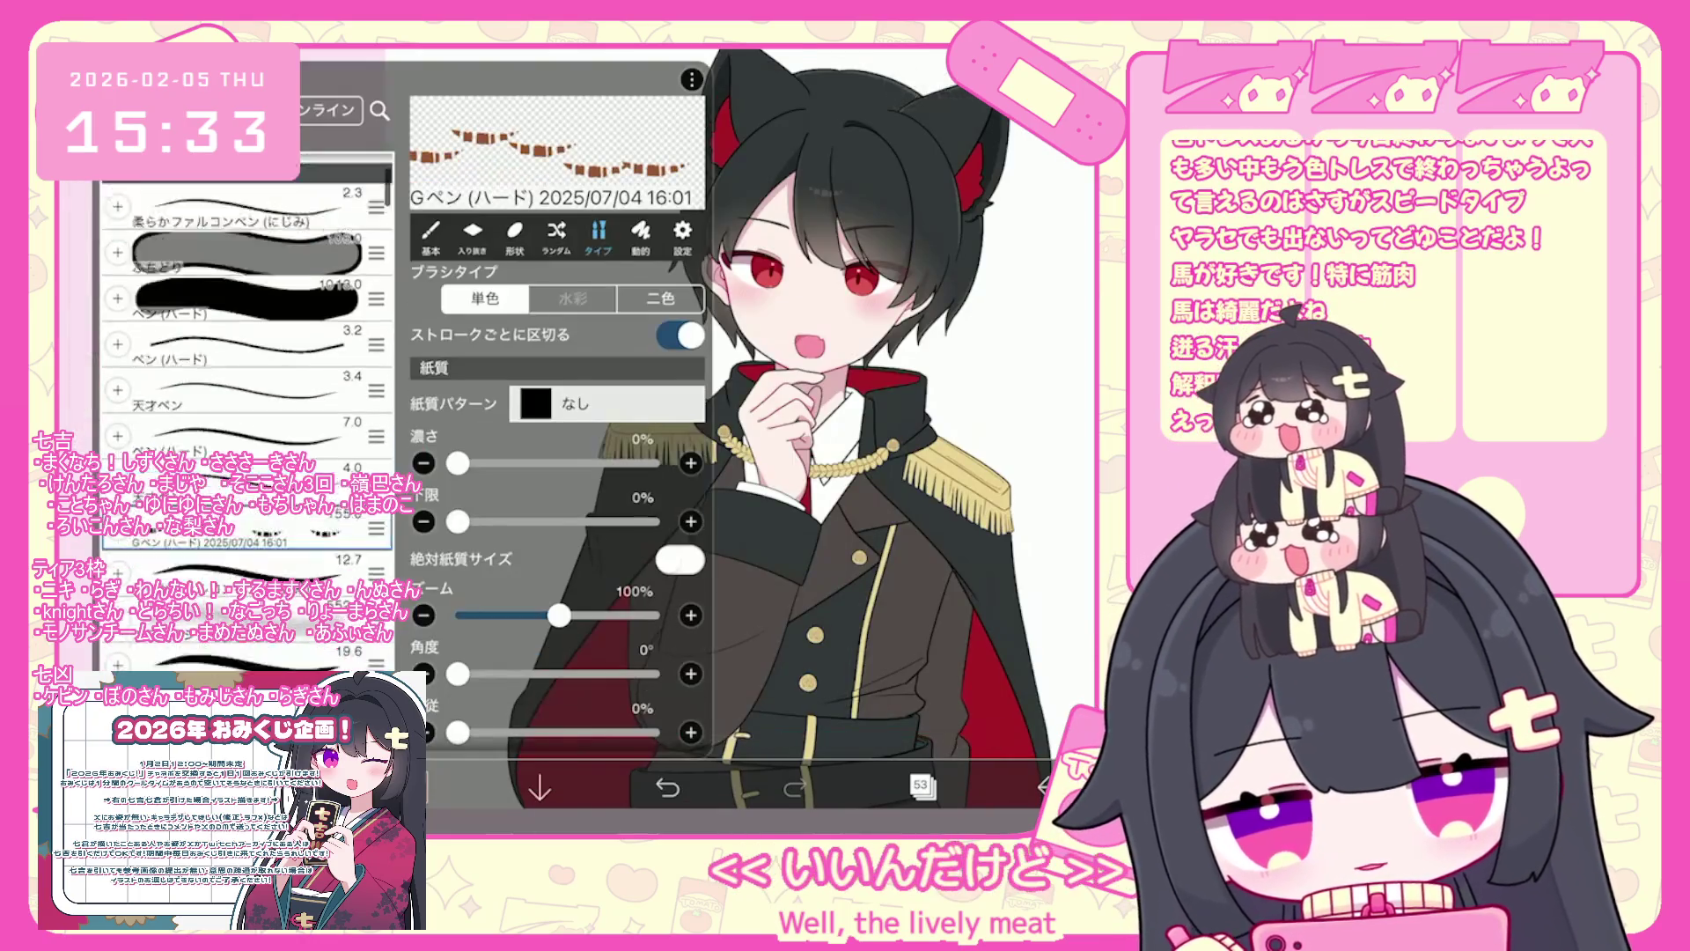
scroll(757, 440, "up", 5)
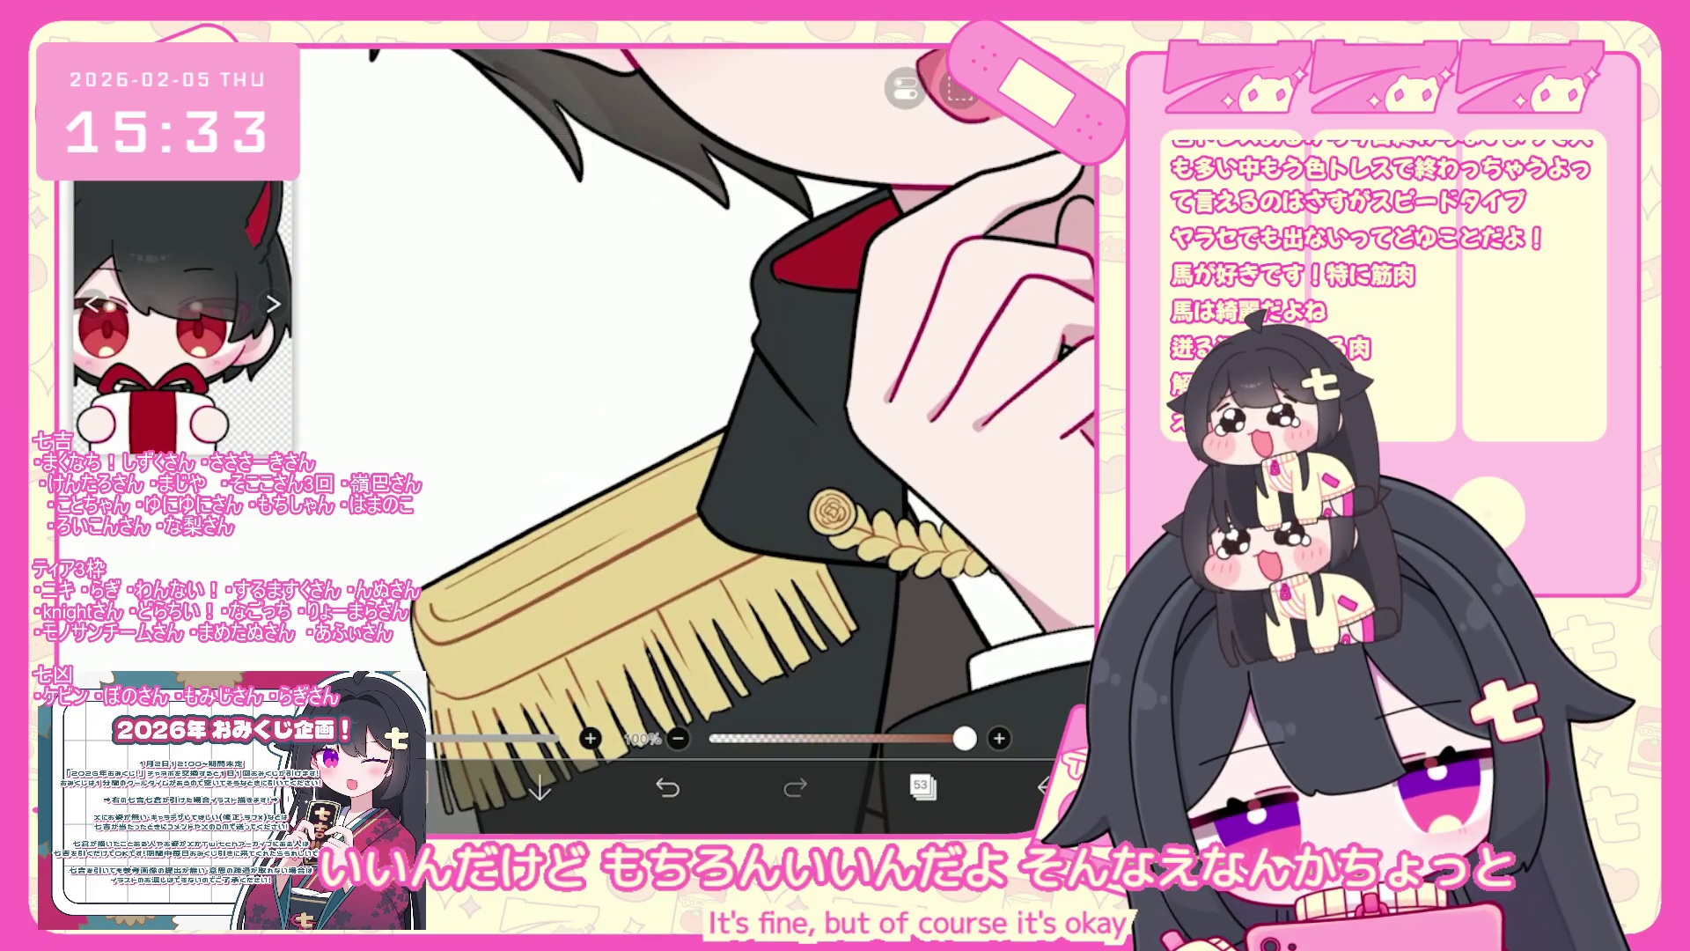
left_click(667, 786)
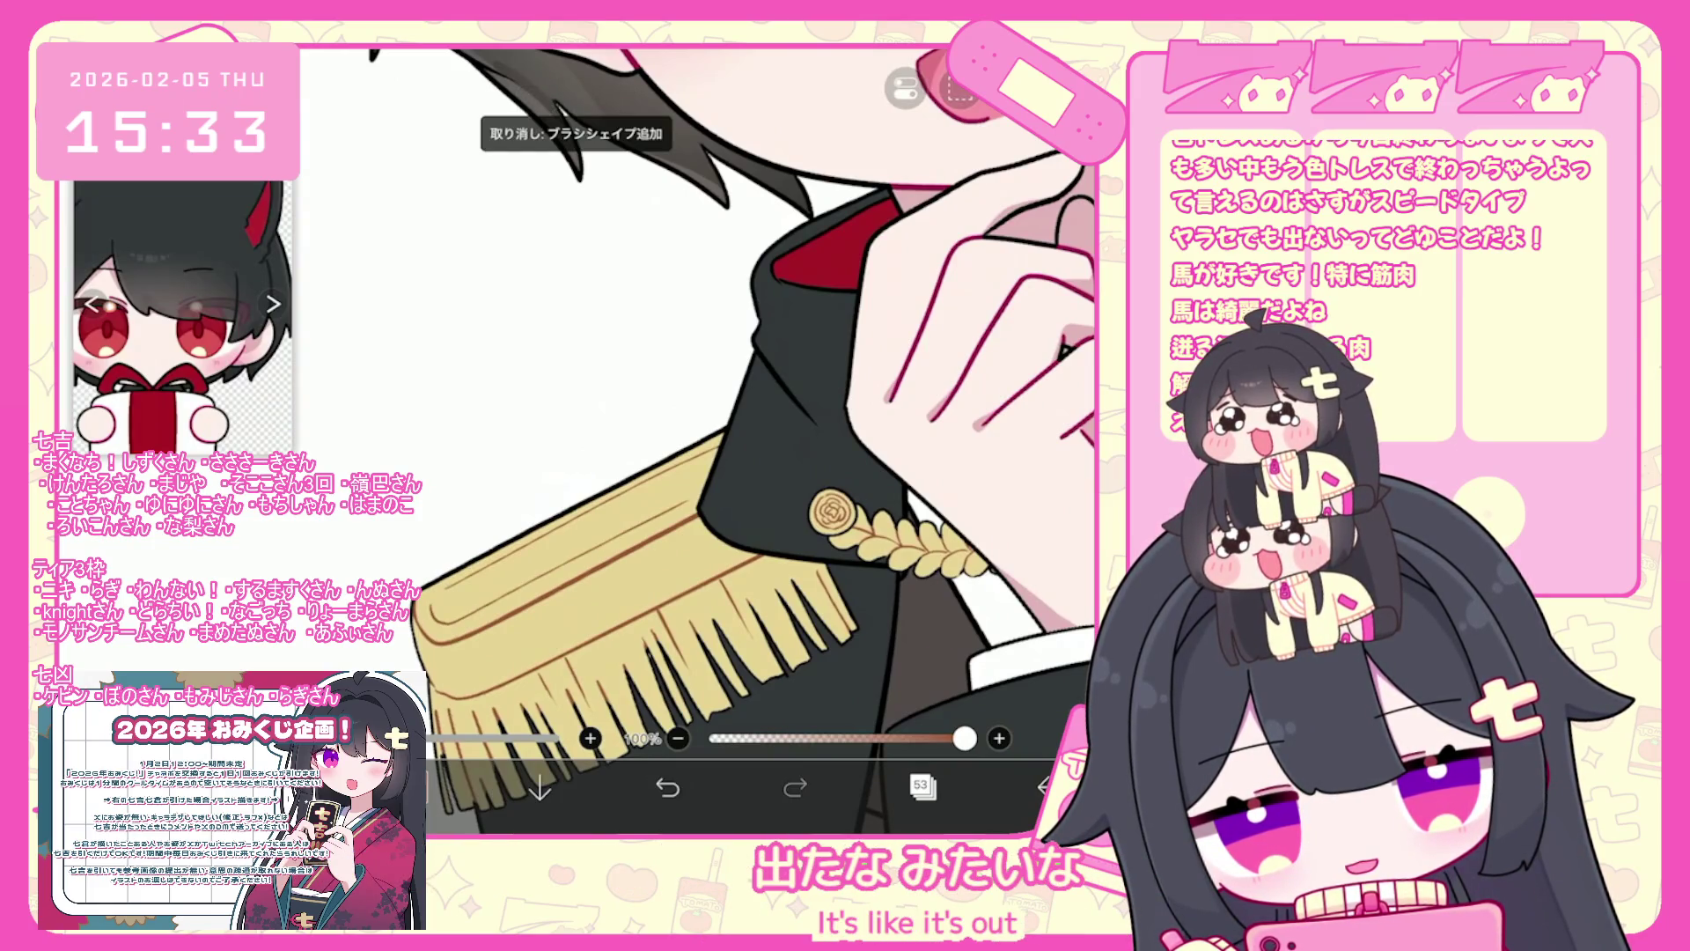
scroll(757, 440, "down", 5)
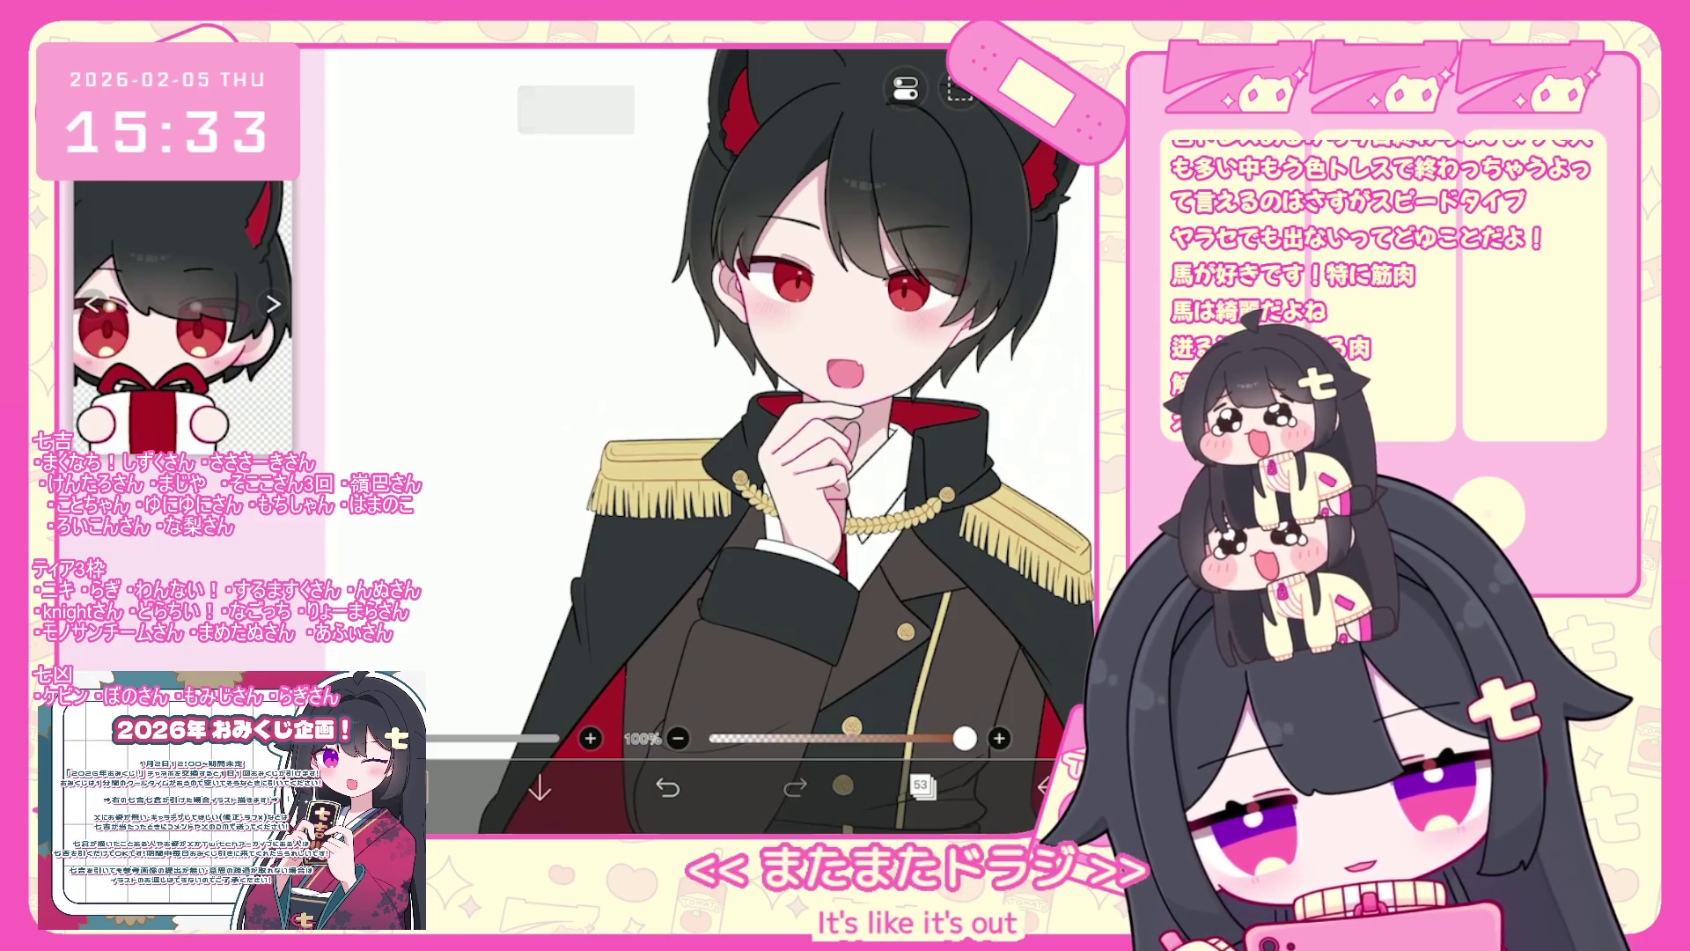
scroll(792, 484, "up", 5)
- Undo three more added brush strokes with the whole figure in view
key("ctrl+z")
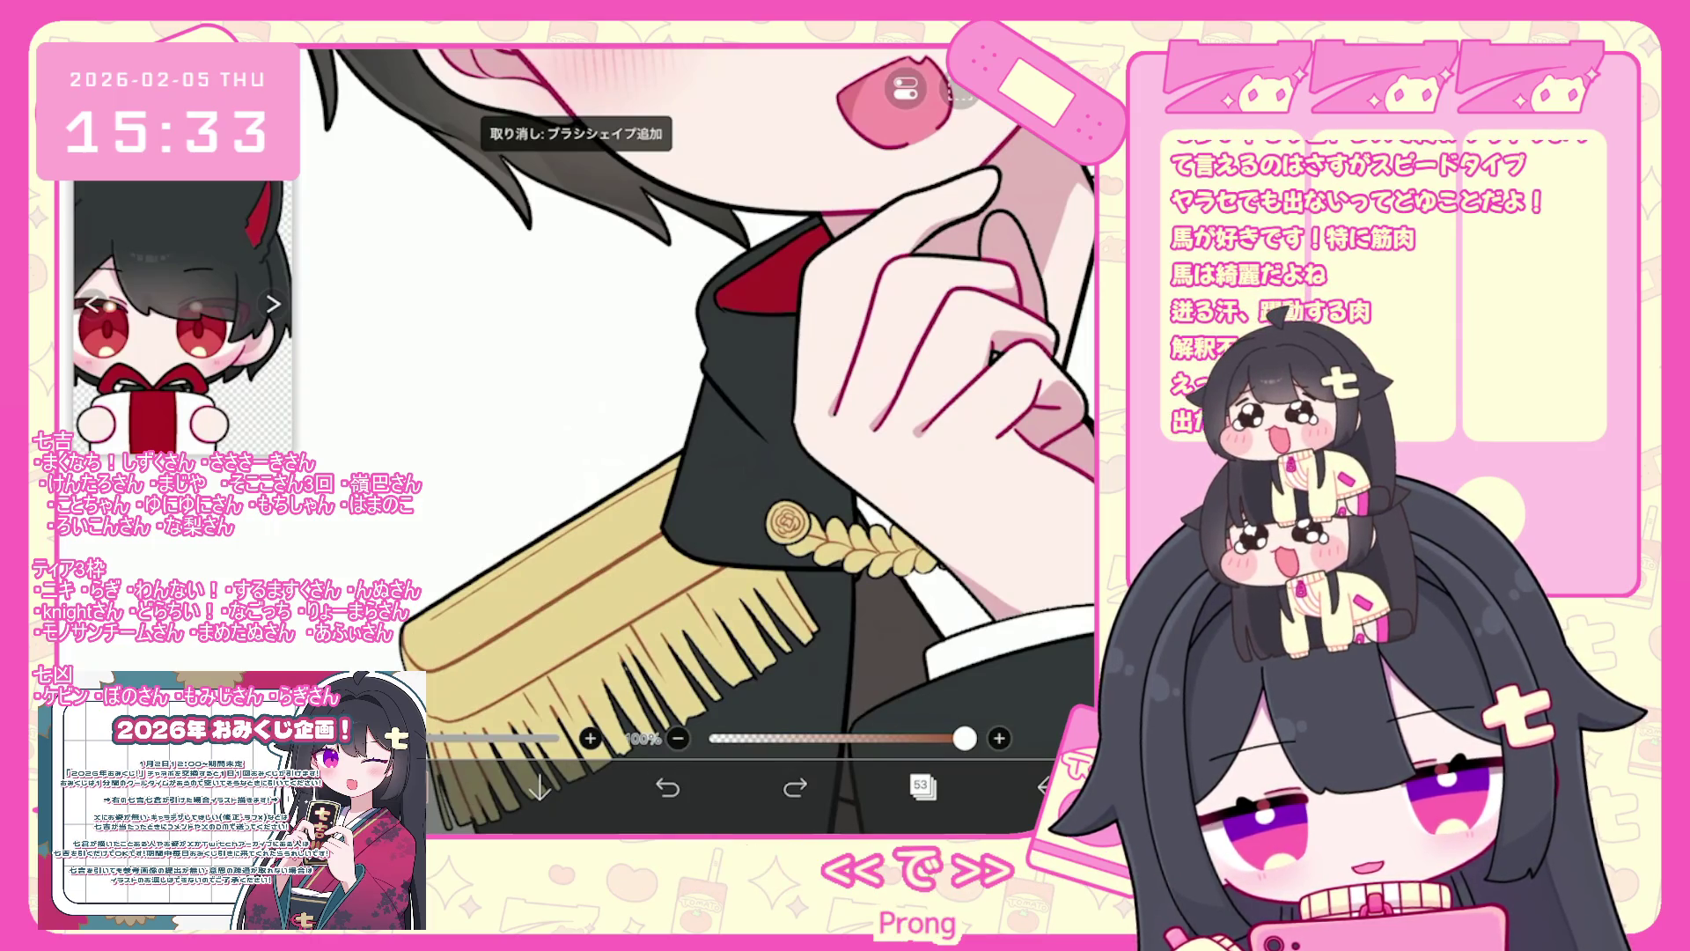
scroll(740, 440, "up", 1)
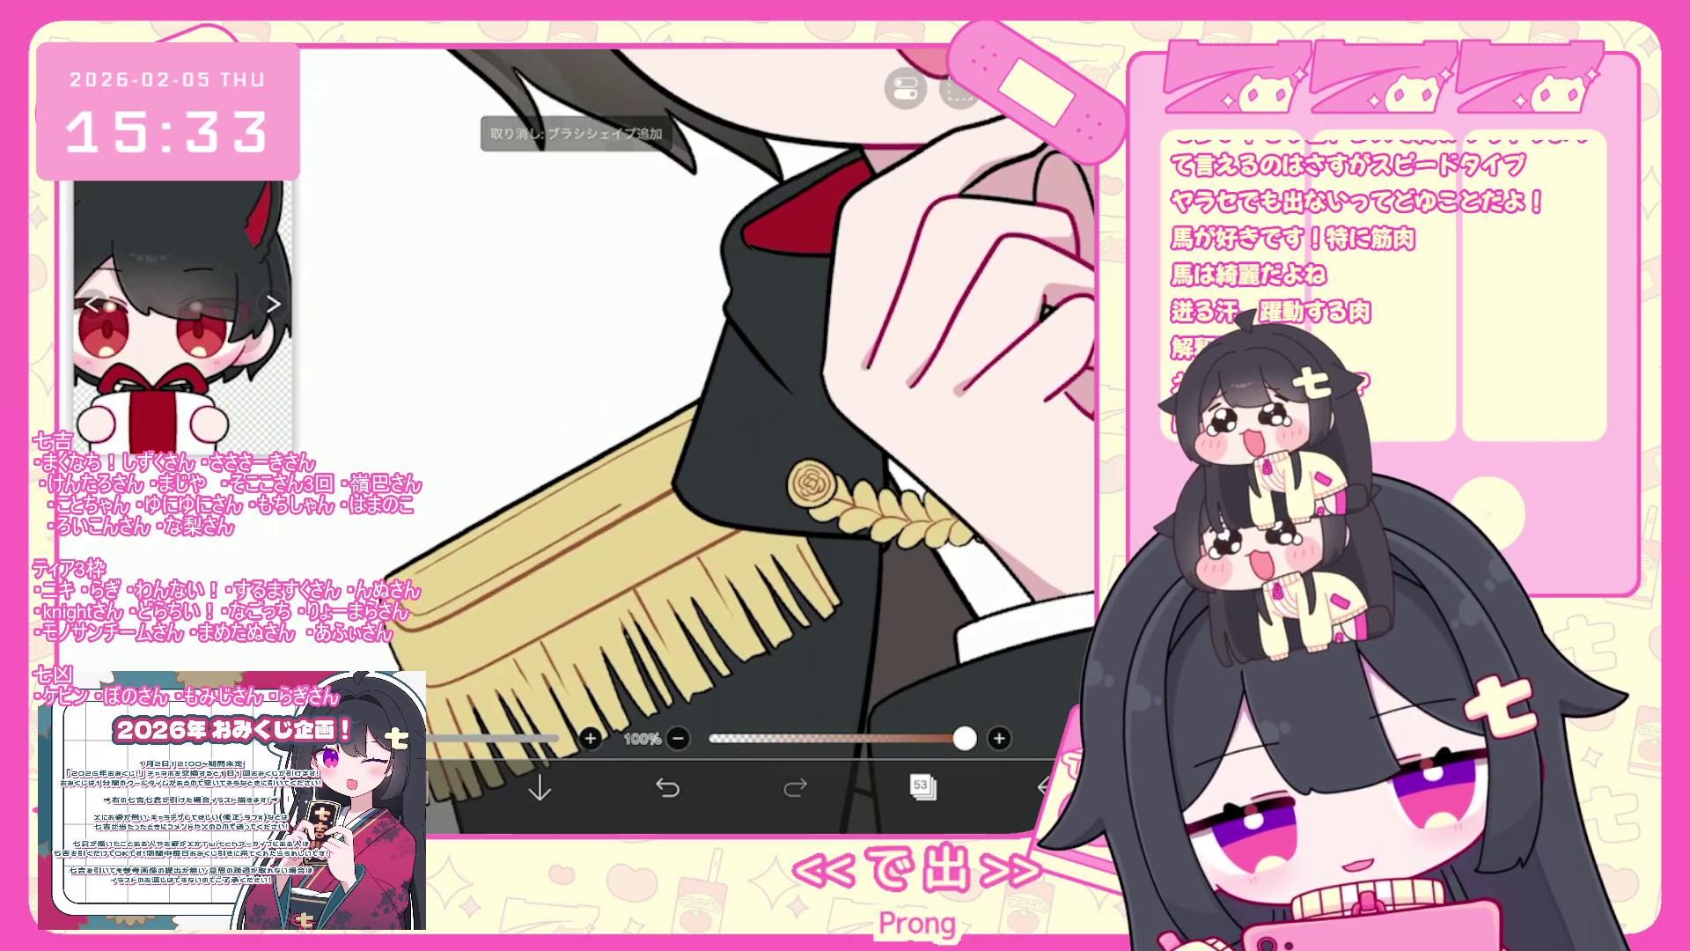
left_click(667, 786)
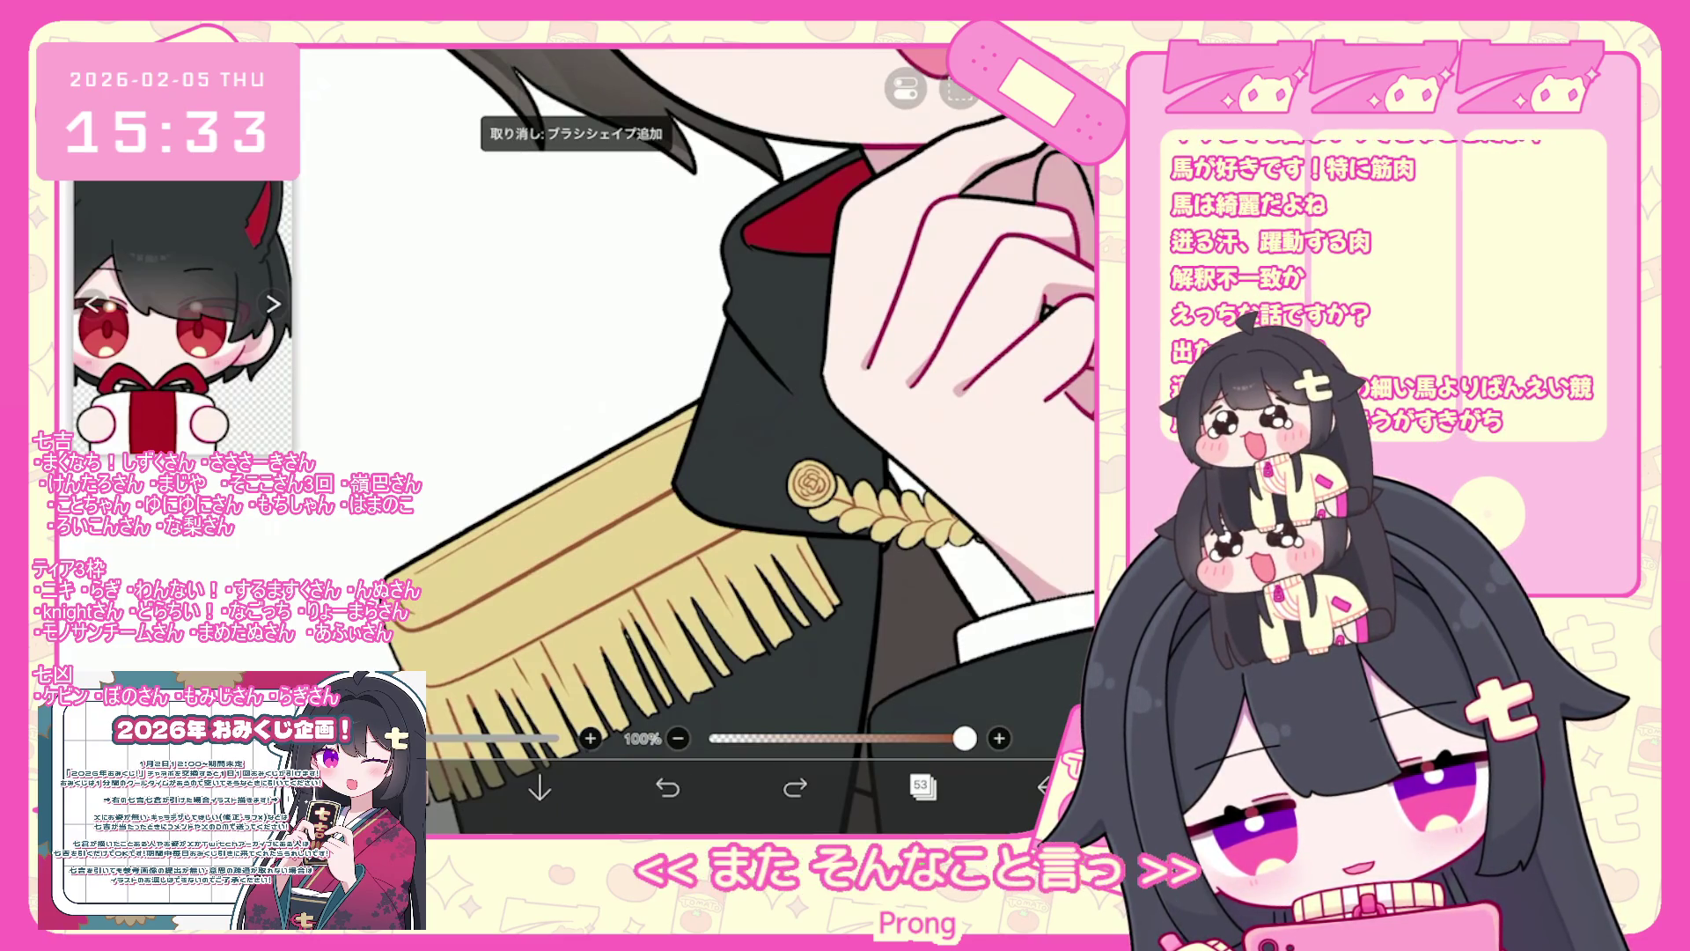
scroll(740, 440, "down", 5)
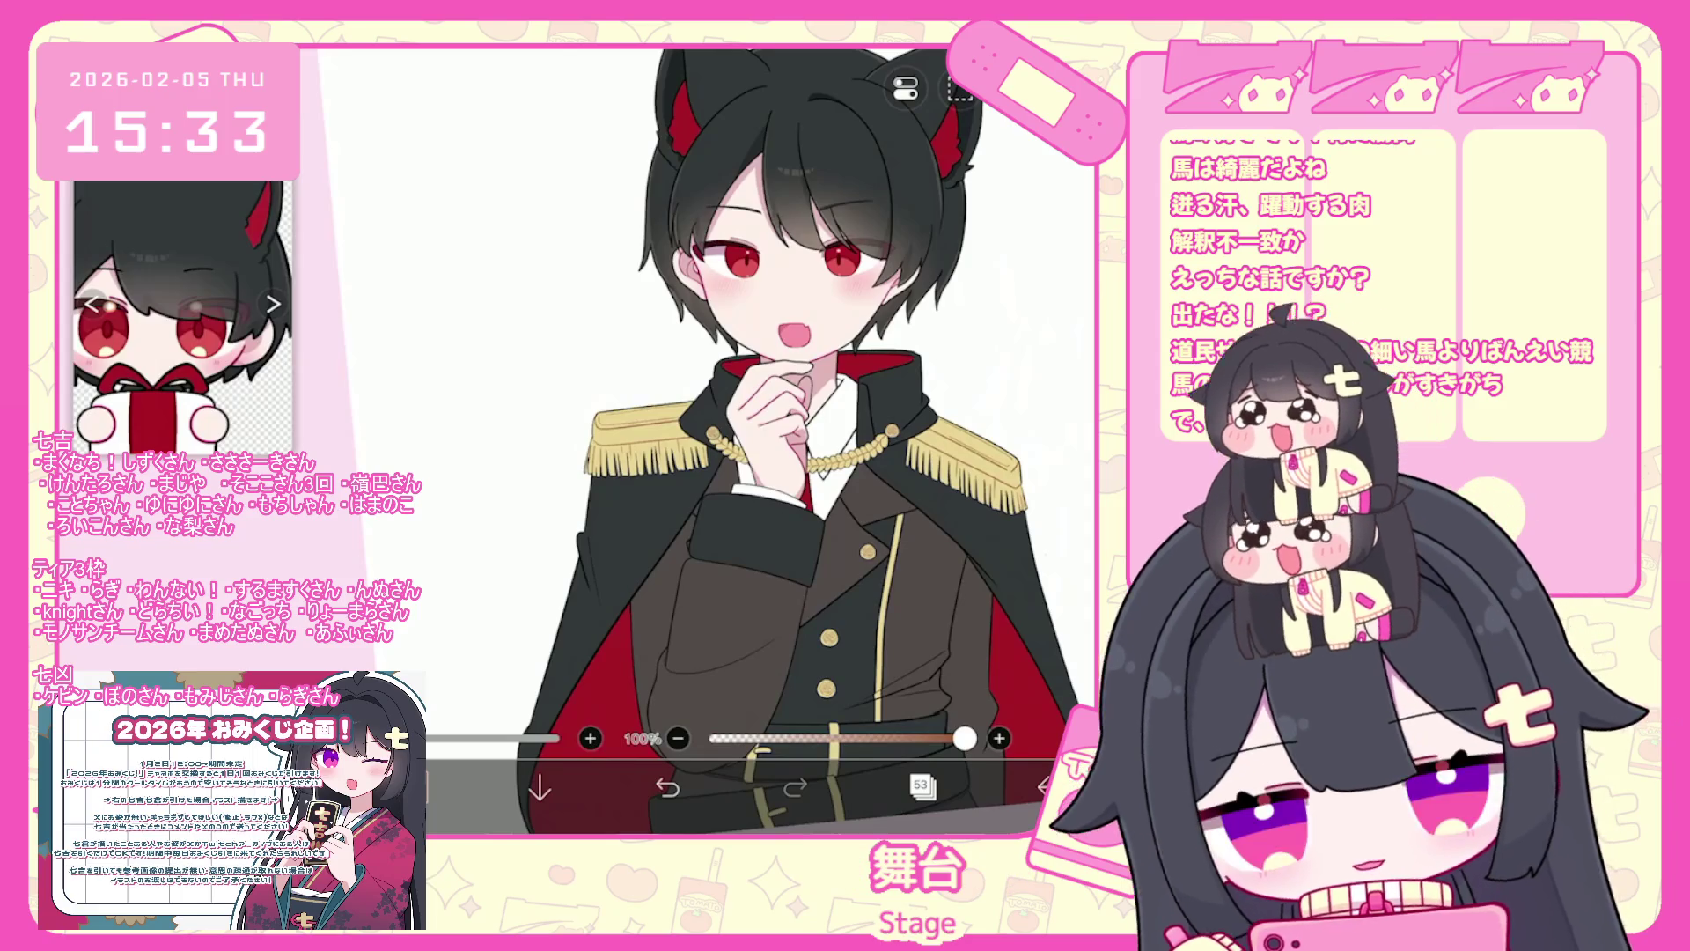
scroll(1092, 488, "up", 5)
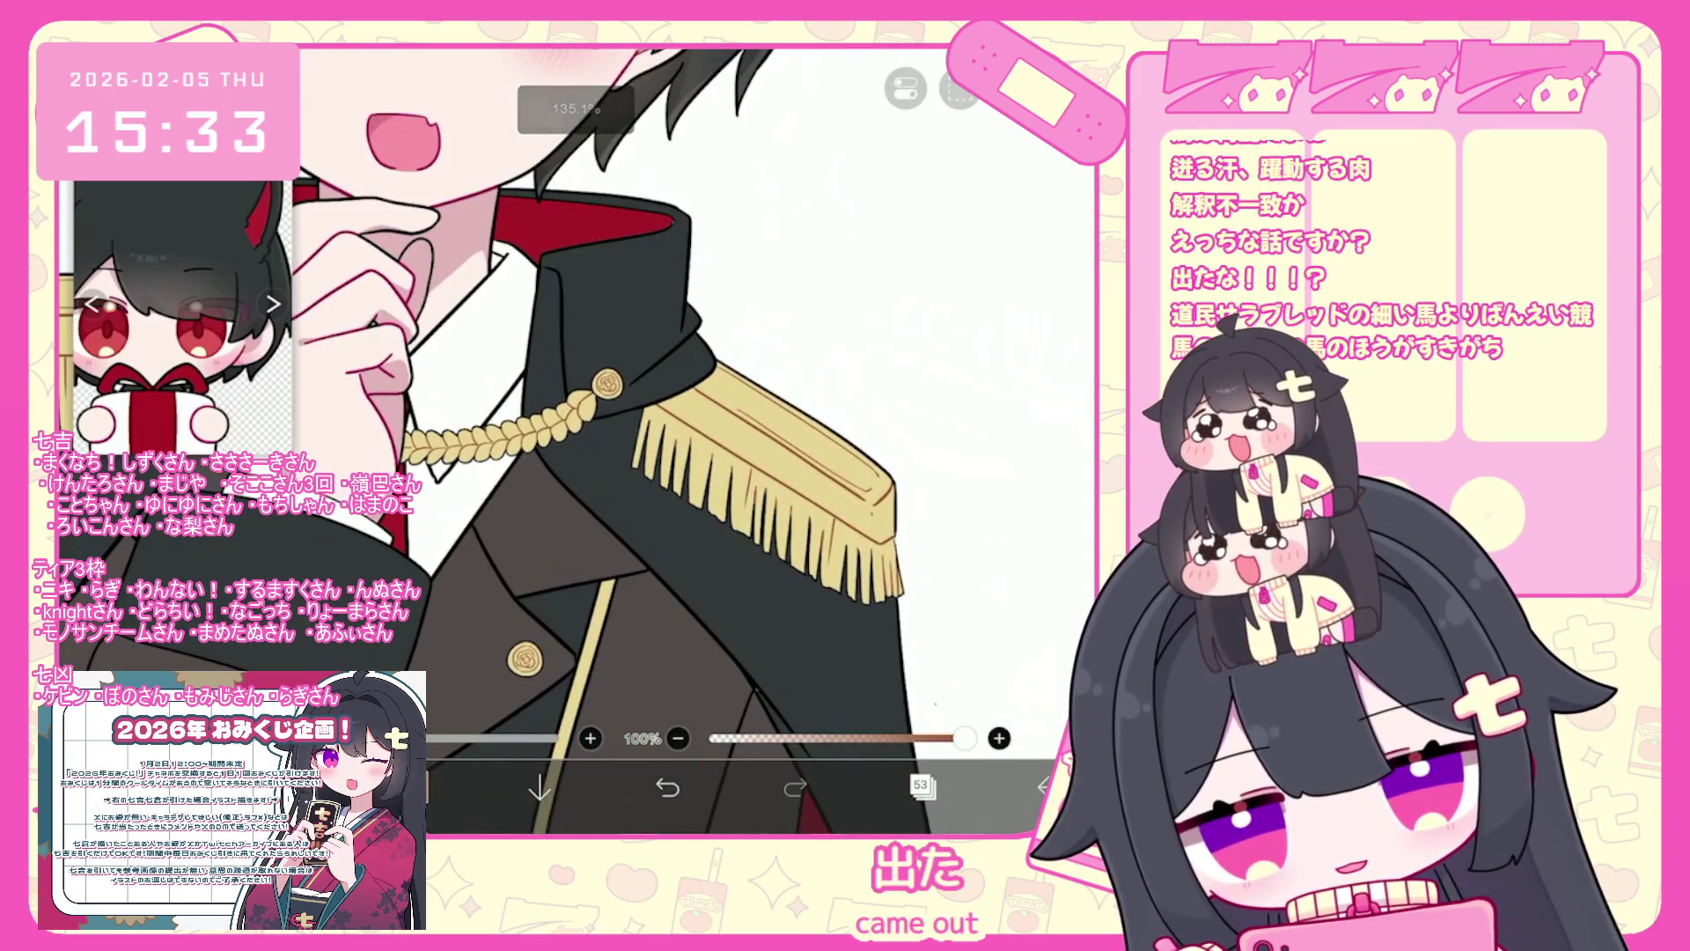
key("ctrl+z")
scroll(580, 440, "down", 5)
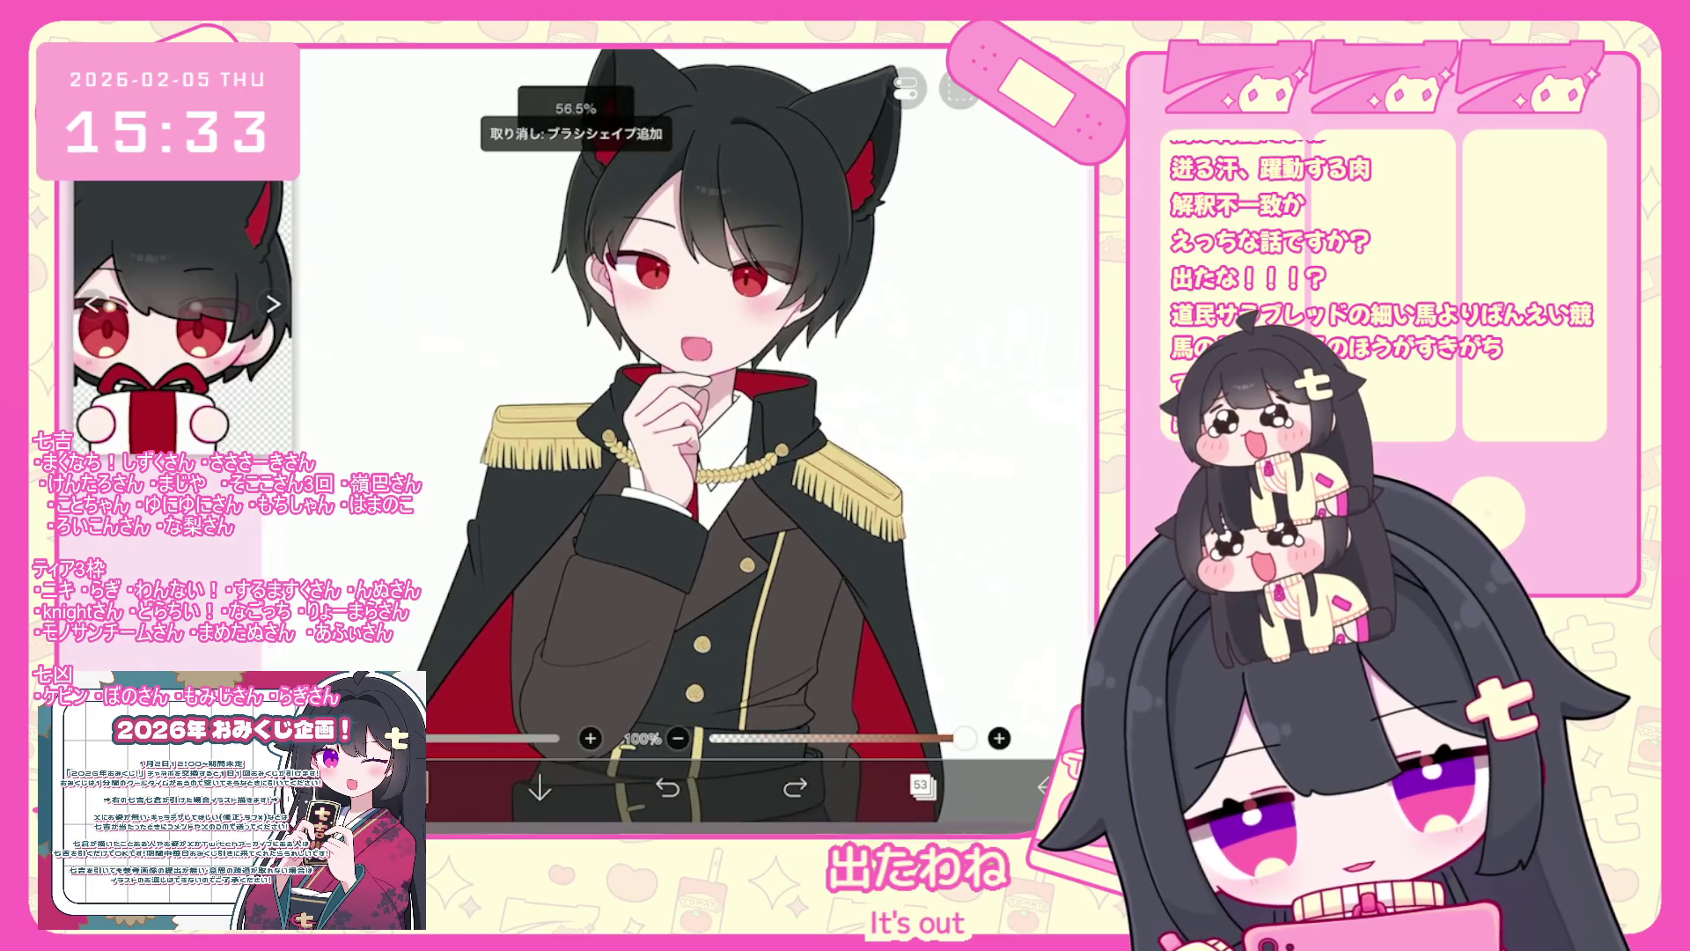
scroll(757, 414, "down", 5)
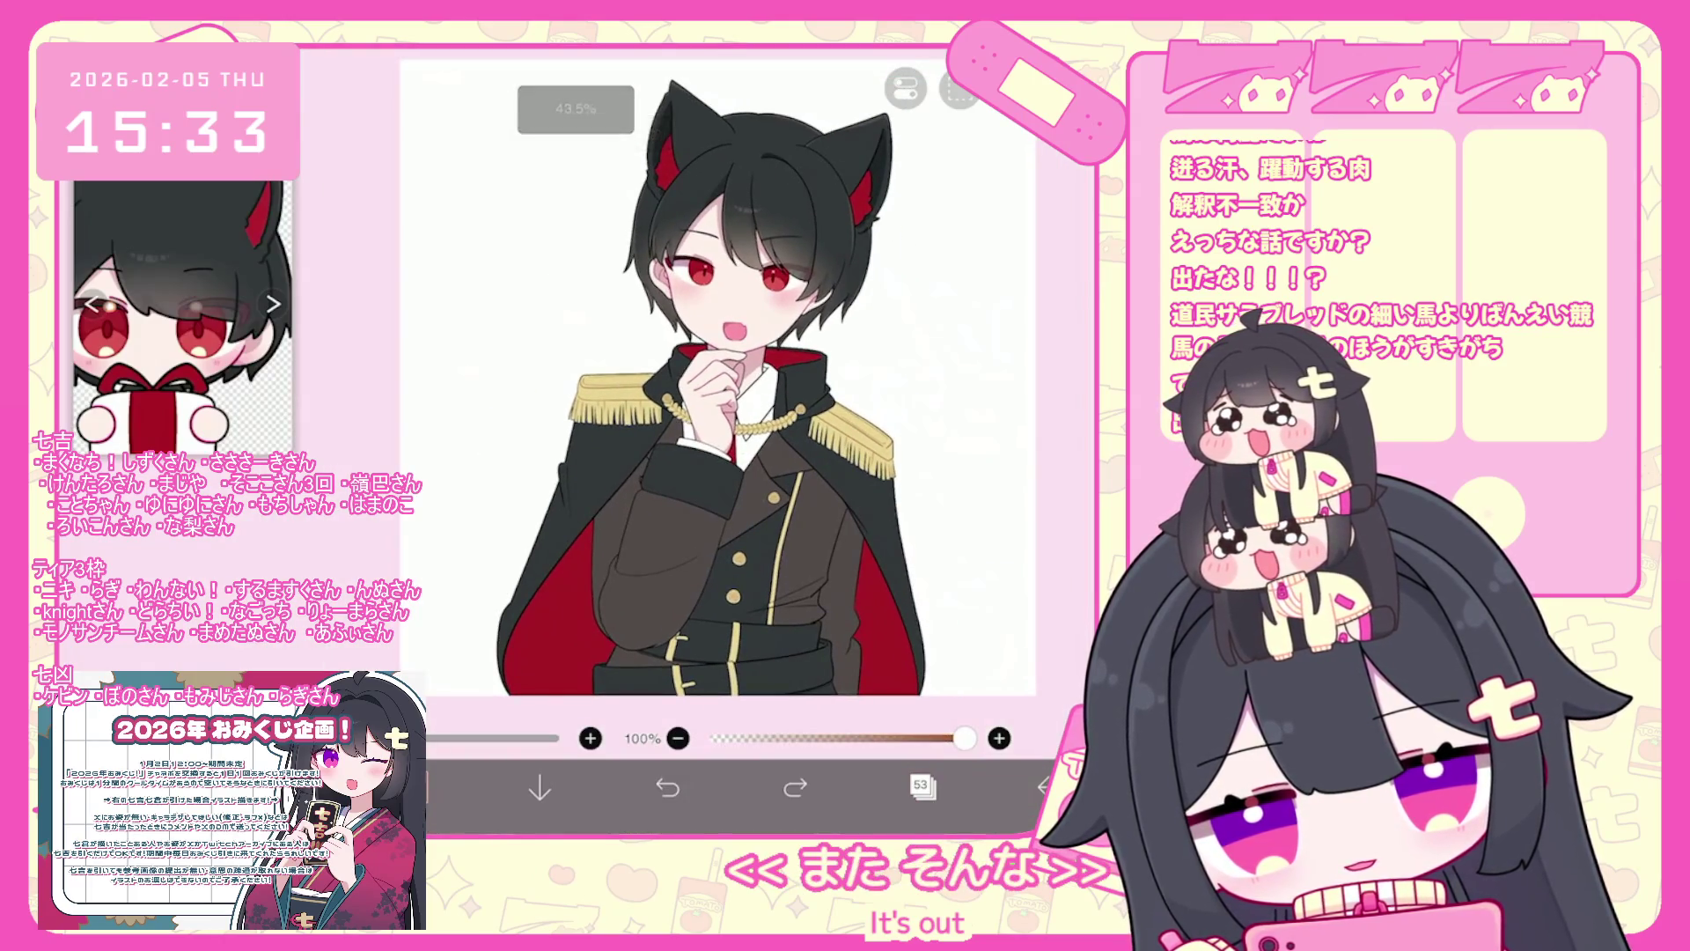
scroll(682, 397, "up", 2)
left_click(922, 786)
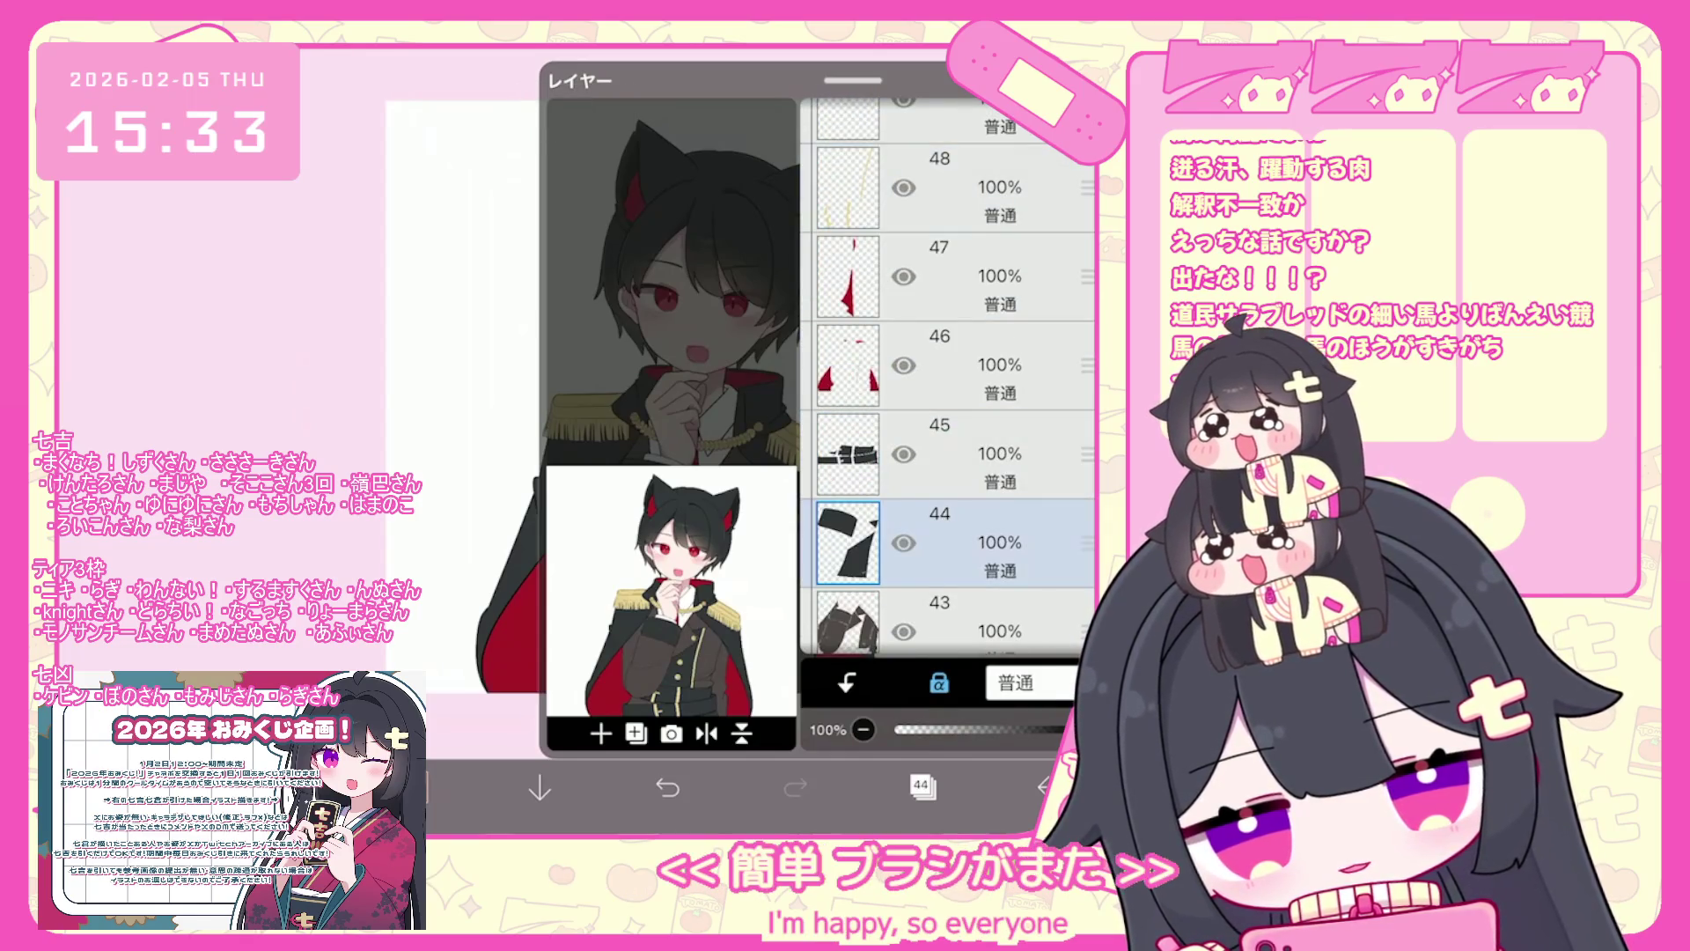
- Pick red as the fill colour and lock transparency on layer 44
left_click(923, 786)
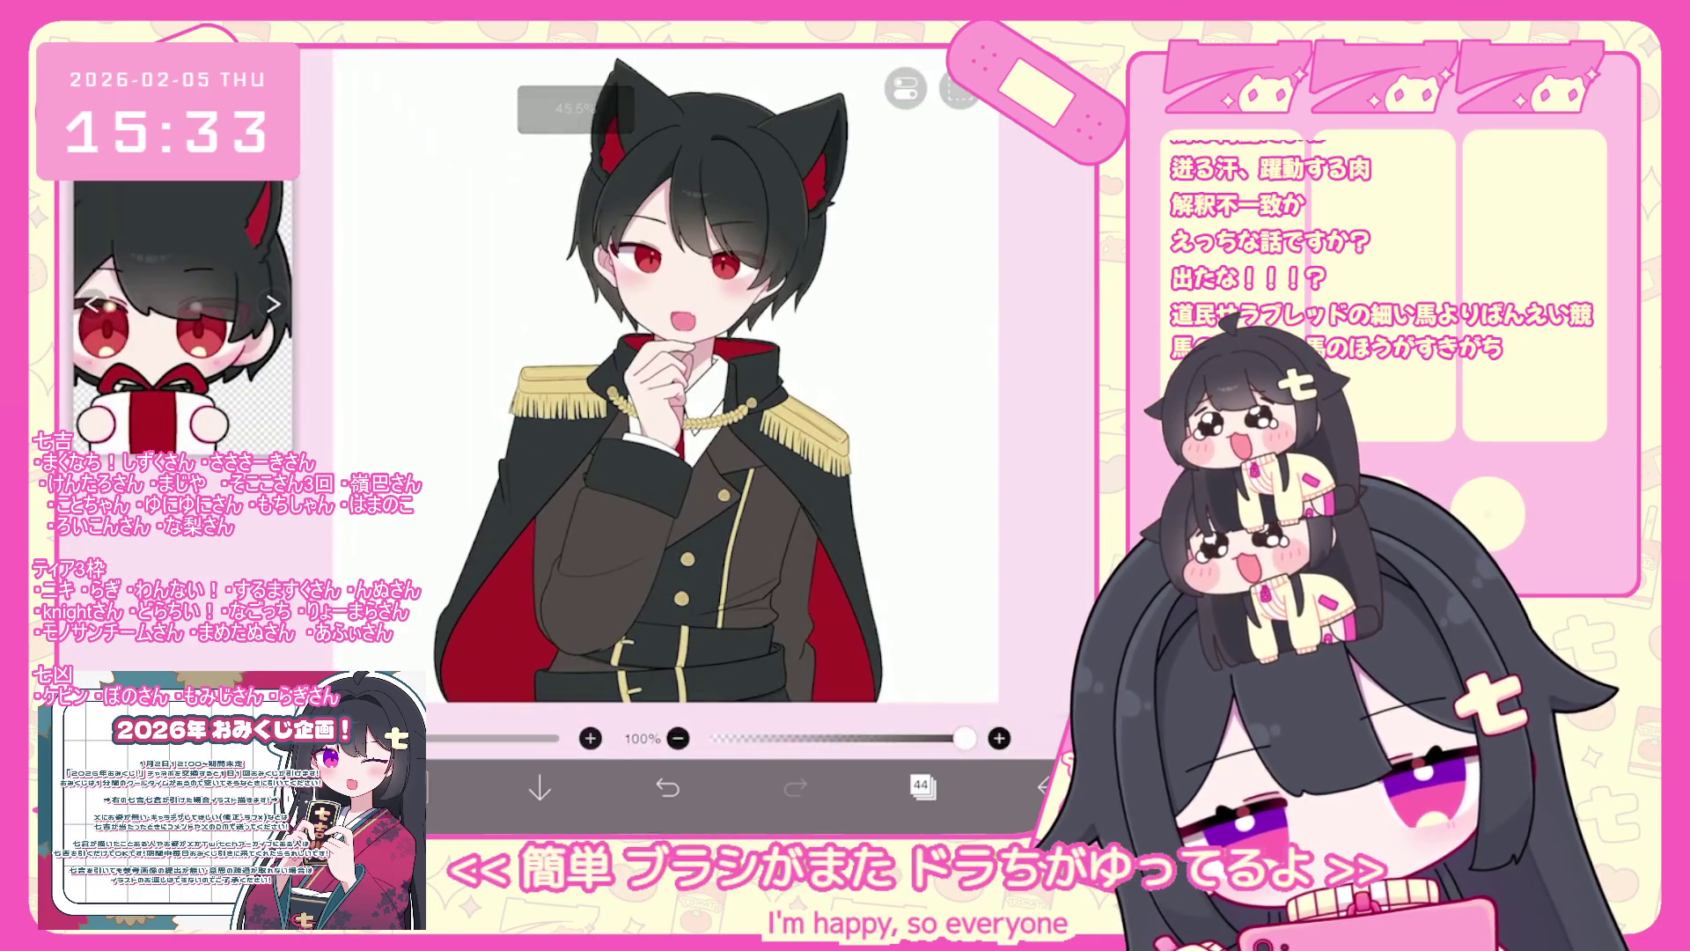
left_click(412, 786)
left_click(412, 786)
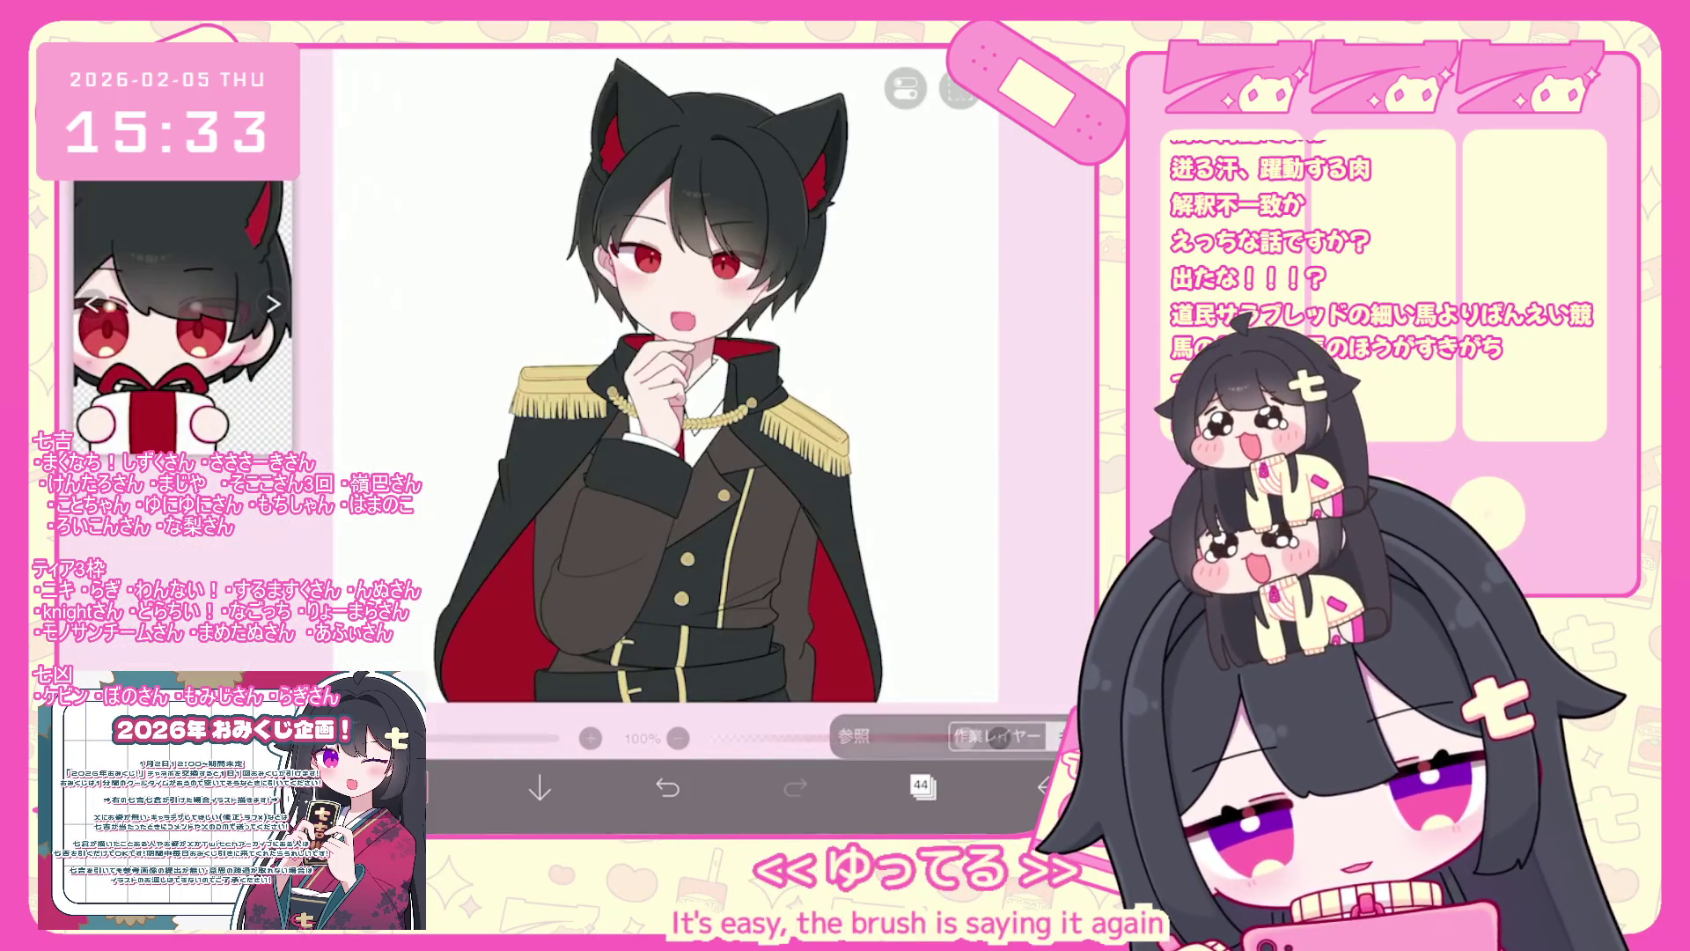
left_click(923, 786)
left_click(940, 682)
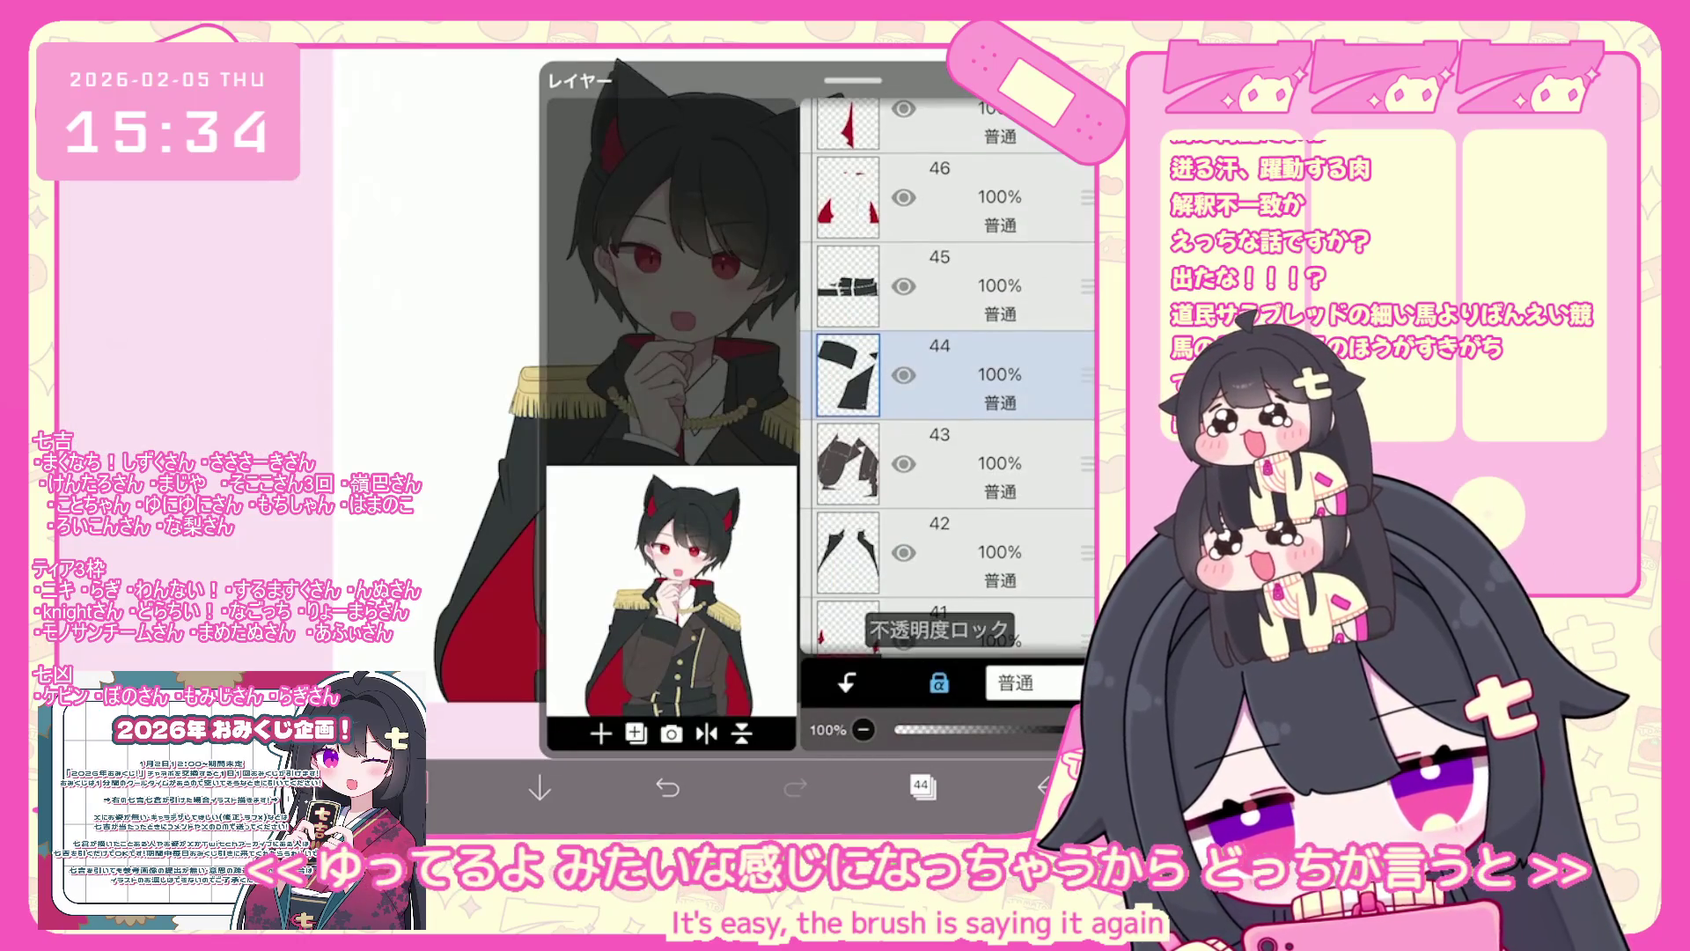
left_click(923, 786)
- Lasso-fill the jacket front and cuffs red, then undo the fill
left_click_drag(616, 493, 625, 510)
scroll(695, 440, "down", 3)
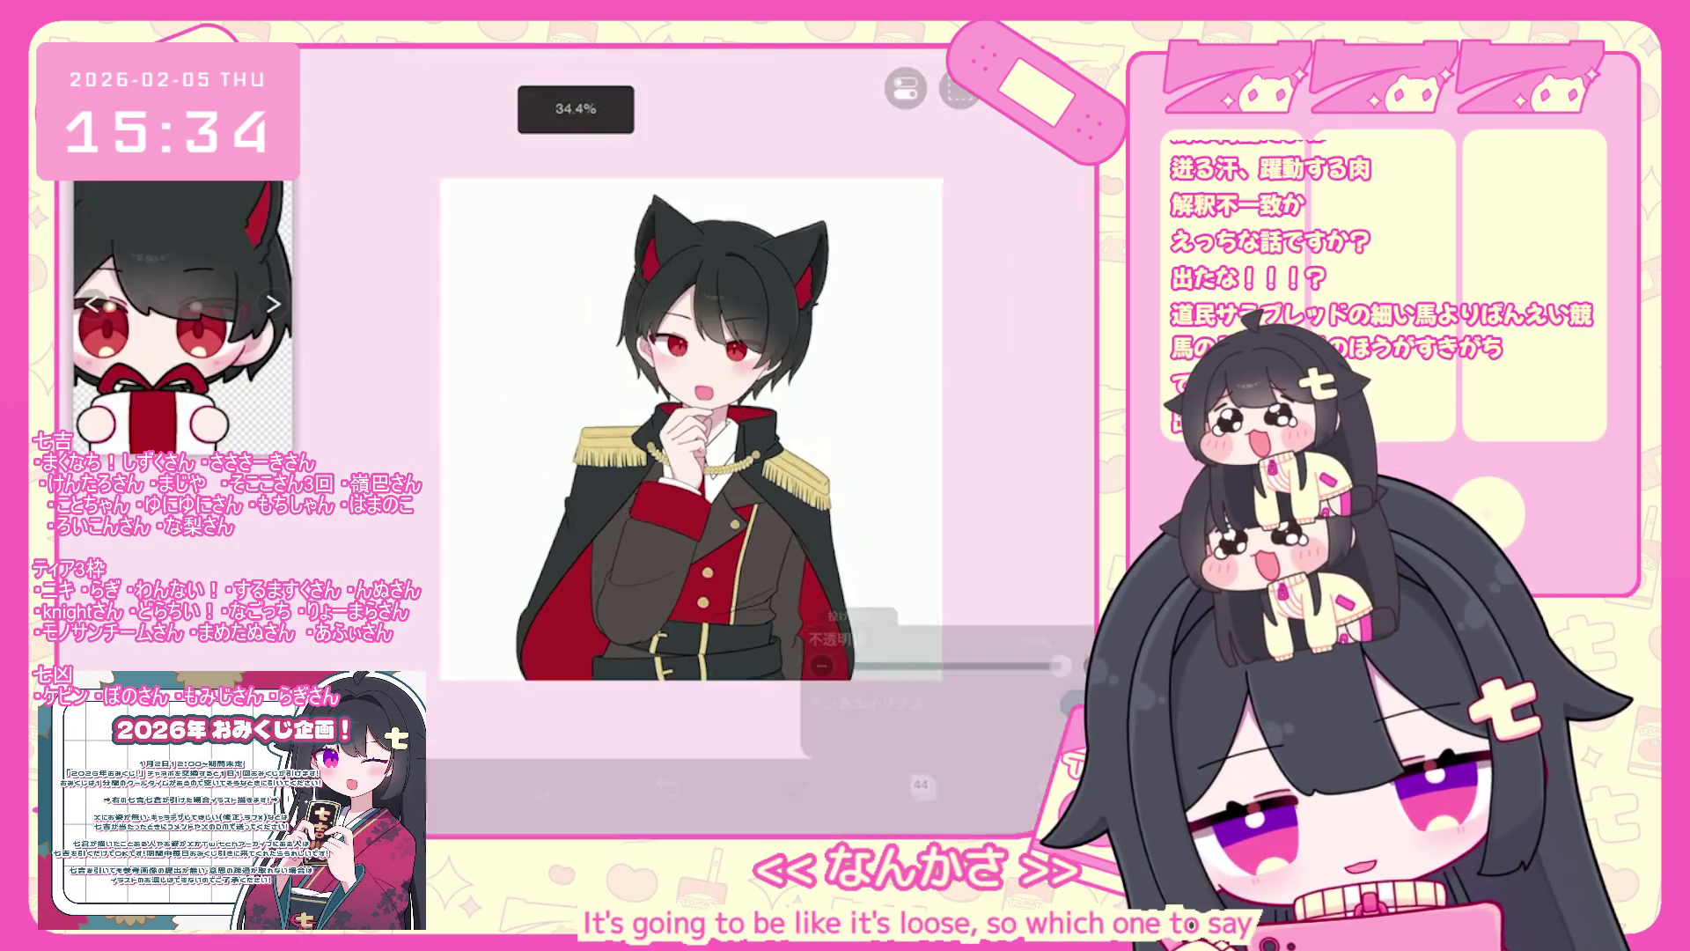
left_click(668, 786)
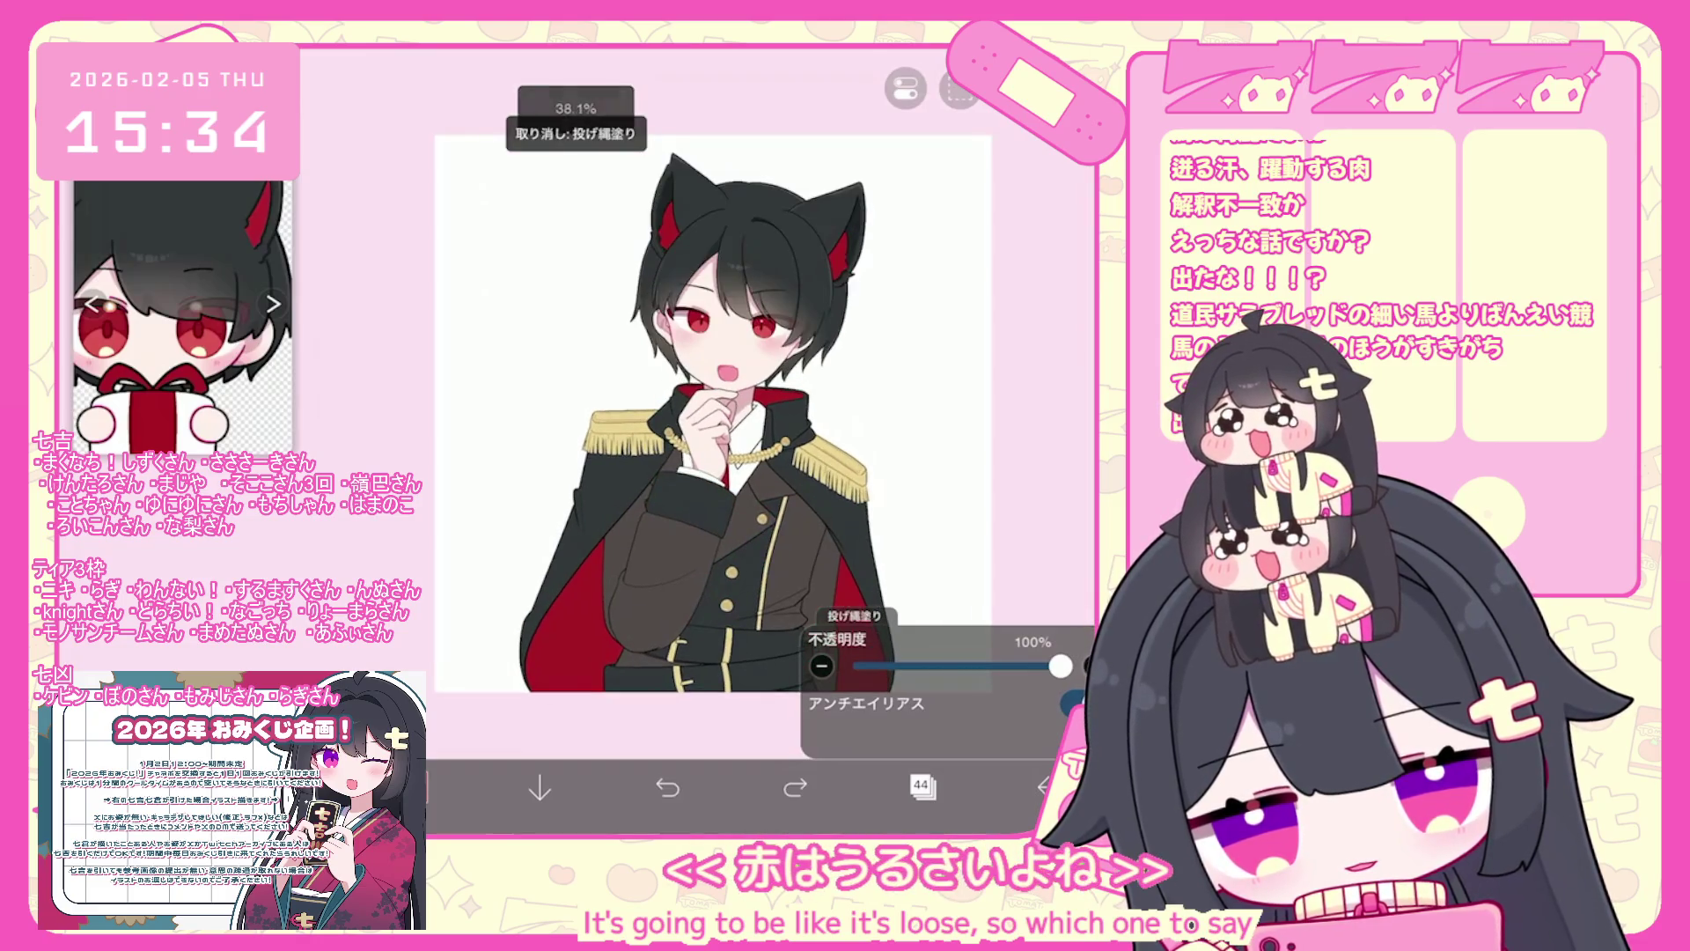
left_click(922, 786)
scroll(946, 378, "up", 2)
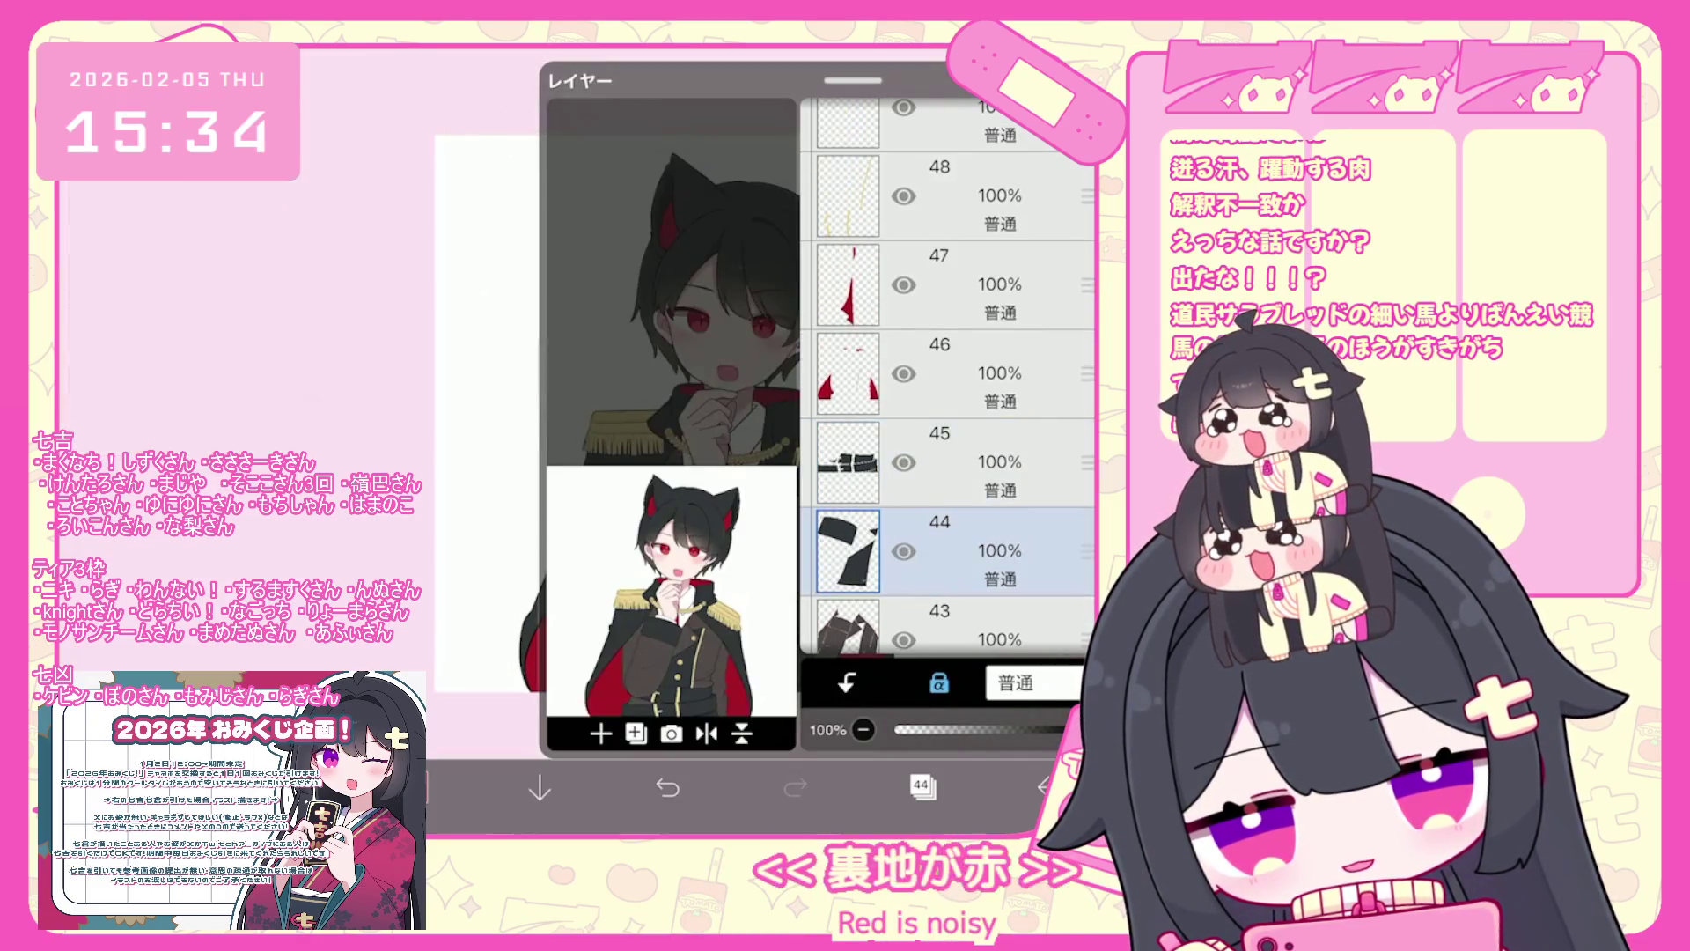
left_click(922, 786)
- Make layer 41 the working layer
scroll(696, 396, "up", 3)
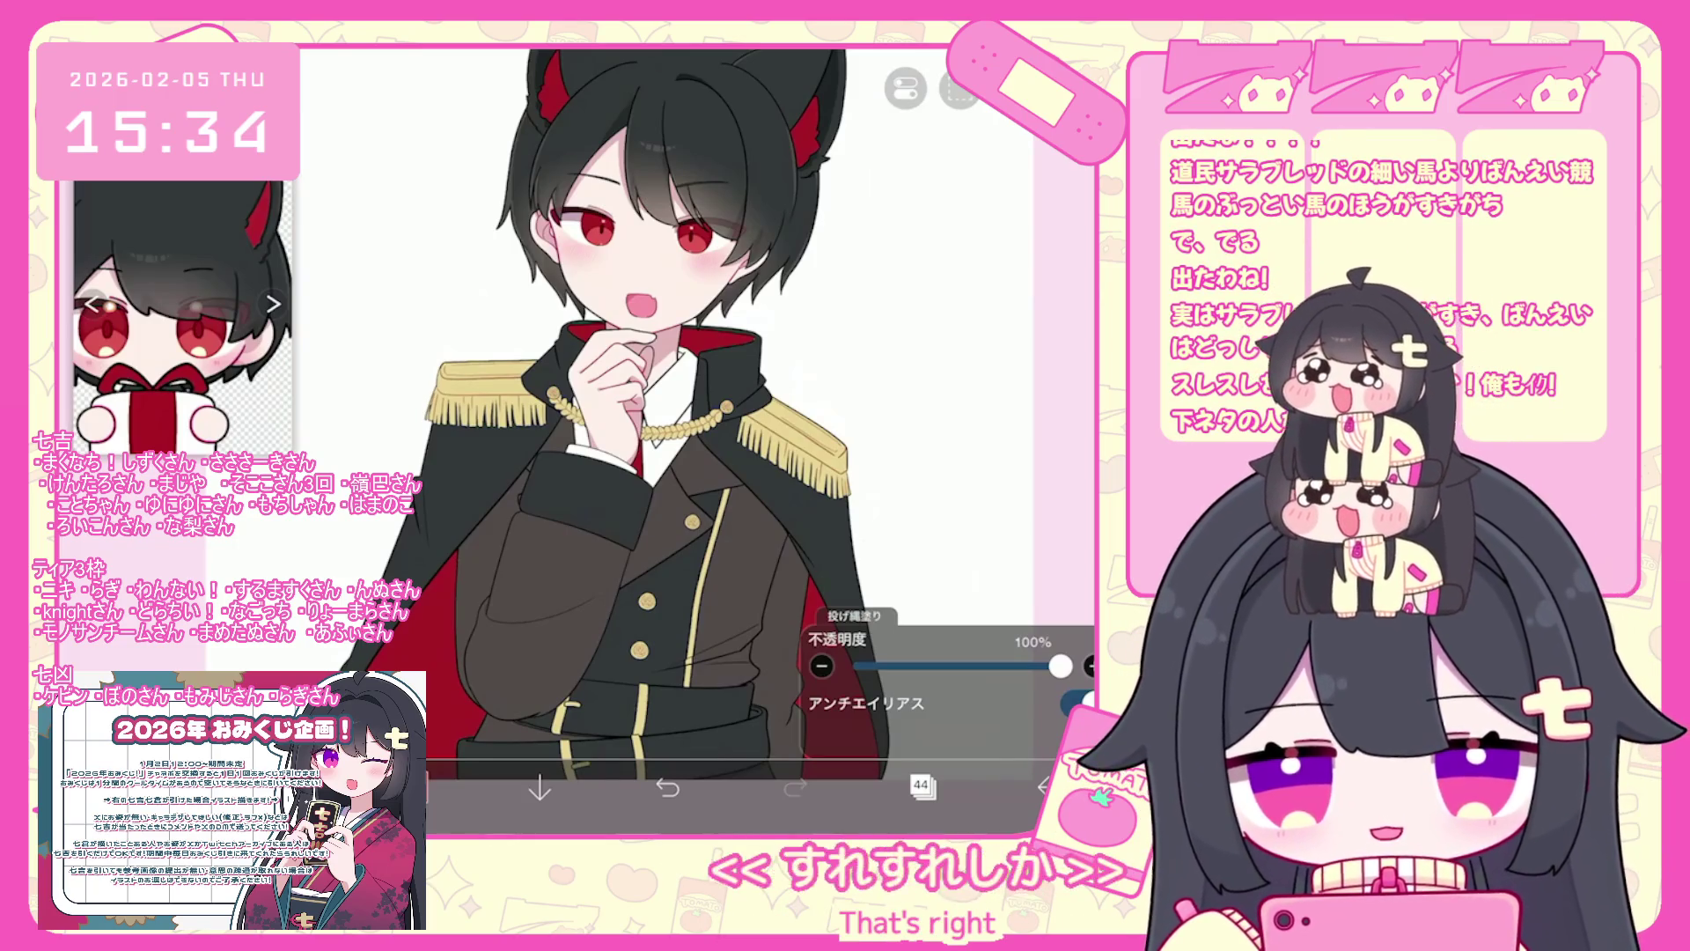
scroll(695, 396, "up", 1)
scroll(617, 396, "up", 3)
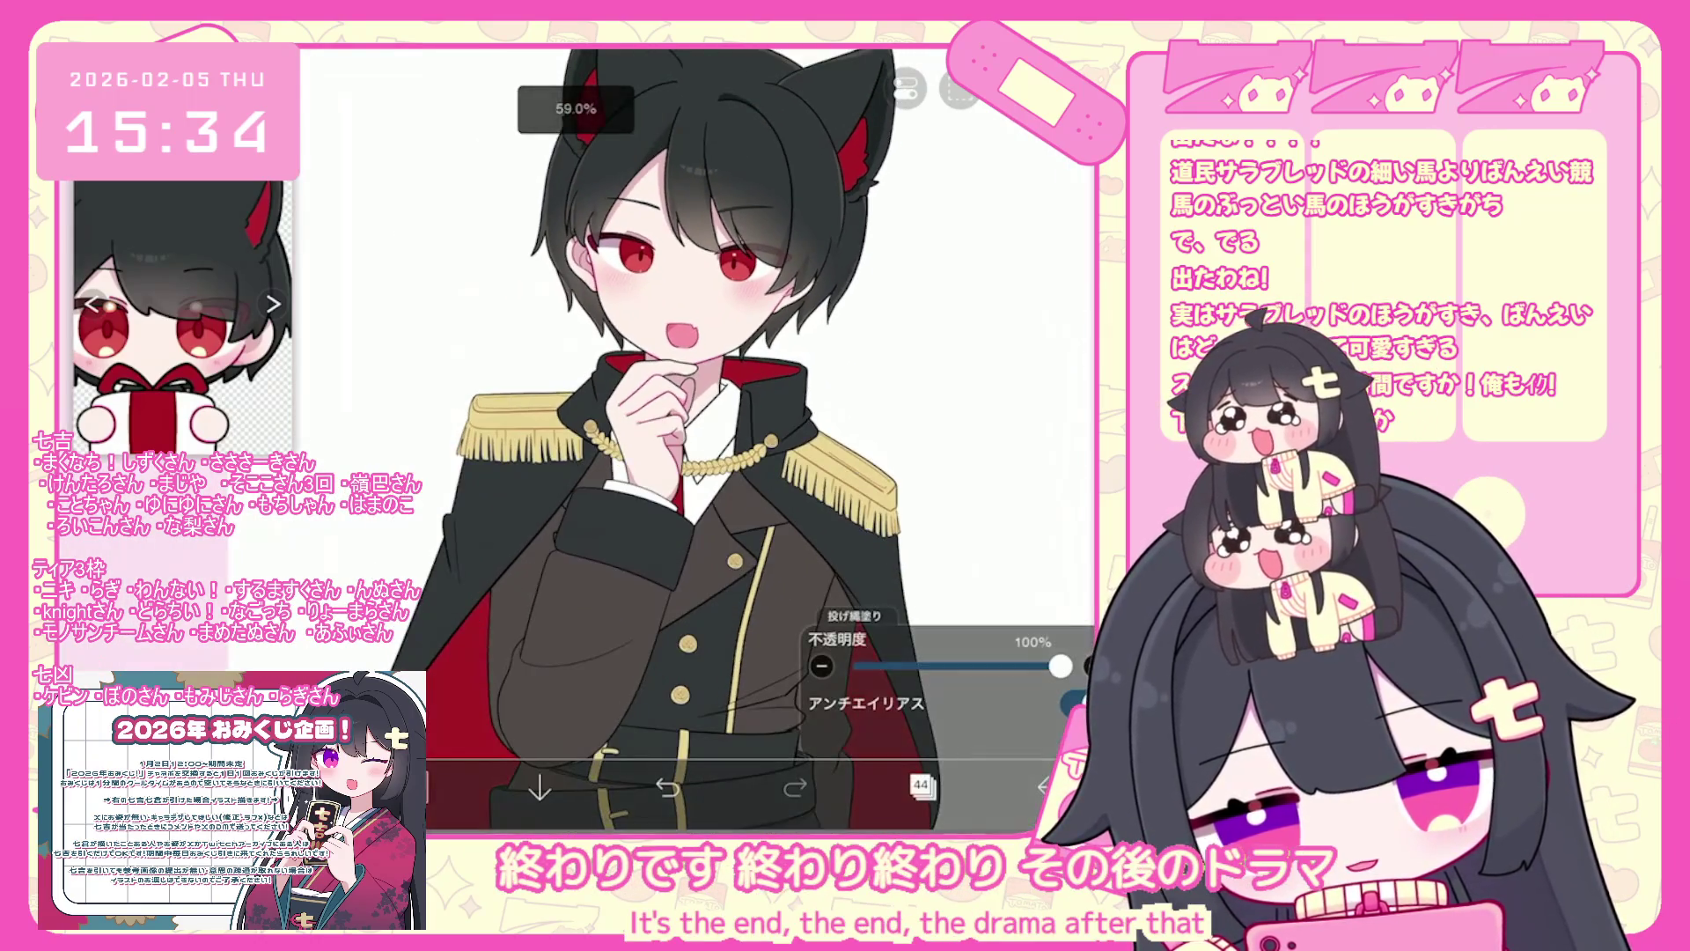
left_click(921, 785)
scroll(946, 378, "down", 3)
left_click(933, 405)
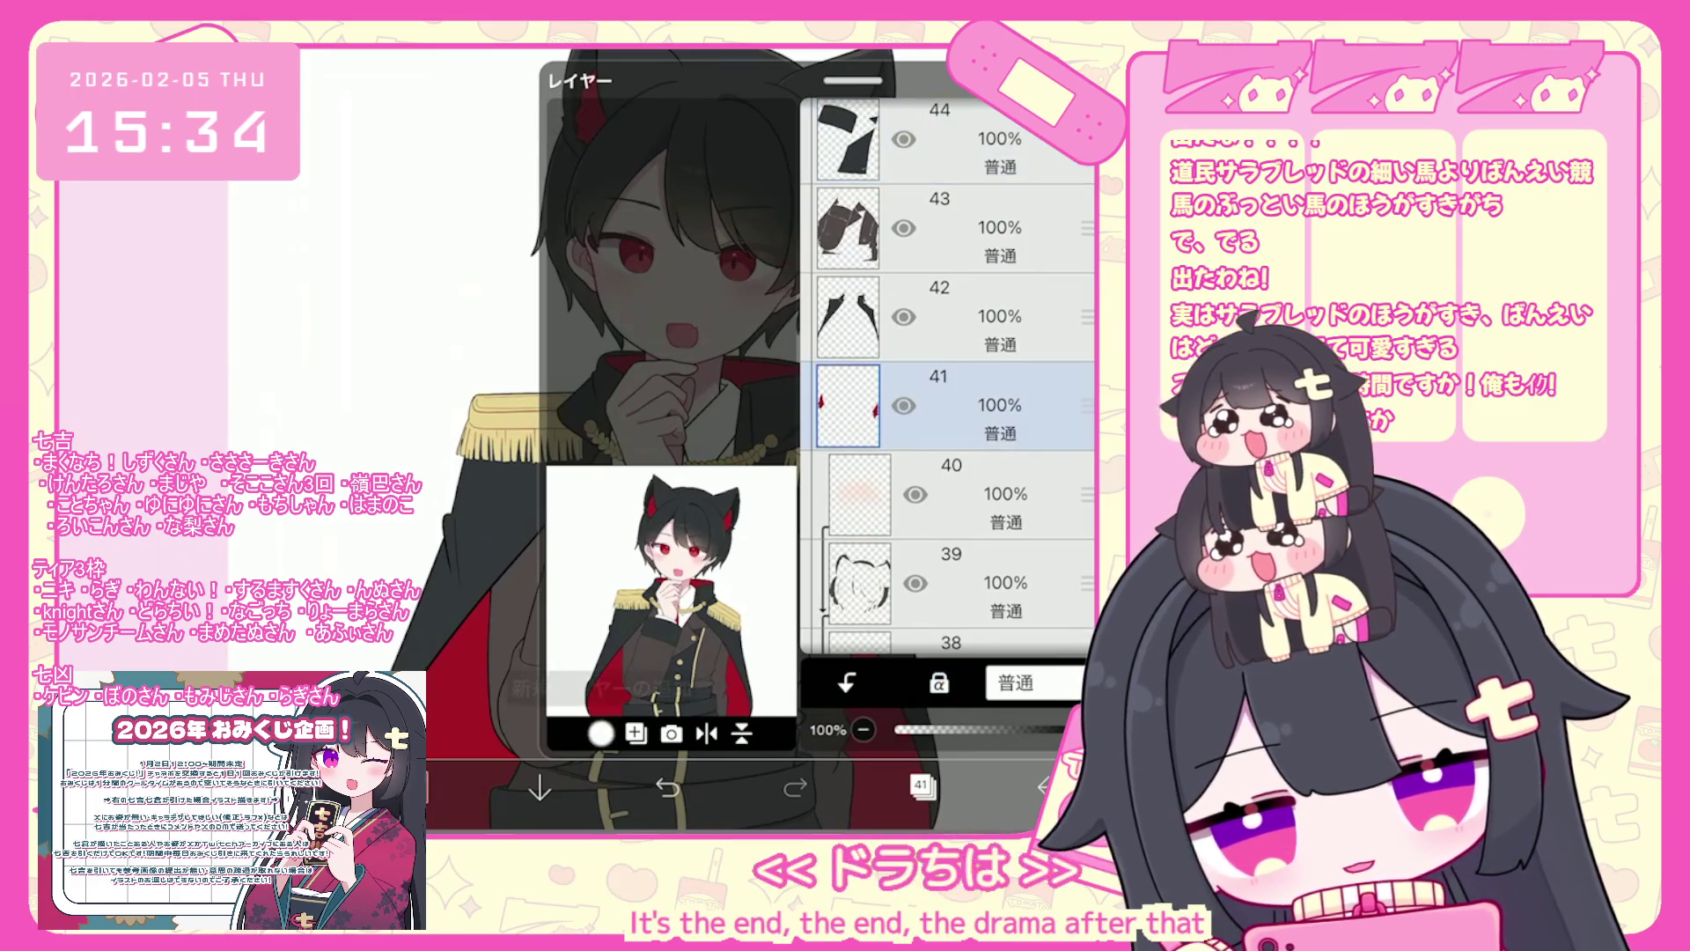
- Undo the trial lasso fill, then bucket-fill the shirt under the collar and below the hand pink
scroll(572, 396, "up", 5)
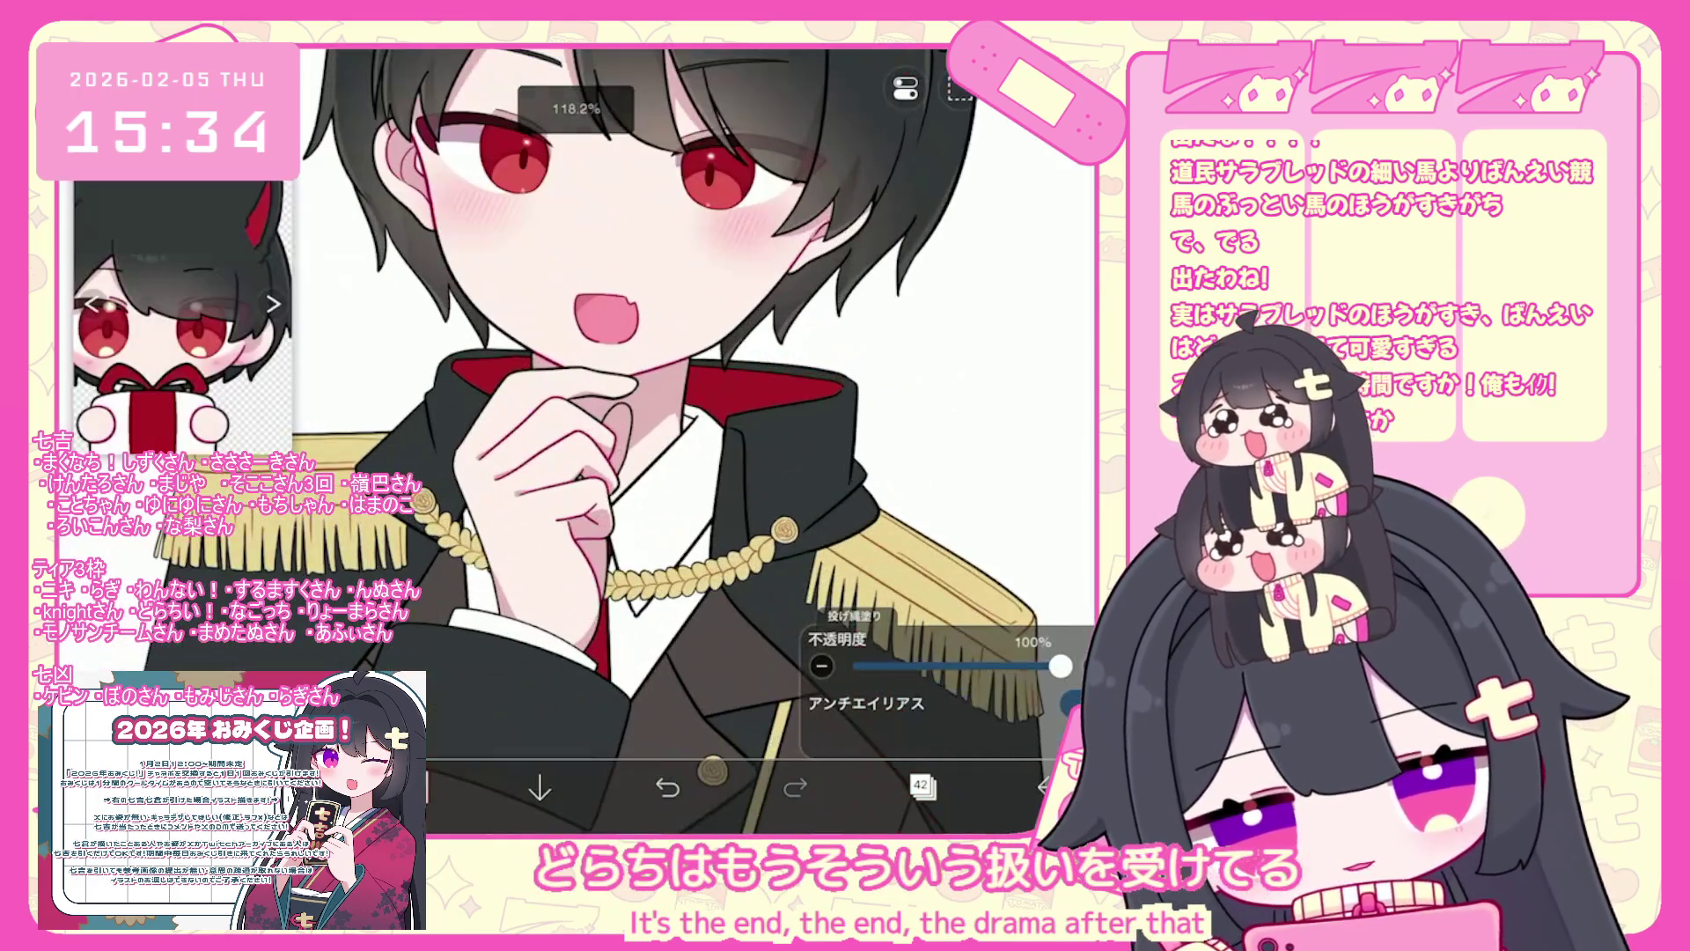
mouse_move(669, 410)
left_mouse_down()
mouse_move(616, 572)
mouse_move(695, 695)
left_mouse_up()
key("ctrl+z")
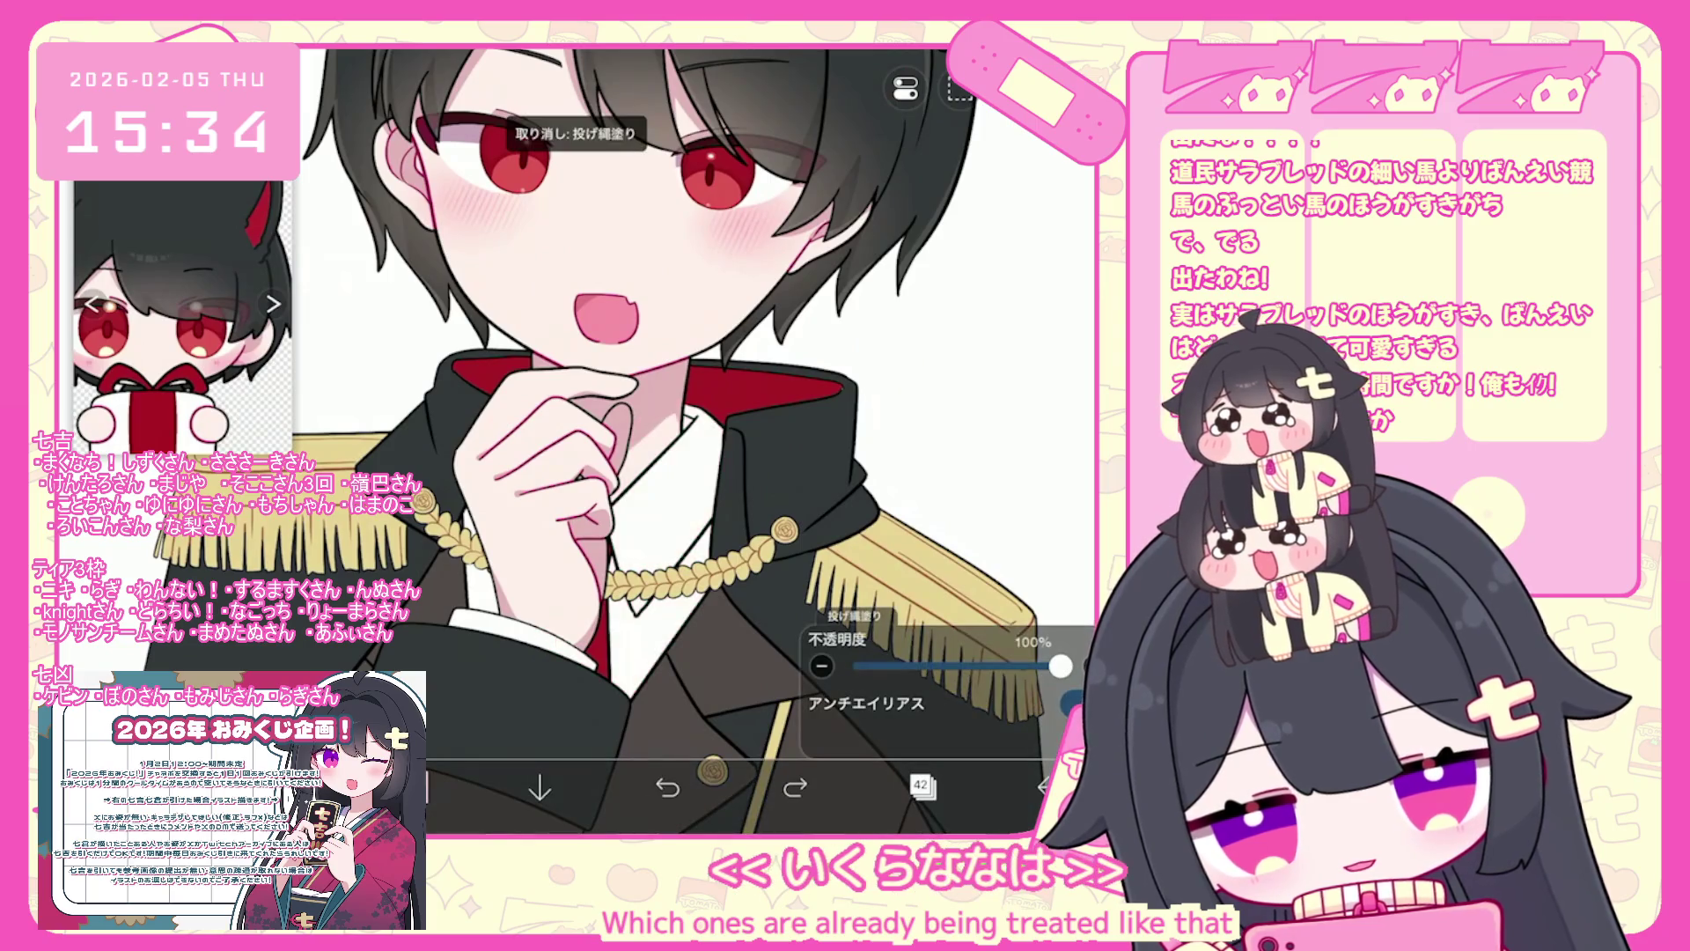
key("g")
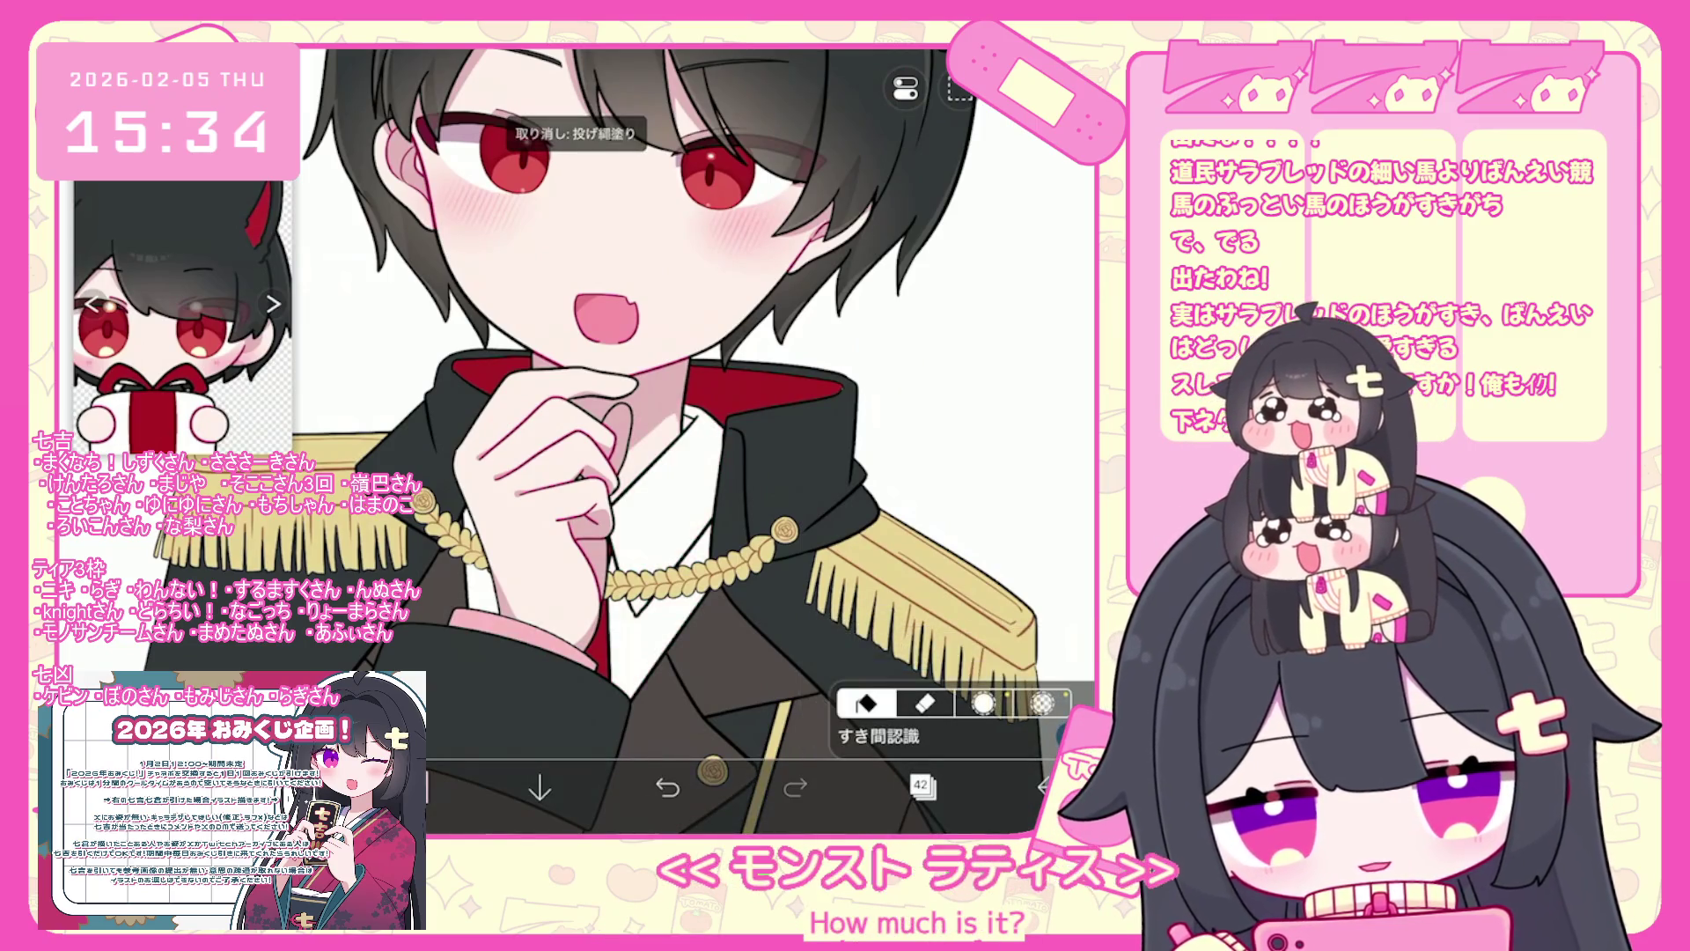
left_click(682, 440)
left_click(660, 642)
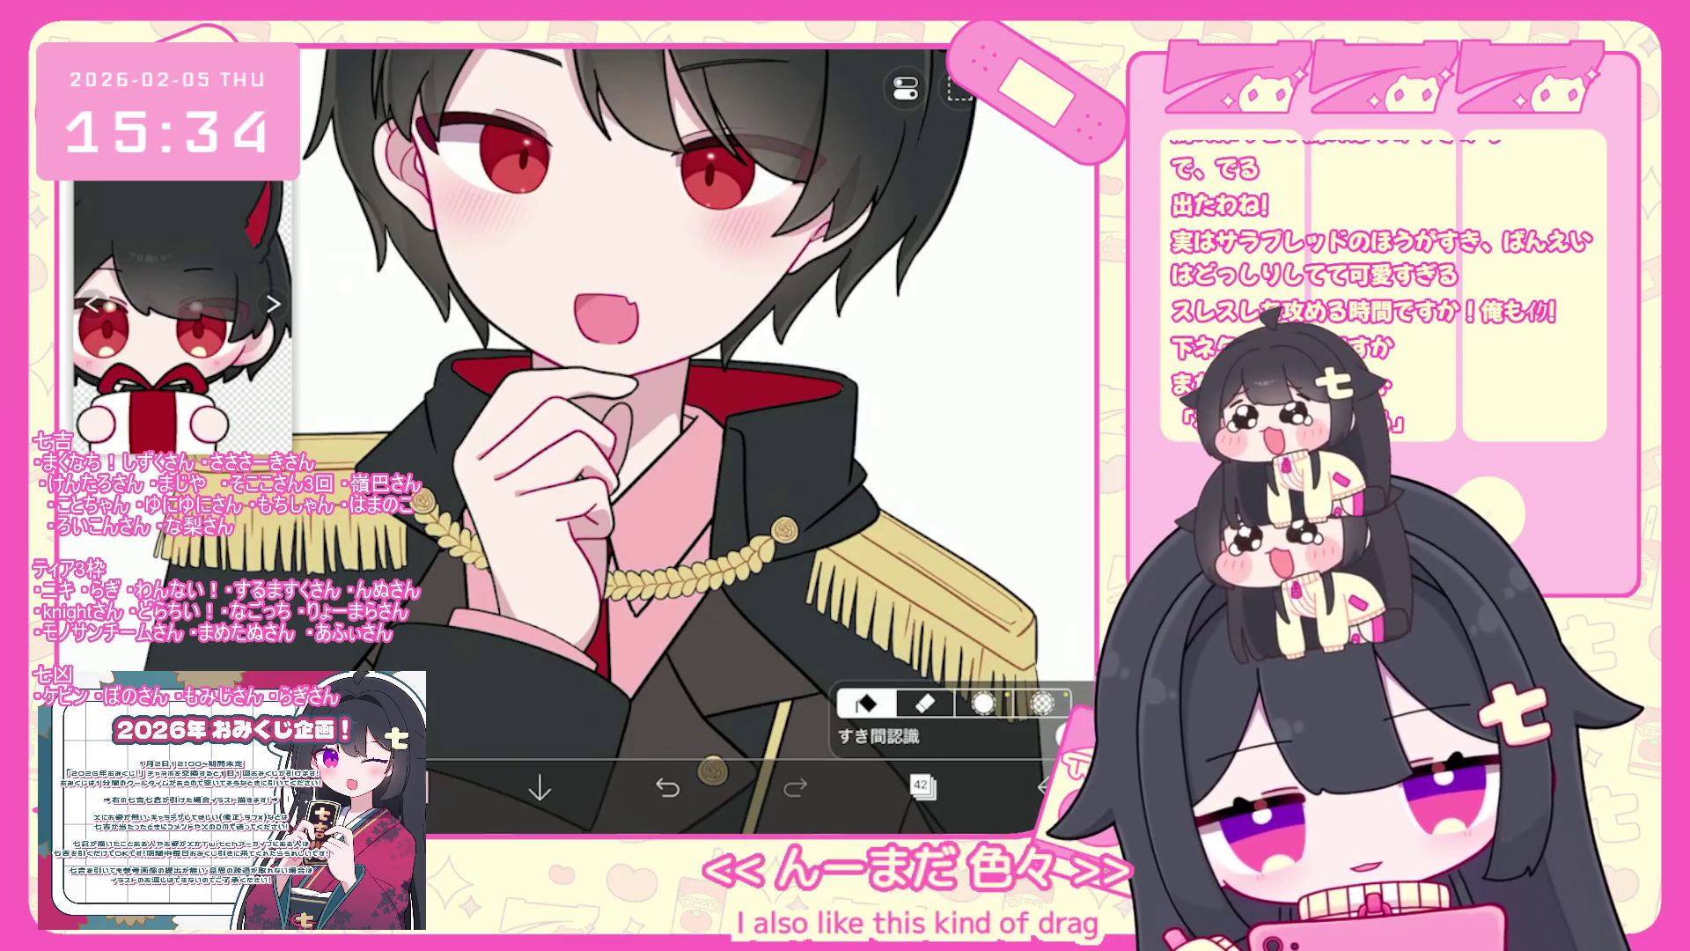
- Check the layer list, leaving Layer 42 with the pink strokes as the working layer
scroll(563, 440, "down", 3)
left_click(921, 785)
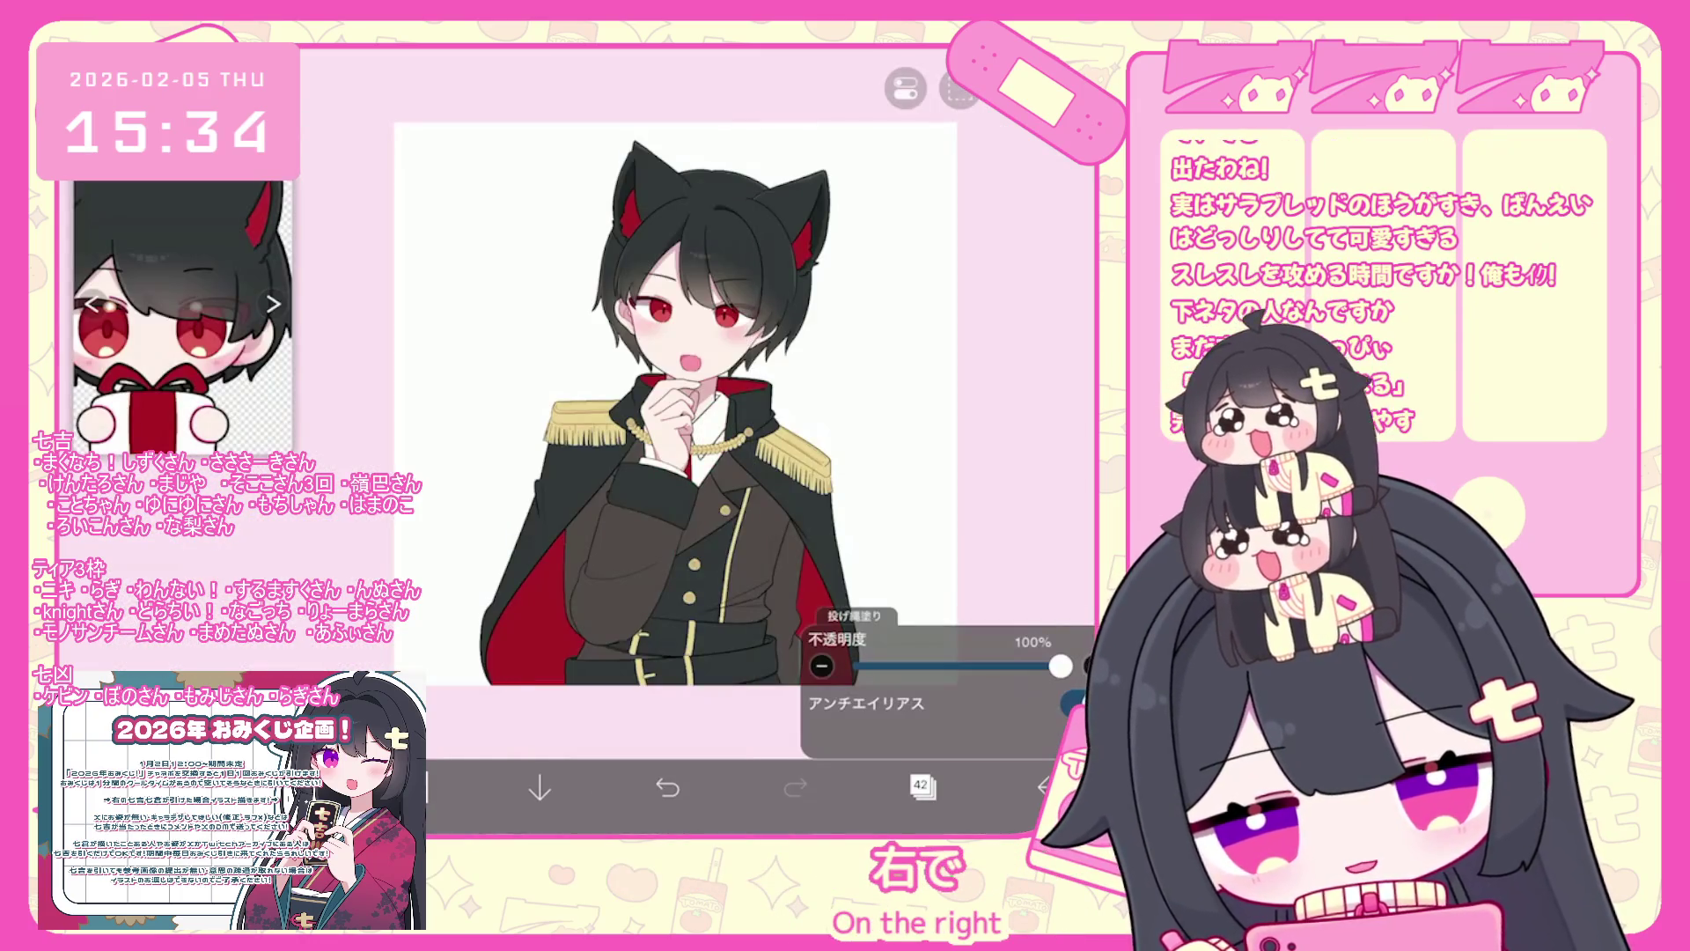
left_click(922, 784)
left_click(922, 785)
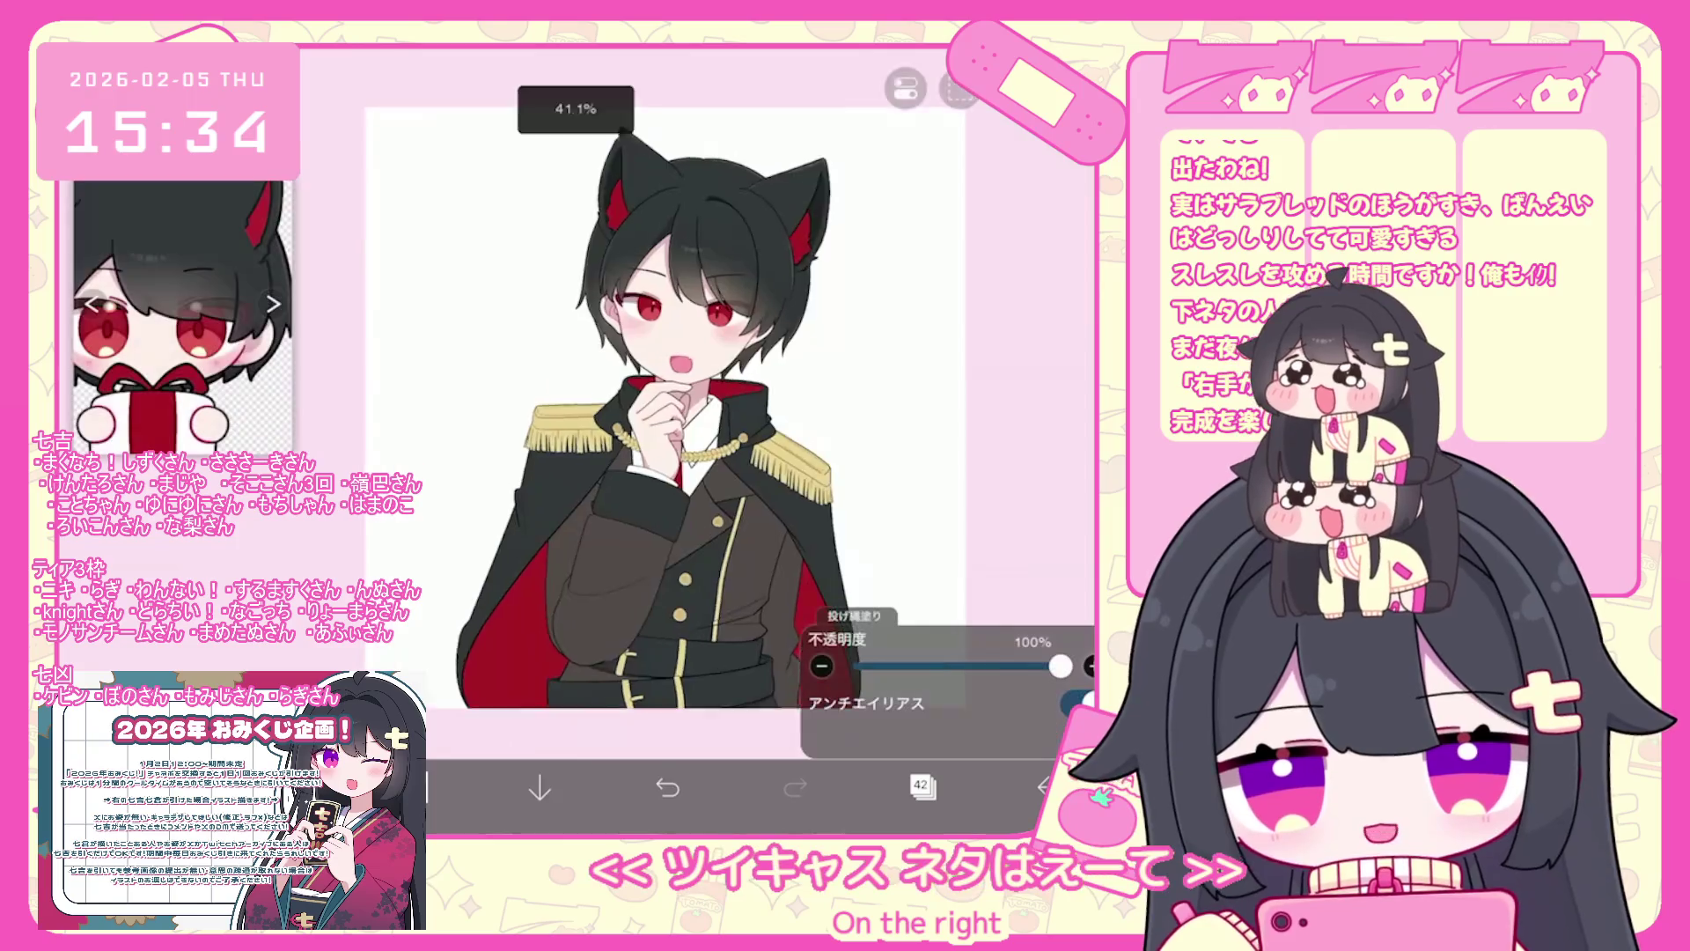
scroll(669, 352, "up", 3)
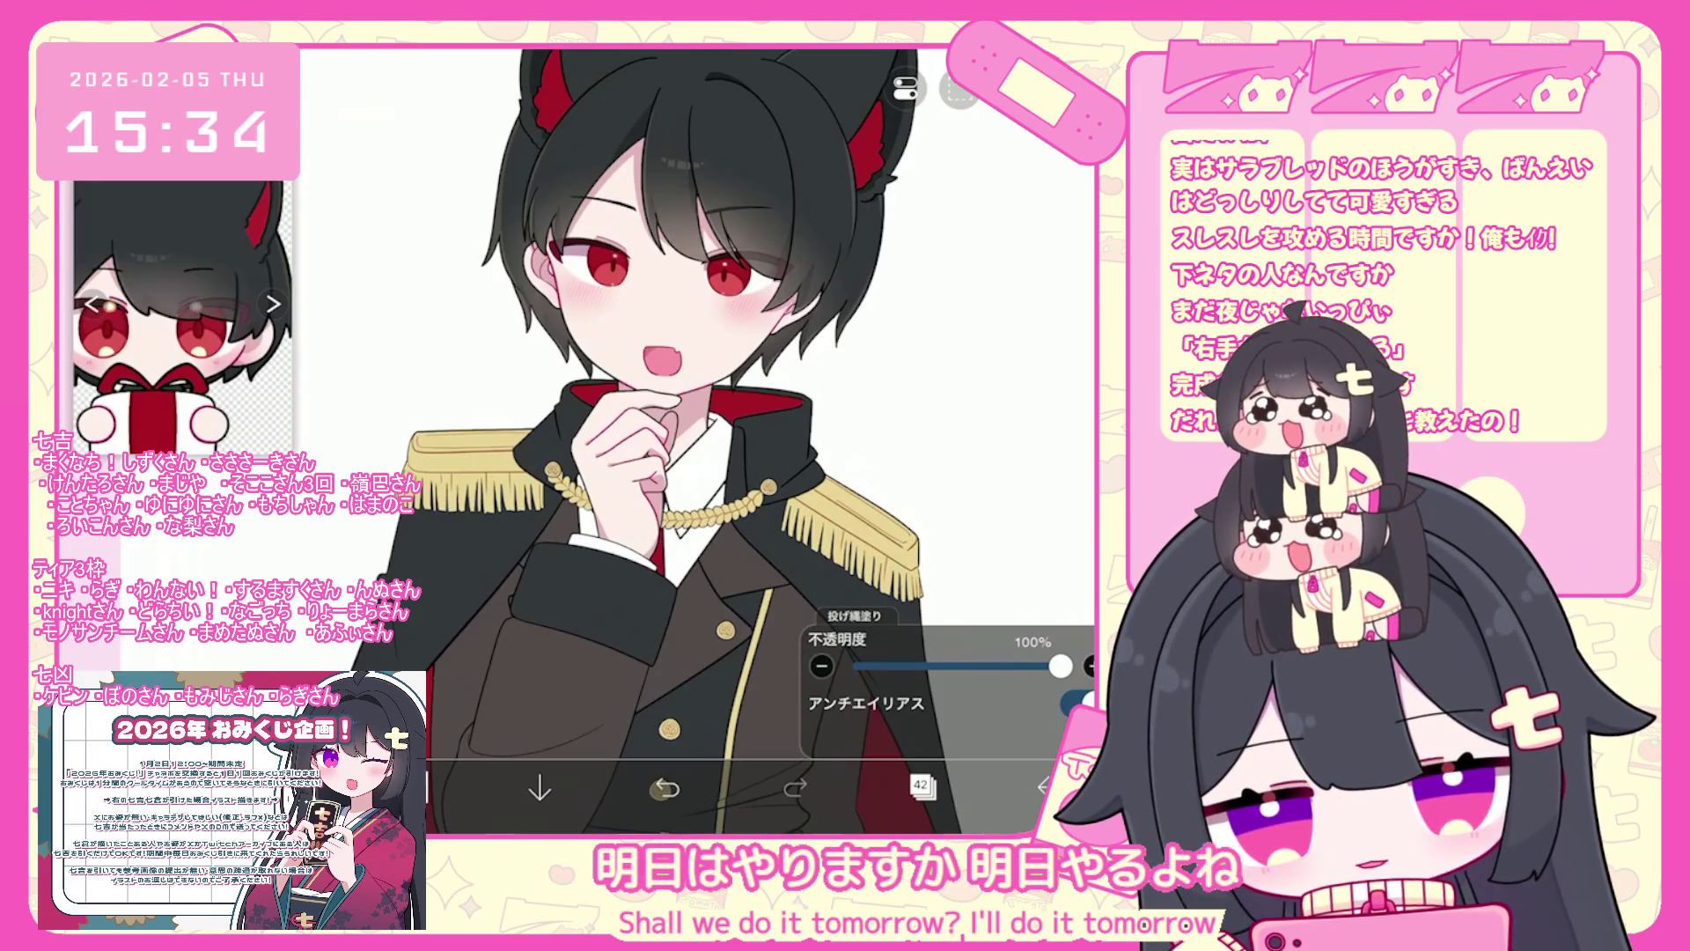
scroll(669, 396, "down", 5)
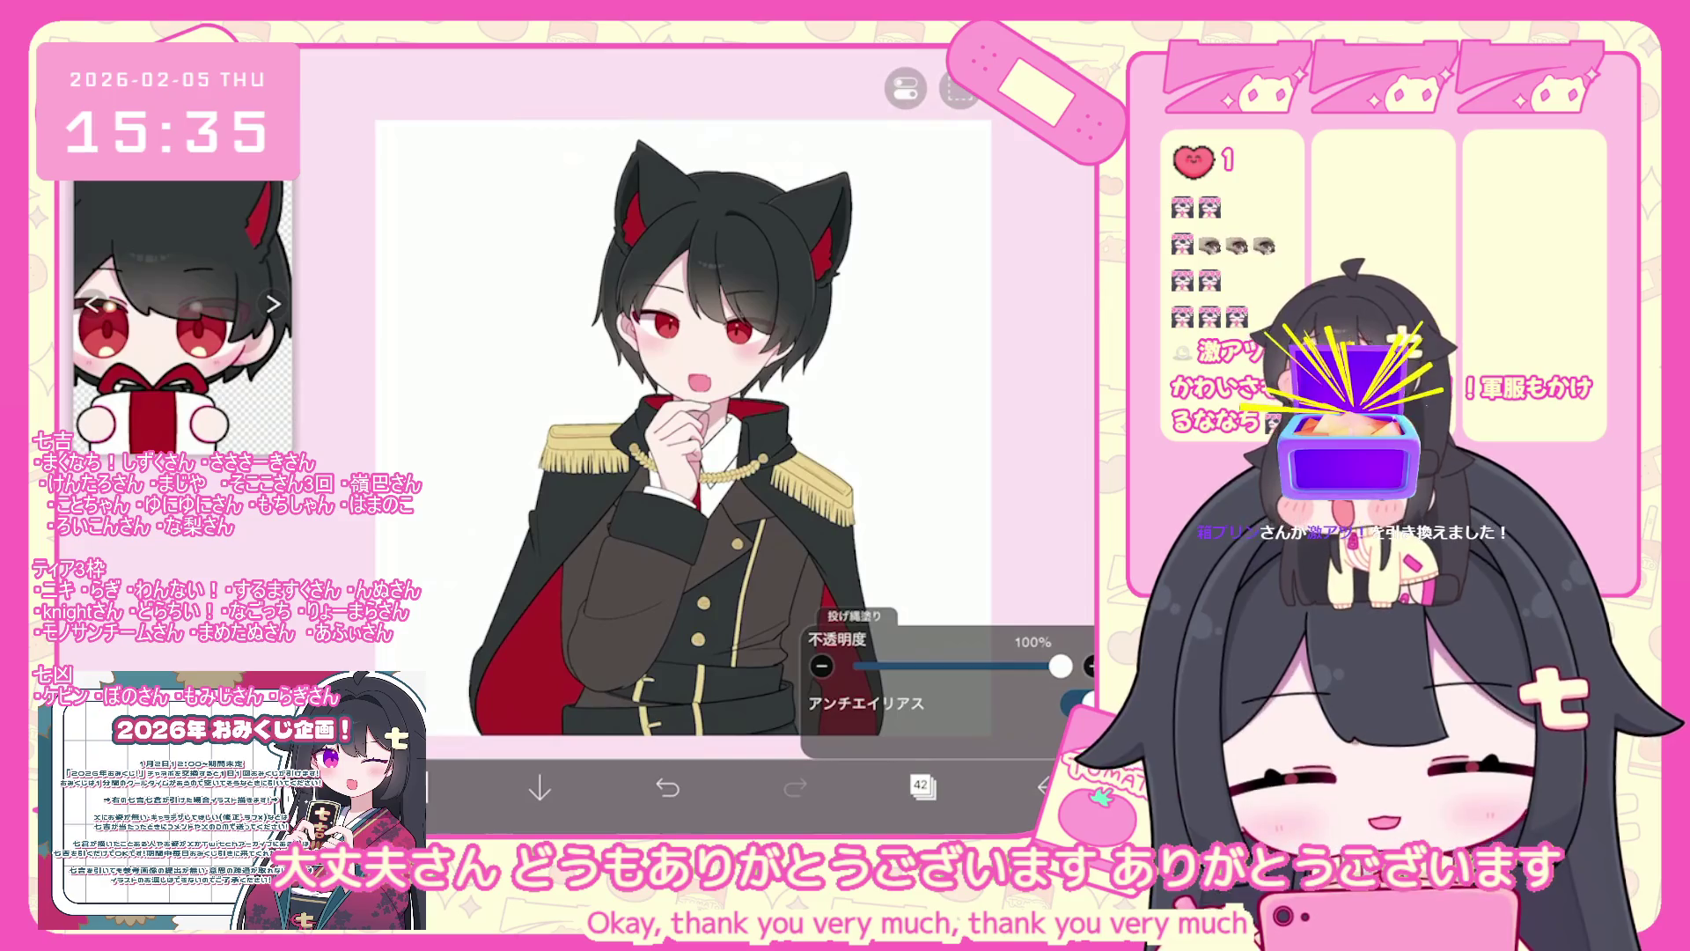
scroll(673, 440, "up", 3)
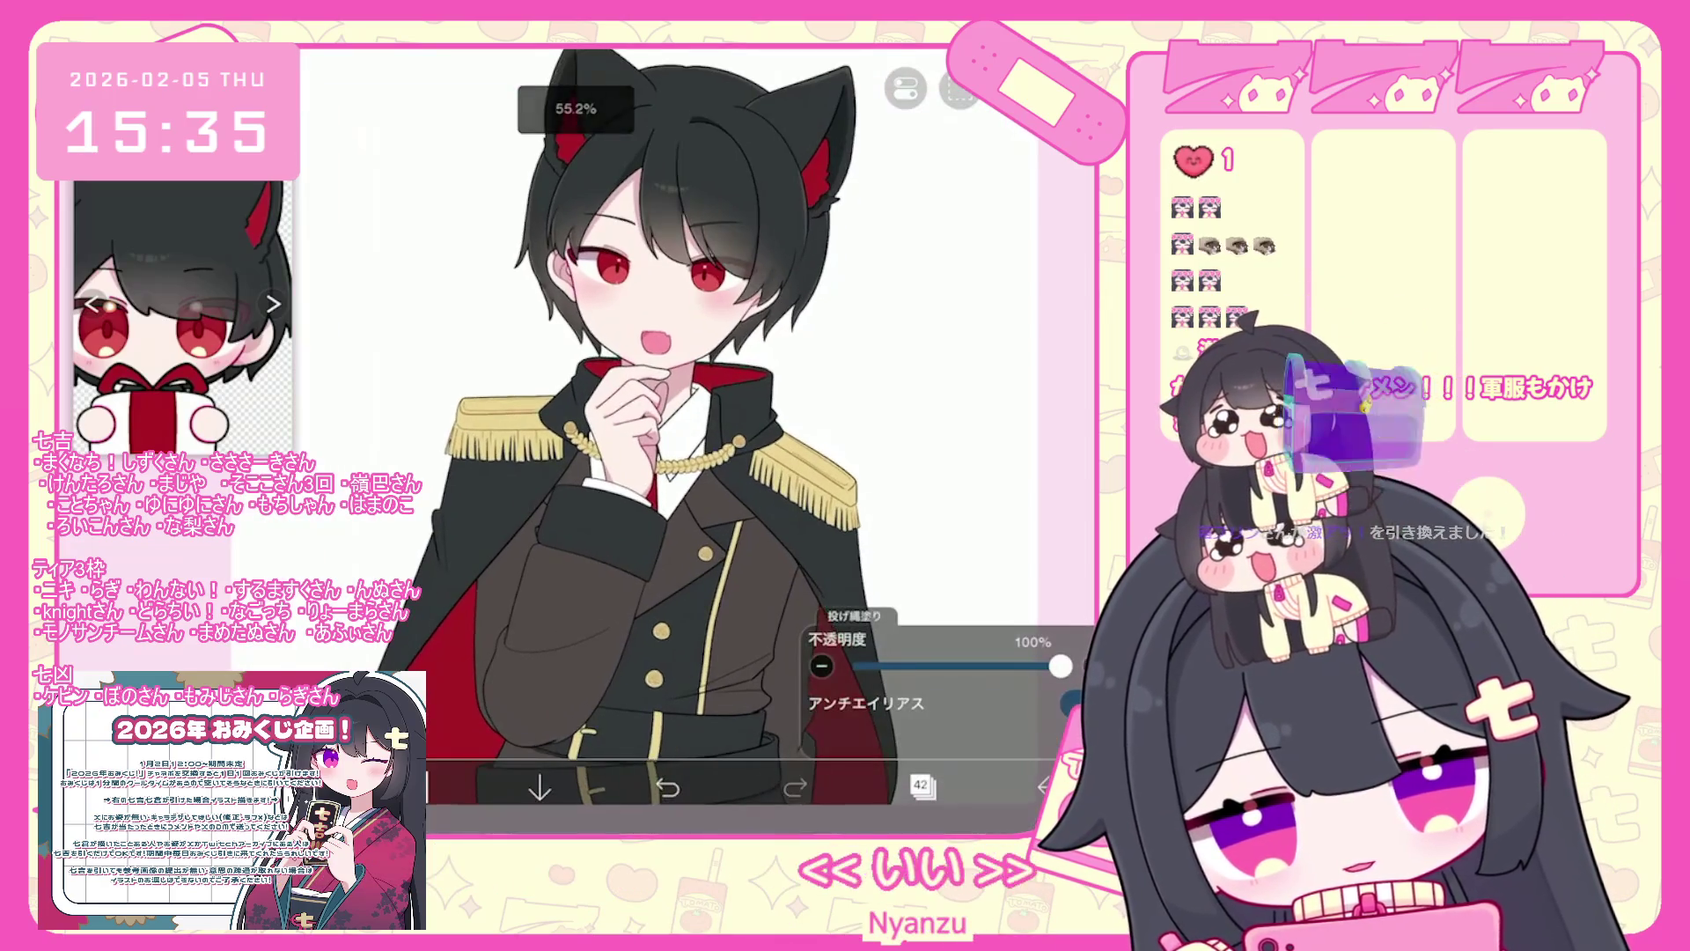
scroll(645, 429, "up", 1)
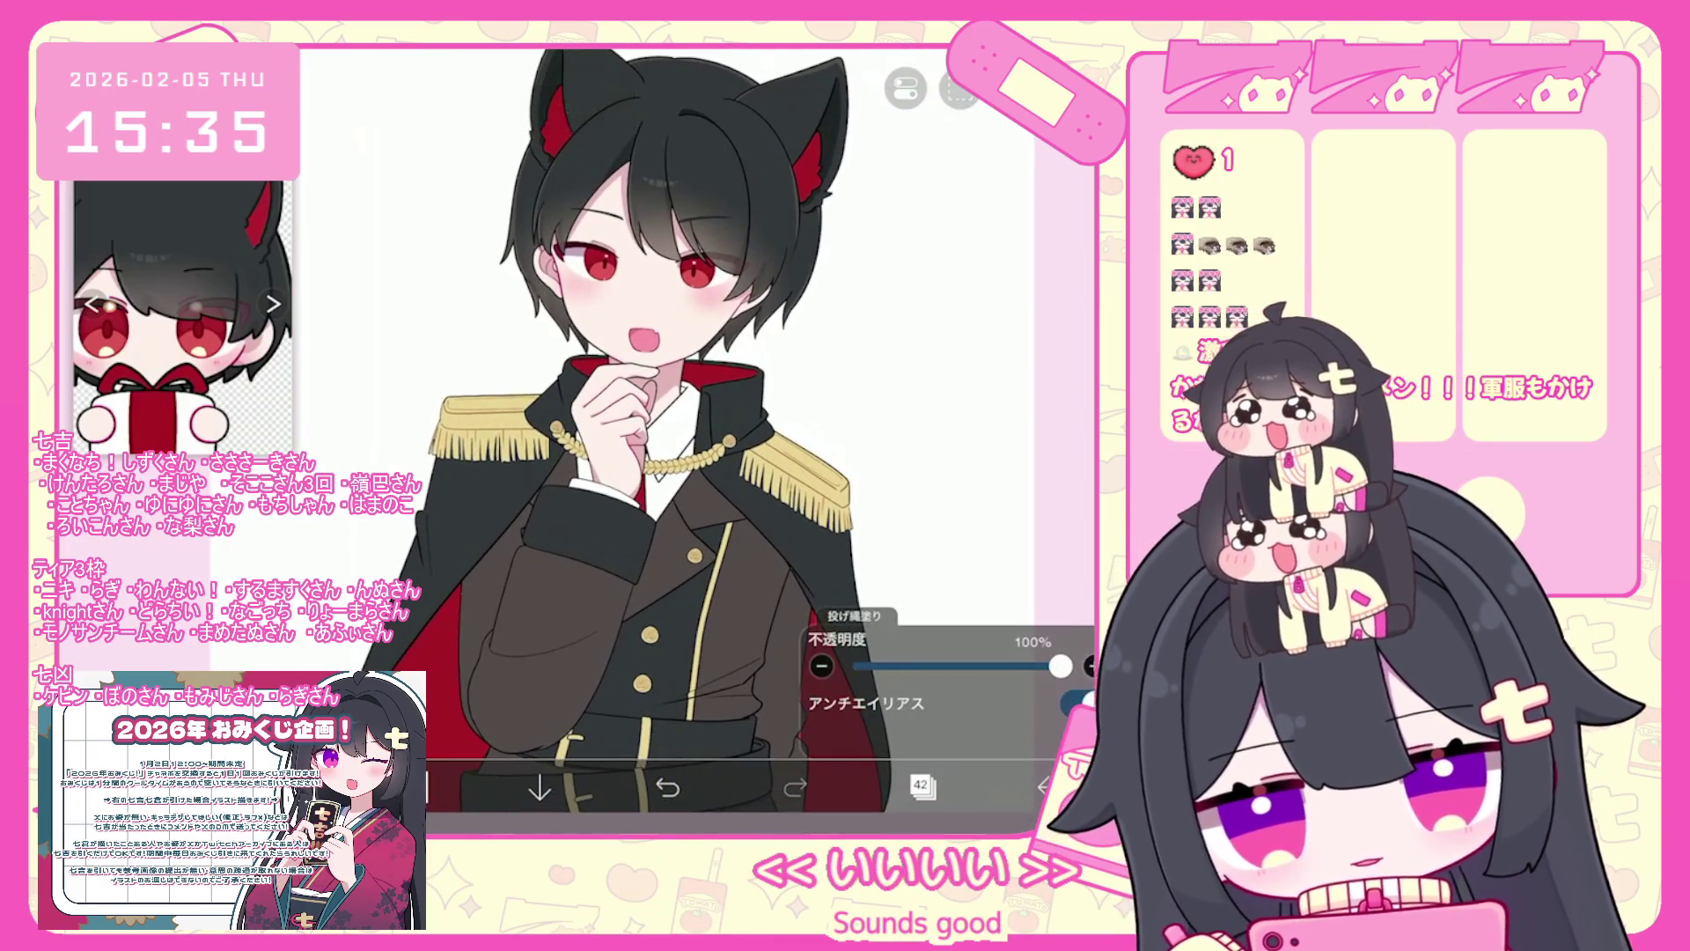
scroll(673, 423, "down", 3)
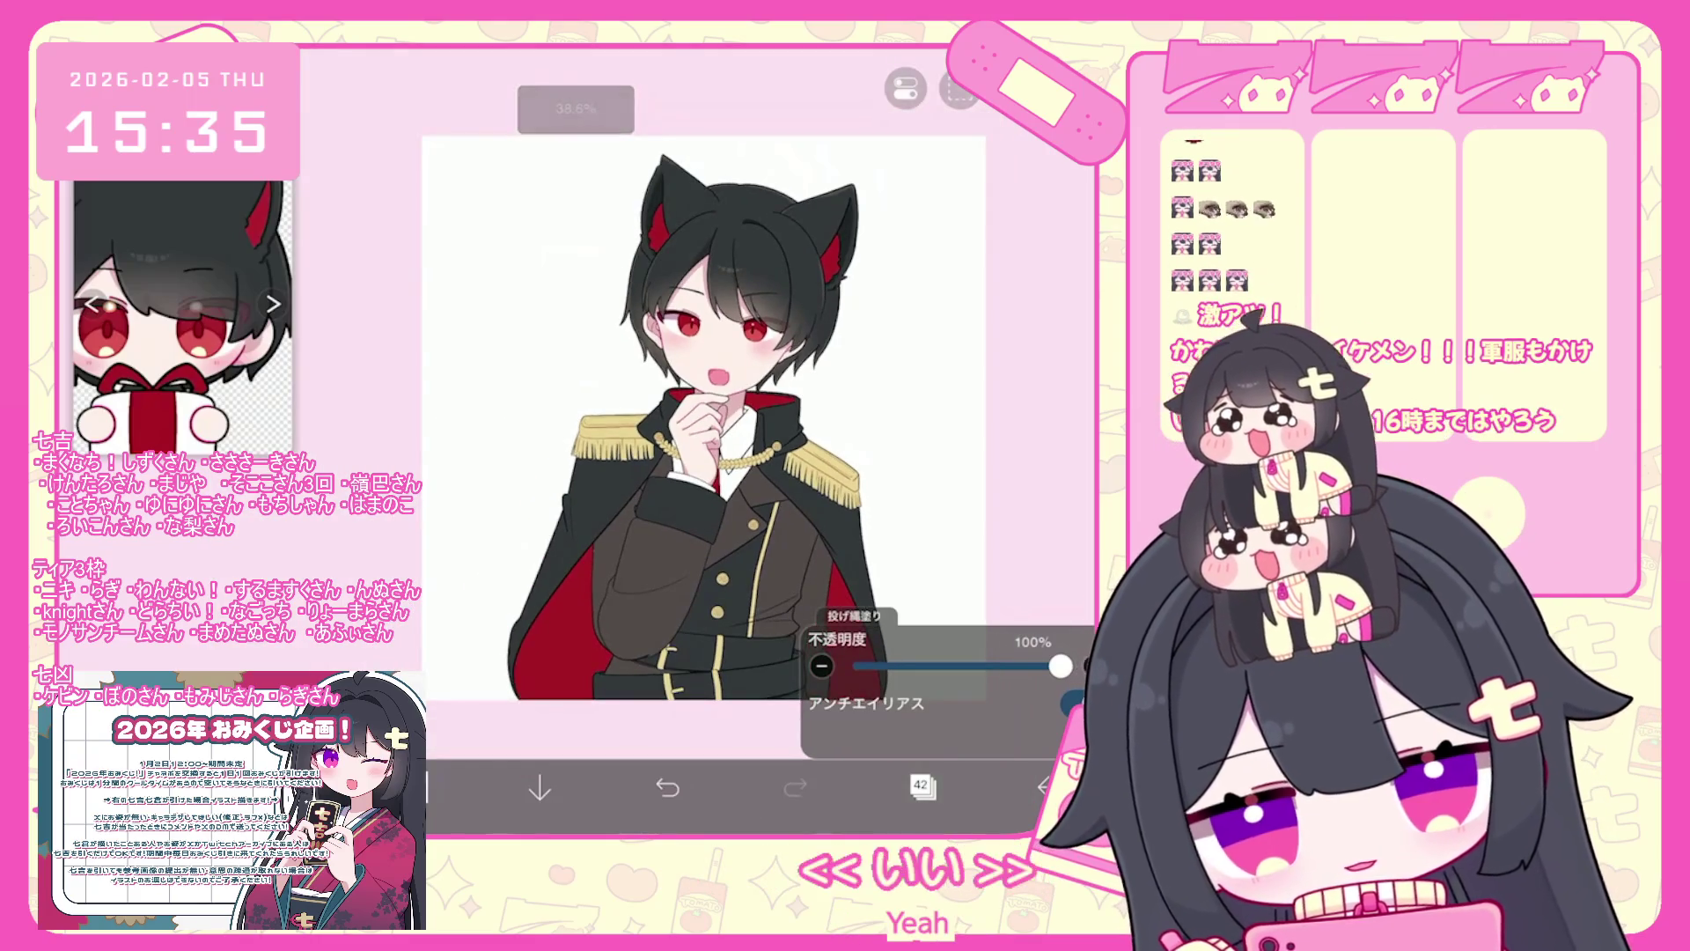